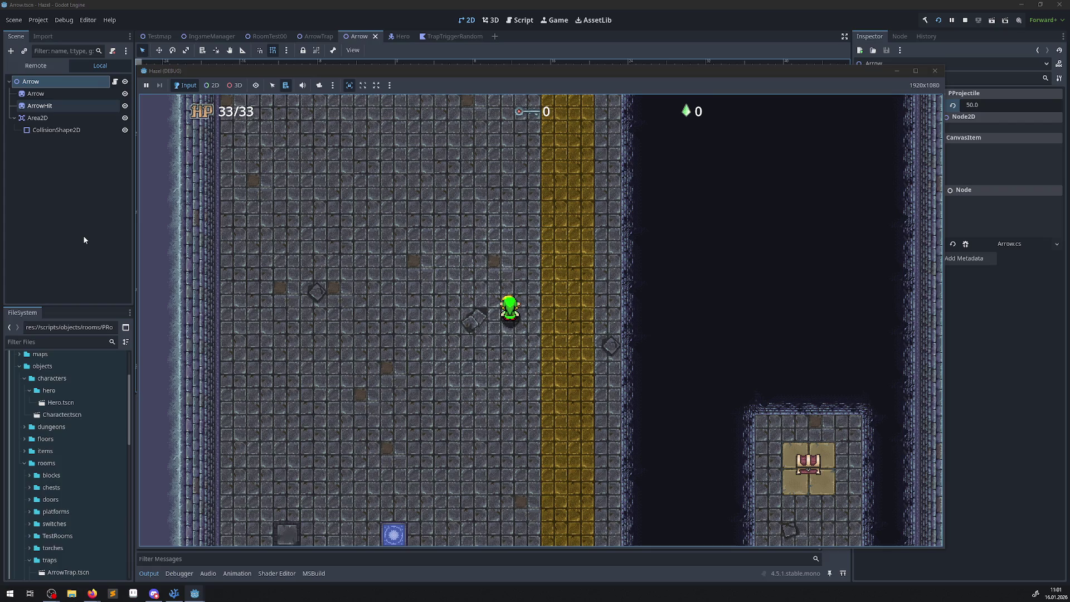
# Walk the hero up, down and around the yellow crossway, then stop the running game
pyautogui.press('Up')
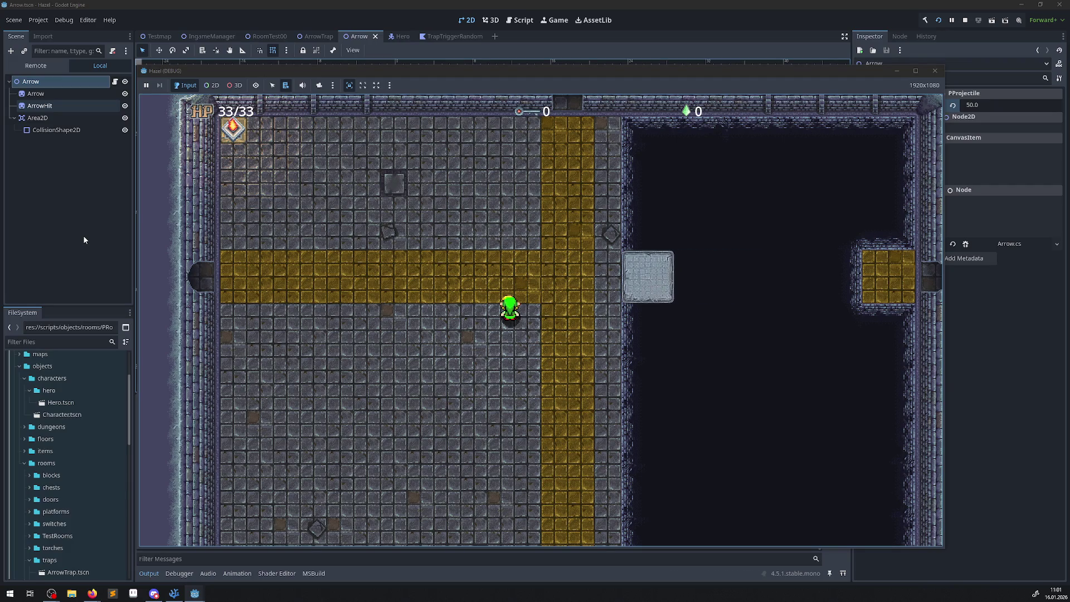
pyautogui.press('Up')
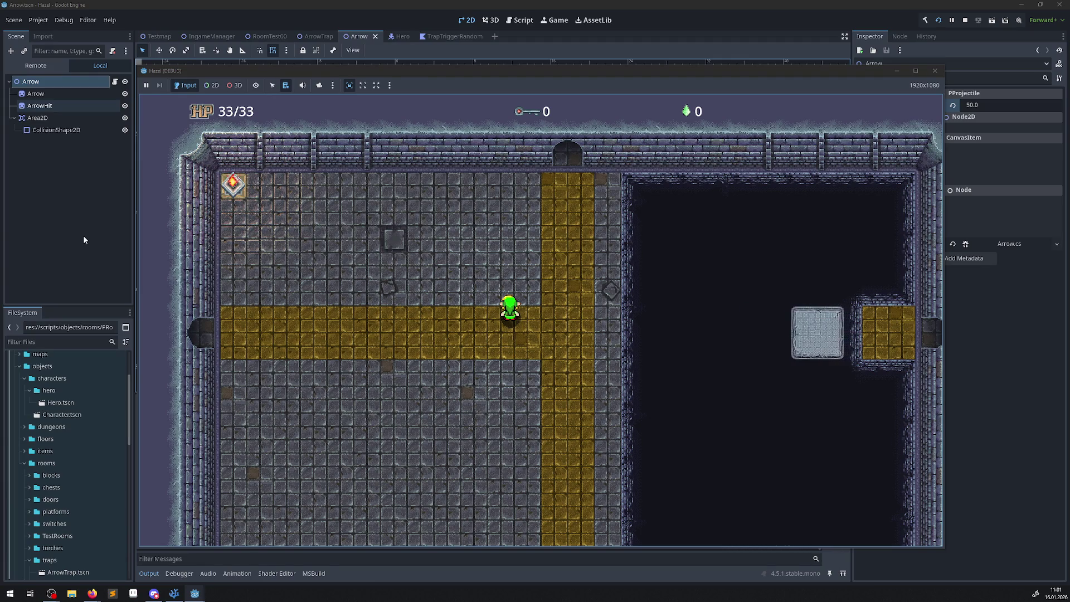
pyautogui.press('Down')
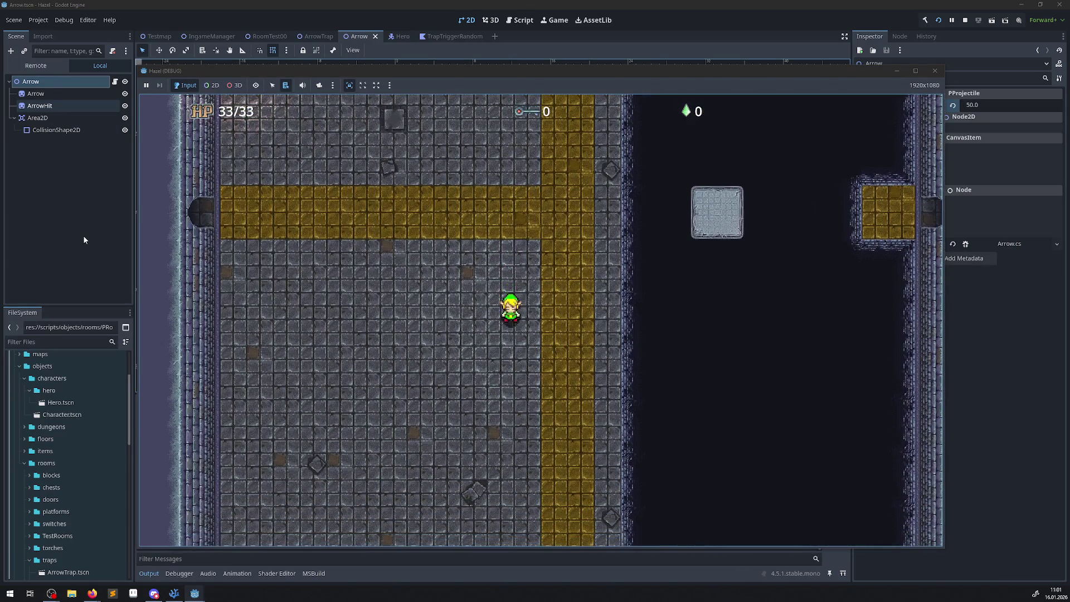
pyautogui.press('Down')
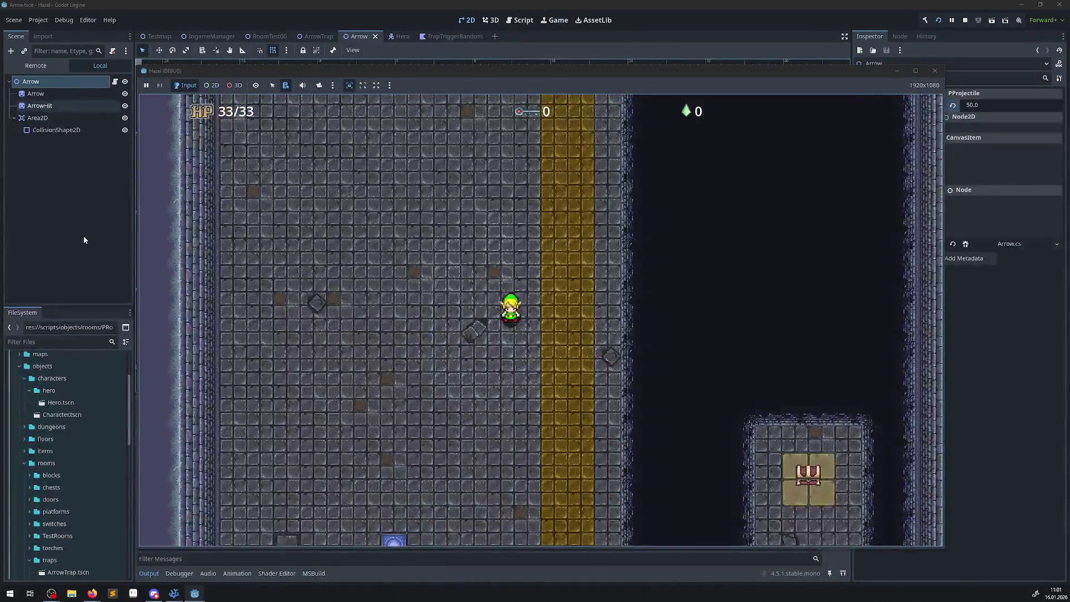
pyautogui.press('Up')
pyautogui.press('Left')
pyautogui.press('Right')
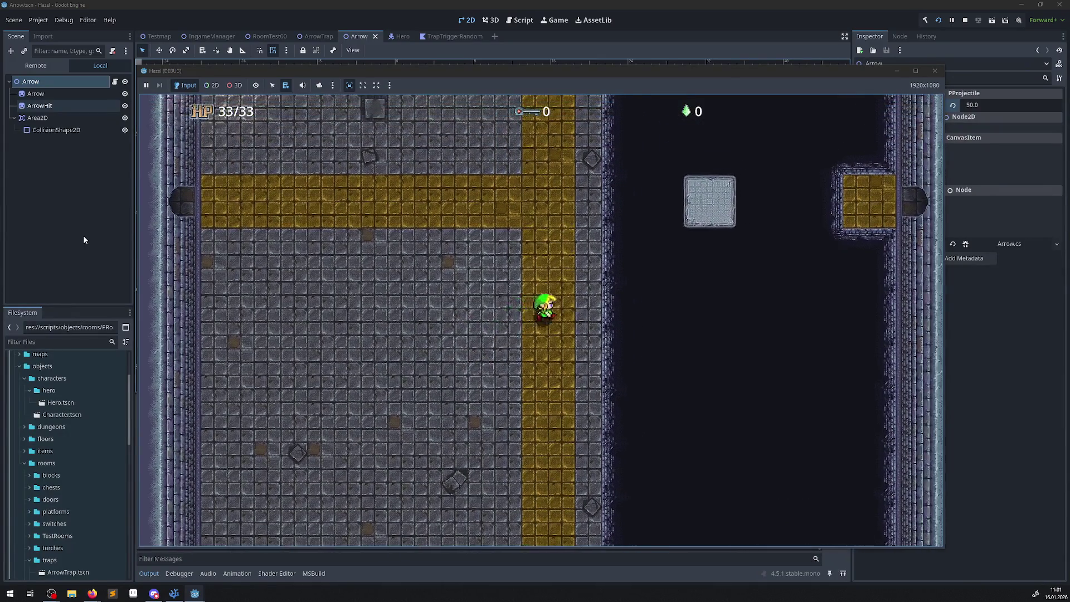
pyautogui.press('Up')
pyautogui.press('Left')
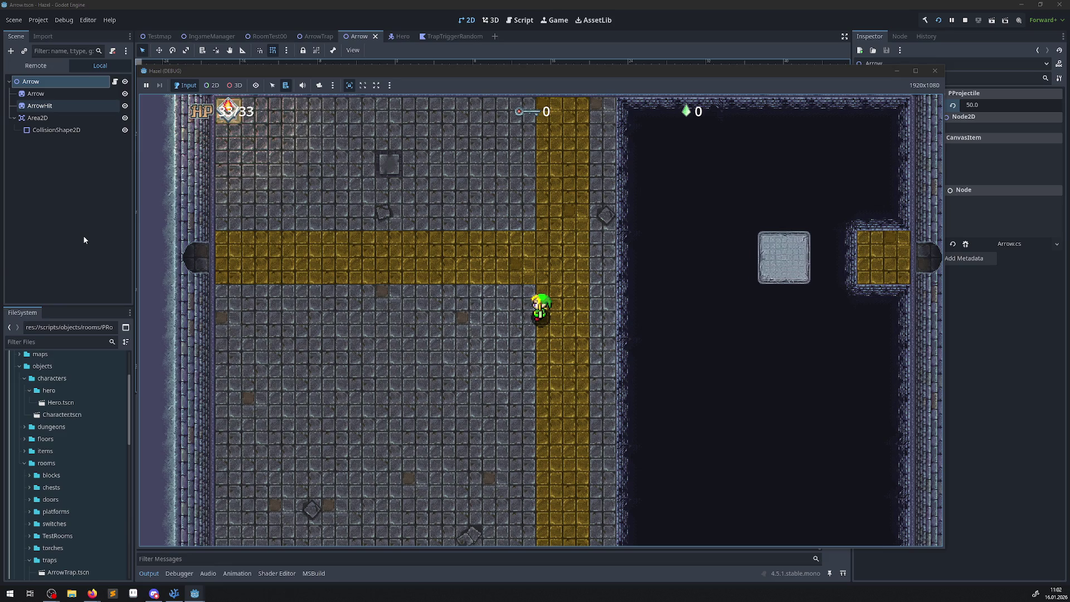
pyautogui.click(935, 71)
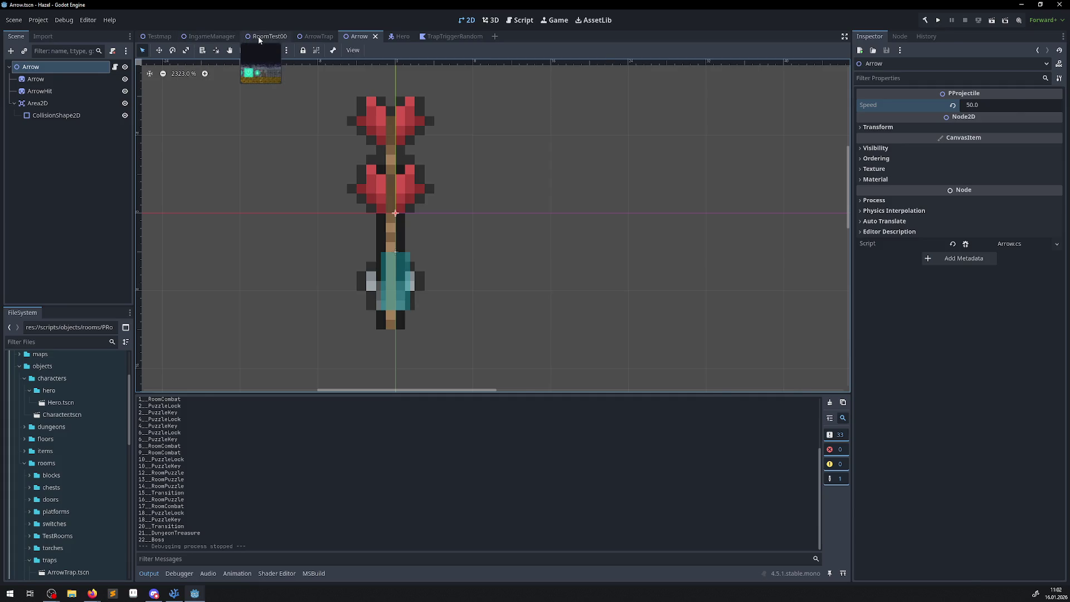
# Switch to the RoomTest00 scene and select its TileMapLayer to show the tile map
pyautogui.click(258, 36)
pyautogui.click(46, 79)
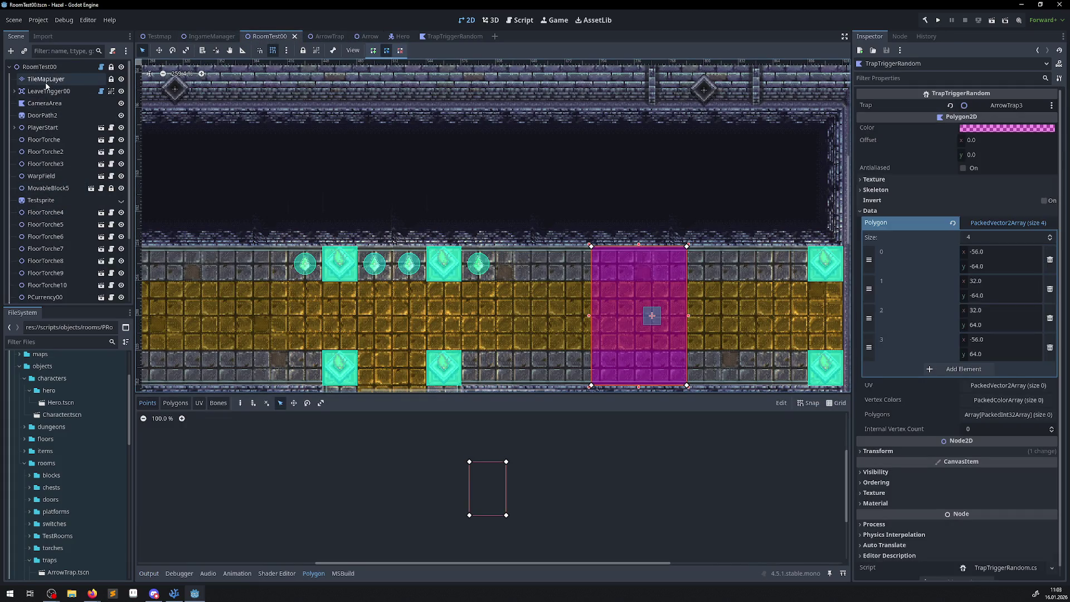
pyautogui.scroll(-2, 344, 287)
pyautogui.scroll(2, 315, 133)
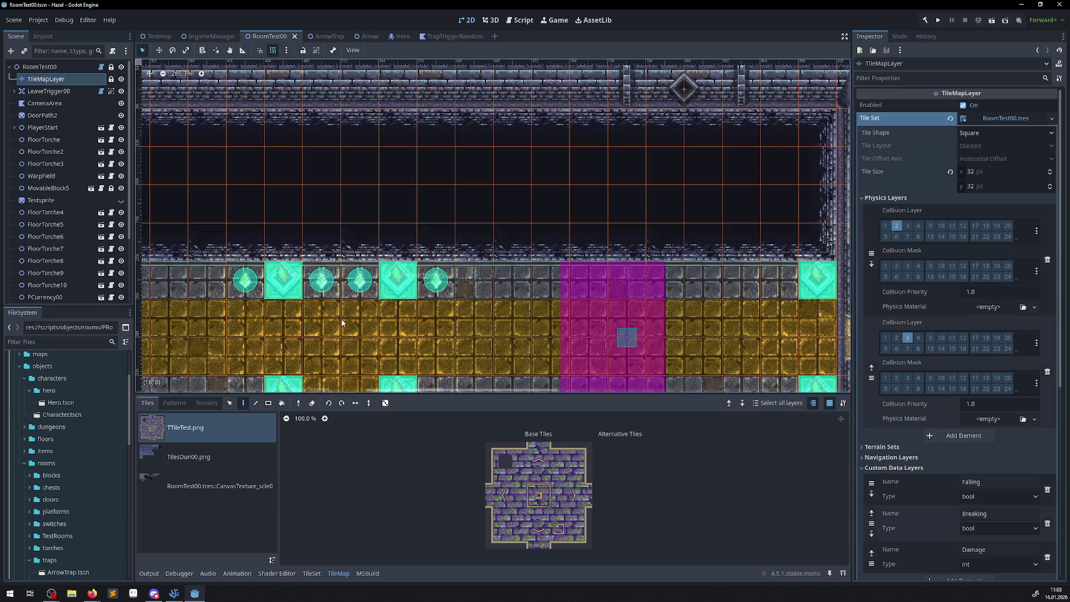
pyautogui.scroll(-2, 342, 323)
pyautogui.moveTo(342, 323)
pyautogui.mouseDown()
pyautogui.moveTo(467, 245)
pyautogui.moveTo(547, 265)
pyautogui.mouseUp()
pyautogui.moveTo(322, 288)
pyautogui.mouseDown()
pyautogui.moveTo(392, 268)
pyautogui.moveTo(423, 276)
pyautogui.moveTo(357, 174)
pyautogui.moveTo(252, 220)
pyautogui.mouseUp()
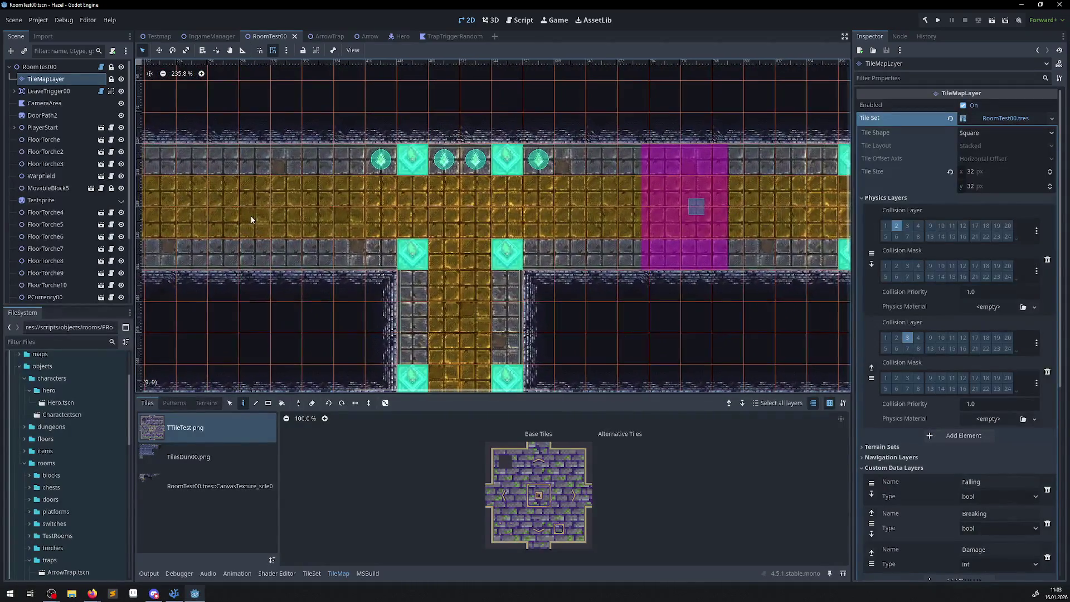
pyautogui.scroll(-2, 555, 282)
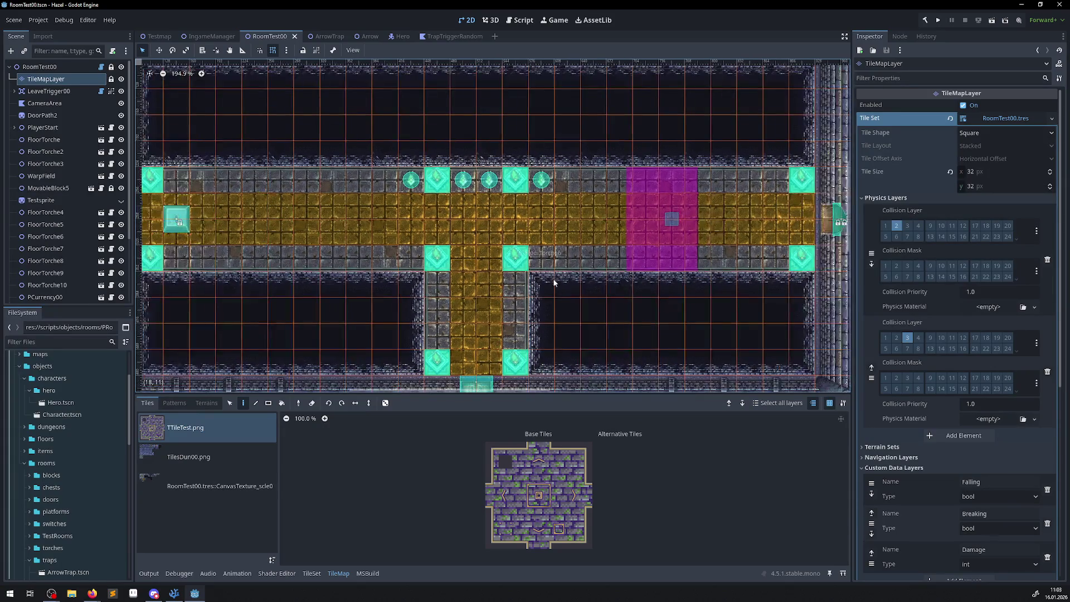
pyautogui.scroll(-1, 555, 282)
pyautogui.moveTo(446, 200); pyautogui.dragTo(436, 233)
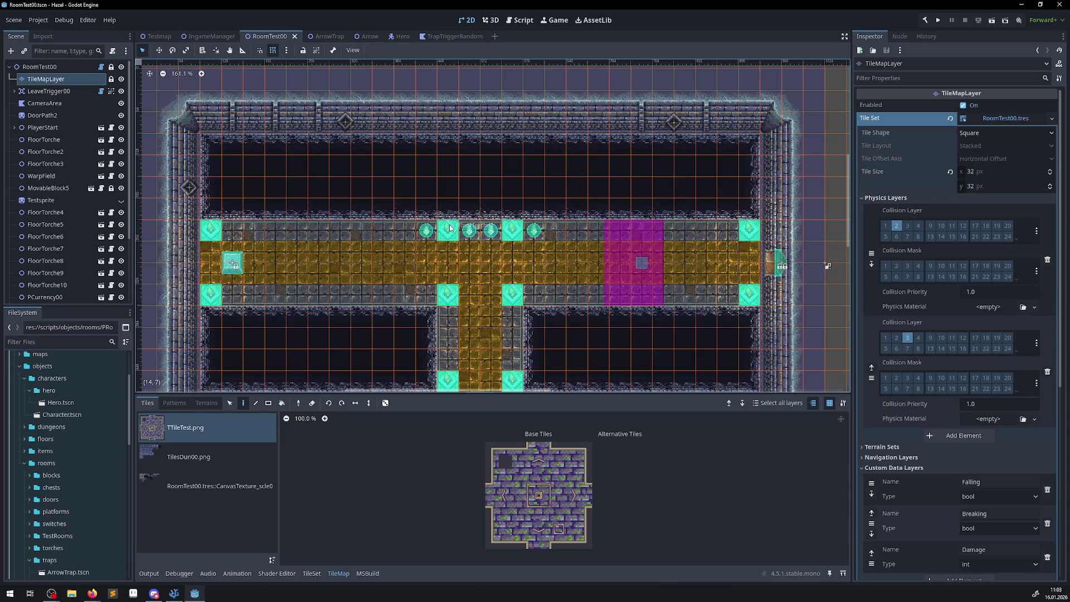
pyautogui.scroll(-3, 468, 236)
pyautogui.scroll(1, 485, 246)
pyautogui.moveTo(485, 246); pyautogui.dragTo(499, 276)
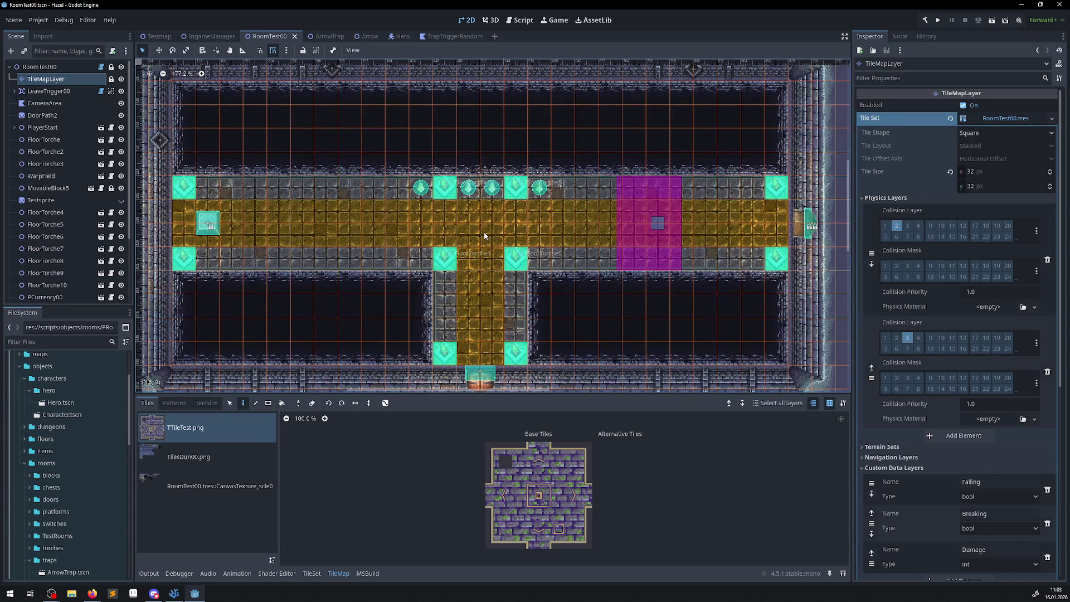
pyautogui.moveTo(400, 207); pyautogui.dragTo(401, 241)
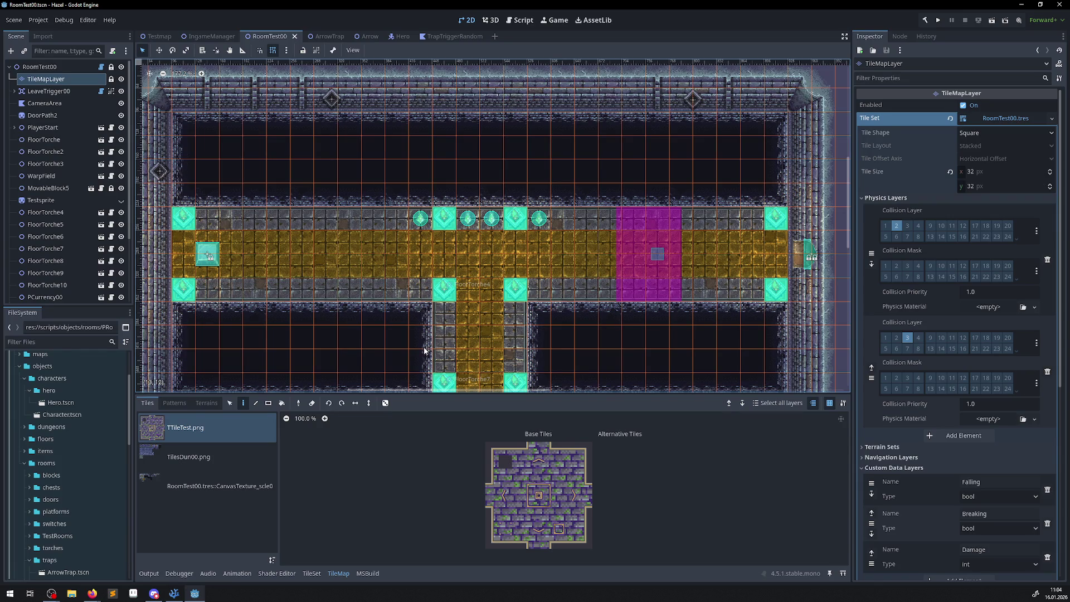
pyautogui.moveTo(448, 337); pyautogui.dragTo(450, 287)
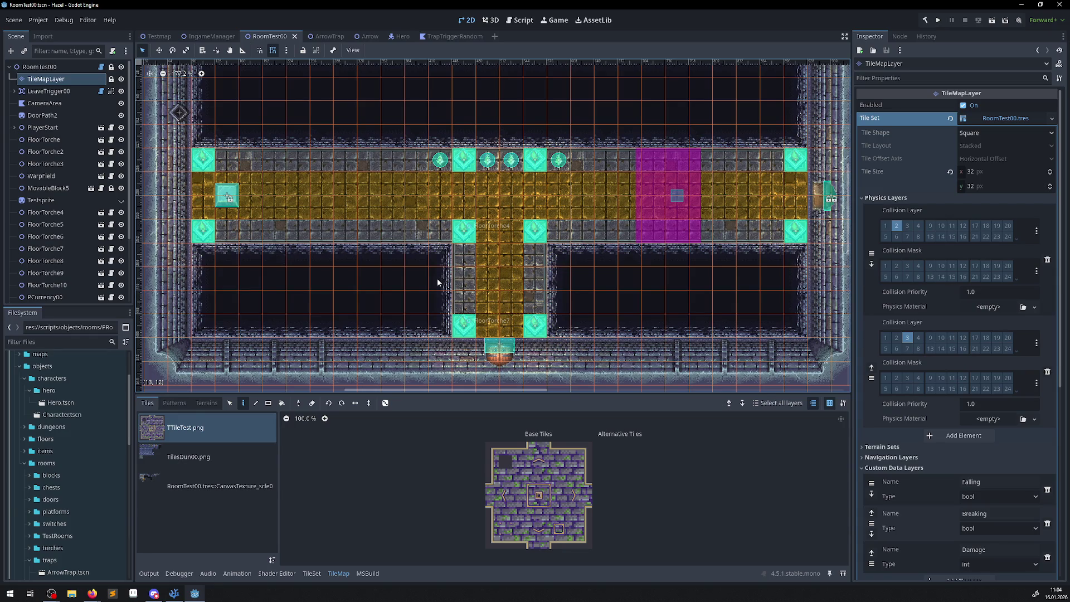
pyautogui.moveTo(405, 290); pyautogui.dragTo(446, 230)
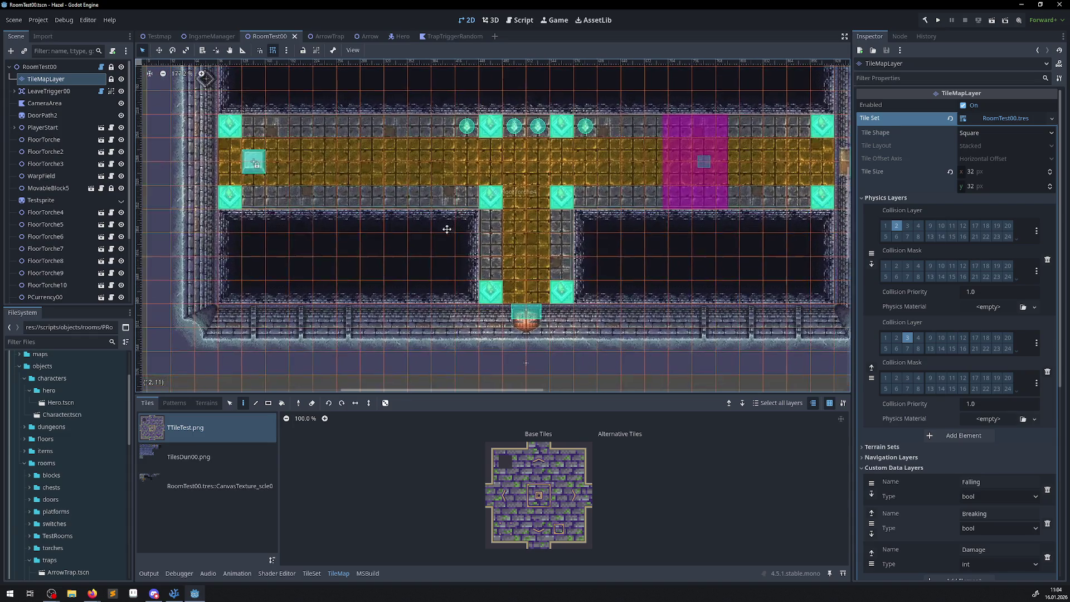
pyautogui.moveTo(360, 227); pyautogui.dragTo(329, 257)
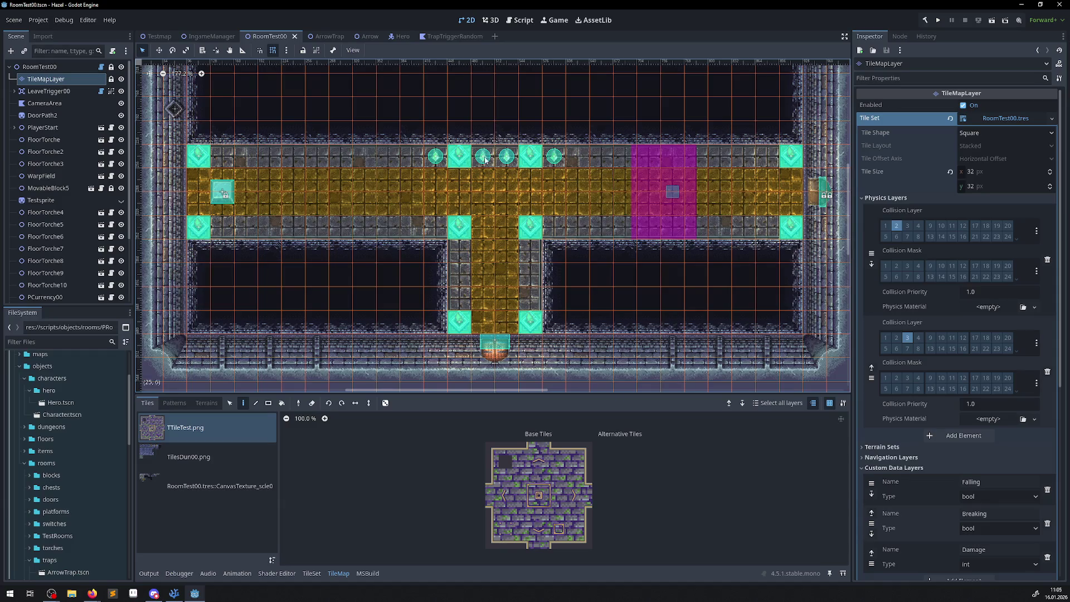
pyautogui.click(42, 176)
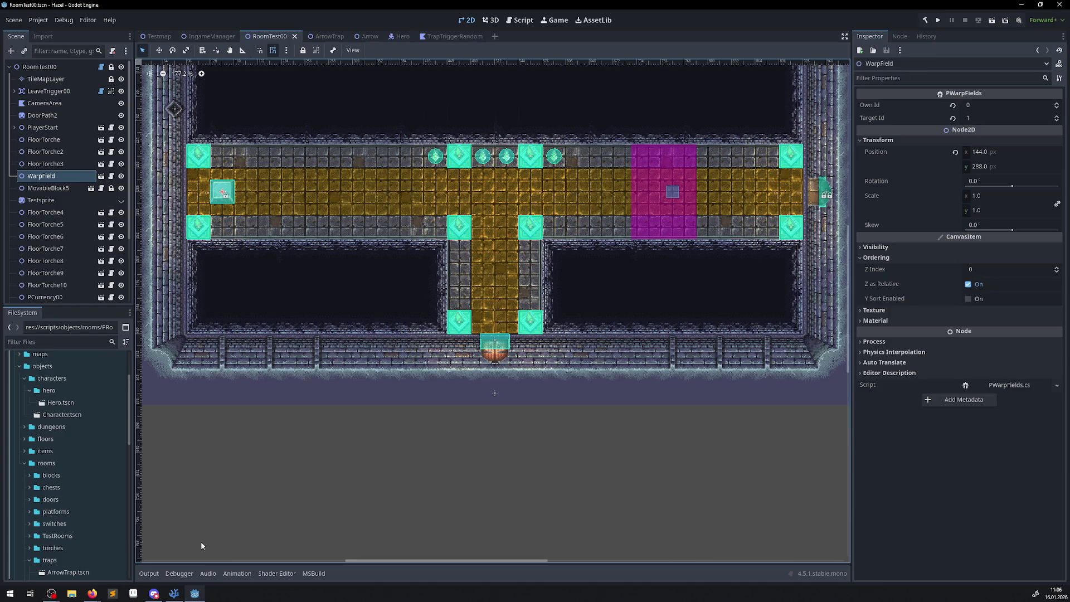
# Build and run the project to test the arrow traps in RoomTest00
pyautogui.click(938, 20)
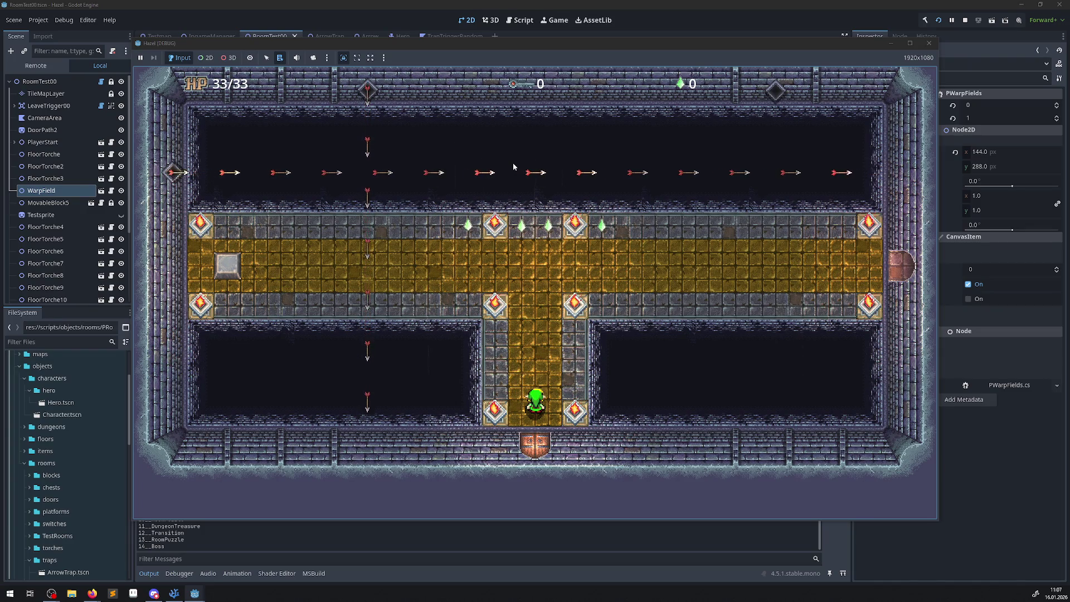
# Walk the hero up the corridor, left and right, toward the arrow row
pyautogui.press('Up')
pyautogui.press('Left')
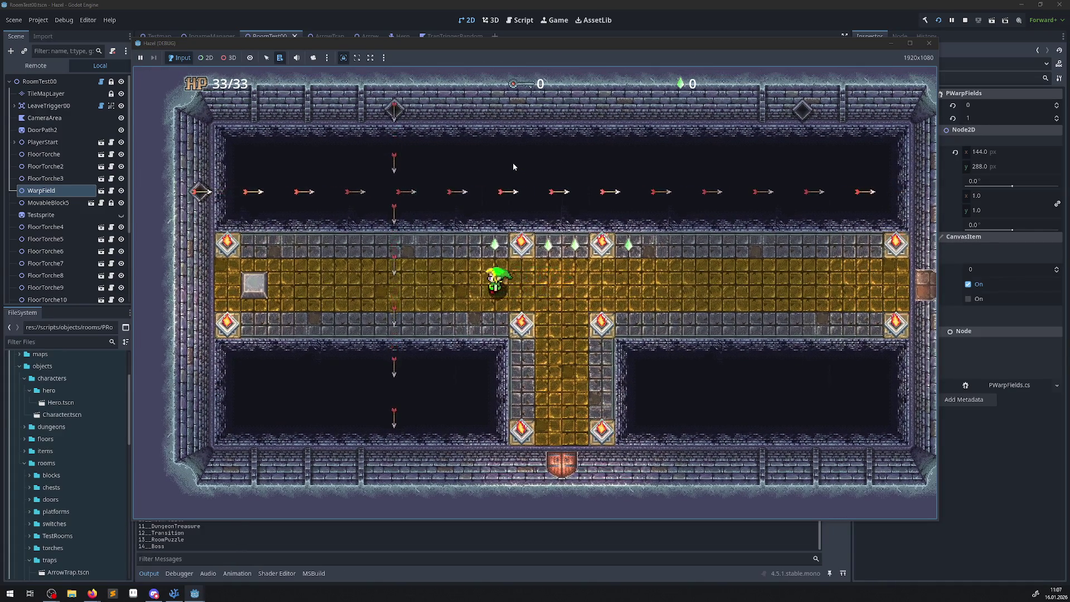
pyautogui.press('Right')
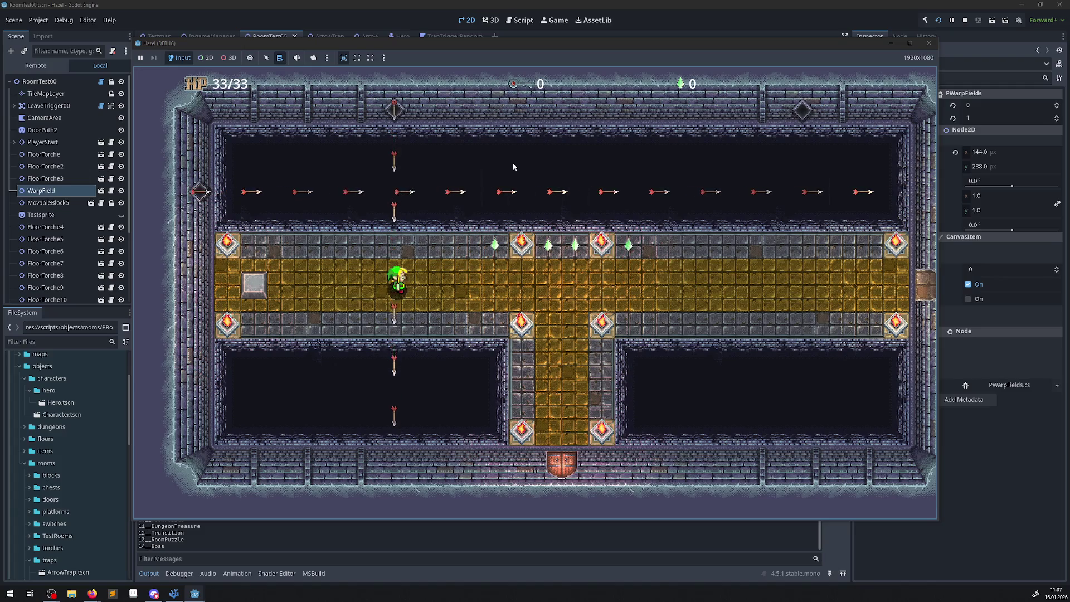
pyautogui.press('Up')
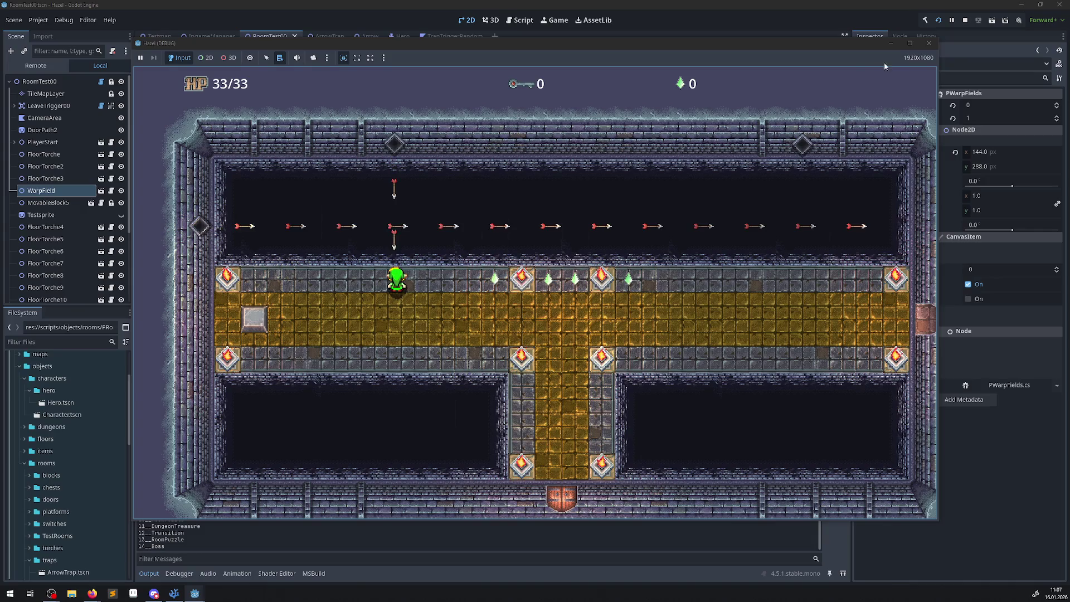
# Stop the game, set the Arrow projectile's Speed to 300, and rerun with F5
pyautogui.click(931, 44)
pyautogui.click(359, 36)
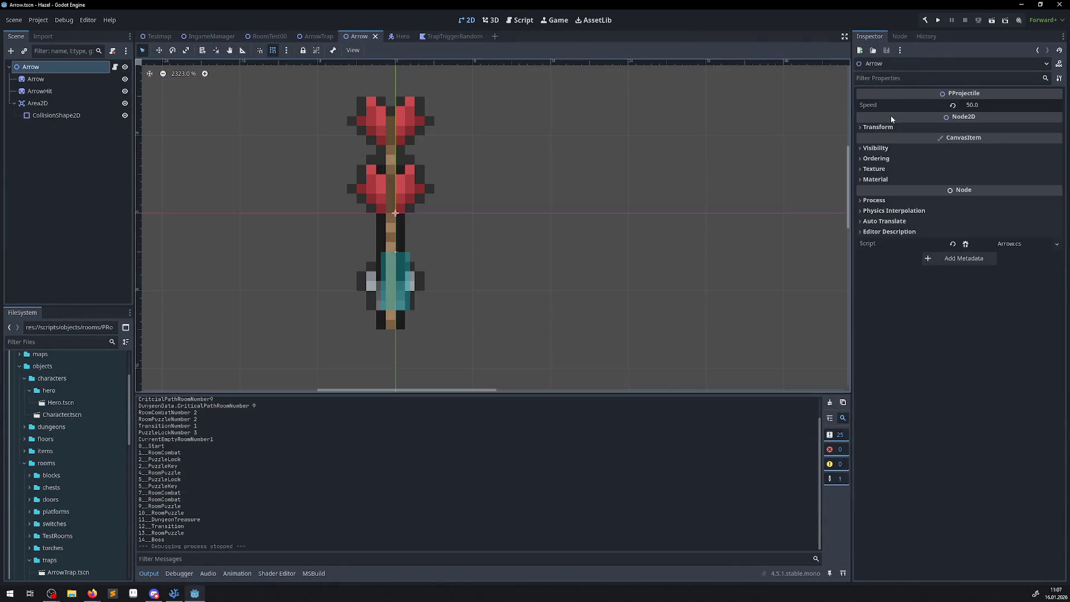
pyautogui.click(976, 106)
pyautogui.write('300')
pyautogui.press('Return')
pyautogui.press('F5')
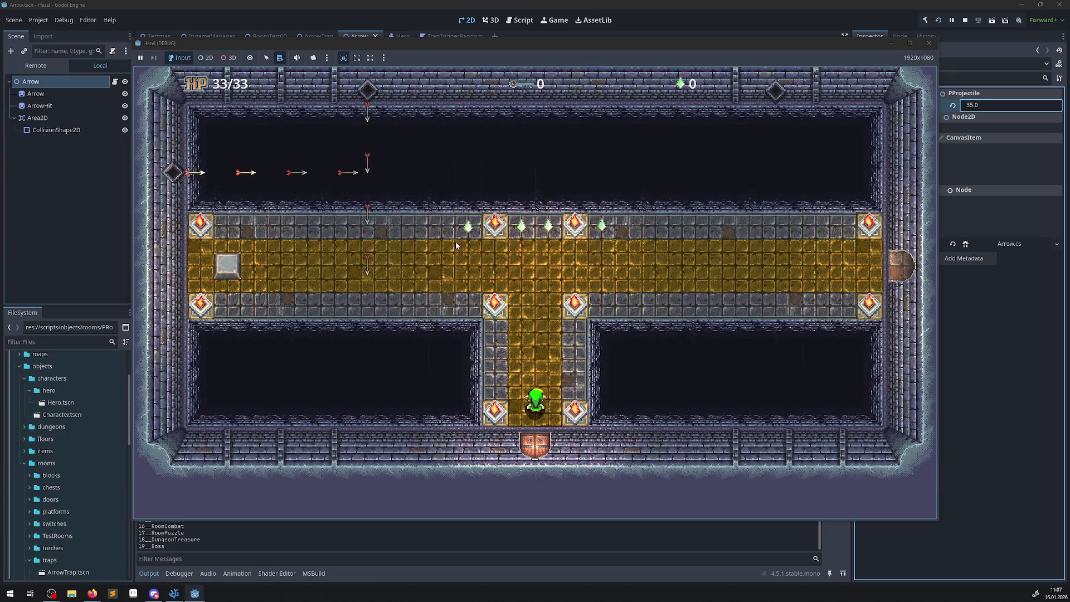
# Restart the game to watch the arrows fire, then stop it and return to RoomTest00
pyautogui.click(929, 43)
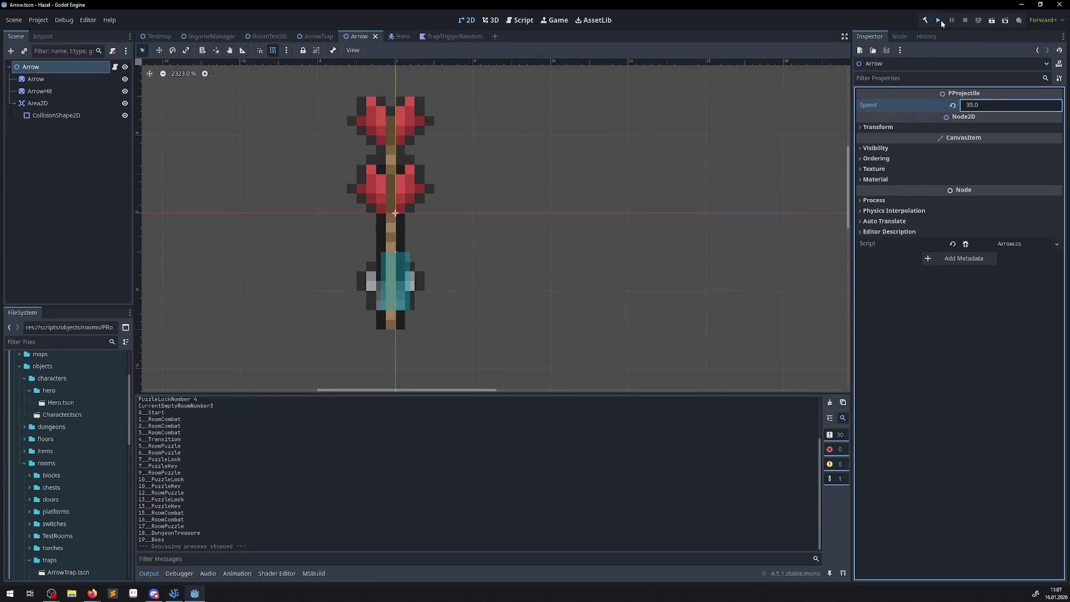
pyautogui.click(940, 20)
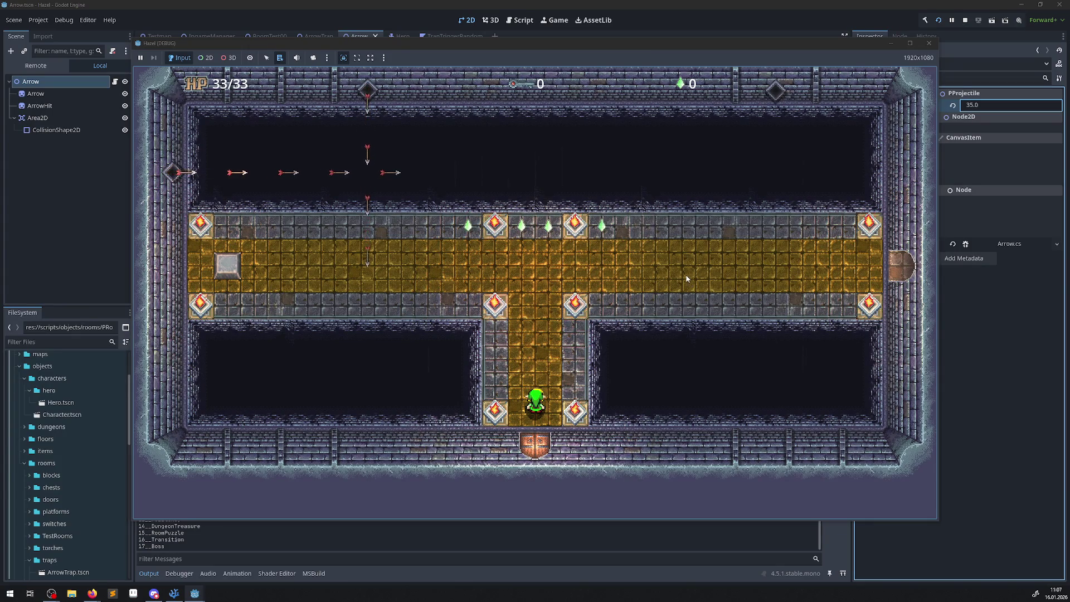
pyautogui.click(929, 44)
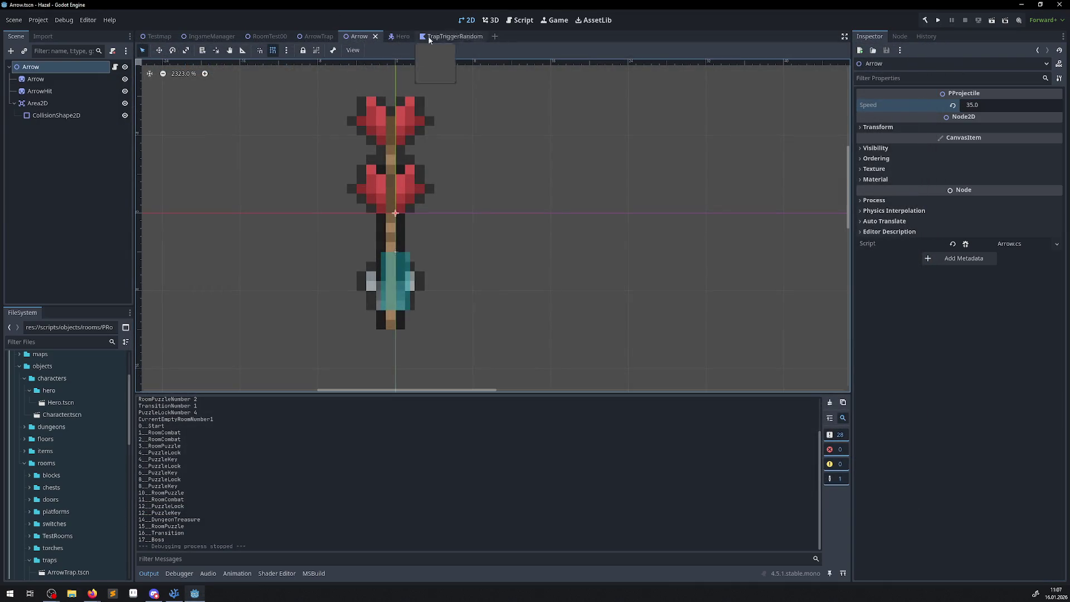
pyautogui.click(269, 37)
# Set ArrowTrap's Projectile Activation Distance to 32 and save the RoomTest00 scene
pyautogui.scroll(5, 253, 209)
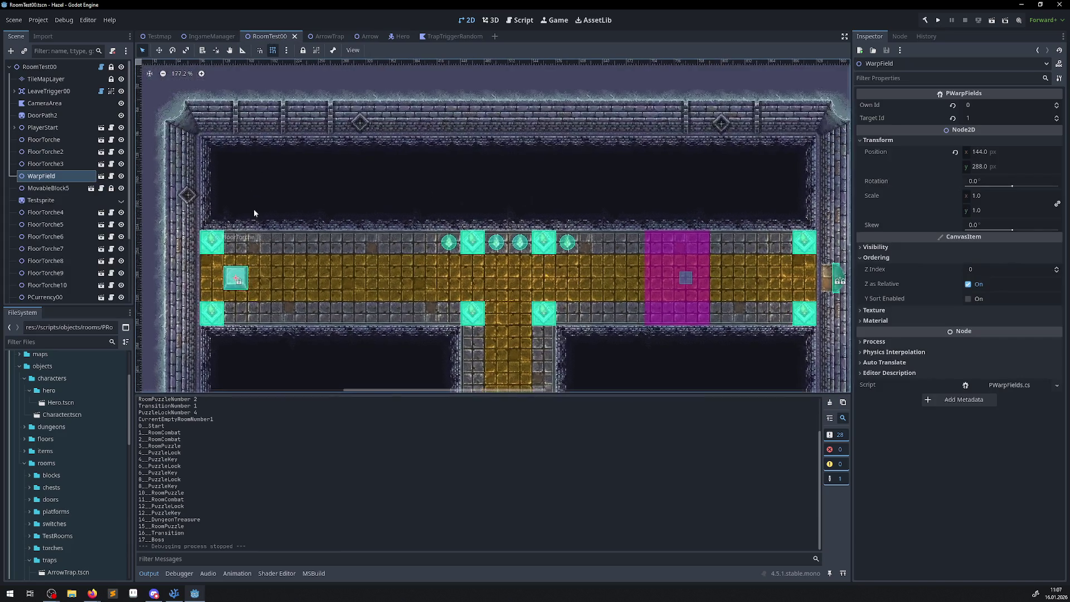
pyautogui.click(179, 196)
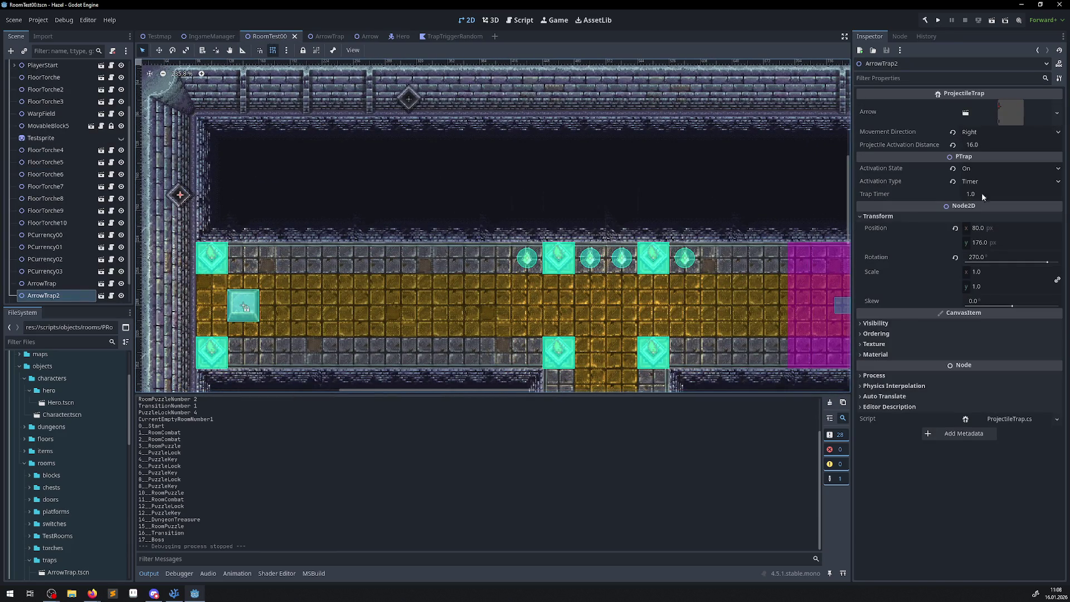
pyautogui.click(992, 142)
pyautogui.write('24')
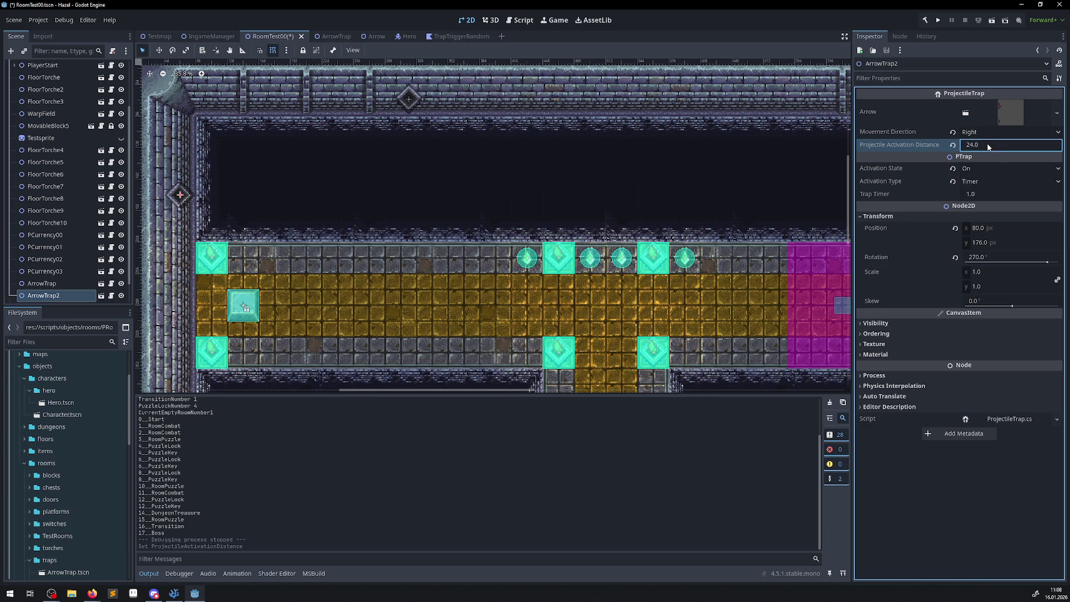
pyautogui.click(409, 99)
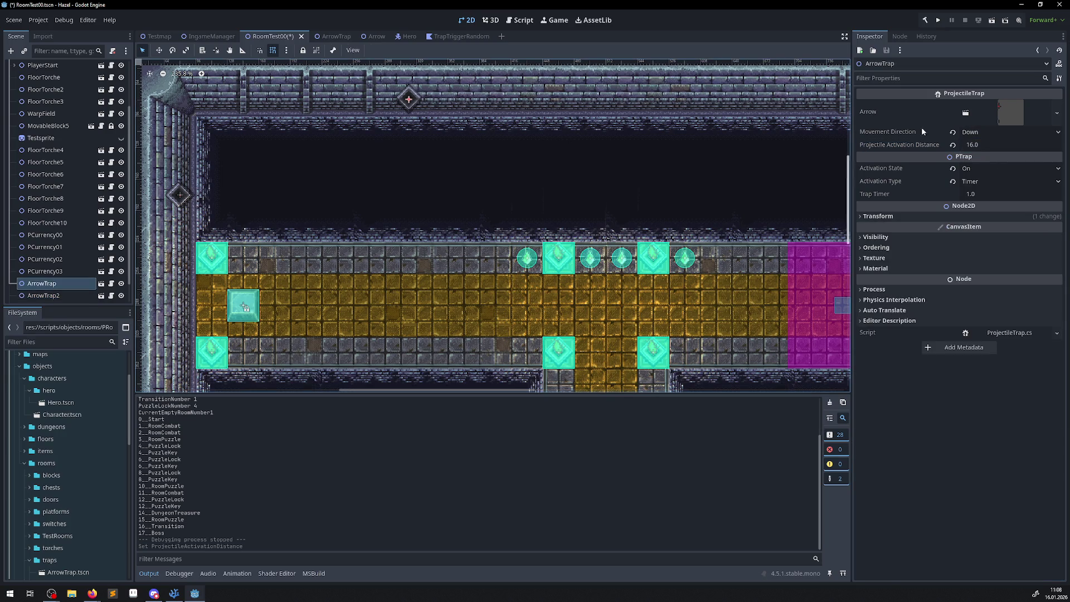
pyautogui.click(984, 144)
pyautogui.write('32')
pyautogui.press('Return')
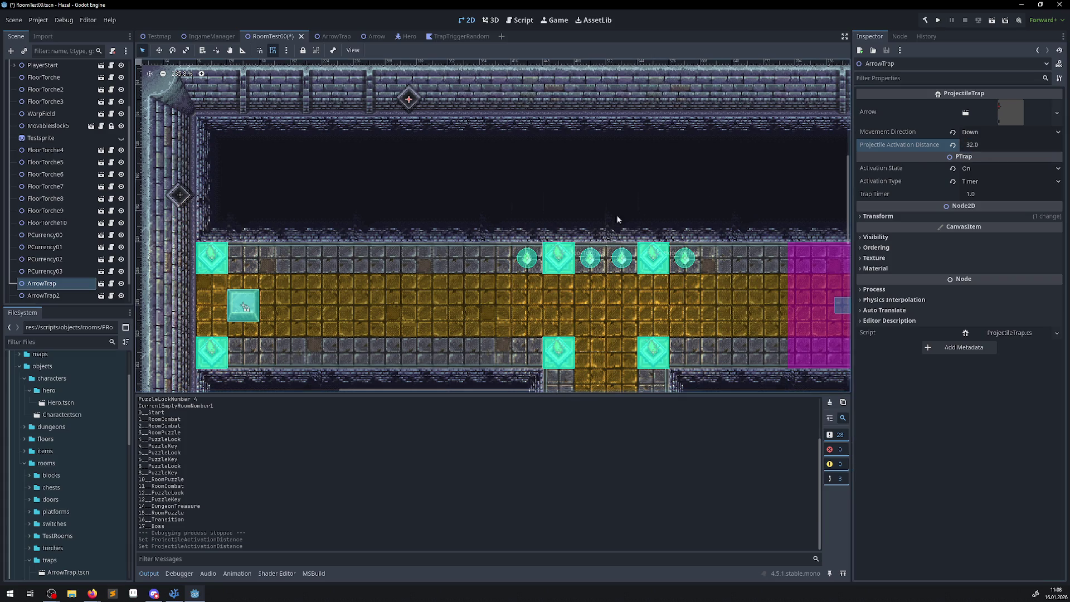
pyautogui.hotkey('ctrl', 's')
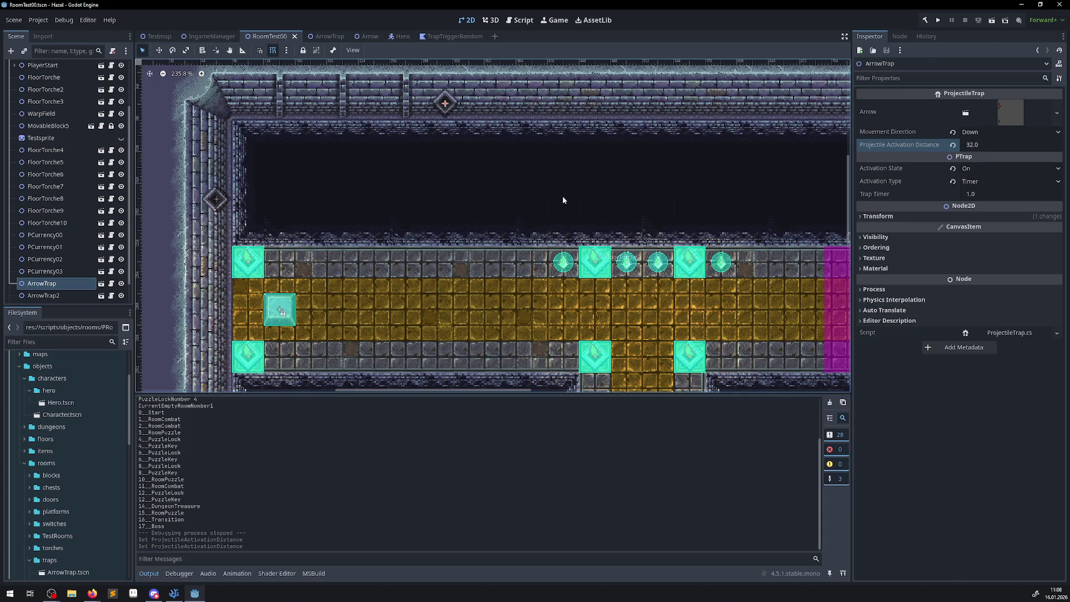
pyautogui.scroll(-1, 669, 145)
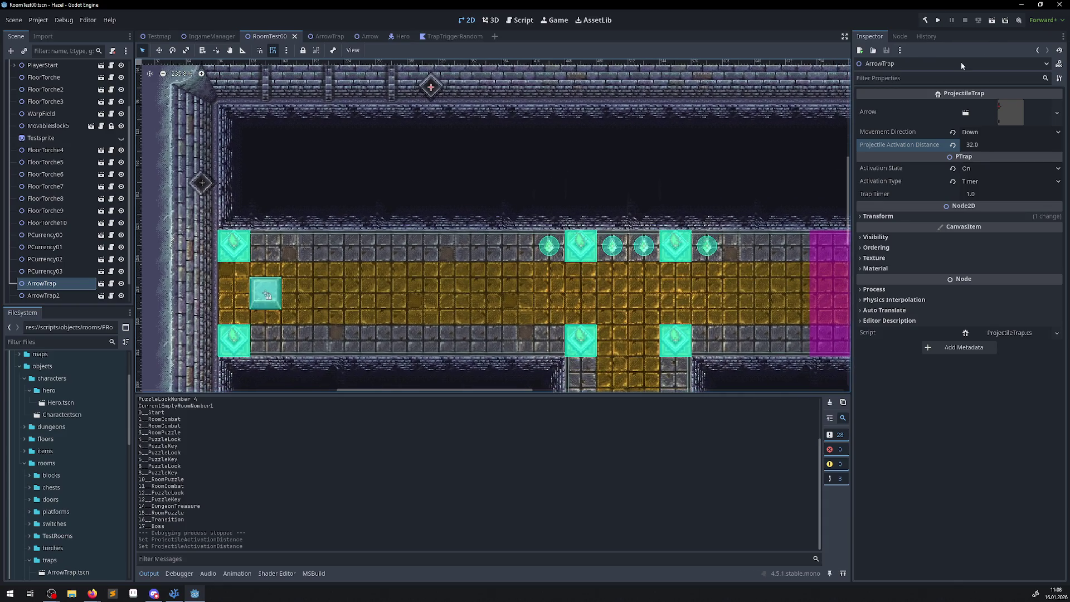
pyautogui.click(941, 19)
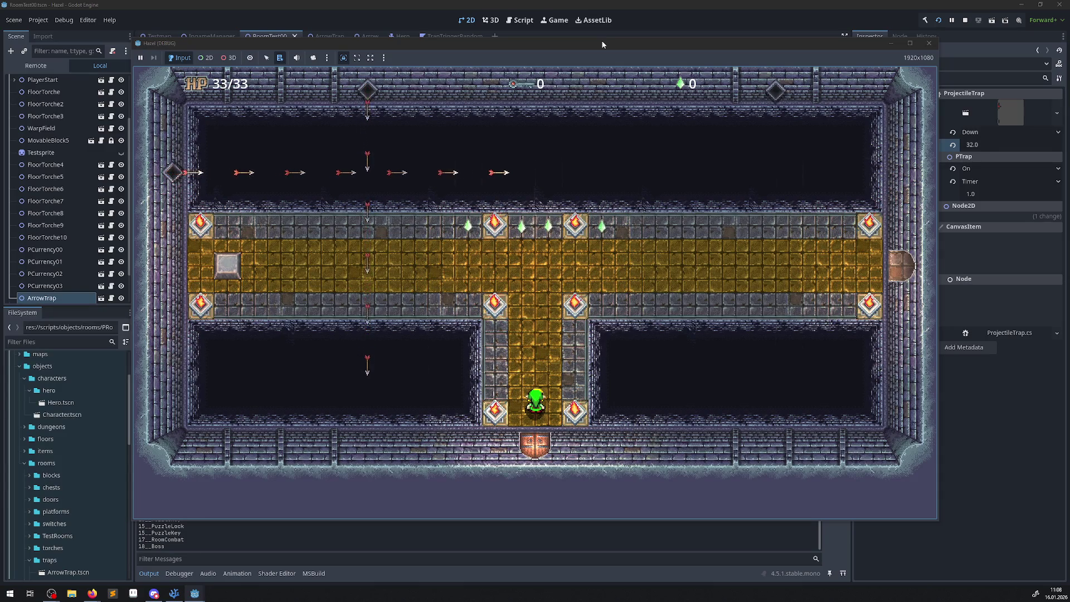
pyautogui.click(929, 42)
pyautogui.click(936, 21)
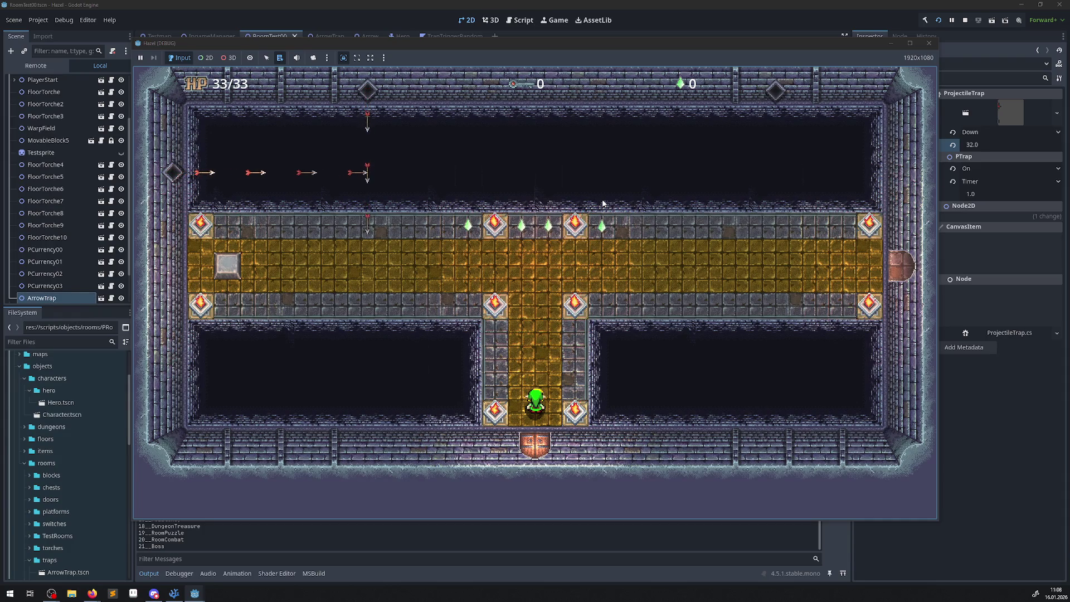
pyautogui.press('F8')
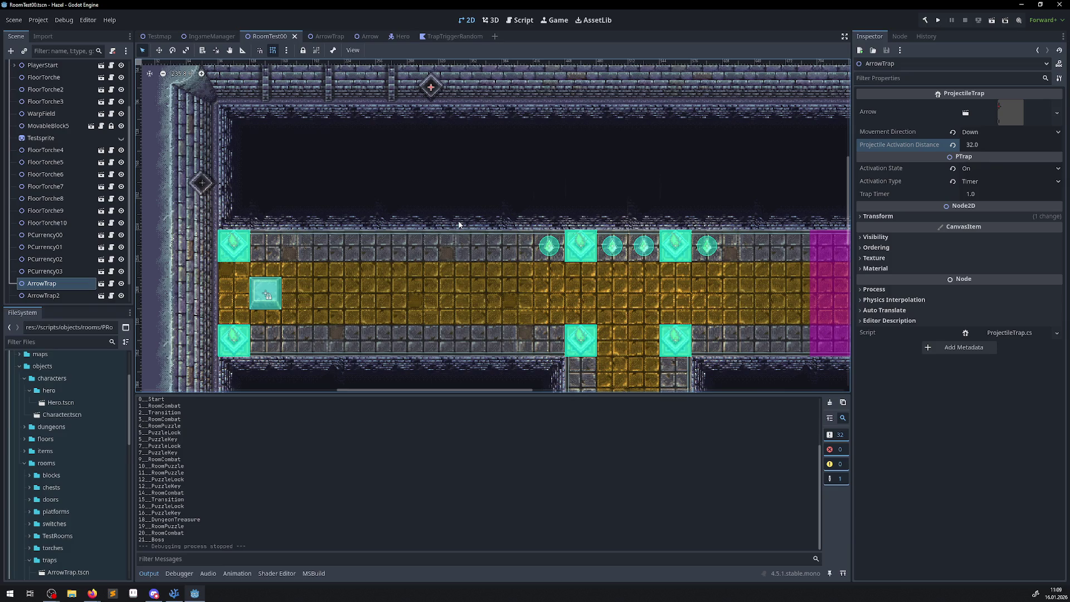
# Run the game, walk the hero up collecting gems, and push the stone block left
pyautogui.click(939, 22)
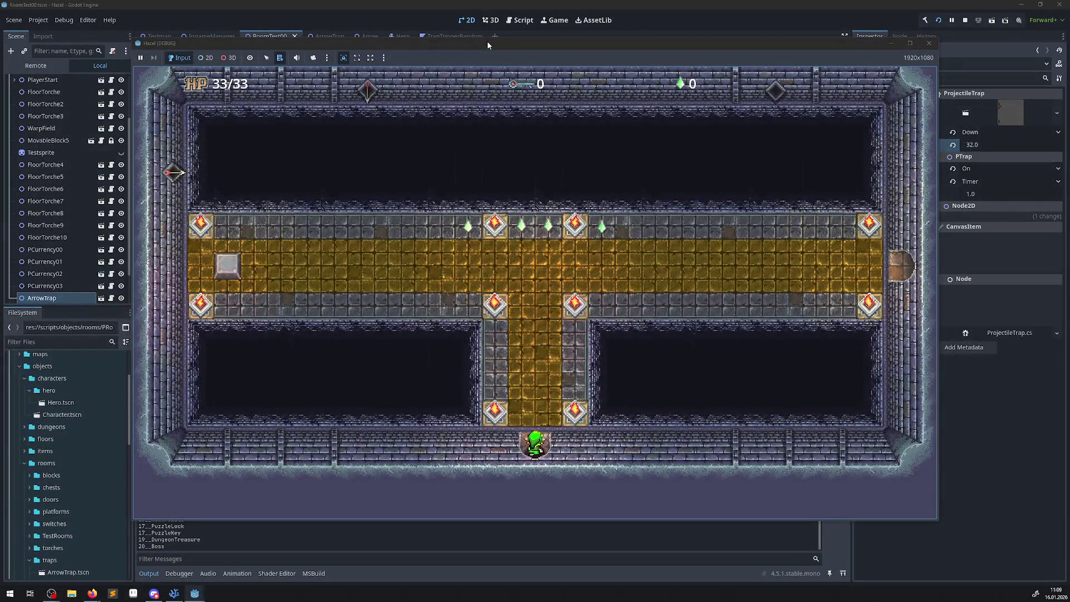
pyautogui.press('Up')
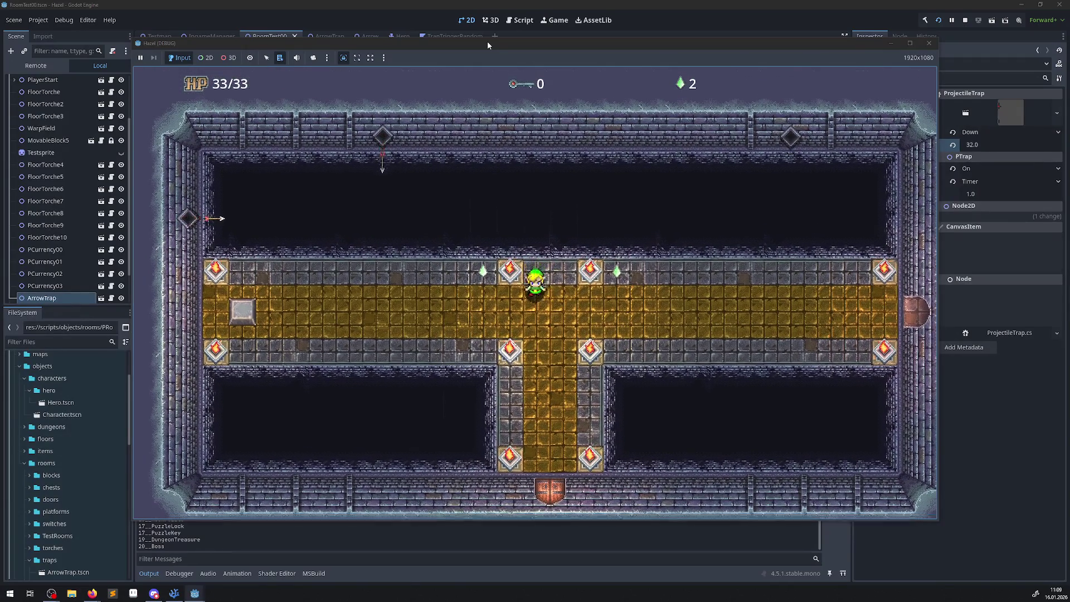
pyautogui.press('Left')
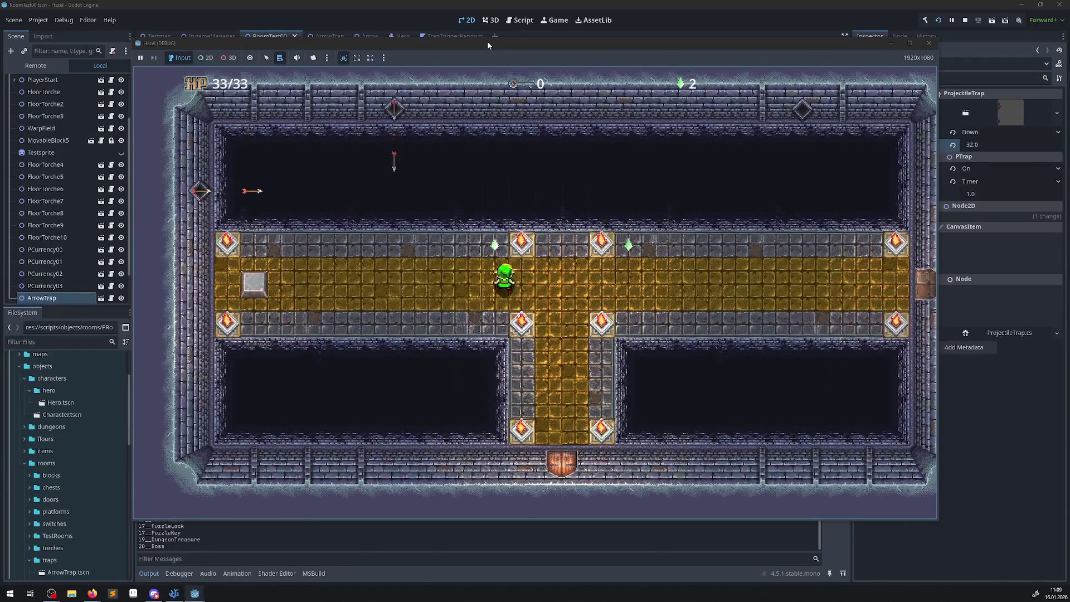
pyautogui.press('Right')
pyautogui.press('Right')
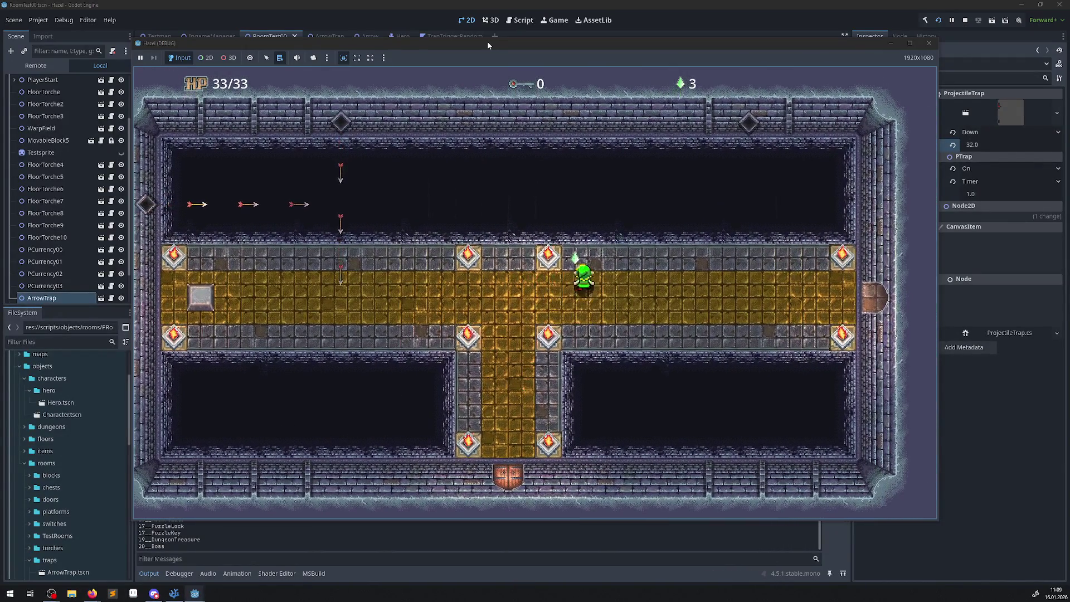
pyautogui.press('Left')
pyautogui.press('Left')
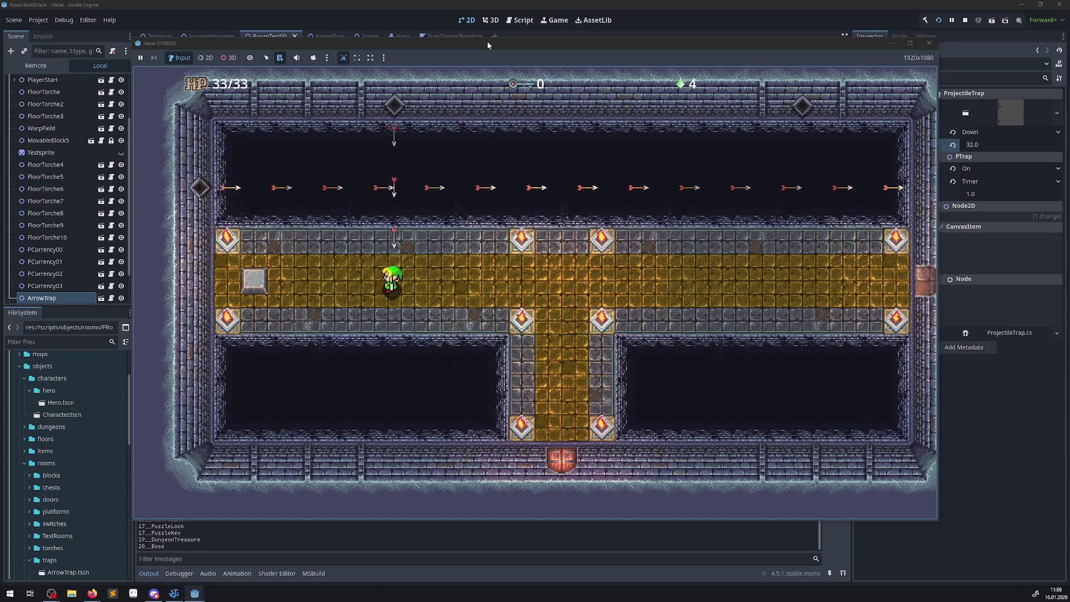
pyautogui.press('Left')
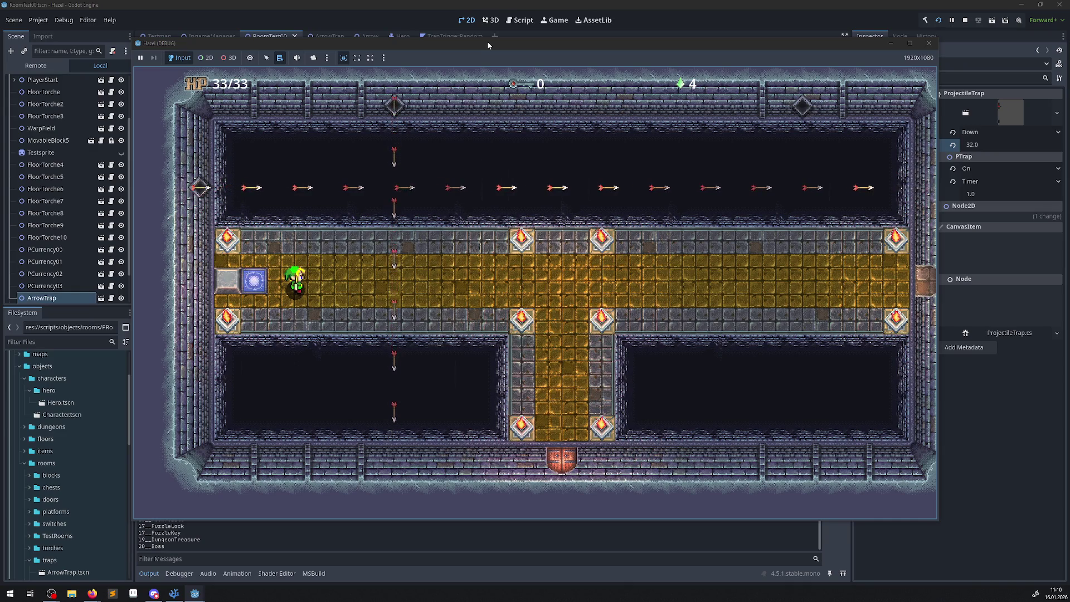
# Walk the hero back and forth left and right beneath the firing arrows
pyautogui.press('Right')
pyautogui.press('Right')
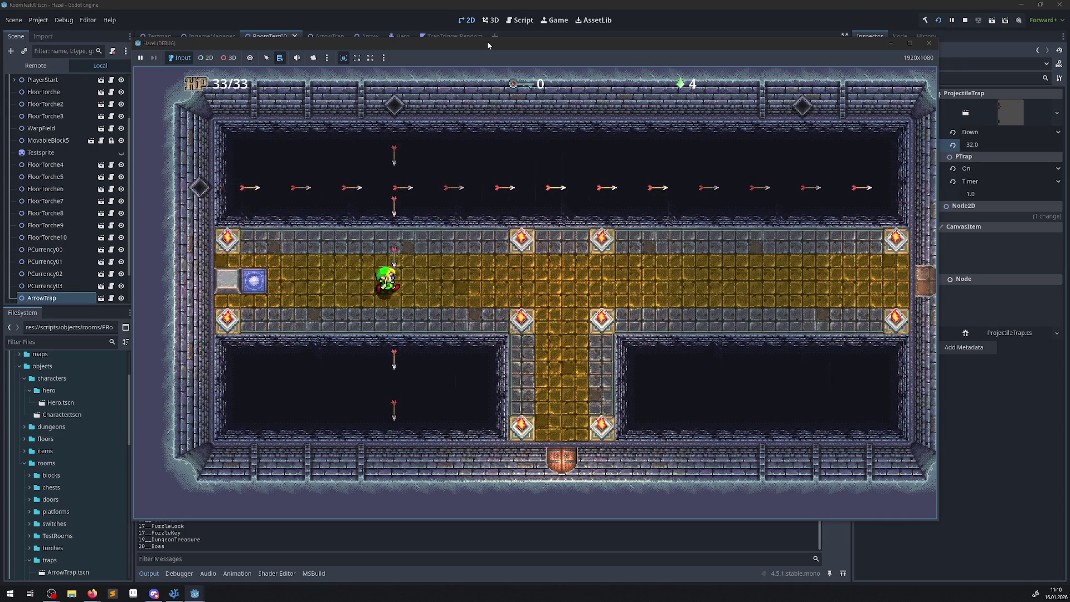
pyautogui.press('Left')
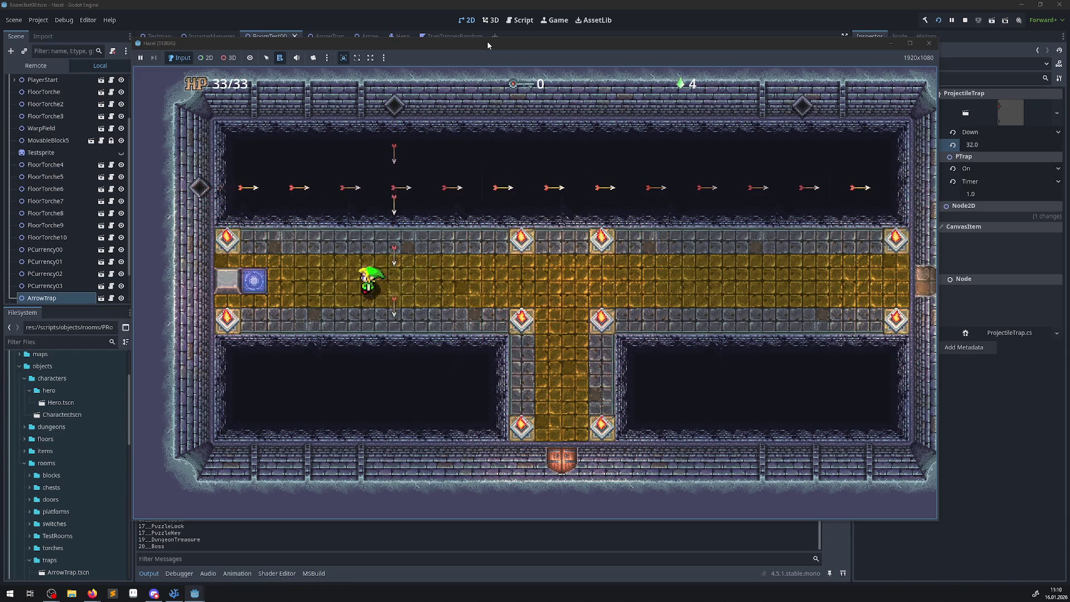
pyautogui.press('Right')
pyautogui.press('Right')
pyautogui.press('Left')
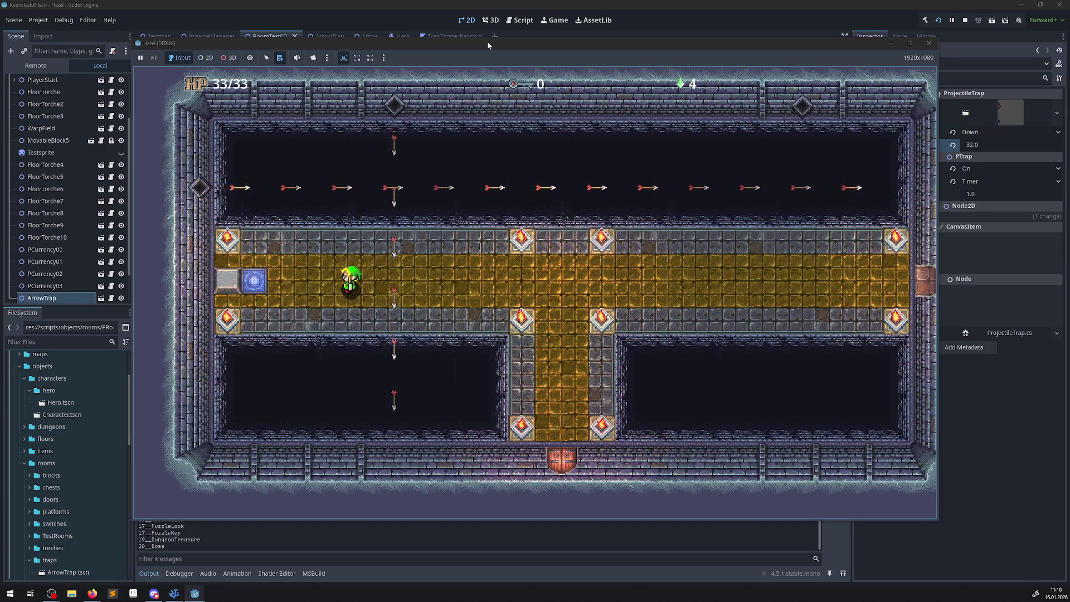
pyautogui.press('Right')
pyautogui.press('Left')
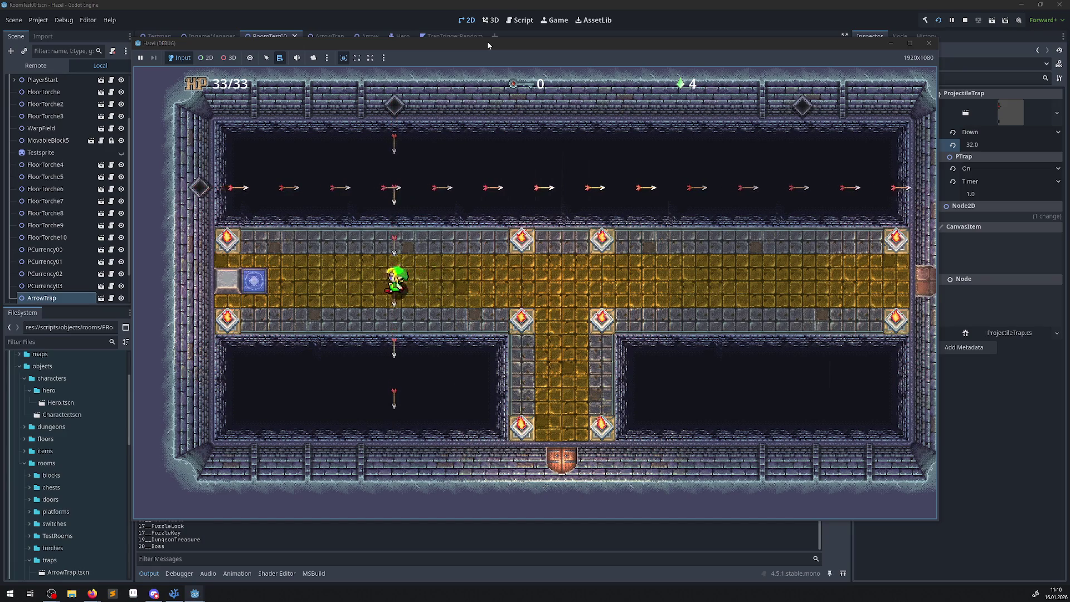
pyautogui.press('Right')
pyautogui.press('Left')
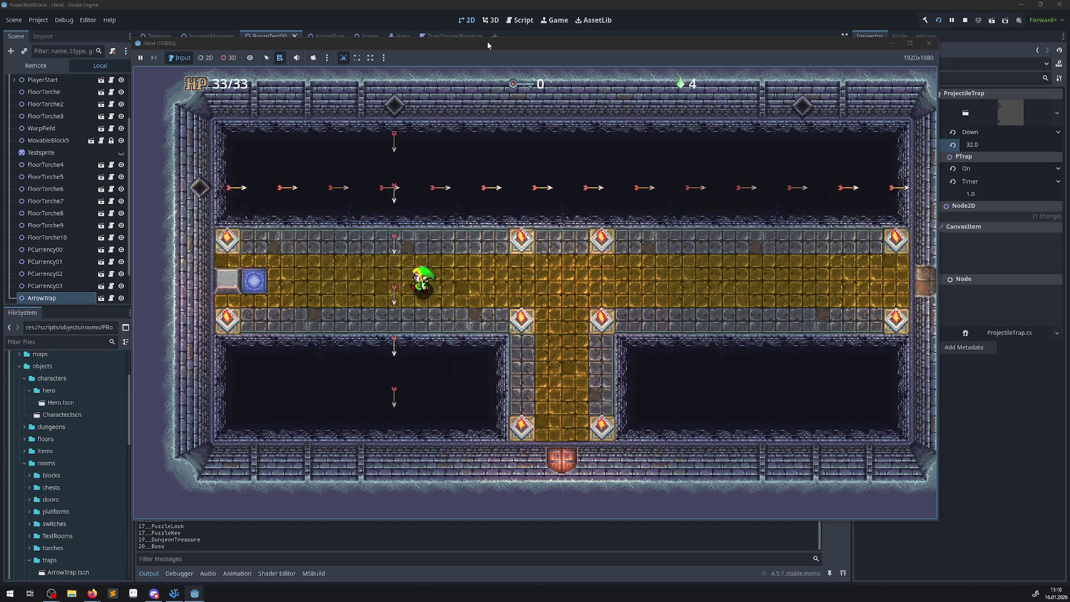
pyautogui.press('Right')
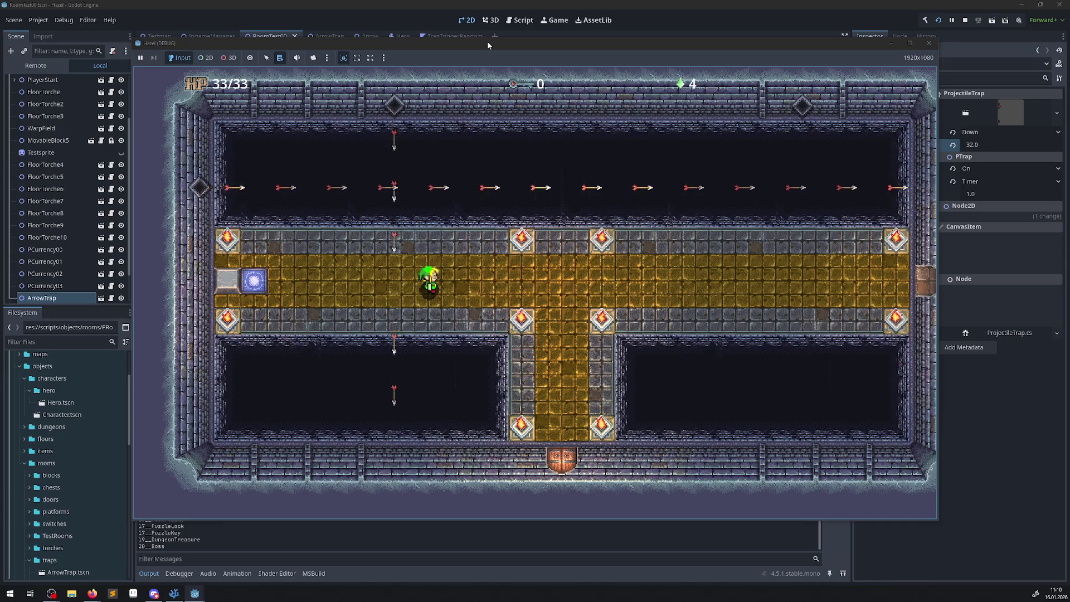
pyautogui.press('Left')
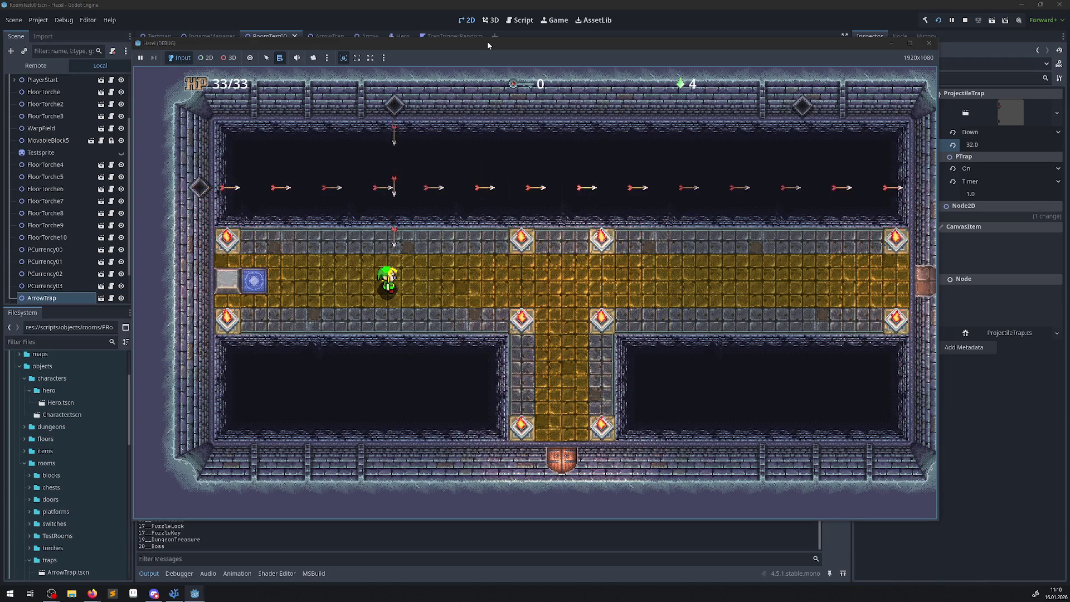
pyautogui.press('Left')
pyautogui.press('Right')
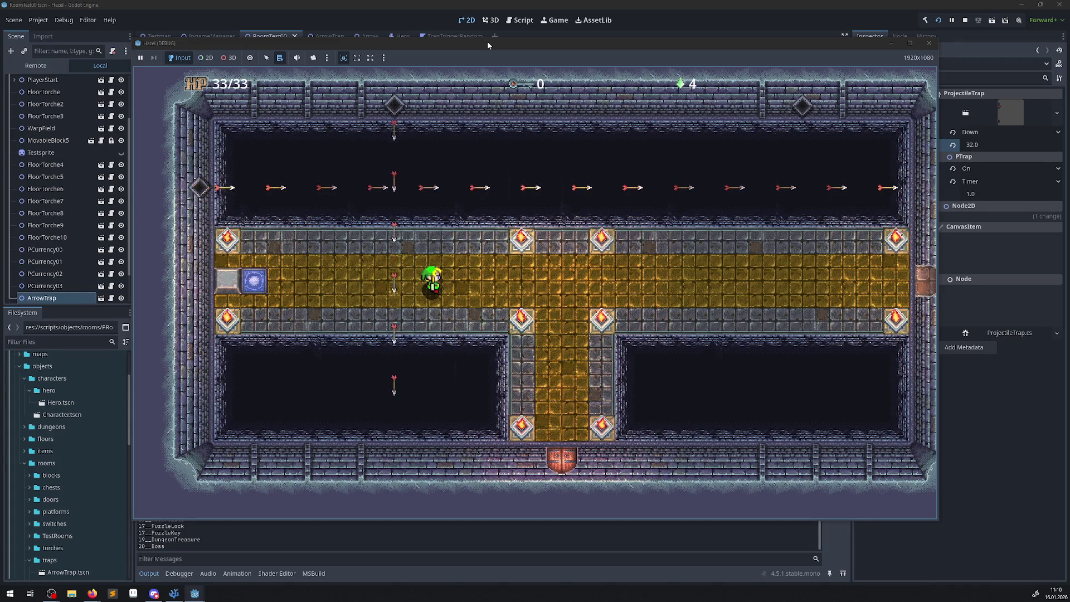
pyautogui.press('Left')
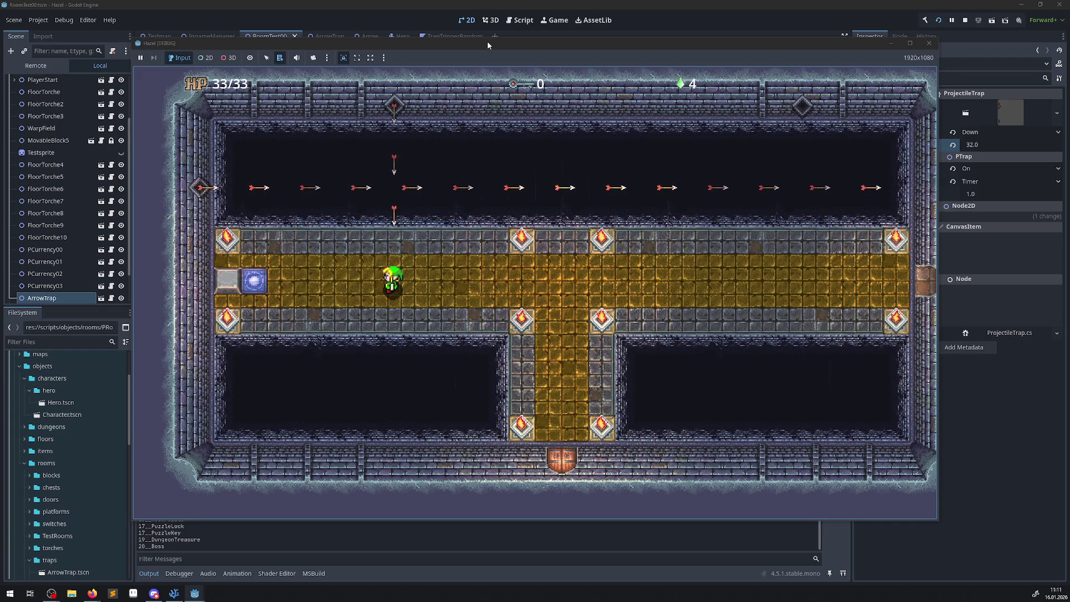
# Move the hero up into the downward arrows' path, turning down then up
pyautogui.press('Up')
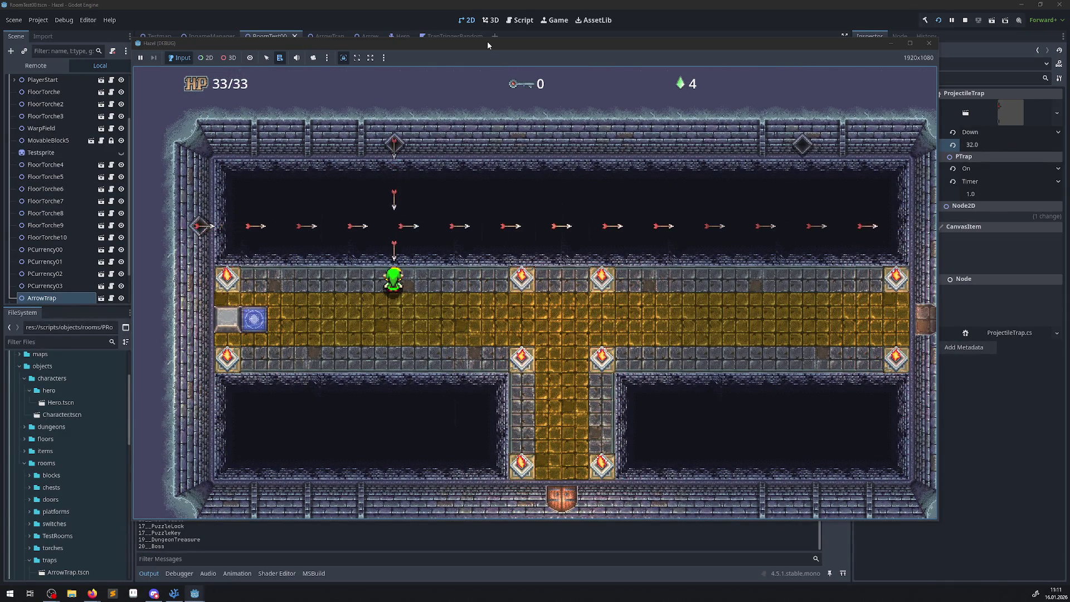
pyautogui.press('Down')
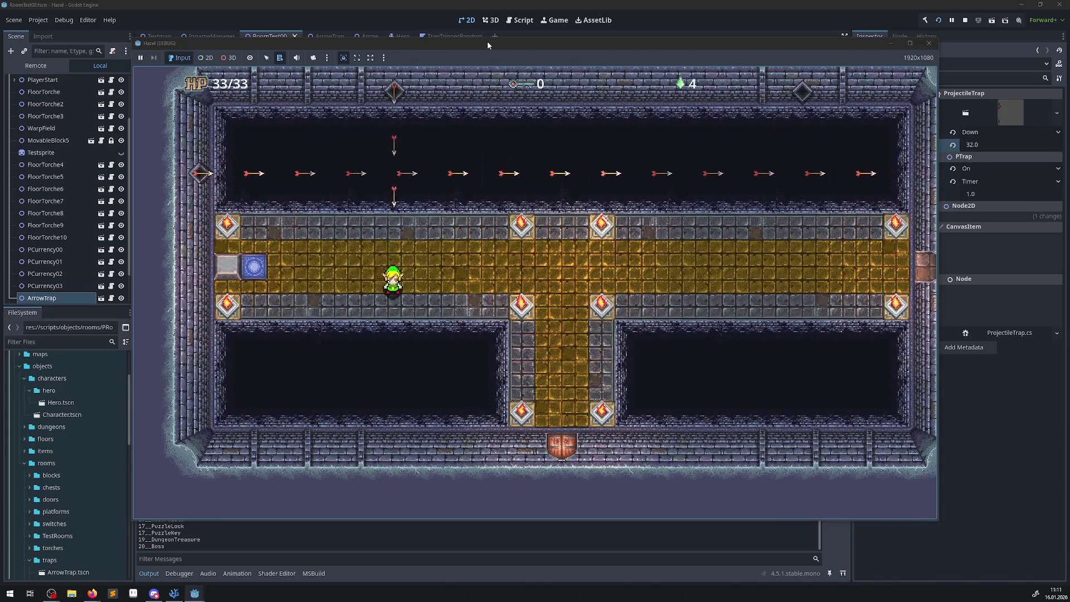
pyautogui.press('Up')
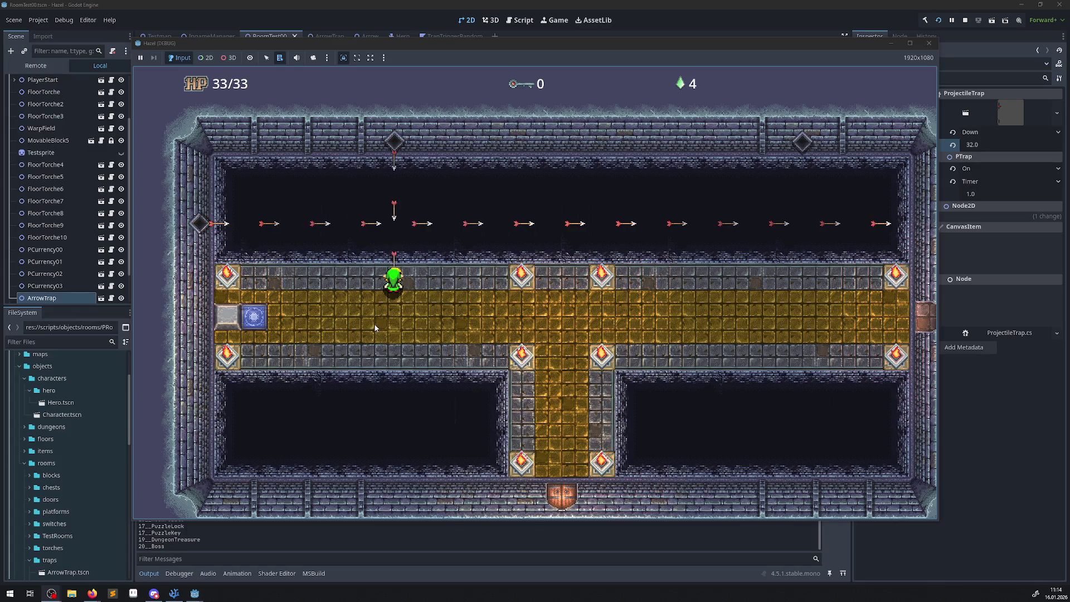
# Walk the hero down, left and up toward the blue tile, then stop the game
pyautogui.press('Down')
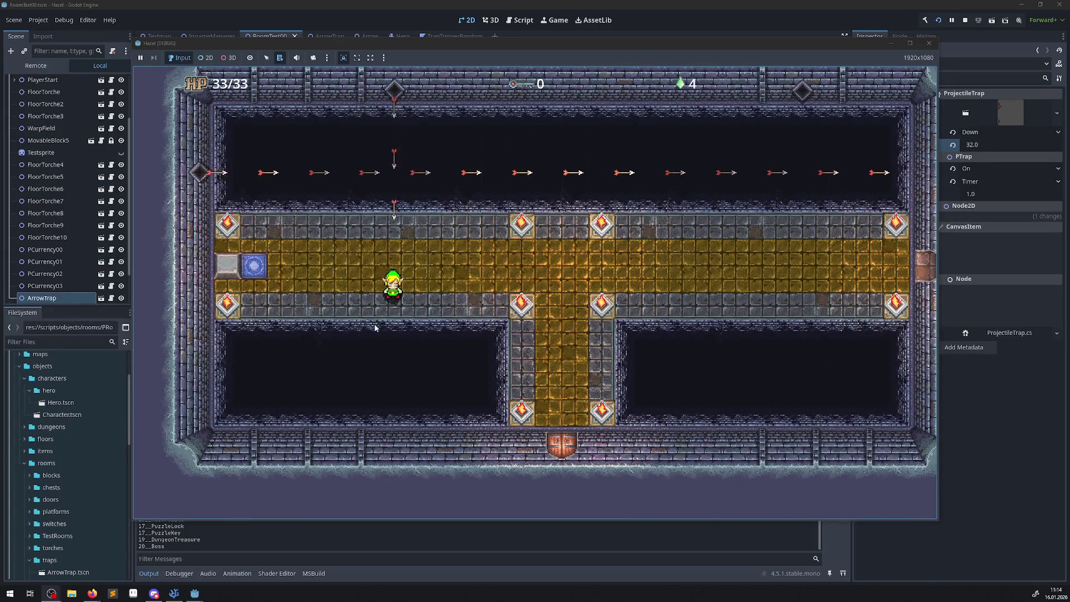
pyautogui.press('Left')
pyautogui.press('Up')
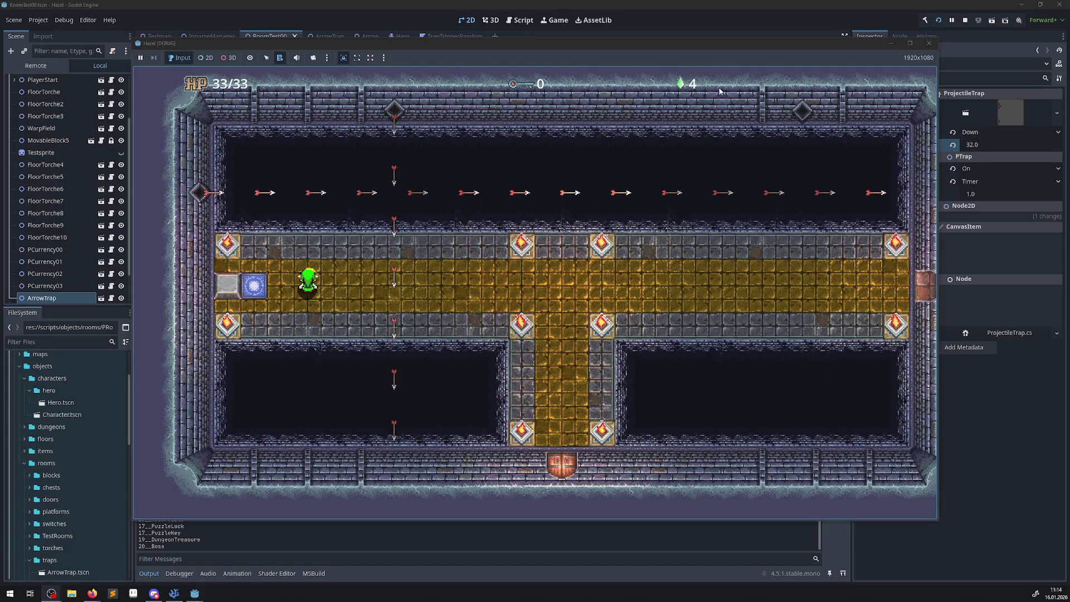
pyautogui.click(929, 43)
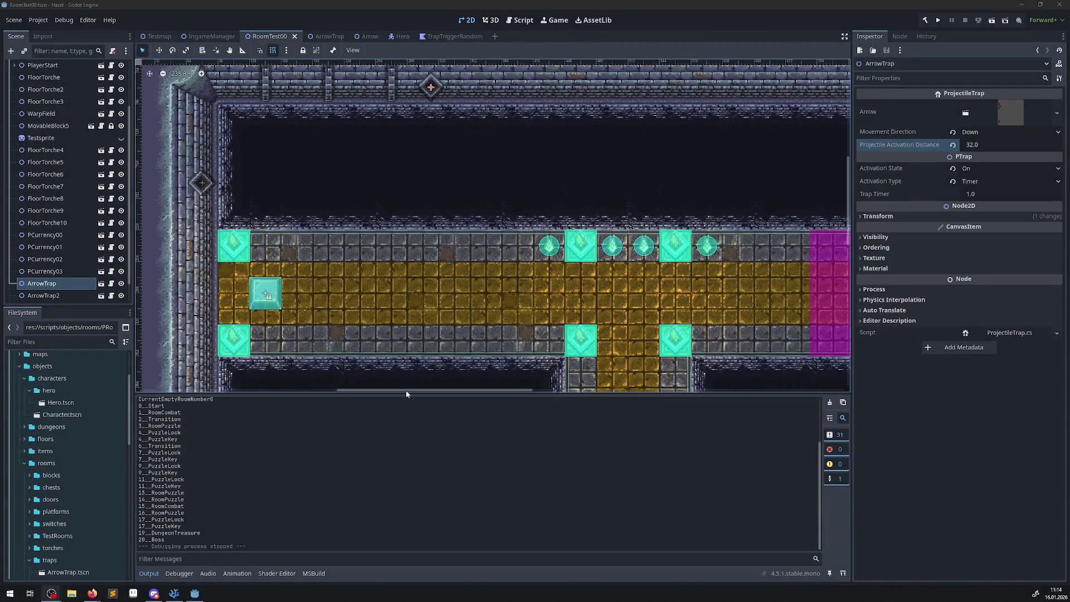
# In the Arrow scene, clear Area2D's collision mask layer 2 and test-run the game
pyautogui.click(373, 35)
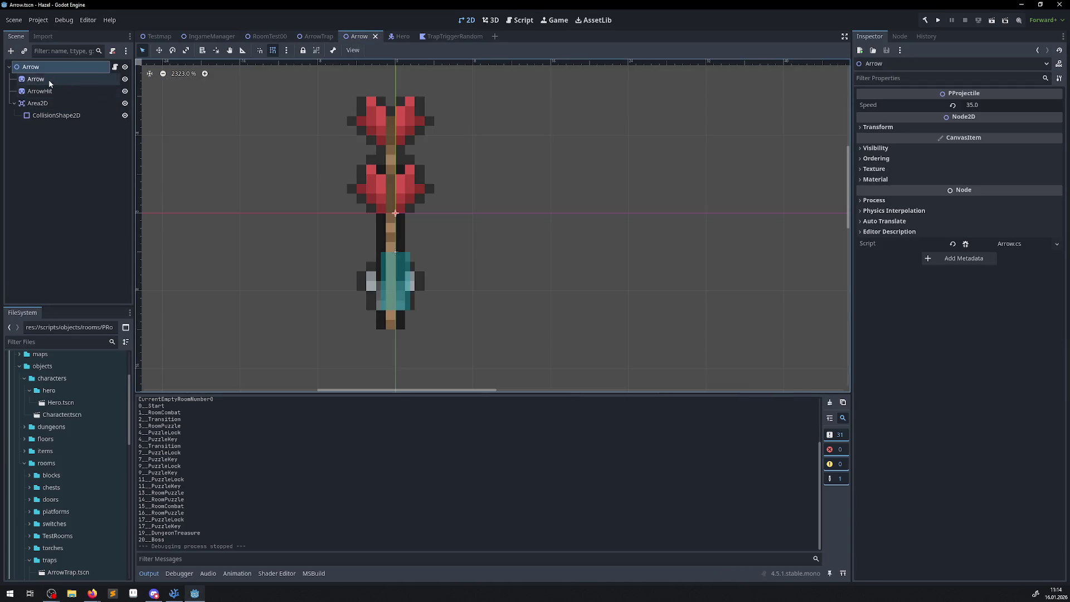
pyautogui.click(37, 104)
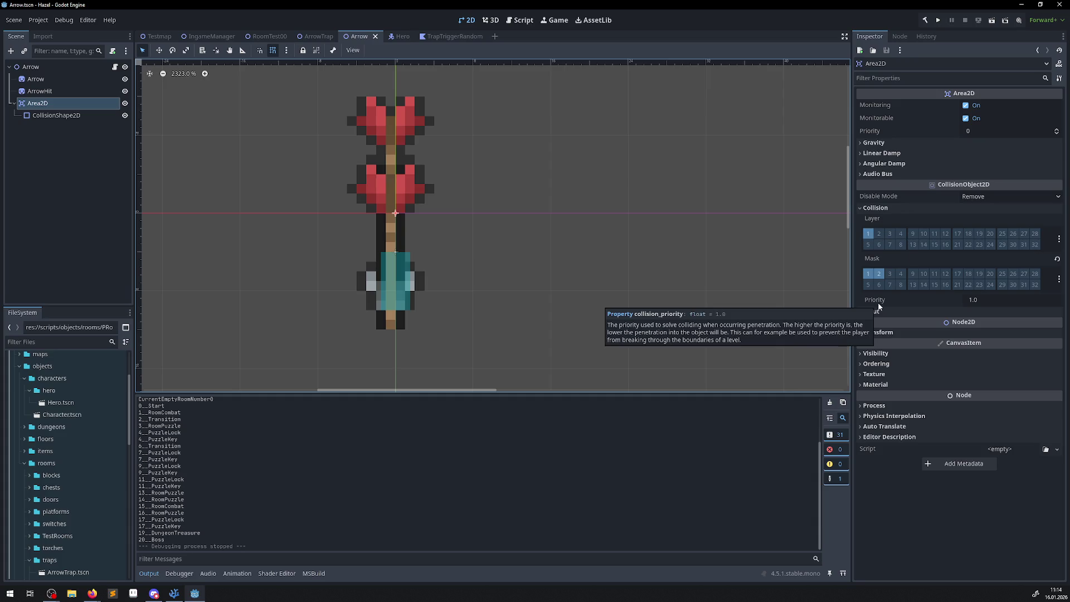
pyautogui.click(879, 273)
pyautogui.click(938, 20)
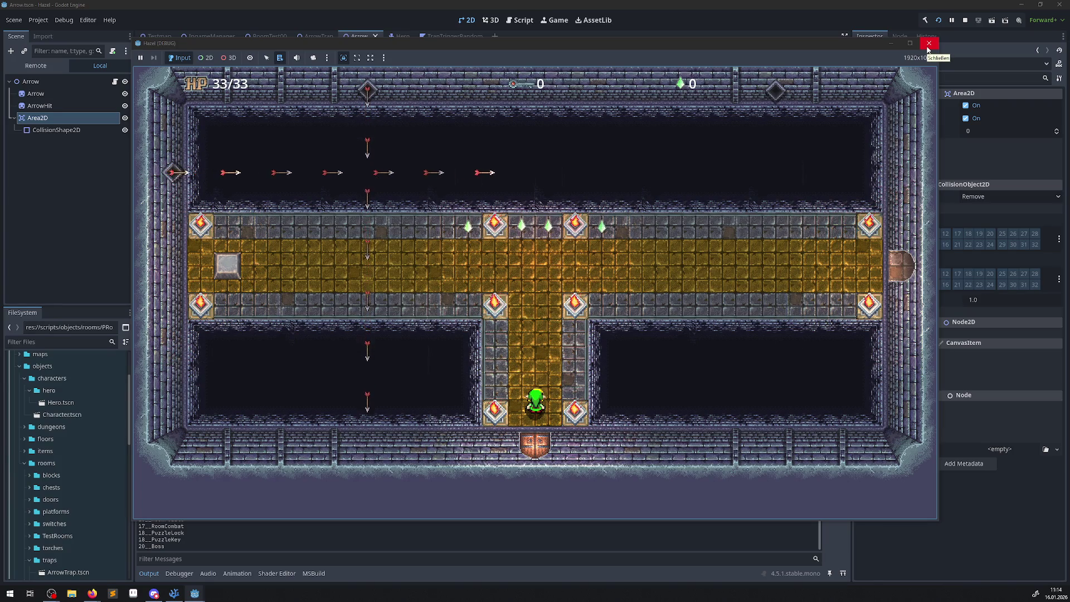
pyautogui.click(928, 44)
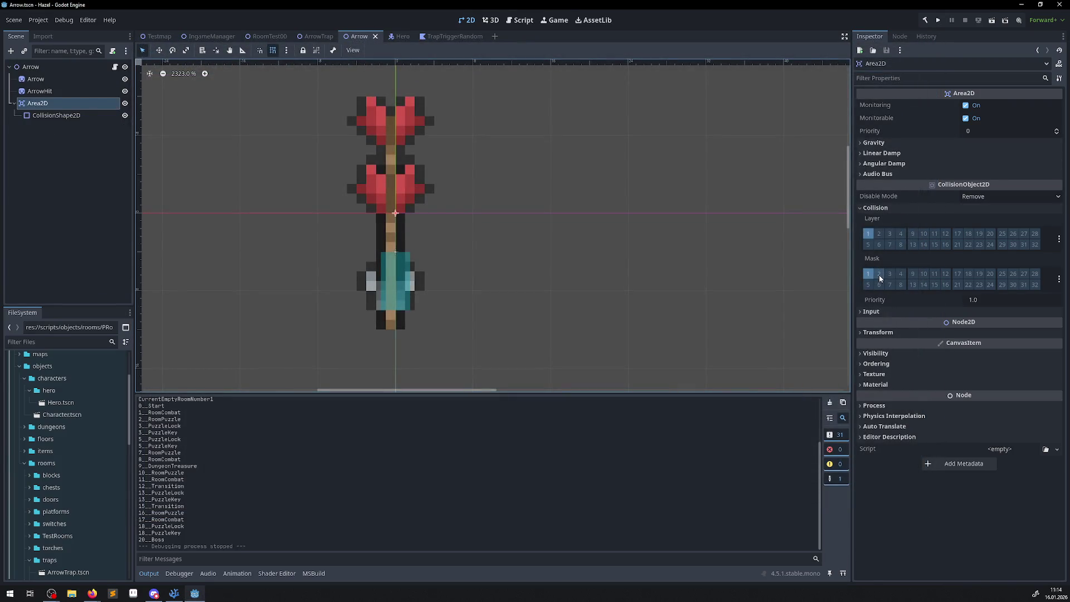
# Undo the Area2D collision mask change and save the Arrow scene
pyautogui.click(757, 302)
pyautogui.hotkey('ctrl', 'z')
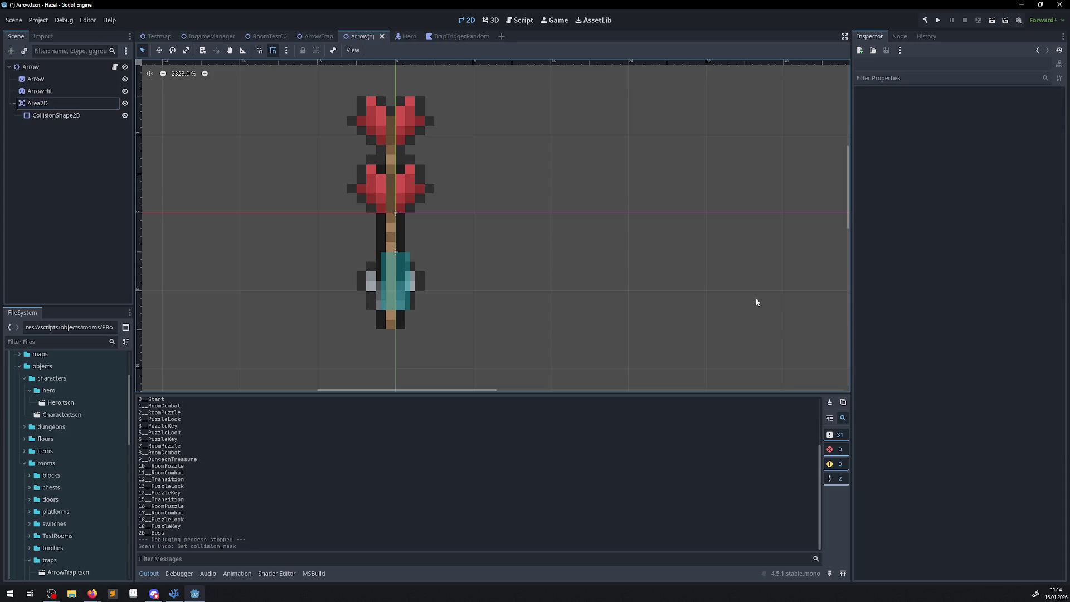
pyautogui.click(90, 103)
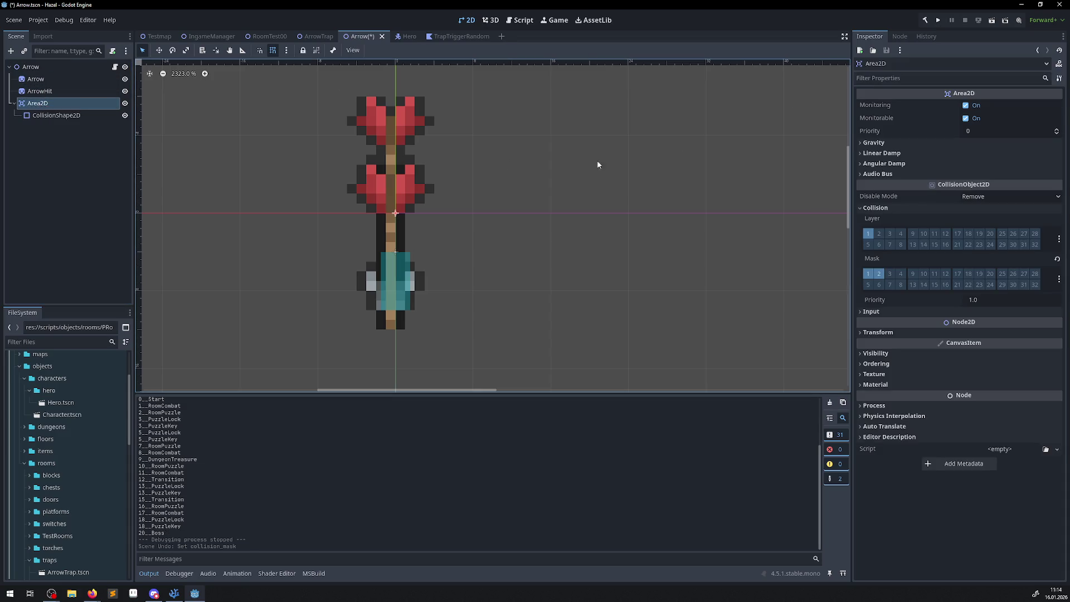
pyautogui.hotkey('ctrl', 's')
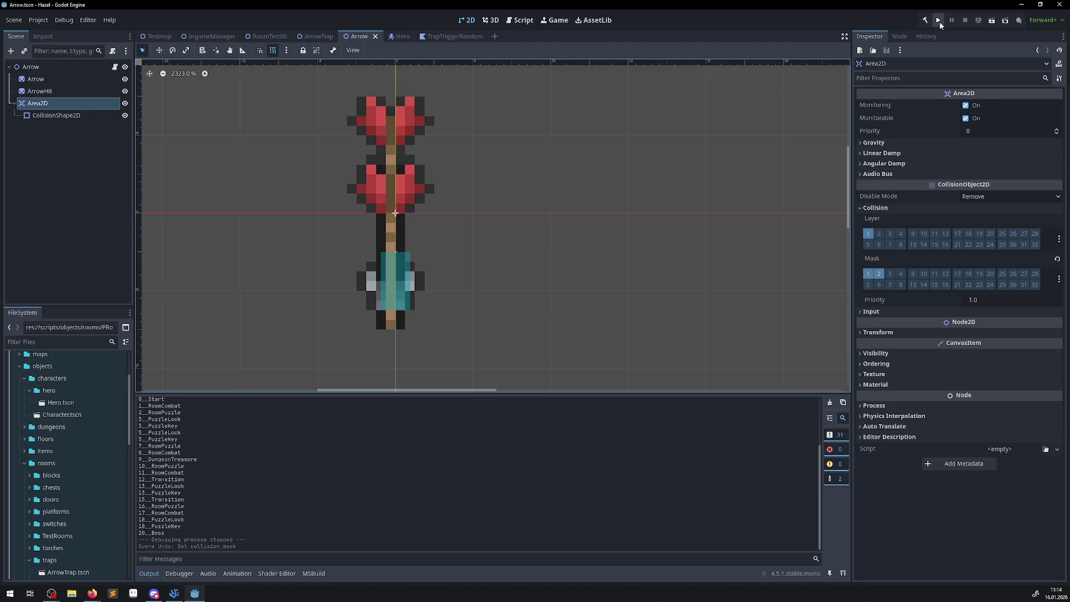
pyautogui.scroll(5, 189, 177)
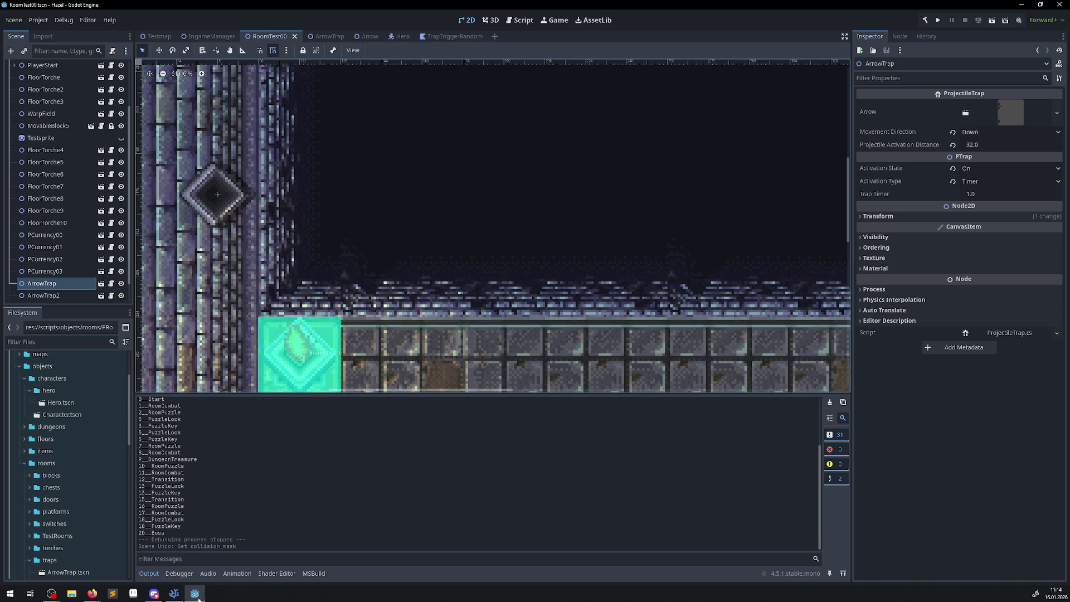
# Zoom and pan onto the wall arrow trap diamonds, then bring up PProjectile.cs in VSCodium
pyautogui.moveTo(174, 598)
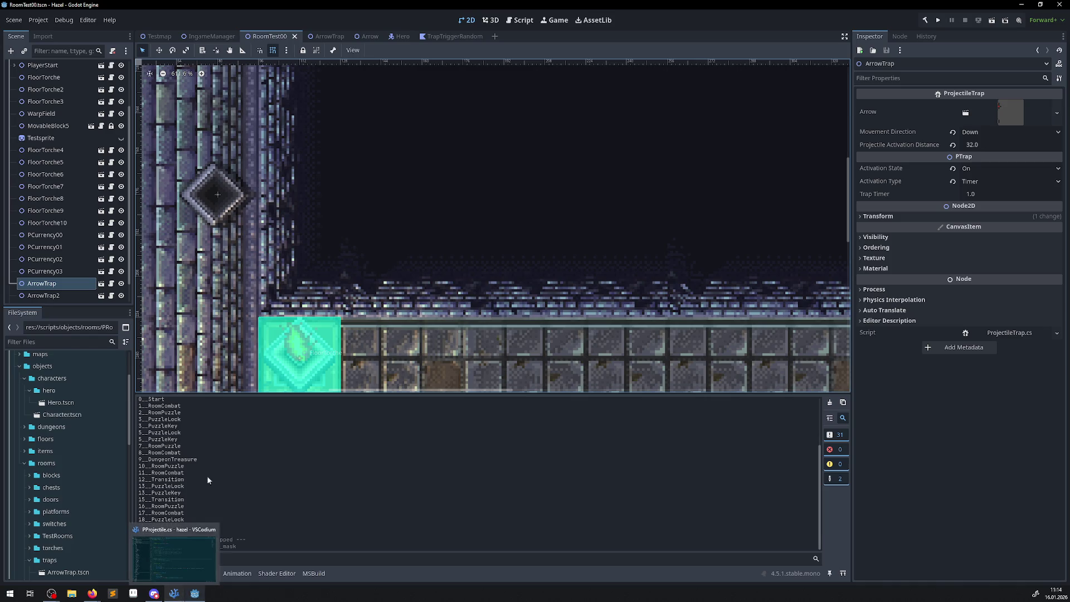
pyautogui.scroll(-2, 355, 212)
pyautogui.scroll(-2, 375, 165)
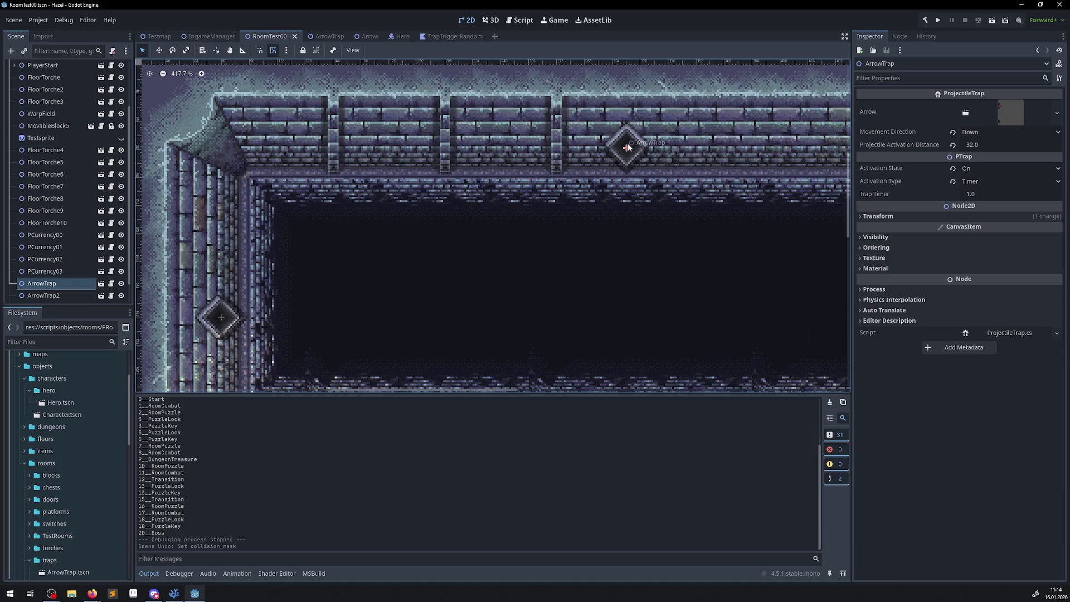
pyautogui.scroll(9, 221, 320)
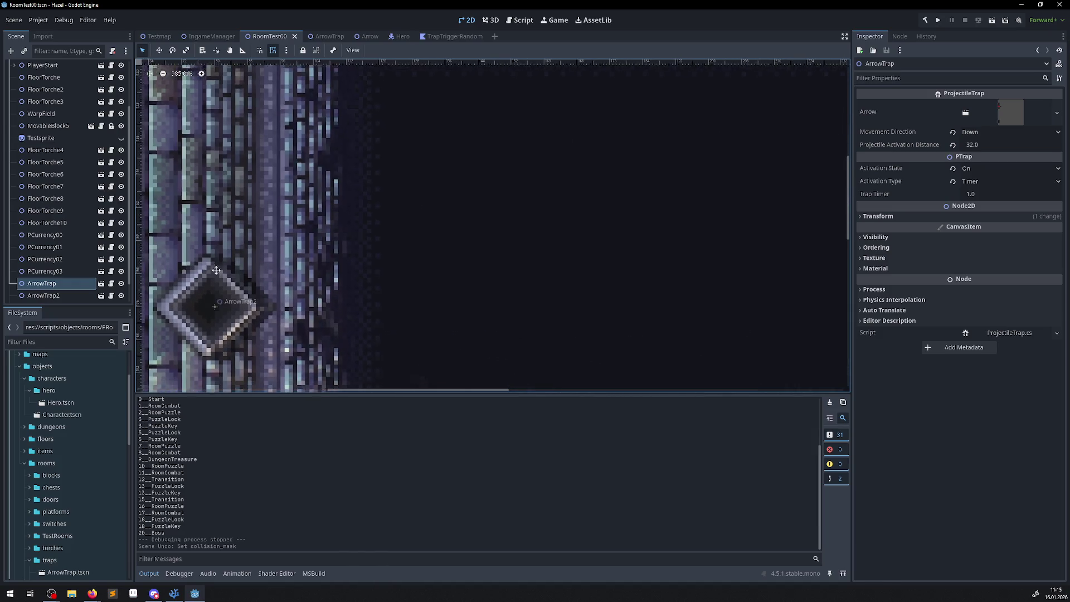
pyautogui.moveTo(218, 277); pyautogui.dragTo(189, 233)
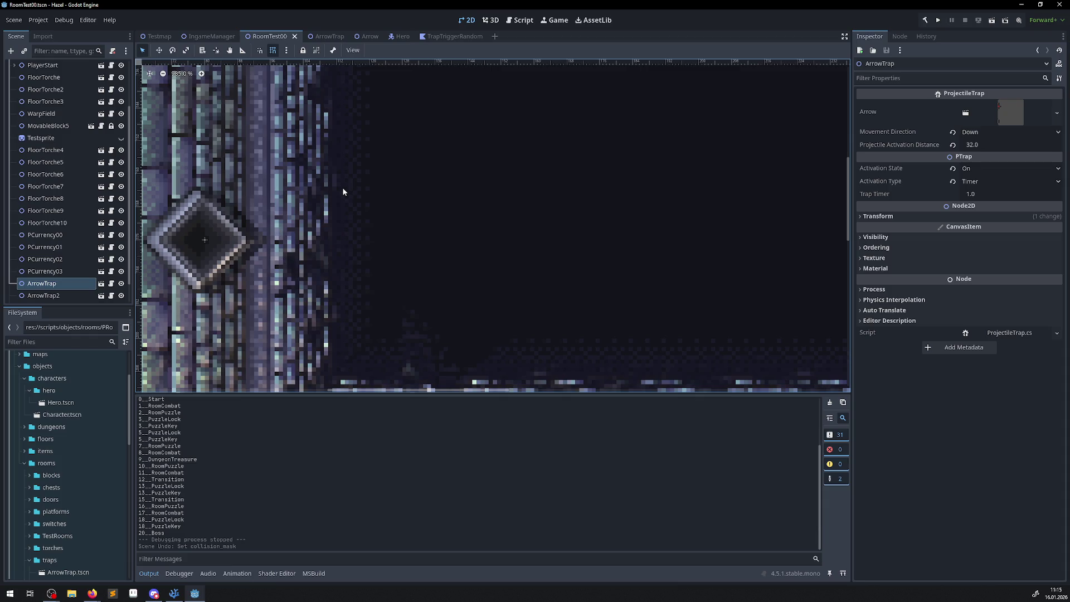
pyautogui.click(174, 593)
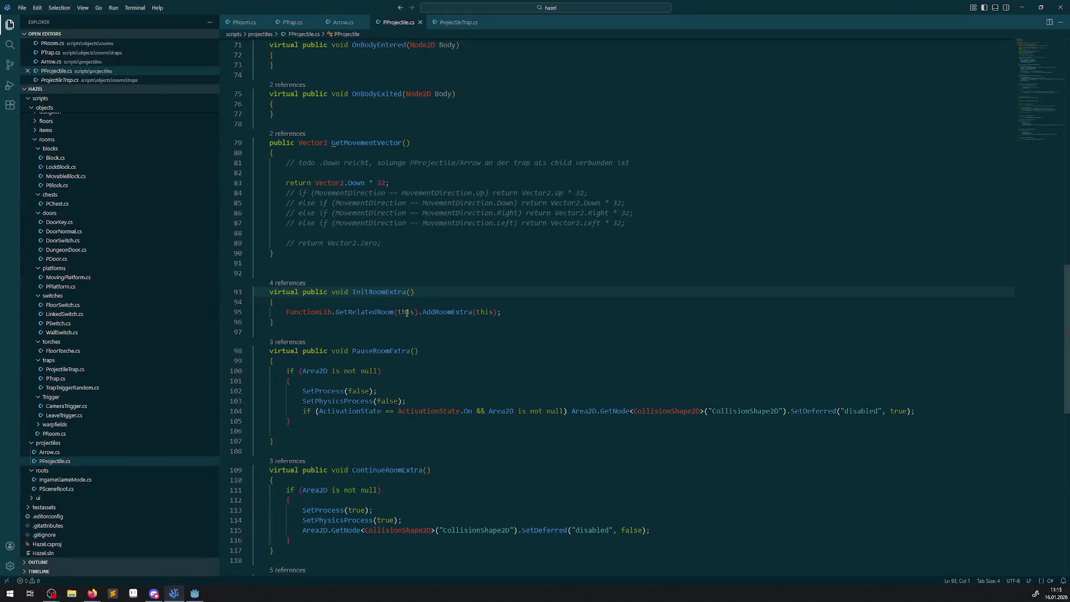
# Glance through ProjectileTrap.cs and Arrow.cs, then return to PProjectile.cs
pyautogui.click(450, 23)
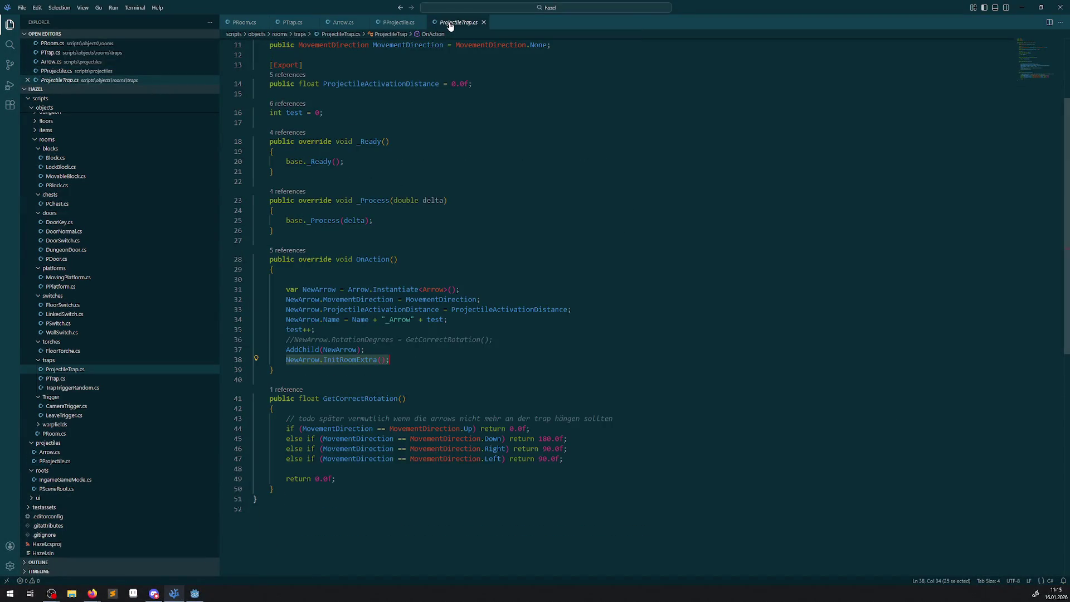
pyautogui.click(341, 23)
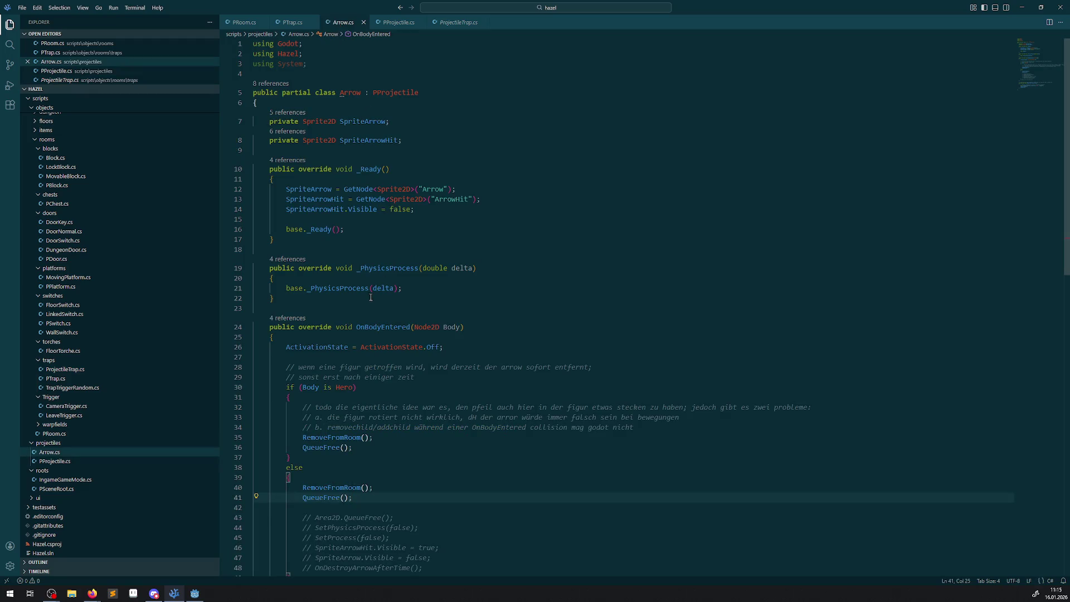
pyautogui.click(398, 24)
pyautogui.scroll(15, 409, 322)
pyautogui.scroll(-5, 409, 322)
pyautogui.scroll(-2, 408, 322)
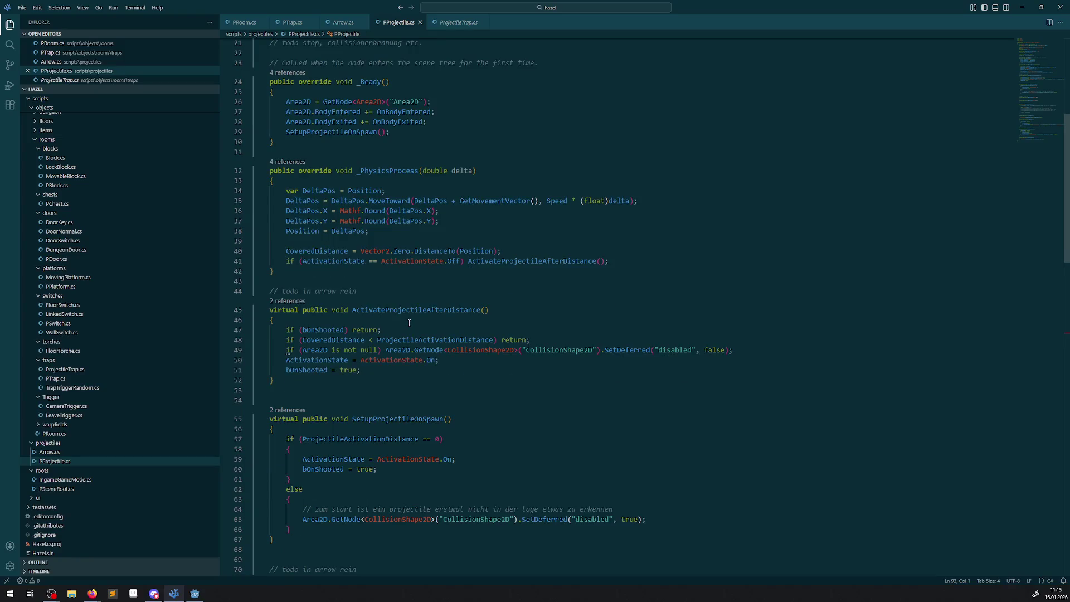
# Add GD.Print(CoveredDistance); after bOnShooted = true in ActivateProjectileAfterDistance and save
pyautogui.click(394, 370)
pyautogui.press('Return')
pyautogui.press('Return')
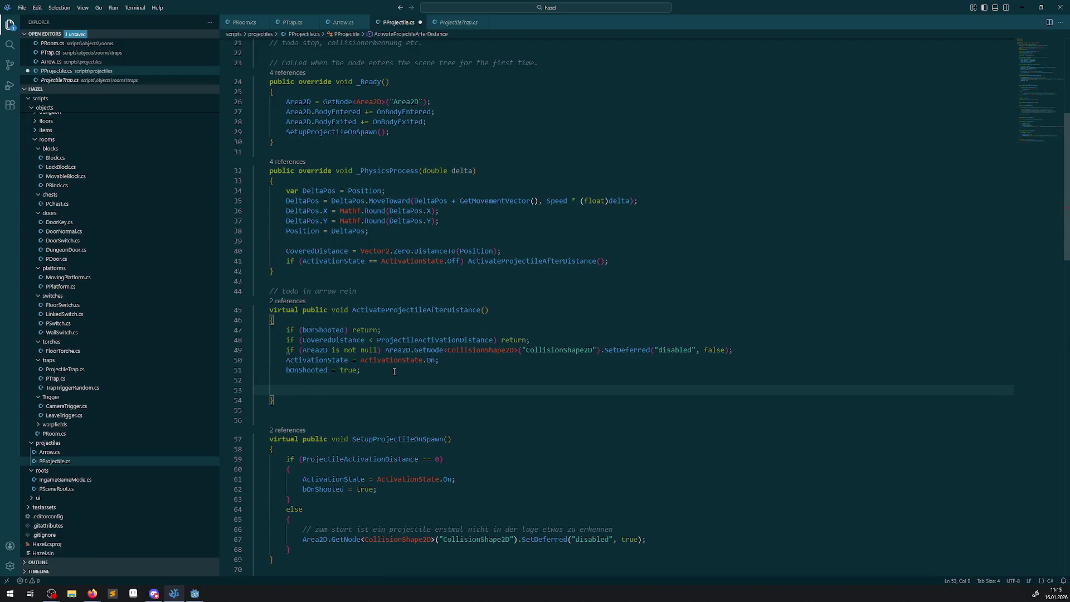
pyautogui.write('GD.Print();')
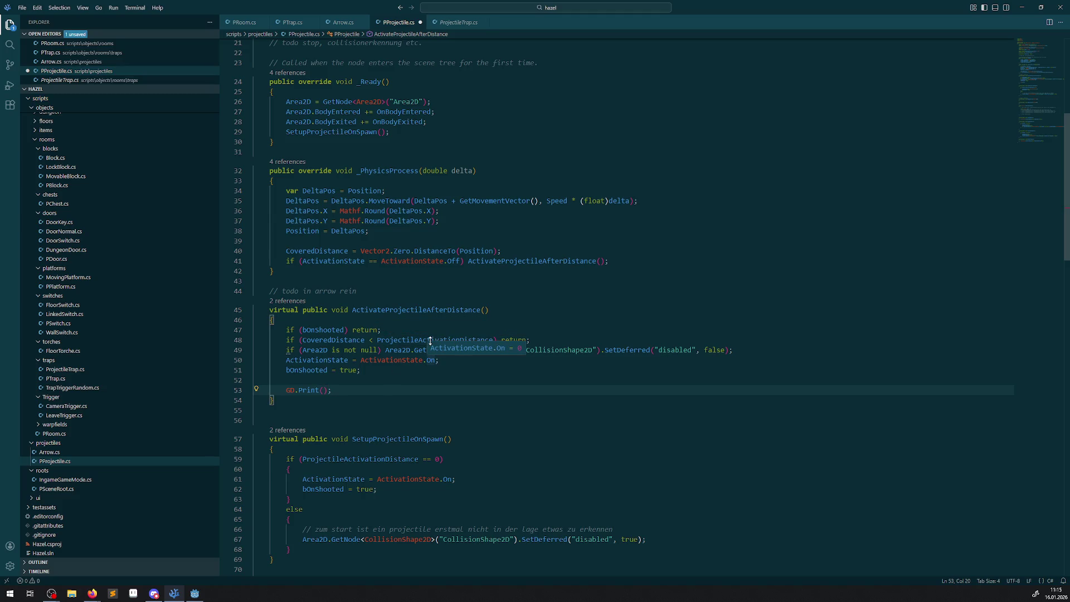
pyautogui.doubleClick(357, 342)
pyautogui.hotkey('ctrl', 'c')
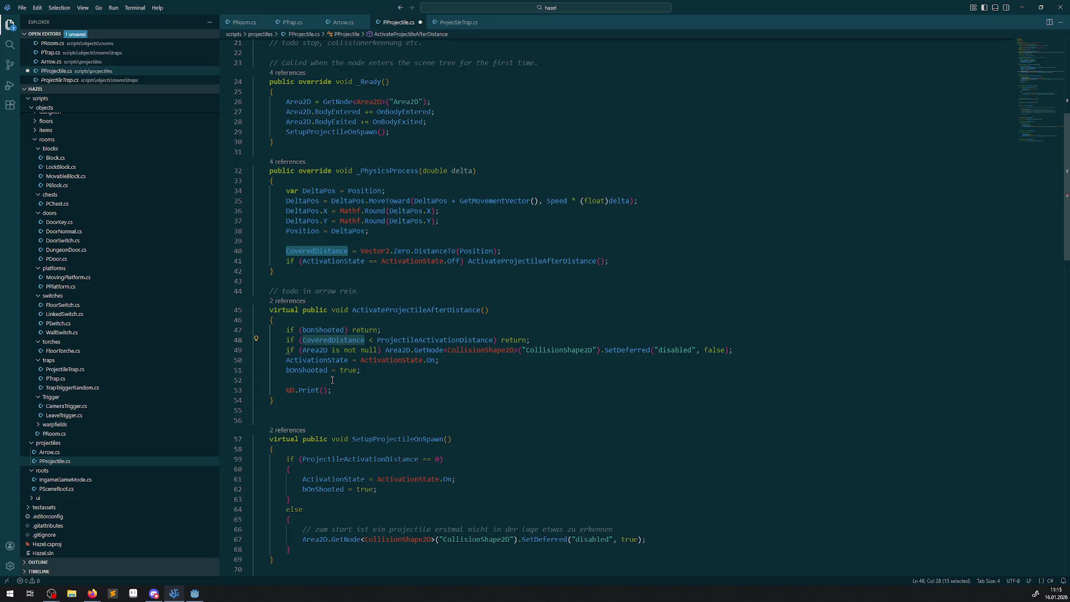
pyautogui.click(326, 391)
pyautogui.hotkey('ctrl', 'v')
pyautogui.hotkey('ctrl', 's')
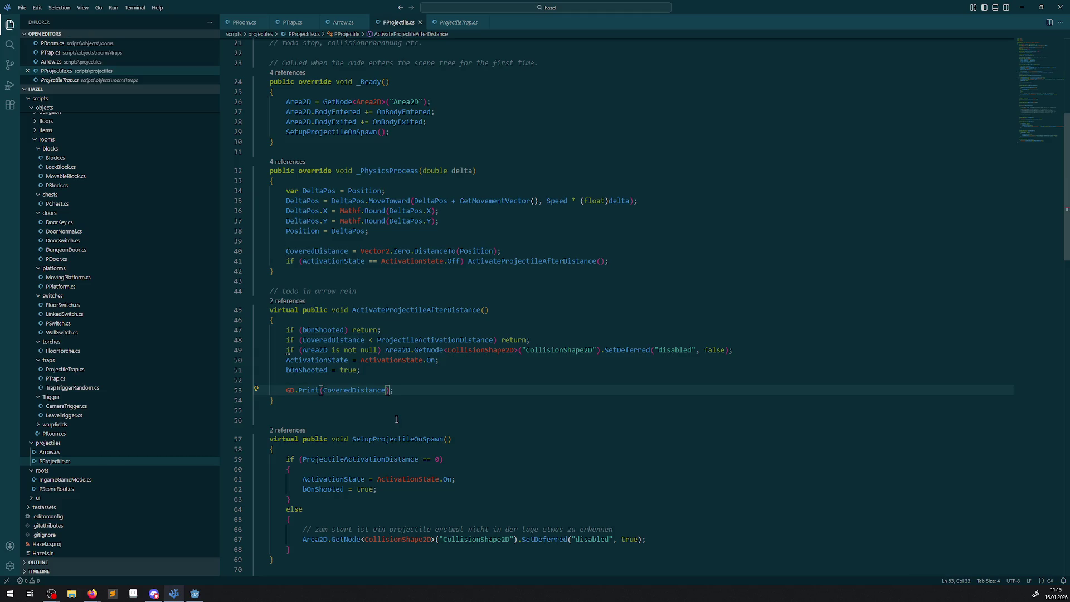
pyautogui.click(194, 593)
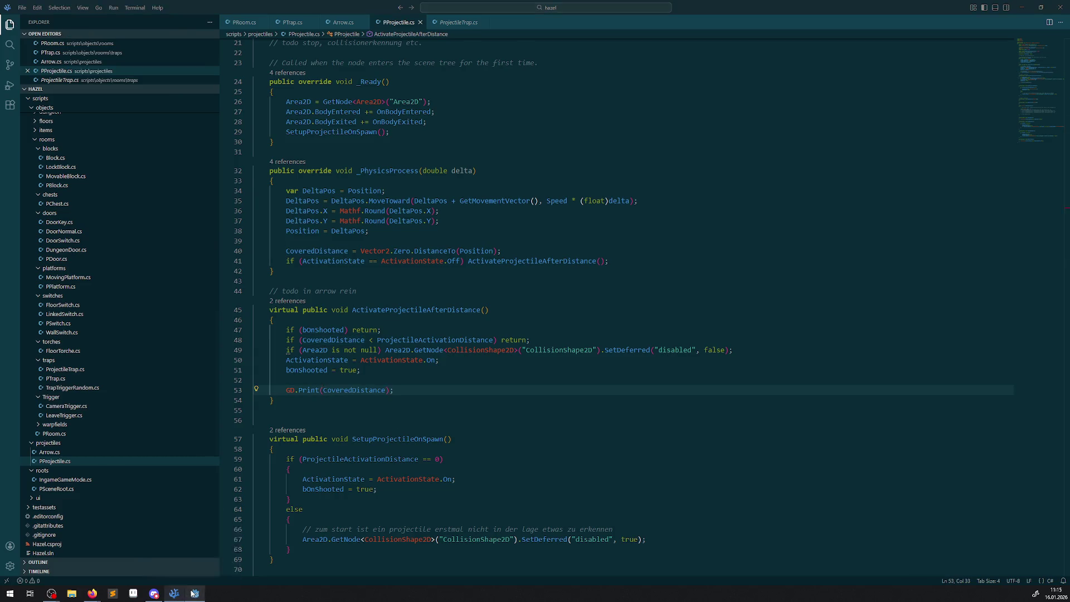
pyautogui.scroll(-8, 329, 169)
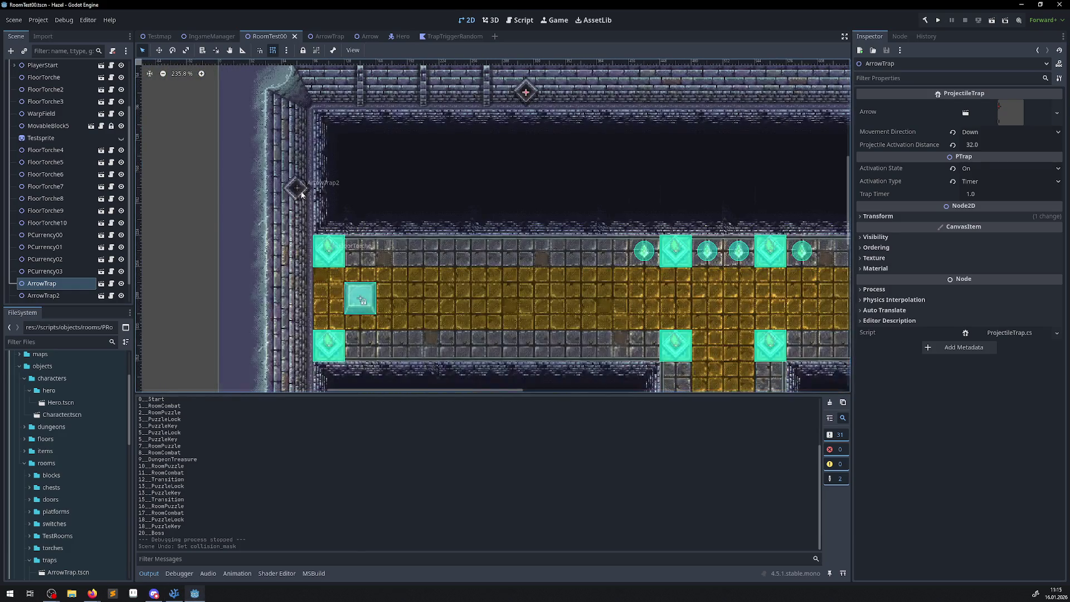
# Give ArrowTrap a Trap Timer of 5 and a Projectile Activation Distance of 16
pyautogui.click(297, 189)
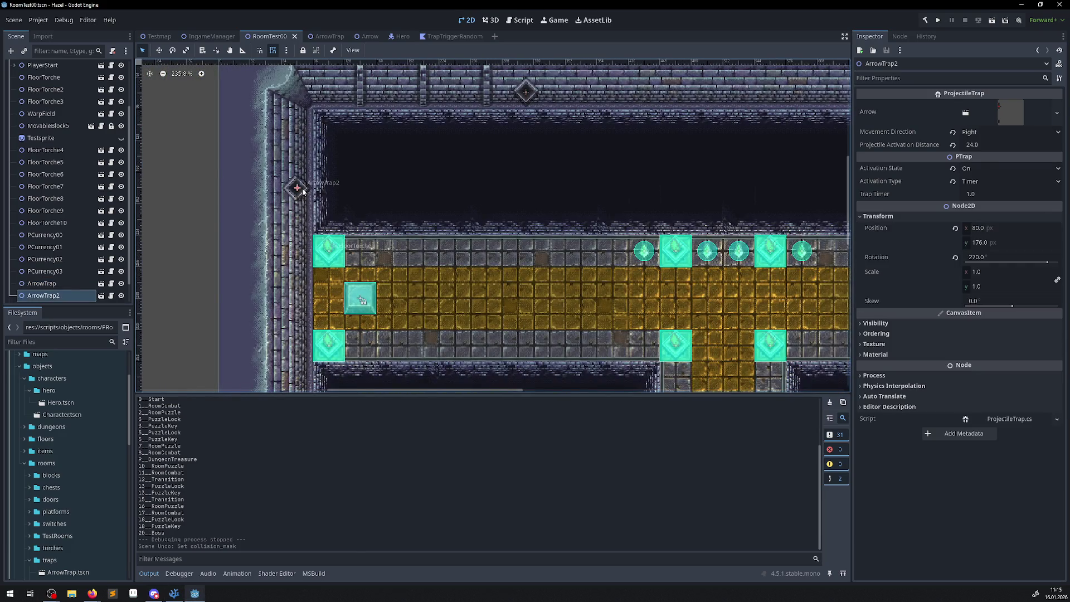
pyautogui.click(980, 193)
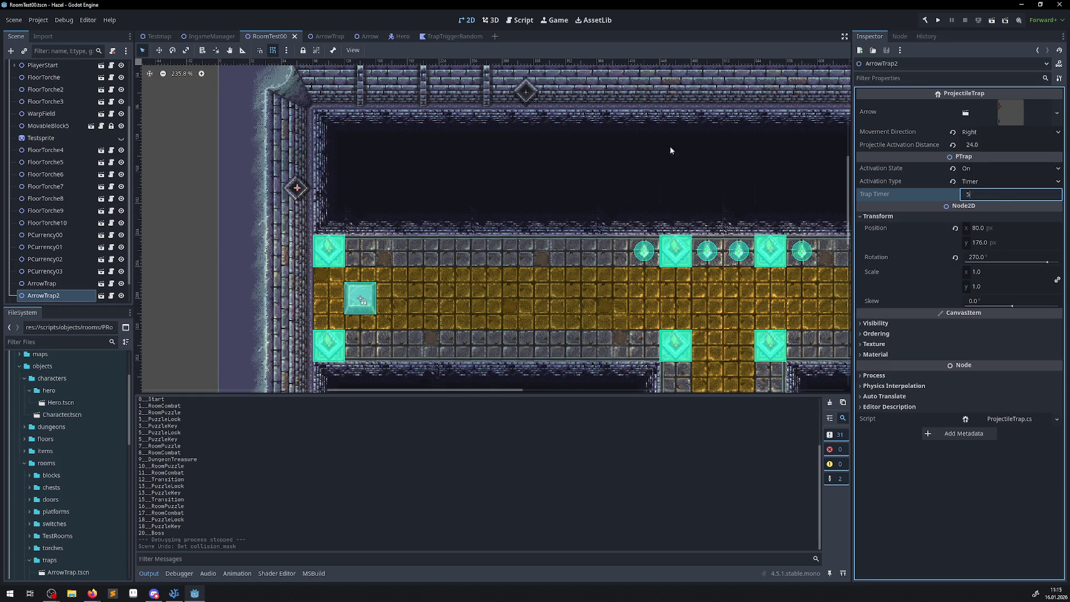
pyautogui.click(525, 92)
pyautogui.click(992, 193)
pyautogui.write('5')
pyautogui.press('Return')
pyautogui.click(974, 146)
pyautogui.write('16')
pyautogui.press('Return')
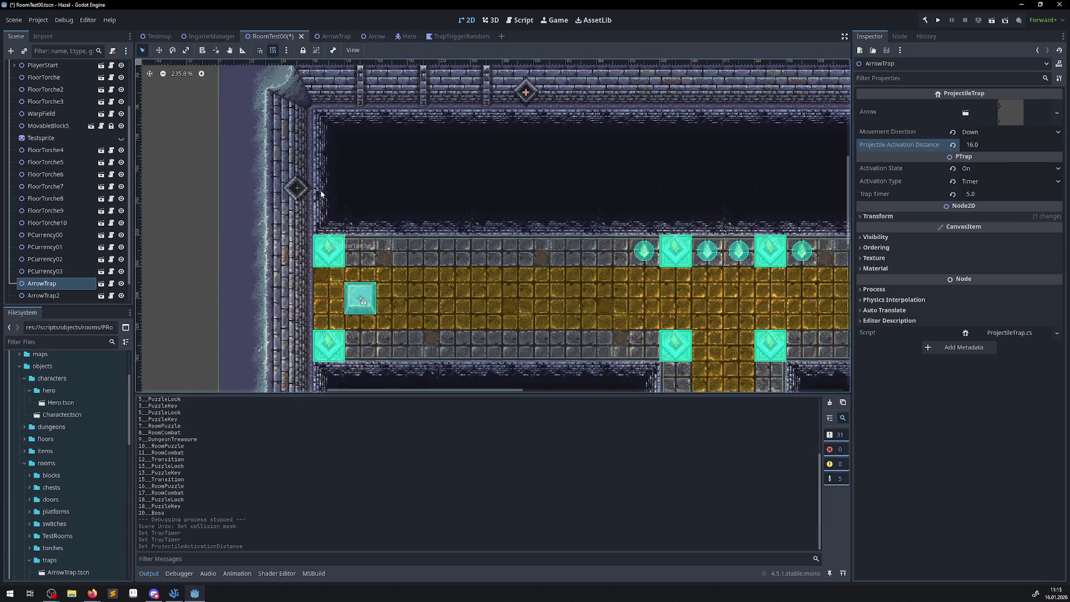
# Set ArrowTrap2's Projectile Activation Distance to 16 and save the room scene
pyautogui.click(302, 189)
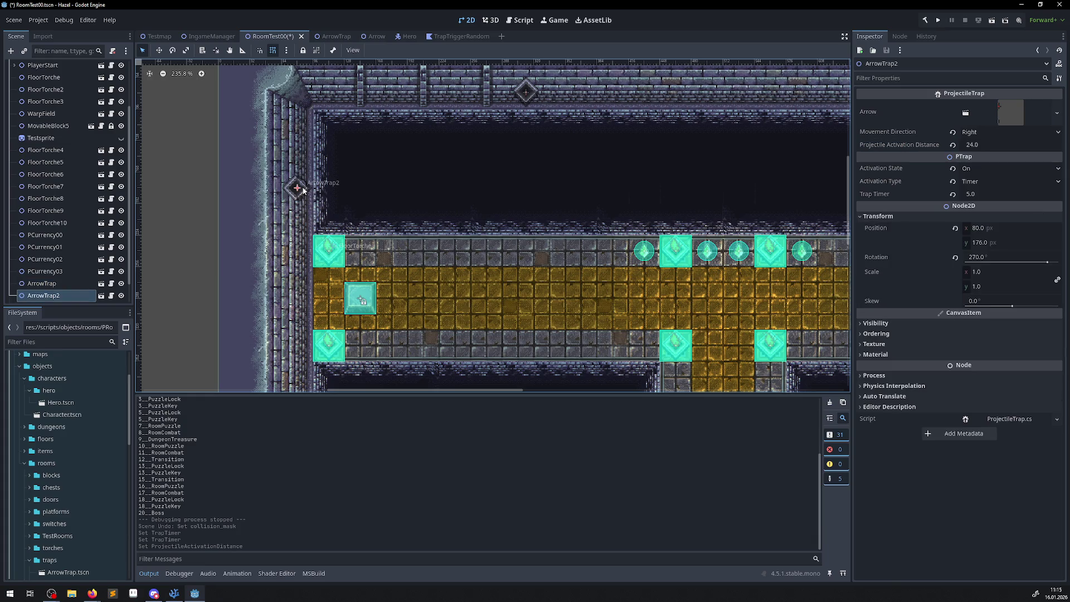
pyautogui.click(986, 146)
pyautogui.write('16')
pyautogui.press('Return')
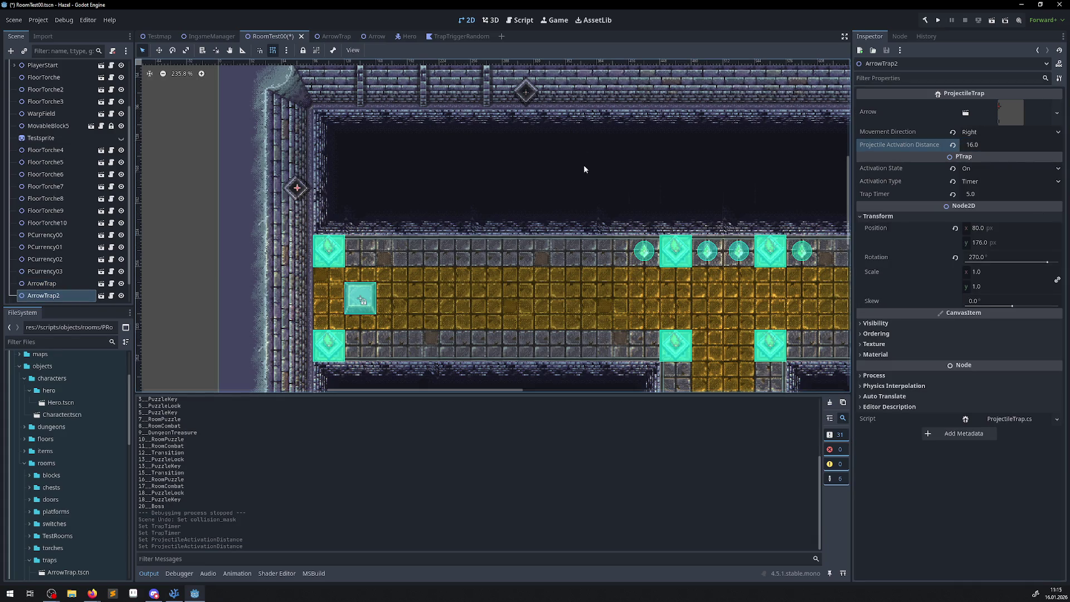
pyautogui.hscroll(-1, 569, 167)
pyautogui.hotkey('ctrl', 's')
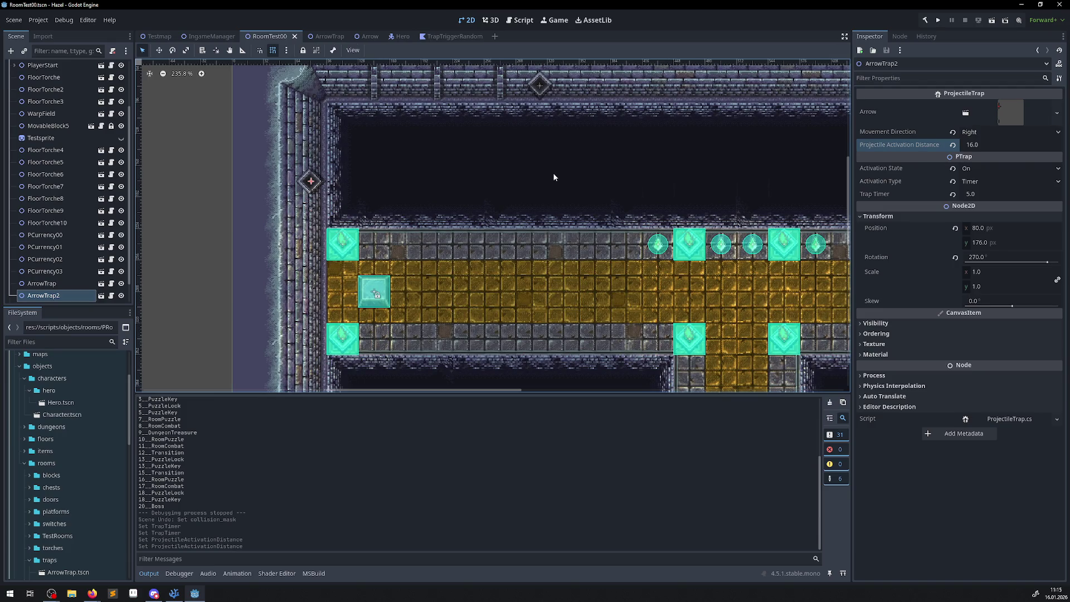
pyautogui.moveTo(501, 186); pyautogui.dragTo(448, 214)
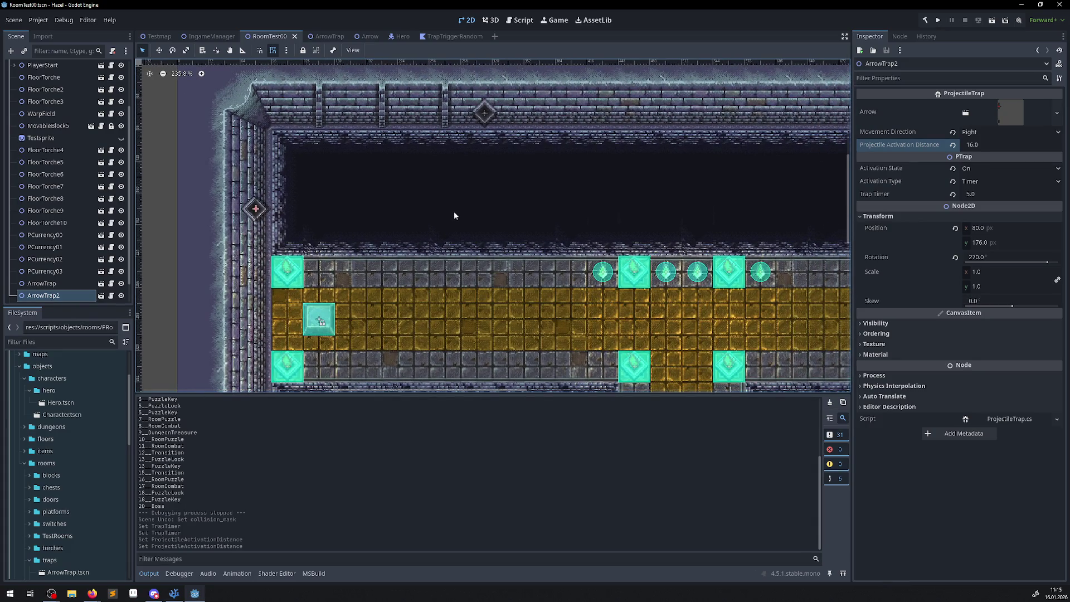
# Run the room to watch the arrow traps fire, then close the game window
pyautogui.click(939, 21)
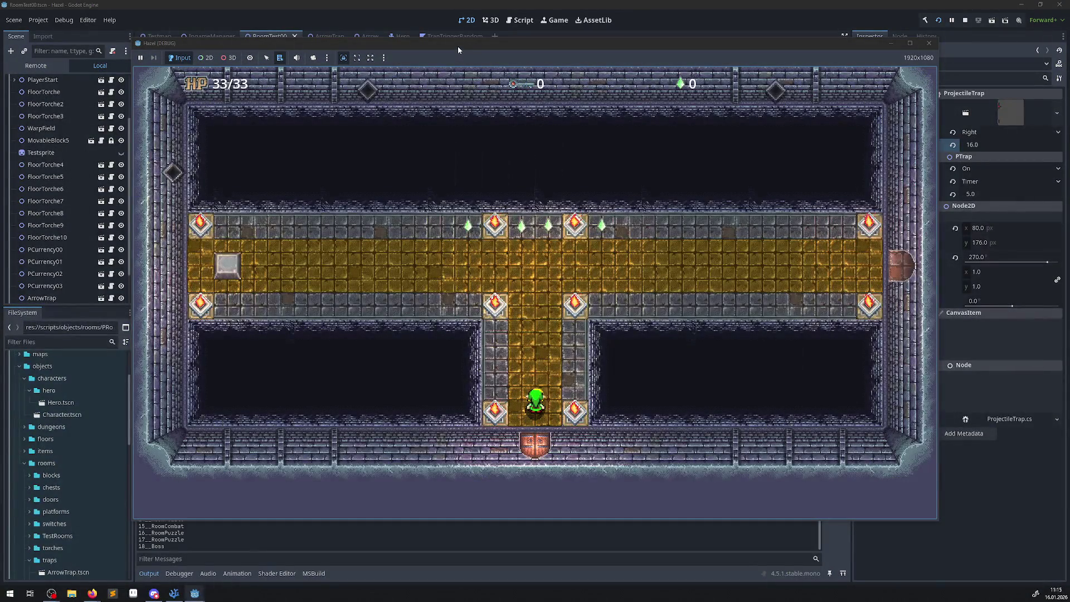
pyautogui.moveTo(461, 43); pyautogui.dragTo(546, 12)
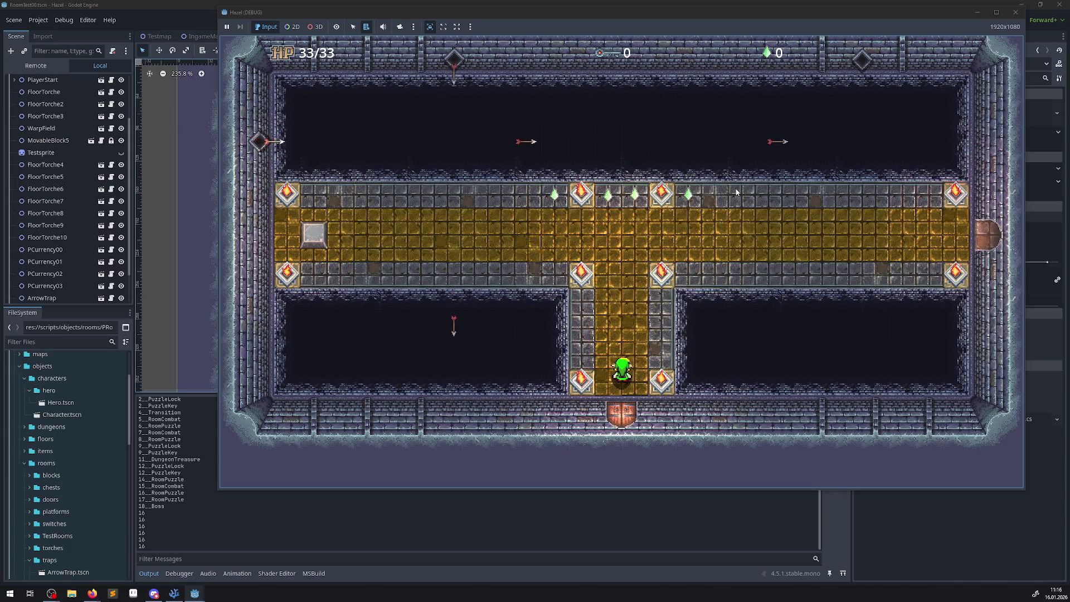
pyautogui.click(1020, 14)
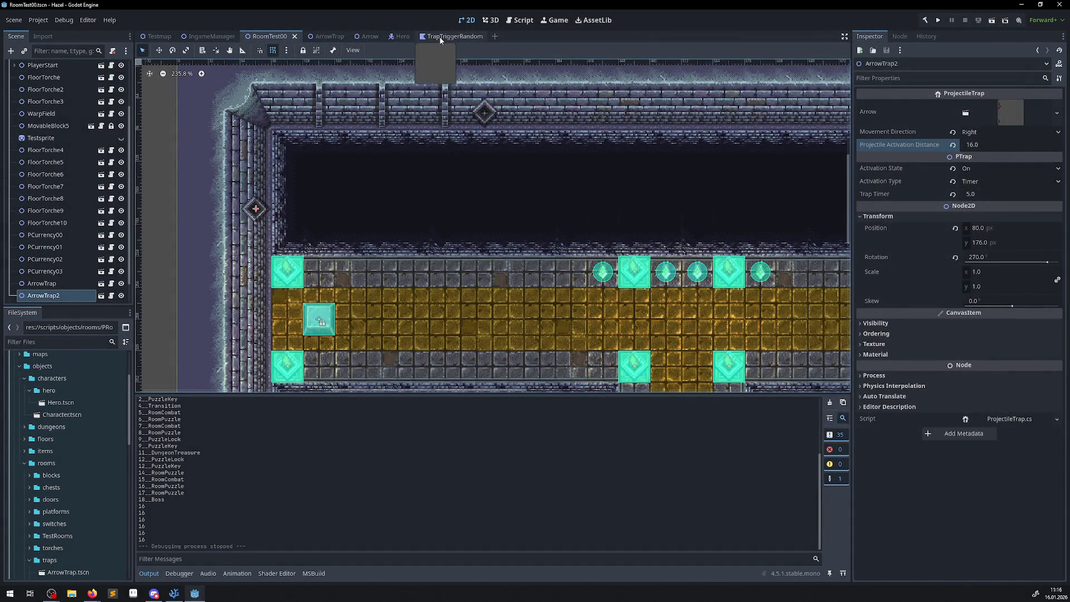
# Run the room a second time, close it, and select ArrowTrap2's Trap Timer field
pyautogui.click(938, 20)
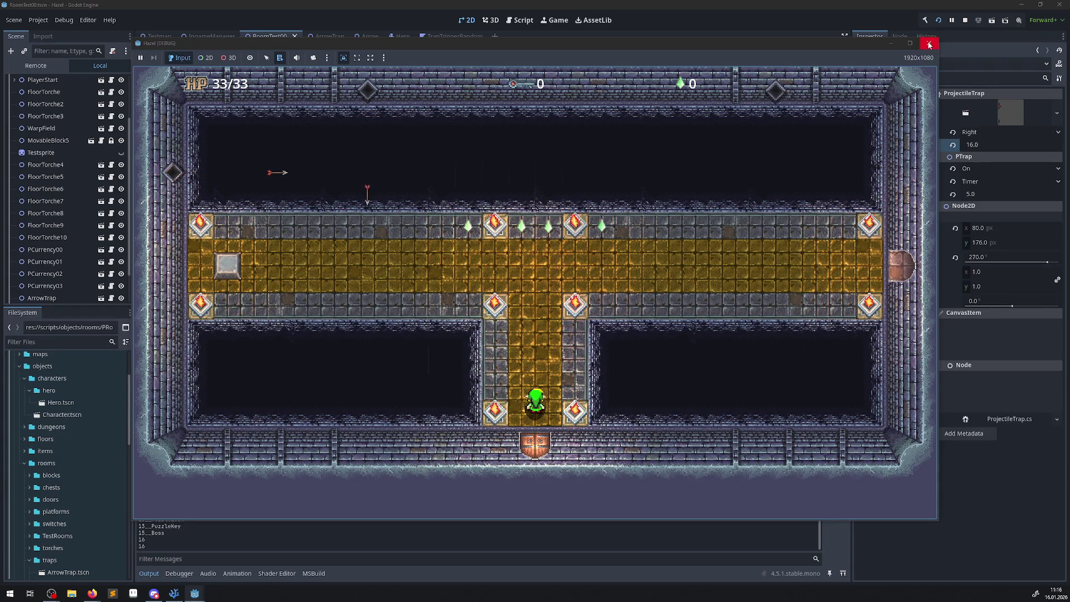
pyautogui.click(929, 43)
pyautogui.click(973, 194)
# Set the Trap Timer of both ArrowTrap2 and ArrowTrap to 1 and save the scene
pyautogui.write('1')
pyautogui.press('Return')
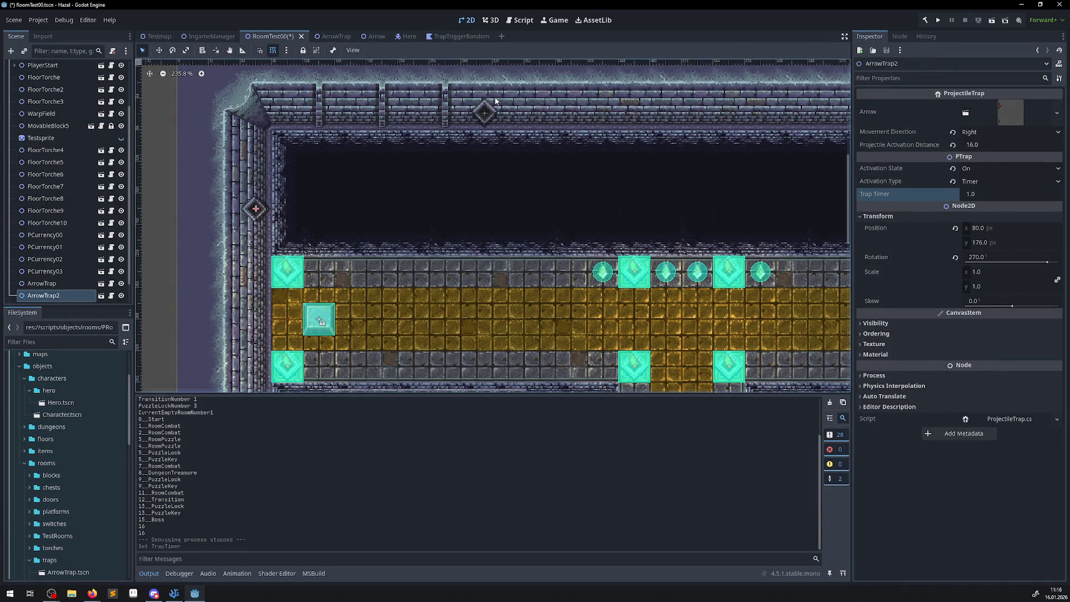
pyautogui.click(484, 112)
pyautogui.click(985, 195)
pyautogui.write('1')
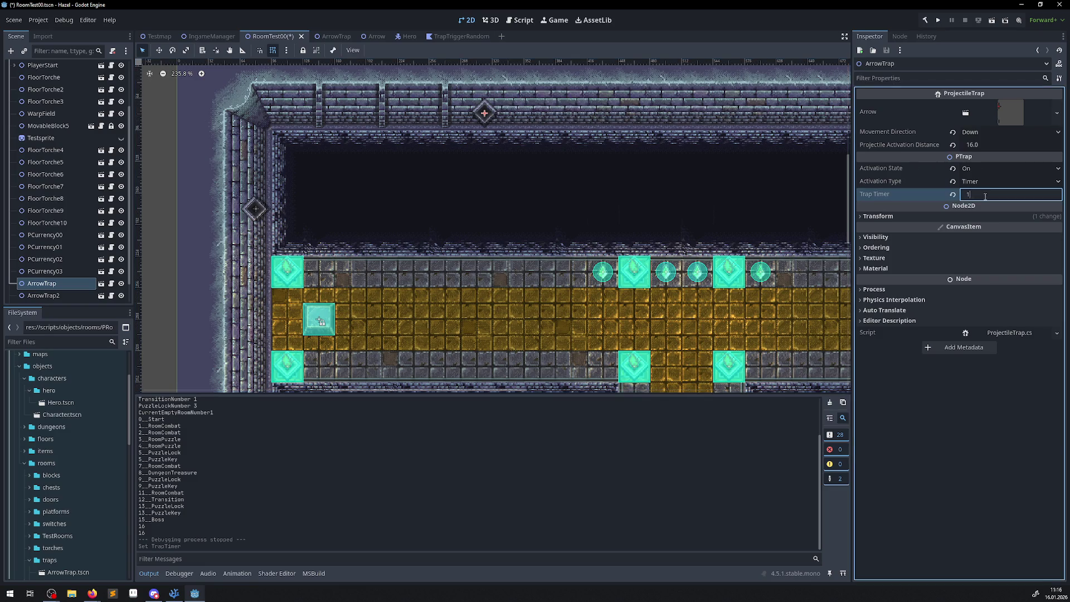
pyautogui.press('Return')
pyautogui.hotkey('ctrl', 's')
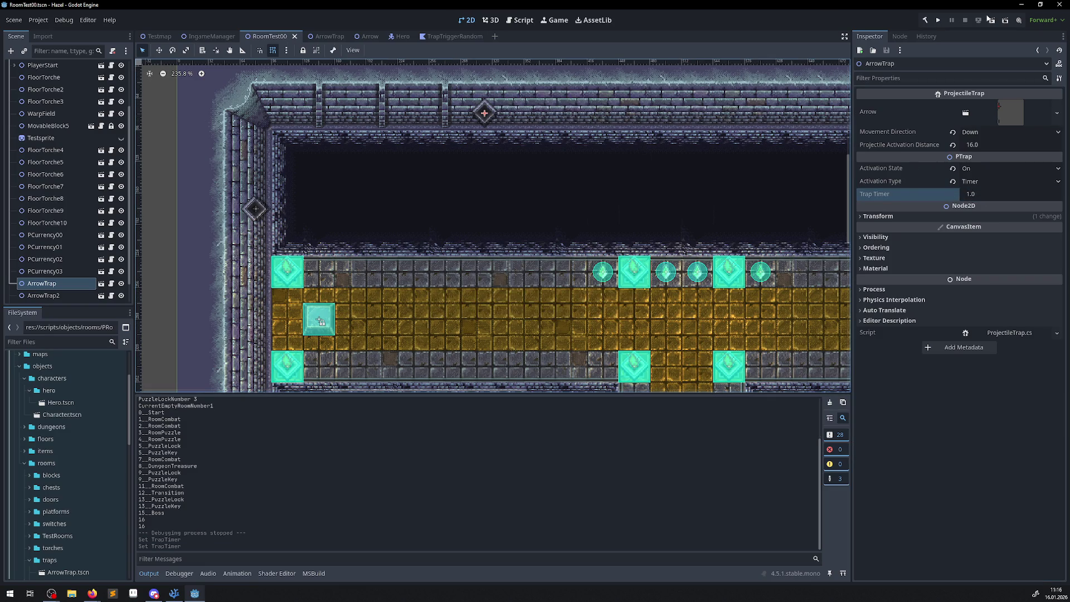
# Run the room, pause the game, and enlarge then shrink the Output panel to read logs
pyautogui.click(938, 20)
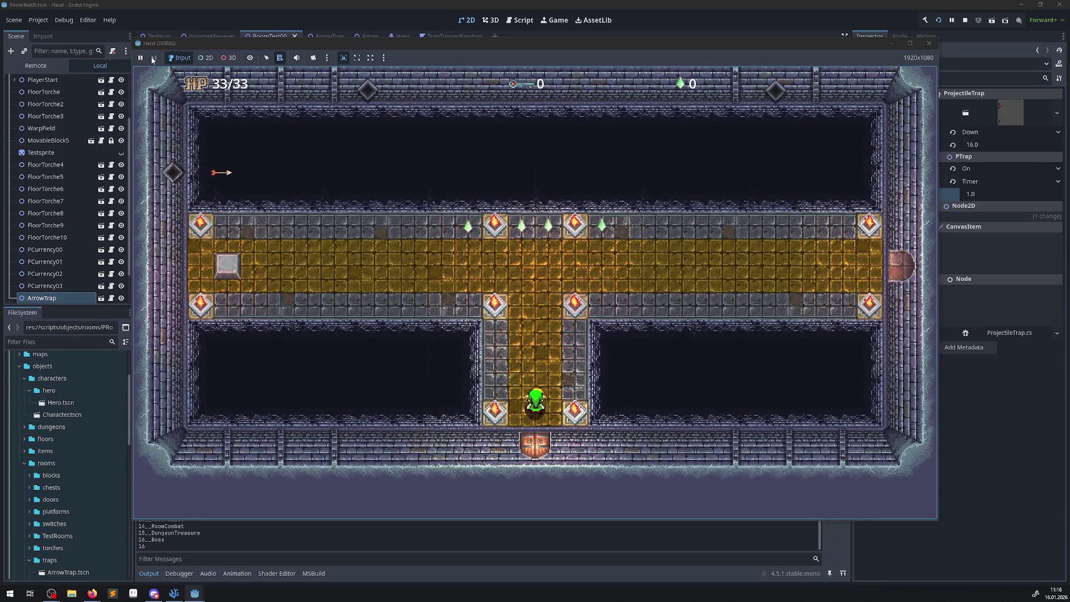
pyautogui.click(140, 58)
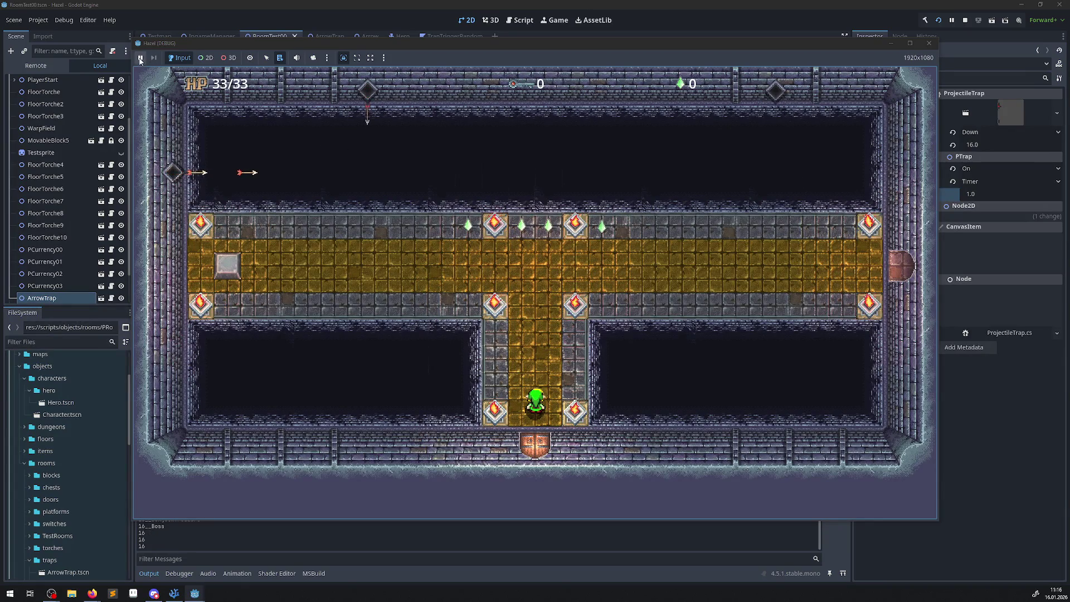
pyautogui.scroll(-1, 158, 544)
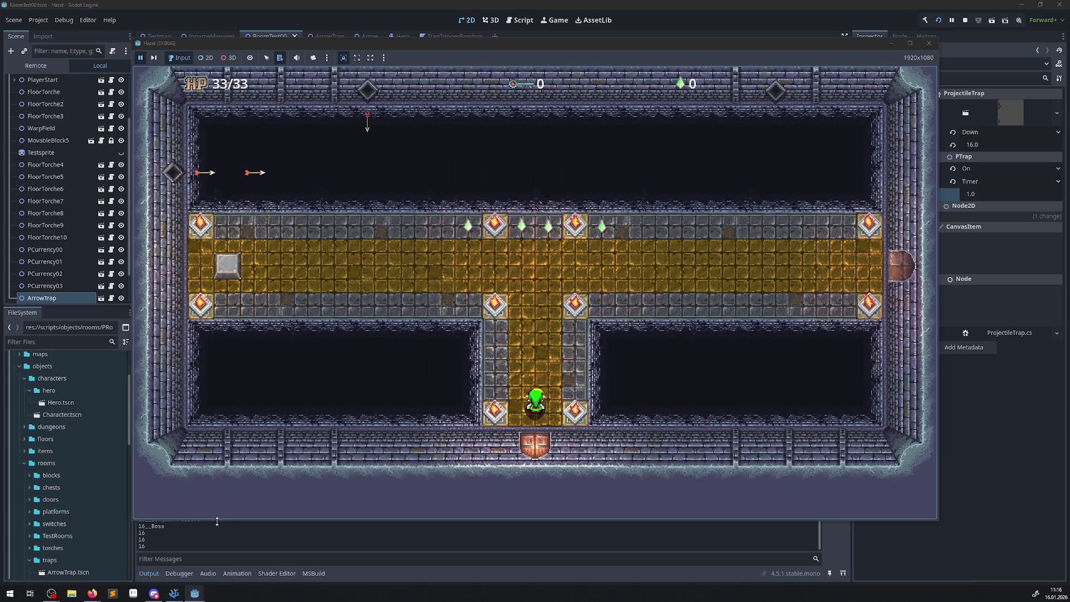
pyautogui.moveTo(216, 522); pyautogui.dragTo(228, 400)
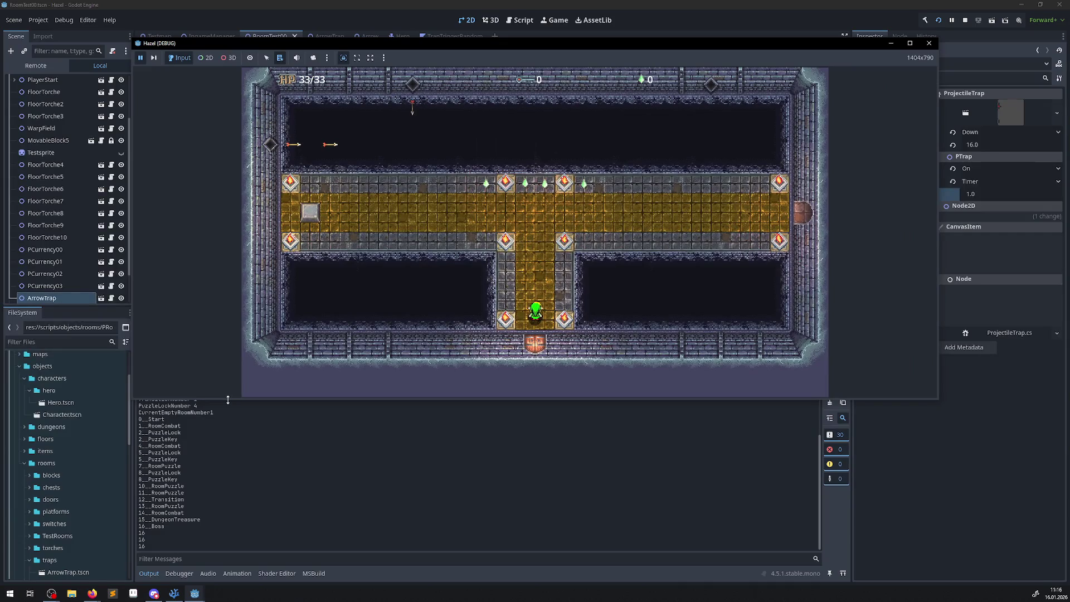
pyautogui.moveTo(228, 399); pyautogui.dragTo(224, 446)
pyautogui.click(173, 594)
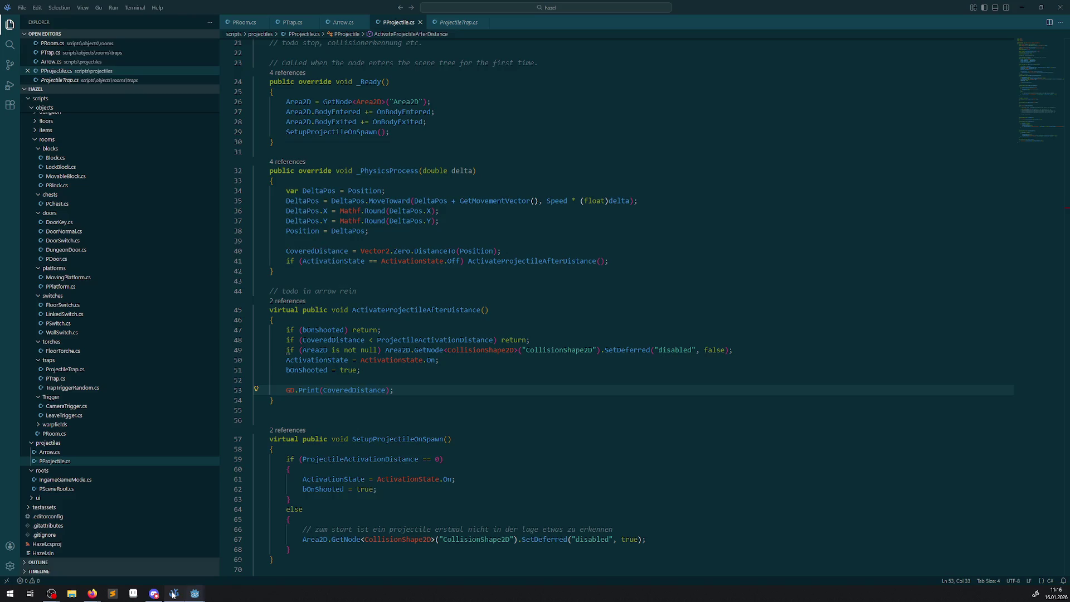
# Add a GD.Print("dddddddddd") line after line 62 in SetupProjectileOnSpawn, save, and stop the game
pyautogui.scroll(-3, 365, 402)
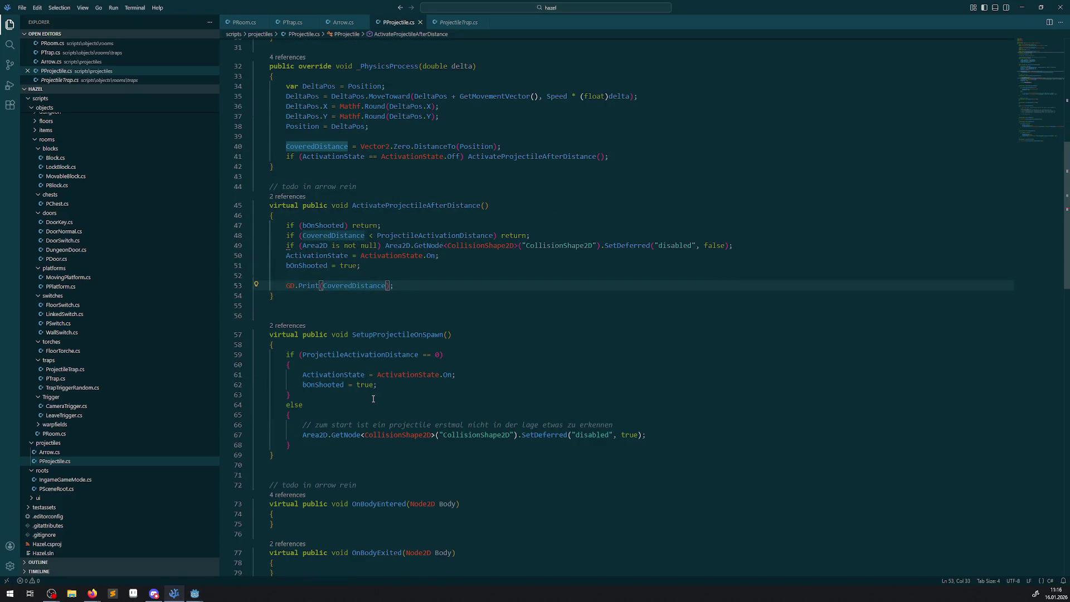
pyautogui.click(434, 383)
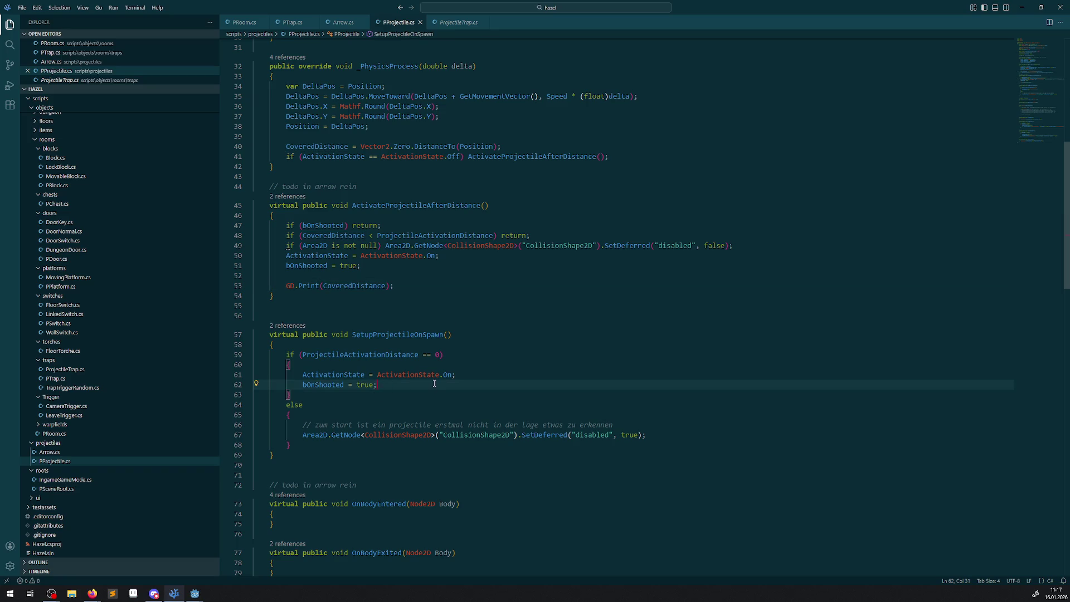
pyautogui.press('Return')
pyautogui.write('GD.P')
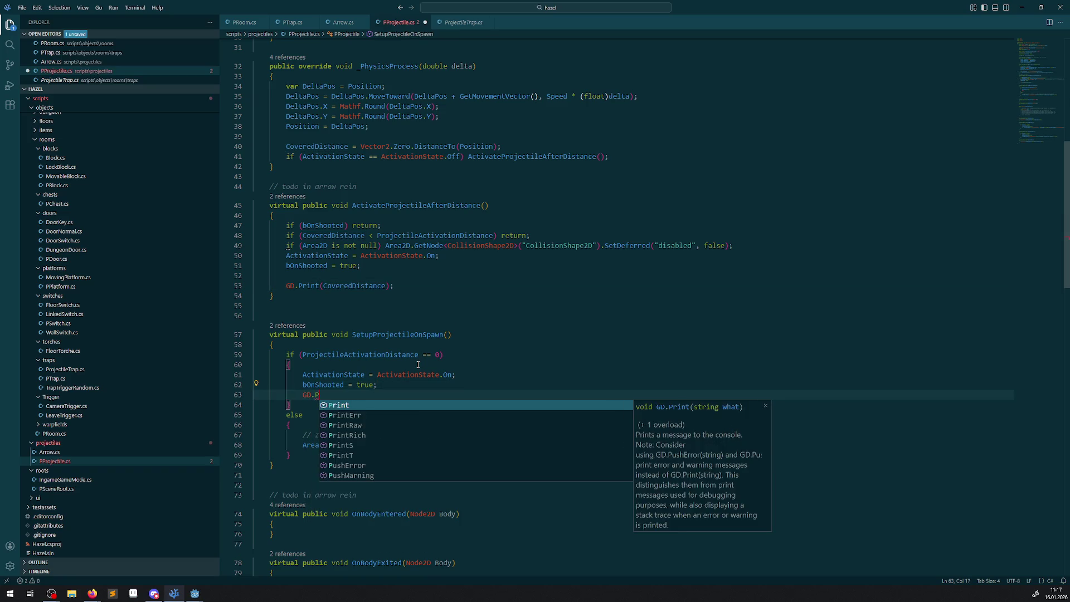
pyautogui.write('rint()"dddddddddd')
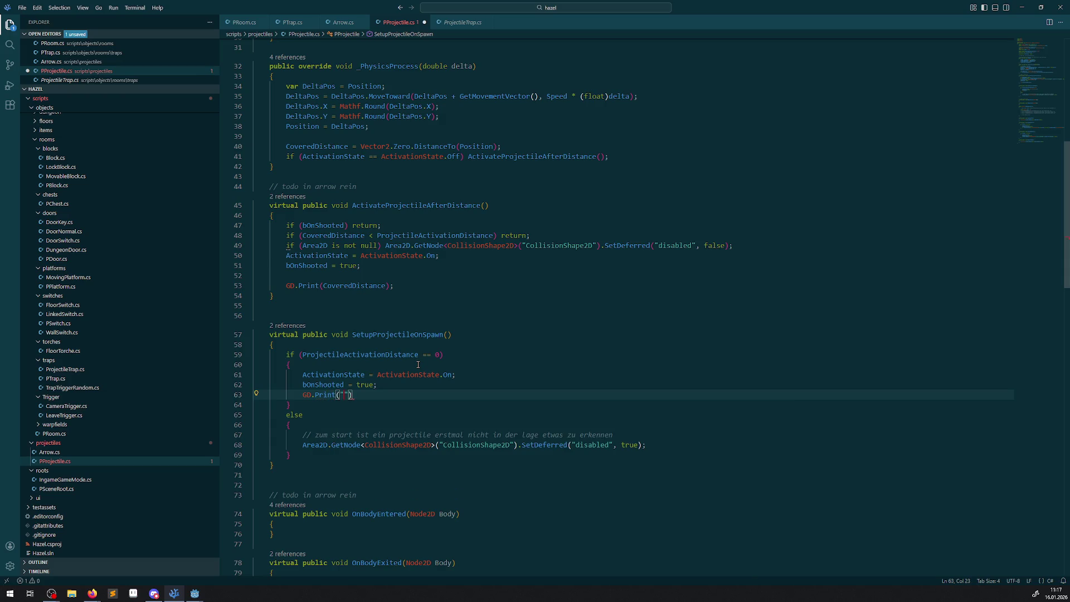
pyautogui.hotkey('ctrl', 's')
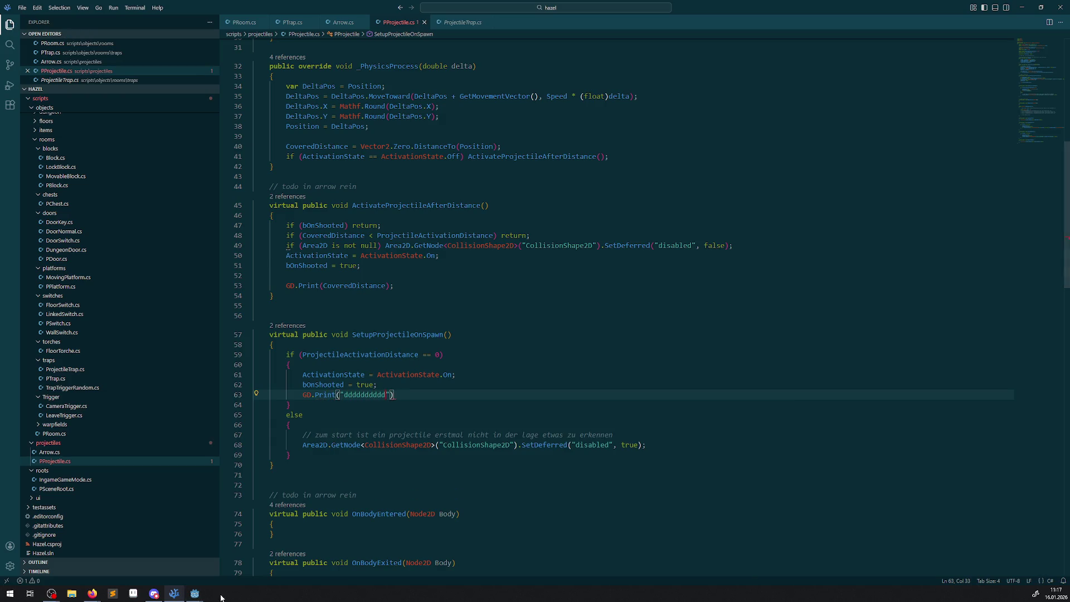
pyautogui.moveTo(195, 593)
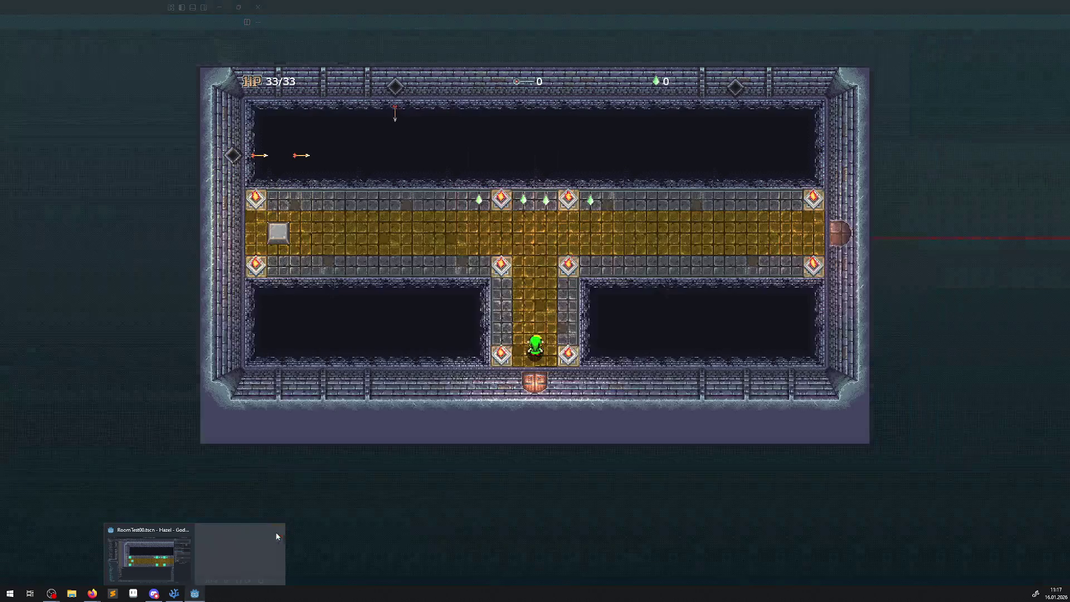
pyautogui.click(278, 530)
# Dismiss the build error and add the missing semicolon to the print line in PProjectile.cs
pyautogui.click(941, 20)
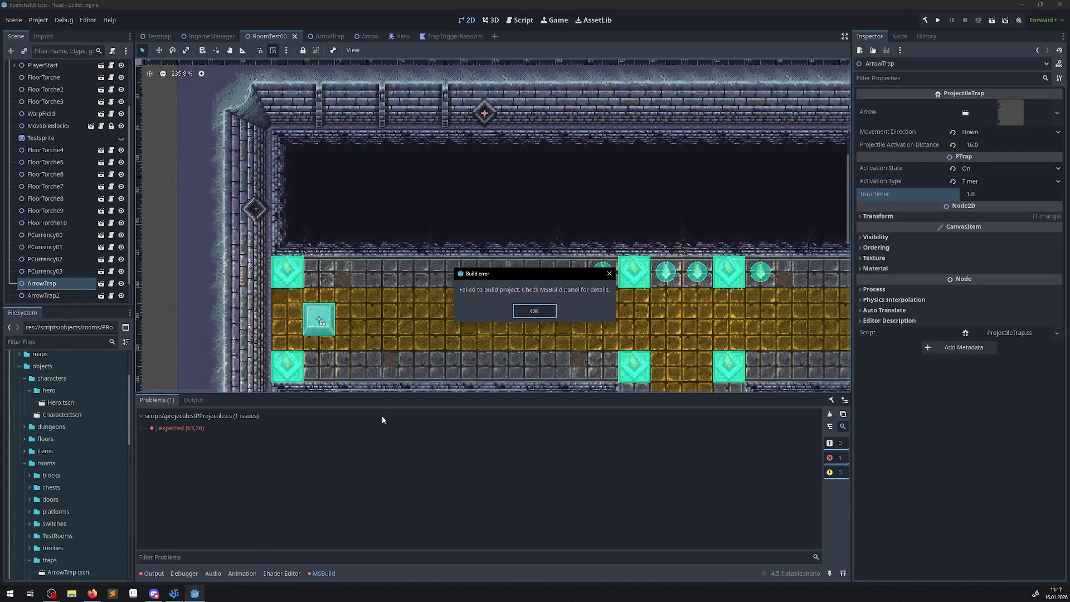
pyautogui.click(534, 310)
pyautogui.click(174, 593)
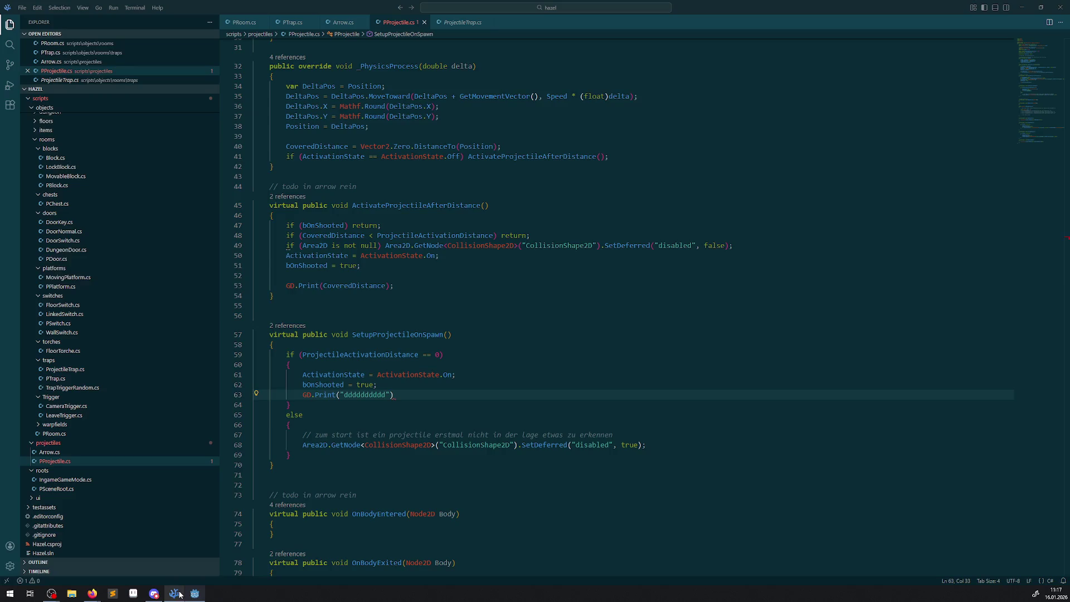
pyautogui.write(';')
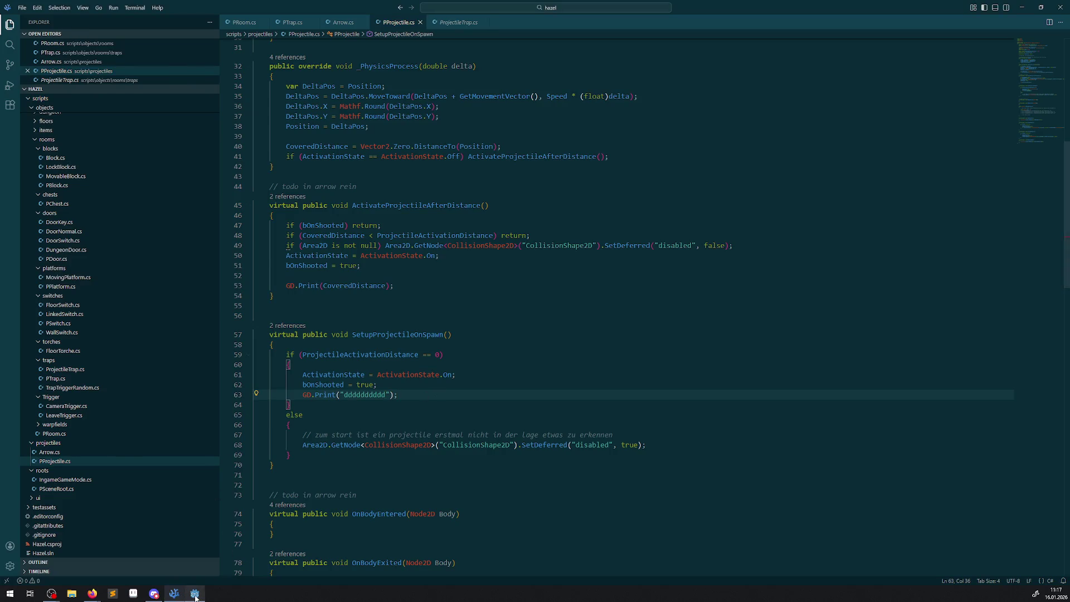
# Rerun the fixed room to watch the arrows fire, then close the game
pyautogui.click(195, 593)
pyautogui.click(939, 20)
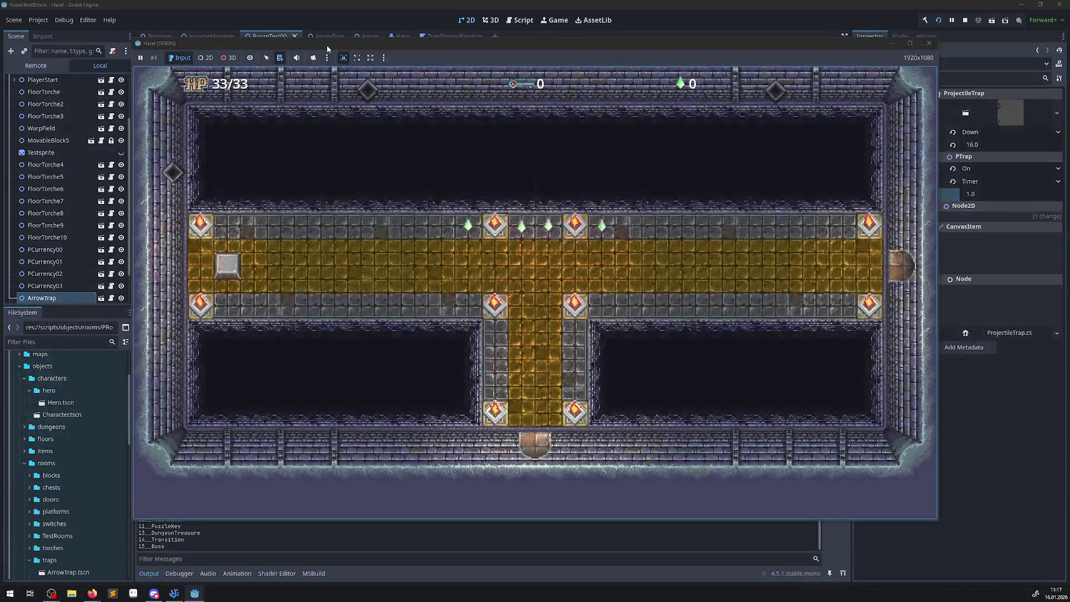
pyautogui.moveTo(327, 44); pyautogui.dragTo(370, 36)
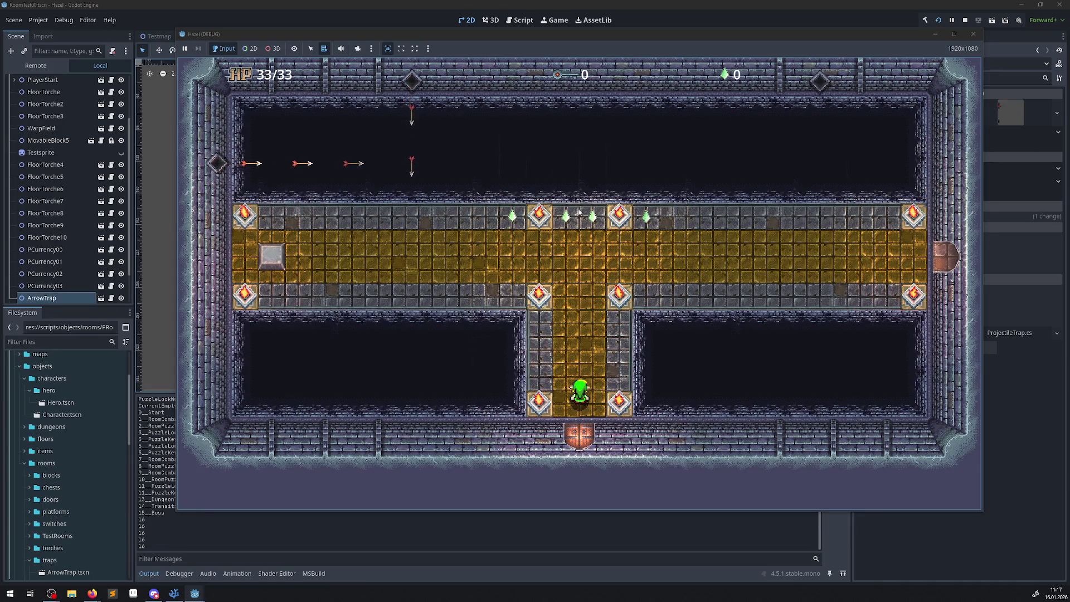
pyautogui.click(967, 36)
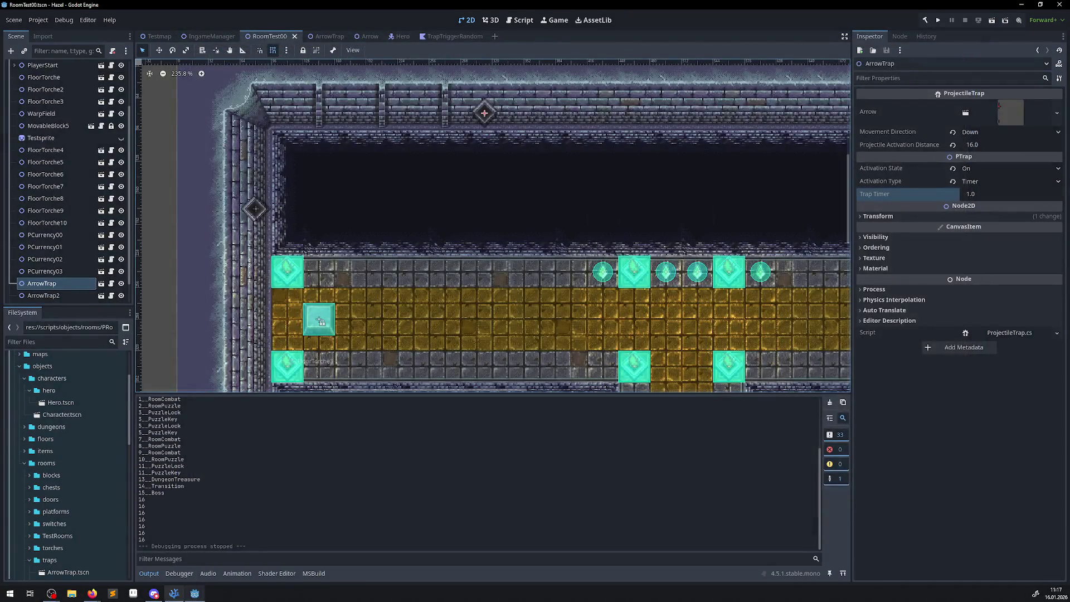
# Delete the "dddddddddd" debug print line from PProjectile.cs and save
pyautogui.click(174, 593)
pyautogui.moveTo(413, 396); pyautogui.dragTo(254, 395)
pyautogui.press('BackSpace')
pyautogui.press('BackSpace')
pyautogui.hotkey('ctrl', 's')
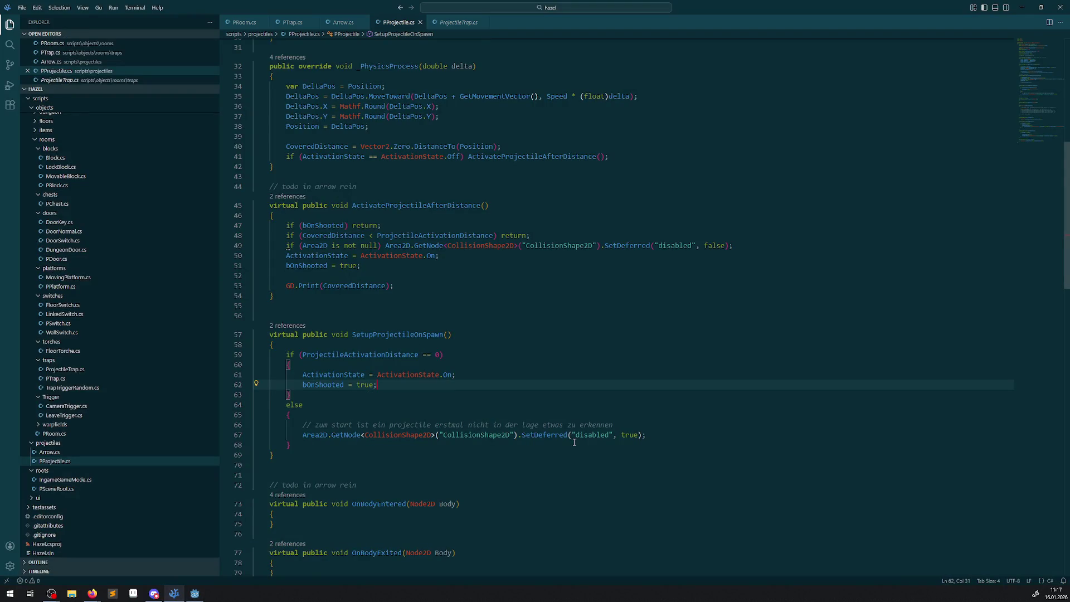
# Inspect the SetDeferred "disabled" call on line 67
pyautogui.doubleClick(586, 436)
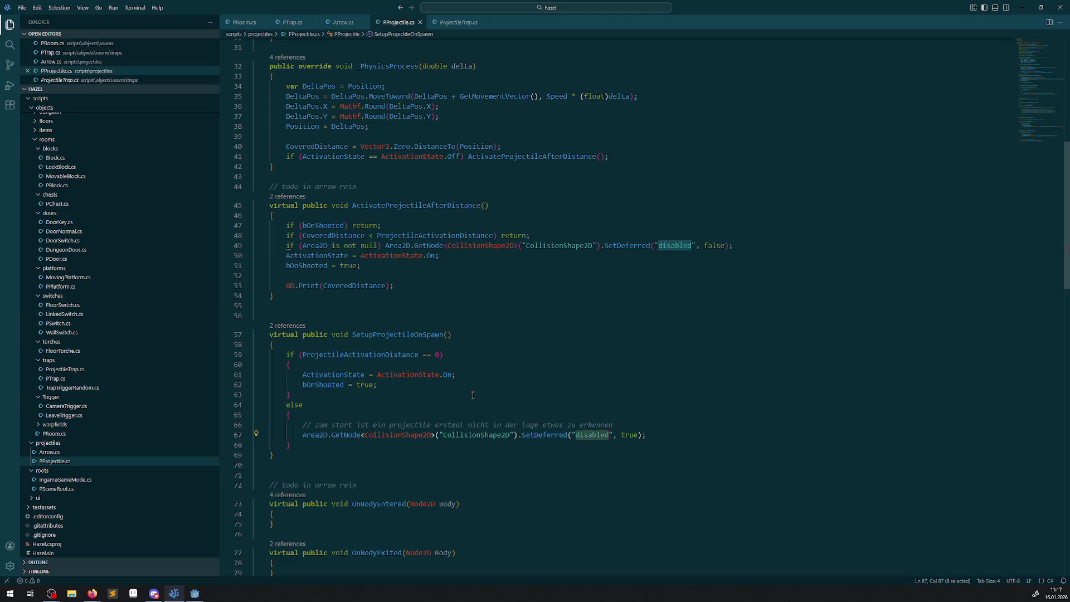
pyautogui.scroll(-1, 473, 395)
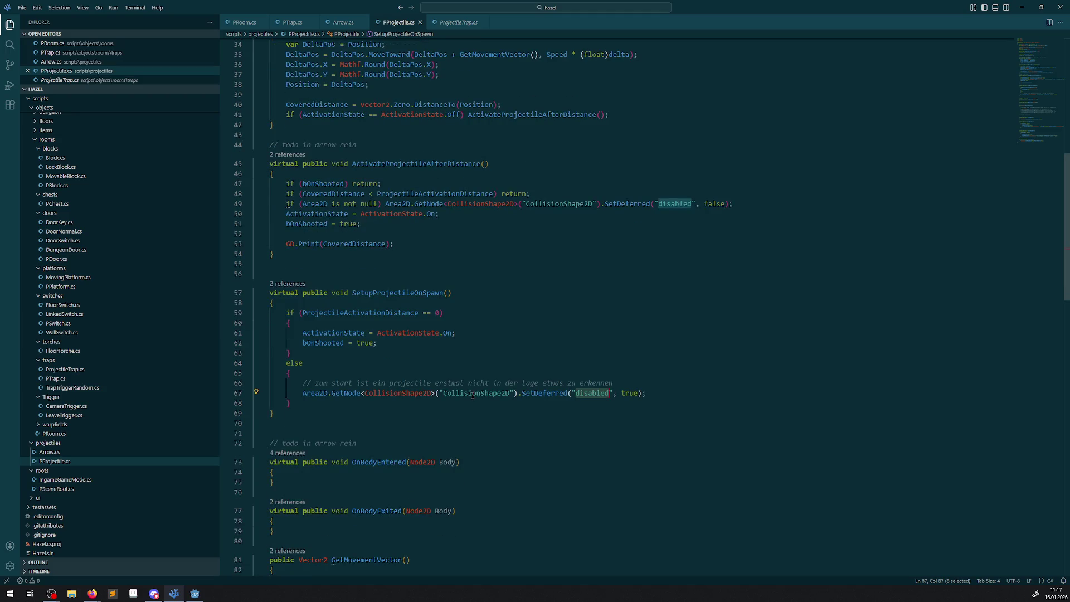
pyautogui.click(685, 393)
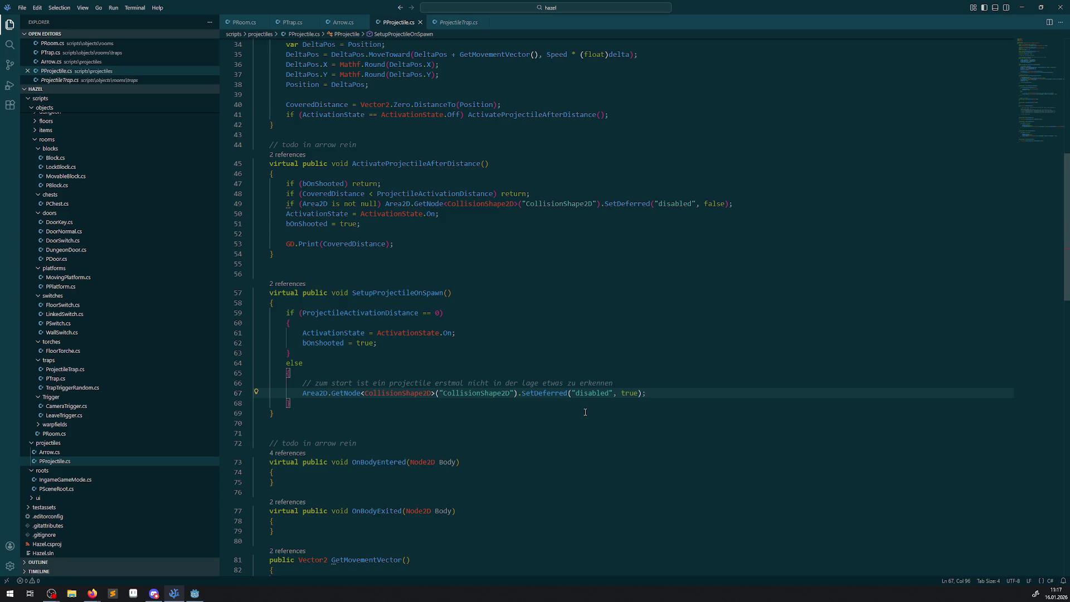
pyautogui.doubleClick(542, 393)
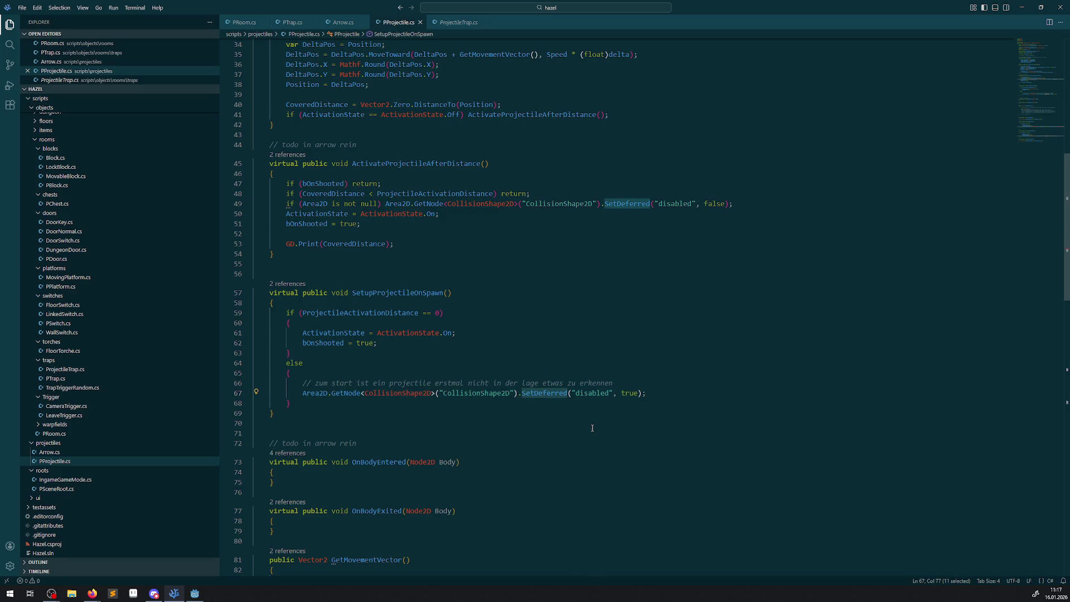
pyautogui.doubleClick(588, 393)
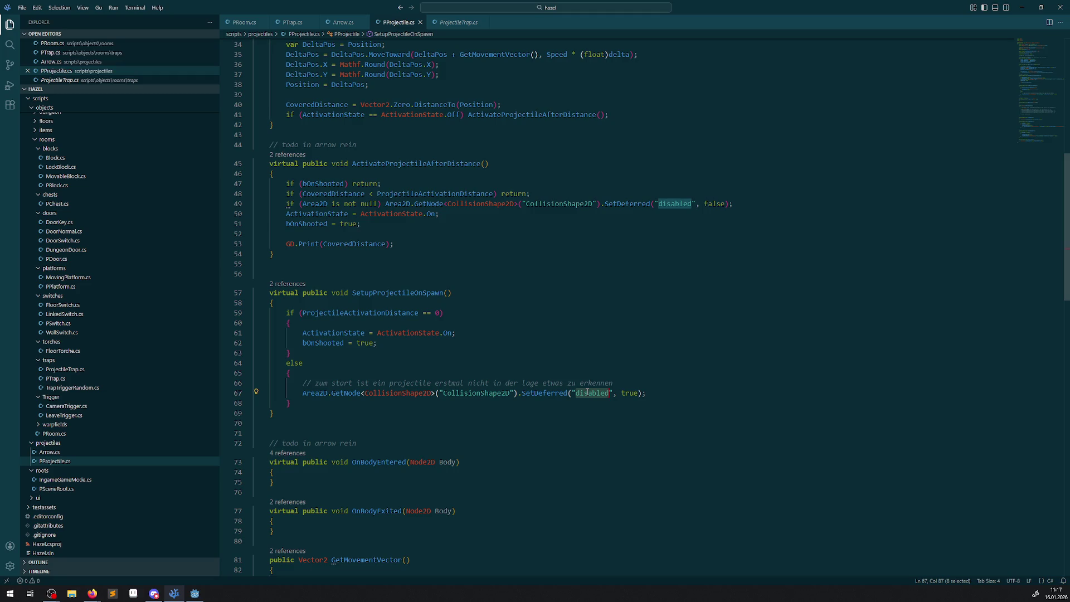
pyautogui.moveTo(583, 388)
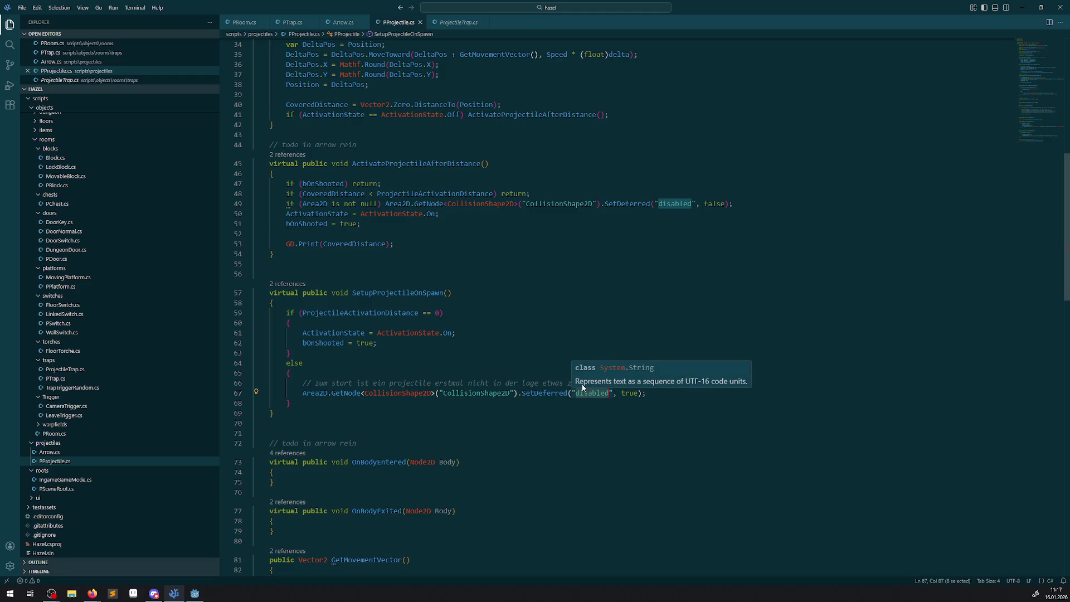
# Trace how _PhysicsProcess calls ActivateProjectileAfterDistance, checking Area2D and ActivationState
pyautogui.doubleClick(435, 164)
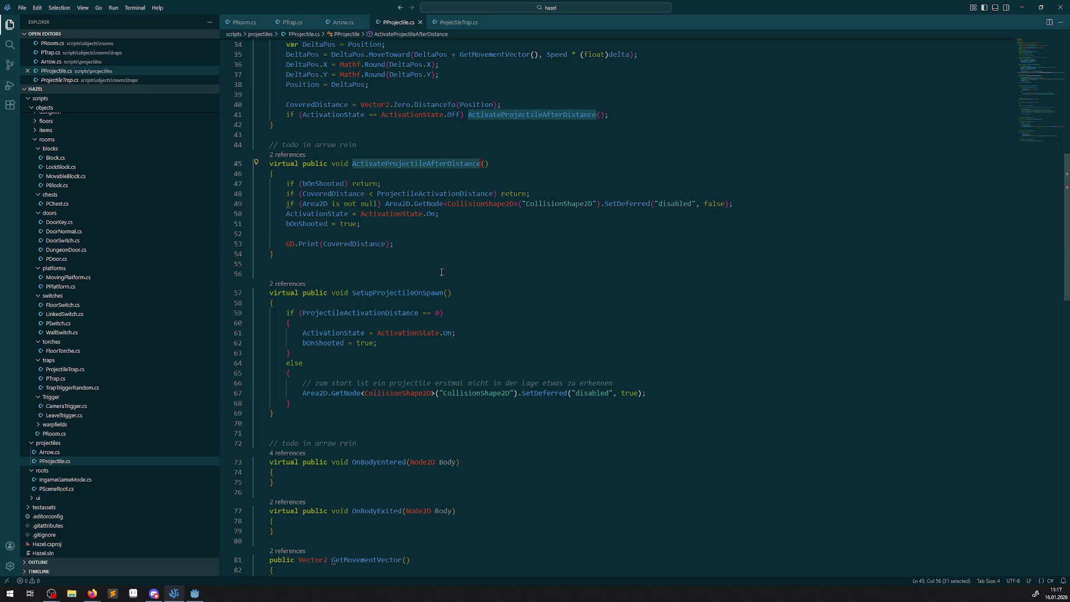
pyautogui.scroll(3, 449, 363)
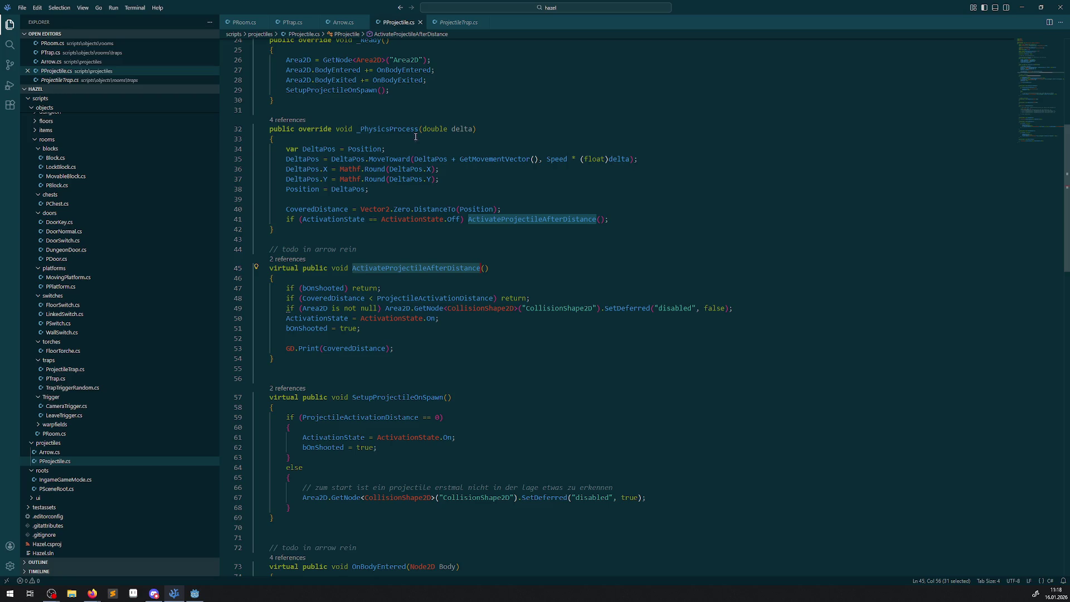
pyautogui.doubleClick(390, 129)
pyautogui.moveTo(431, 317)
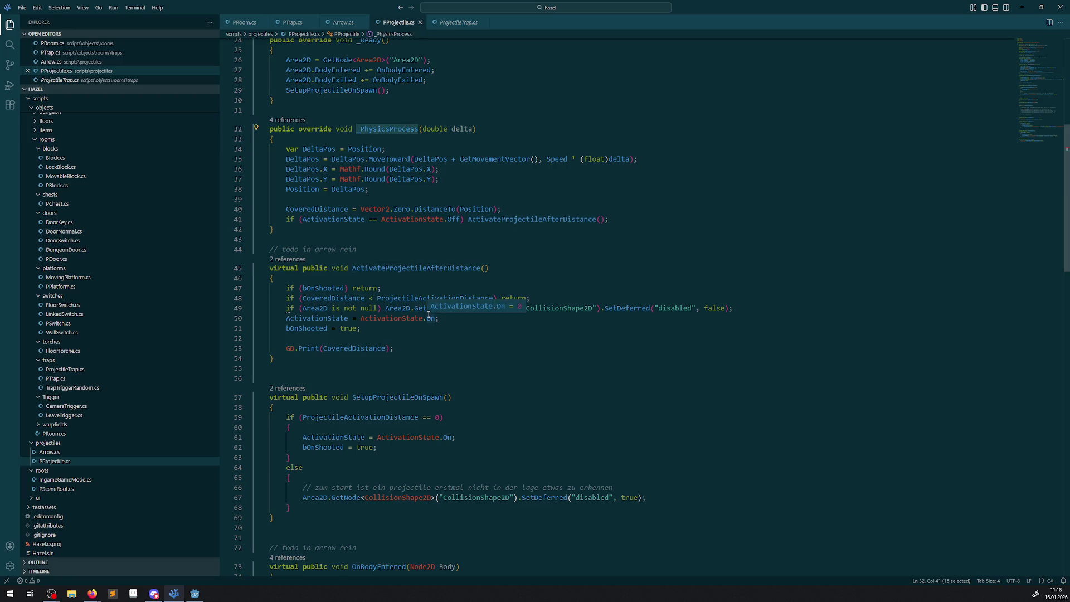
pyautogui.click(393, 309)
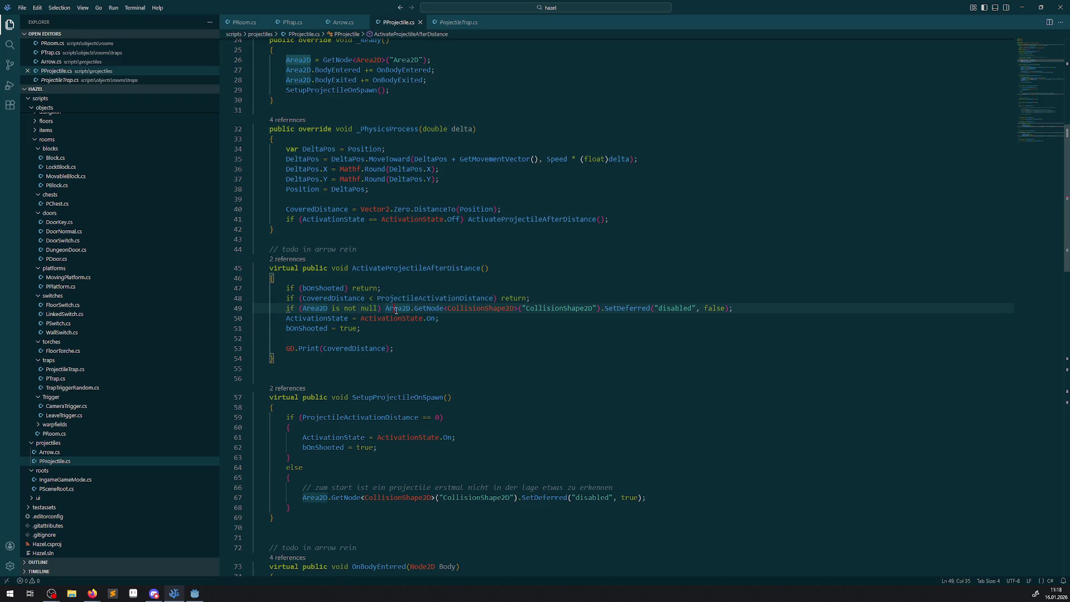
pyautogui.click(397, 318)
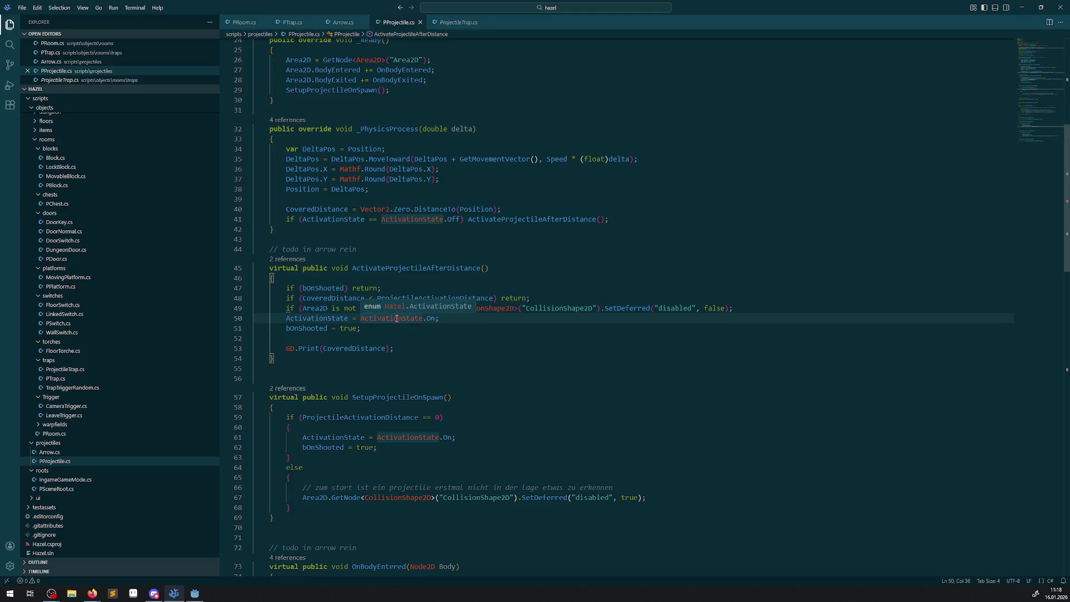
pyautogui.scroll(-5, 351, 450)
pyautogui.scroll(10, 351, 451)
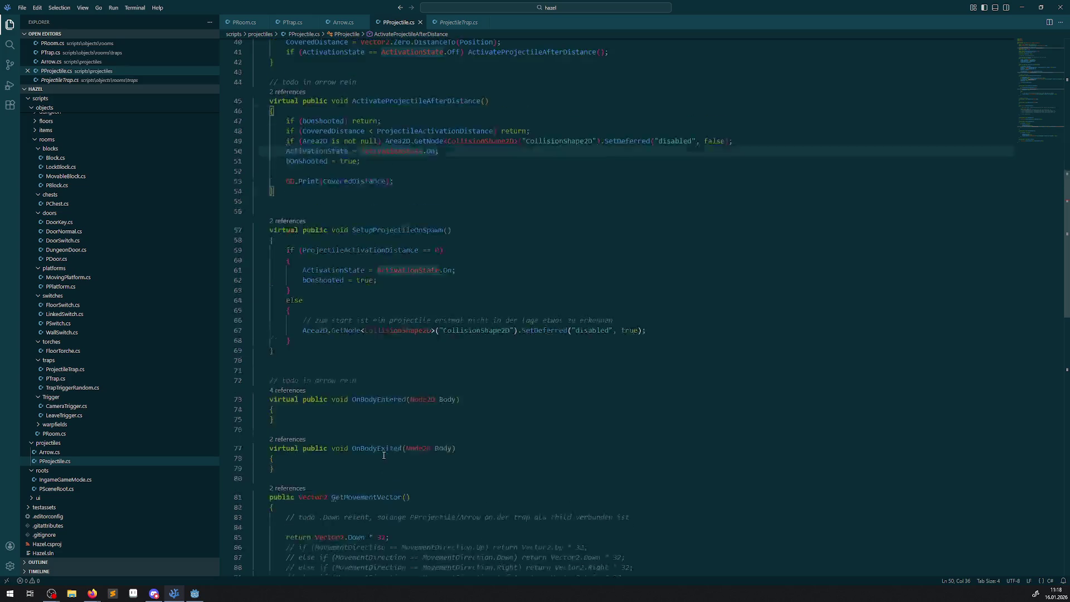
# Review ProjectileTrap.cs, Arrow.cs and PTrap.cs, then return to the SetDeferred call in PProjectile.cs
pyautogui.click(448, 25)
pyautogui.scroll(4, 367, 359)
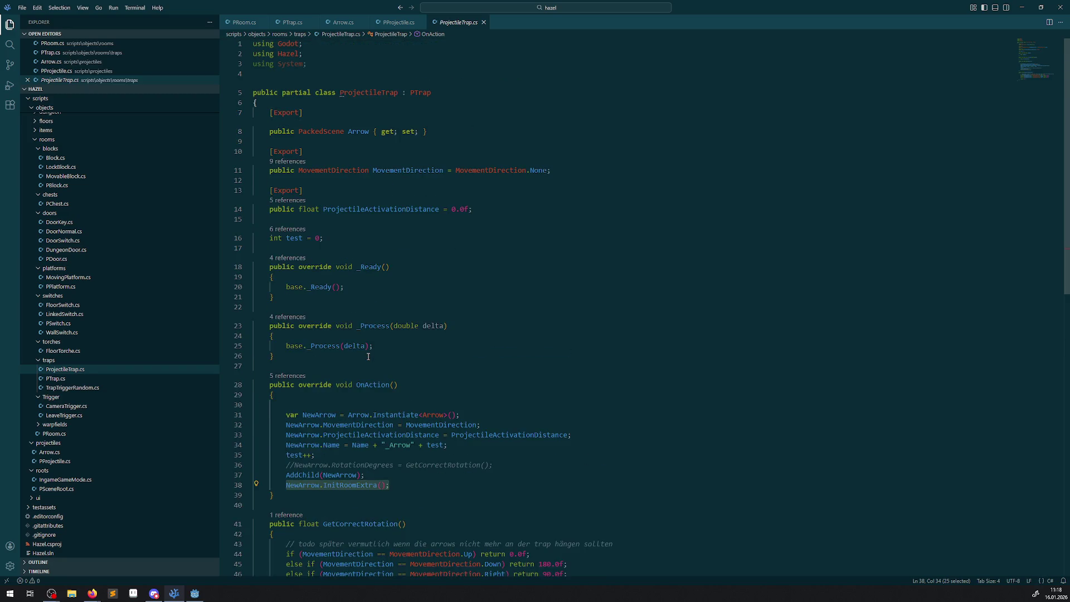
pyautogui.click(343, 22)
pyautogui.click(290, 23)
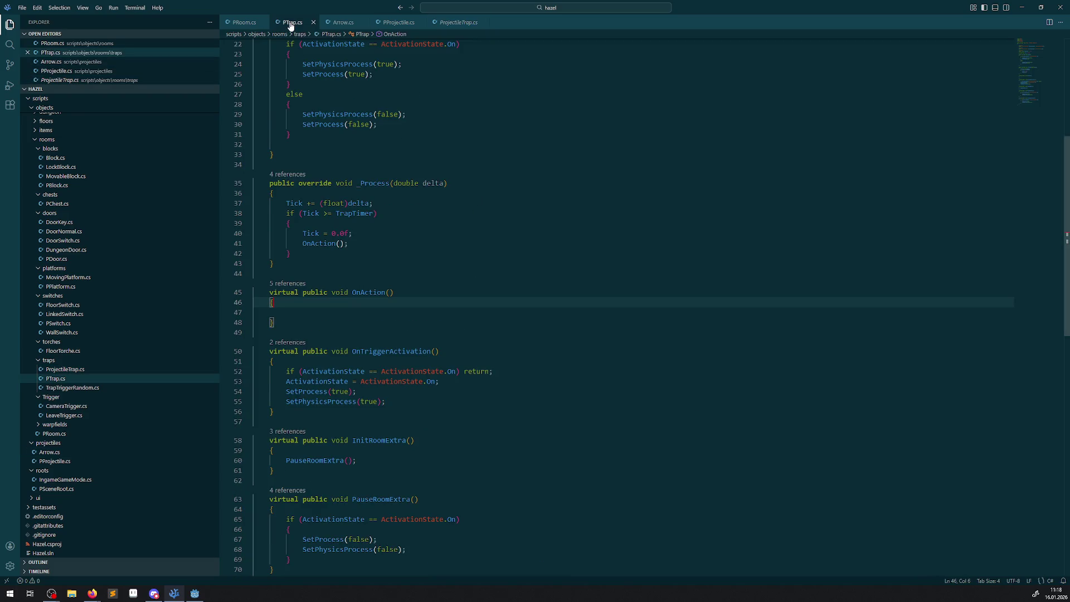
pyautogui.scroll(7, 388, 299)
pyautogui.scroll(-15, 407, 311)
pyautogui.scroll(3, 407, 311)
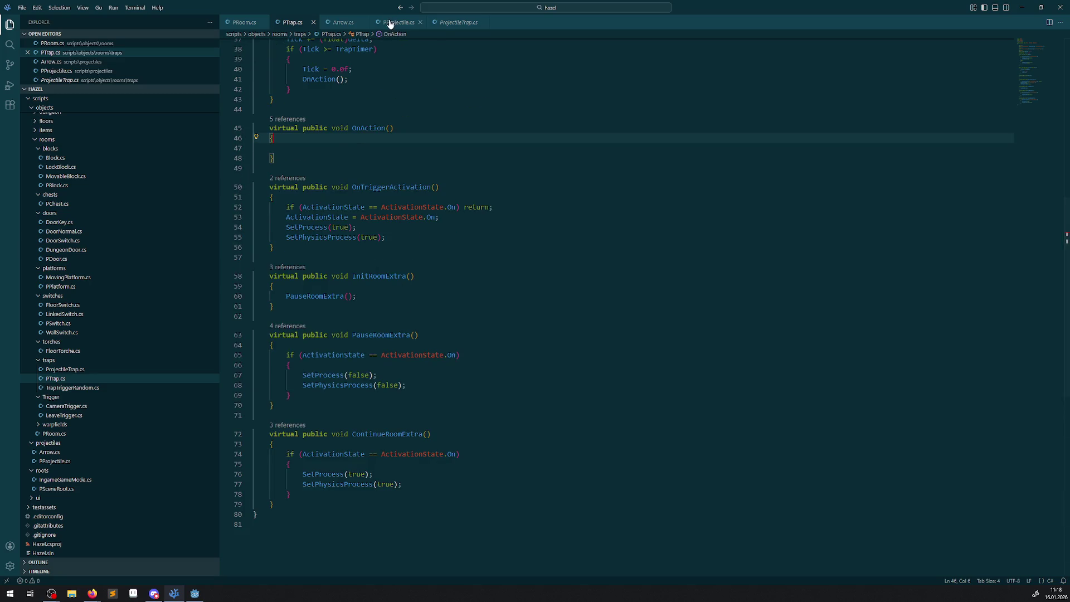
pyautogui.click(391, 22)
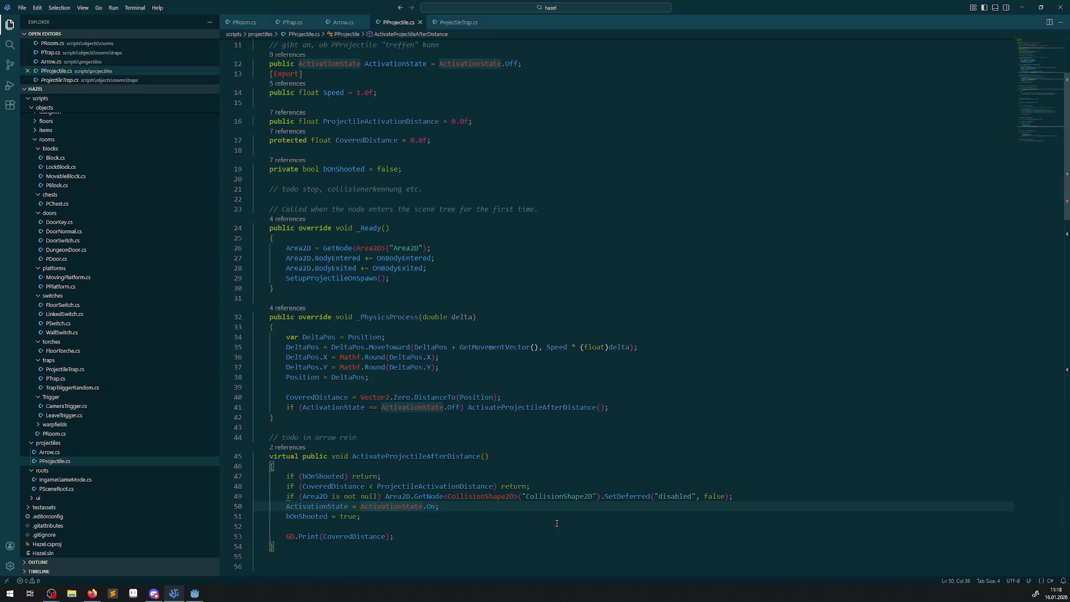
pyautogui.doubleClick(615, 496)
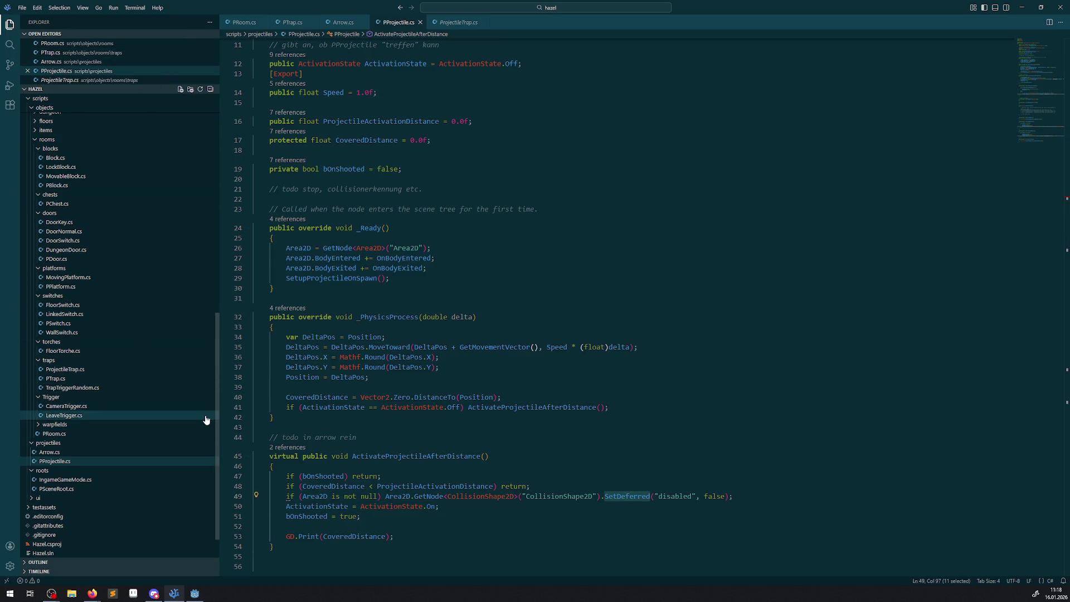
# Copy the CallDeferred line from TrapTriggerRandom.cs and paste it onto PProjectile.cs line 41
pyautogui.click(92, 388)
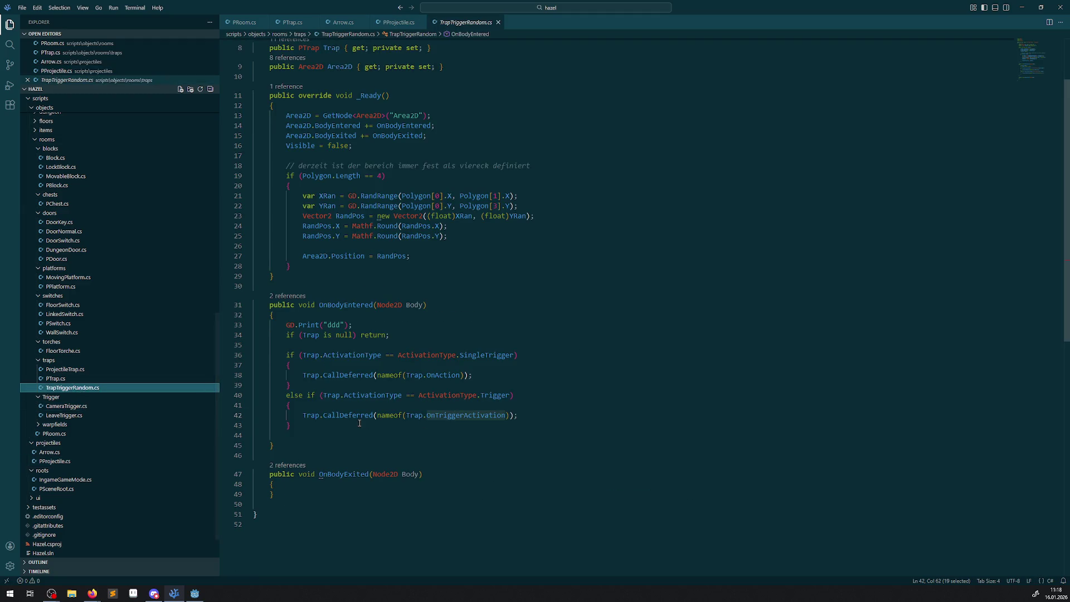
pyautogui.moveTo(324, 415); pyautogui.dragTo(520, 416)
pyautogui.hotkey('ctrl', 'c')
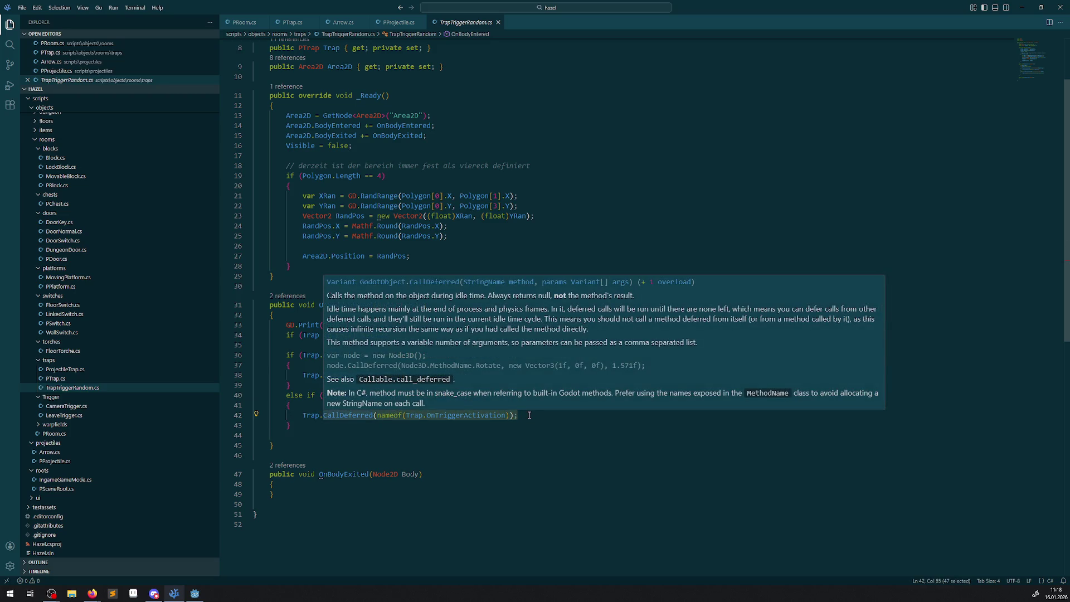
pyautogui.click(400, 24)
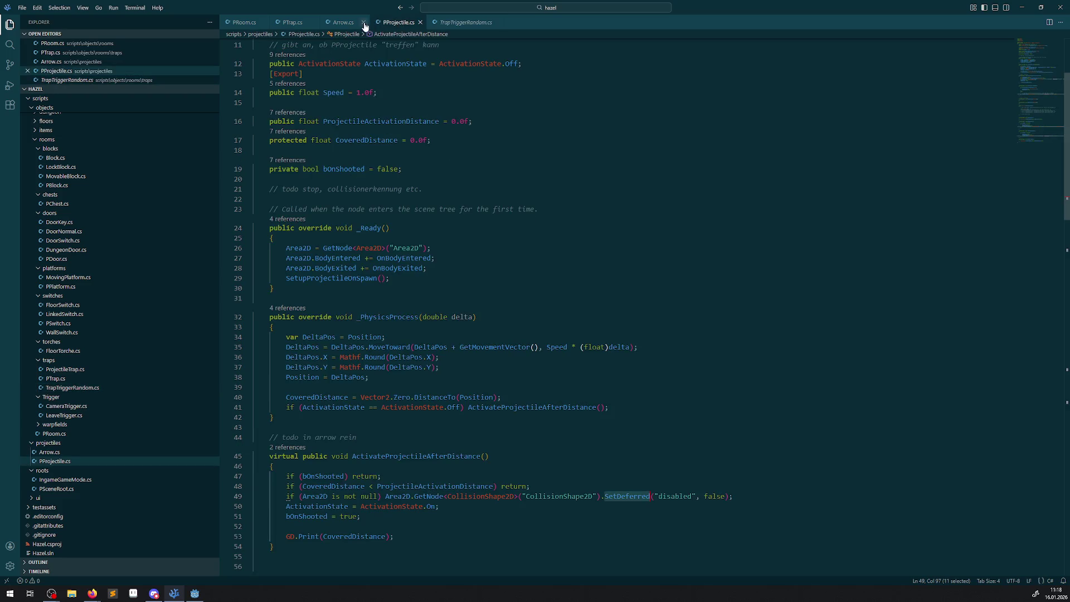
pyautogui.click(468, 407)
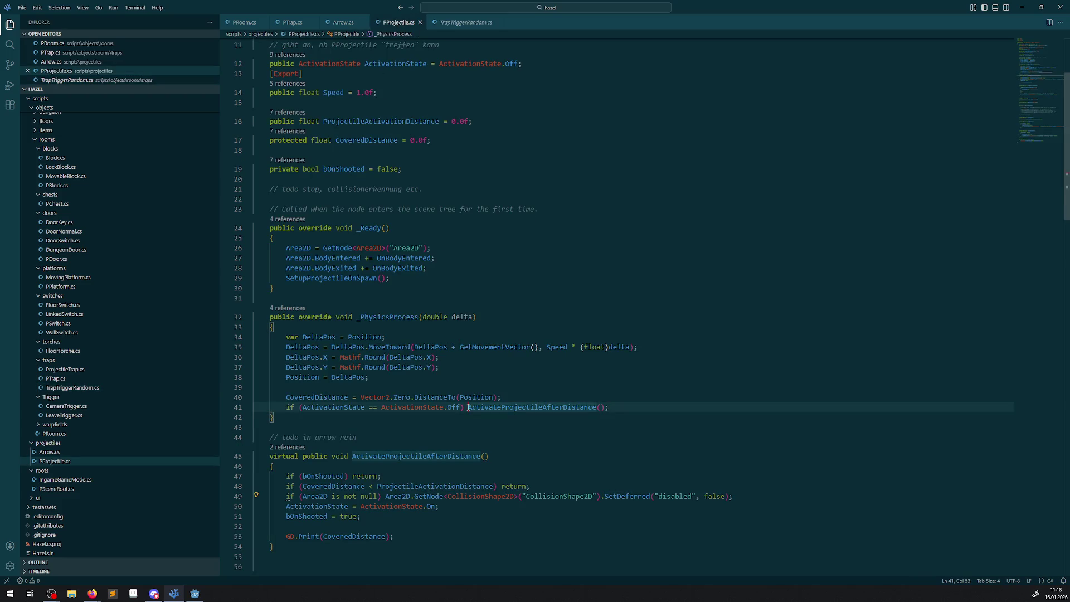
pyautogui.scroll(-2, 479, 397)
pyautogui.press('Return')
pyautogui.press('Return')
pyautogui.click(478, 346)
pyautogui.hotkey('ctrl', 'v')
pyautogui.hotkey('ctrl', 's')
# Point CallDeferred at ActivateProjectileAfterDistance without 'Trap.', delete the old direct call, and save
pyautogui.doubleClick(354, 365)
pyautogui.hotkey('ctrl', 'c')
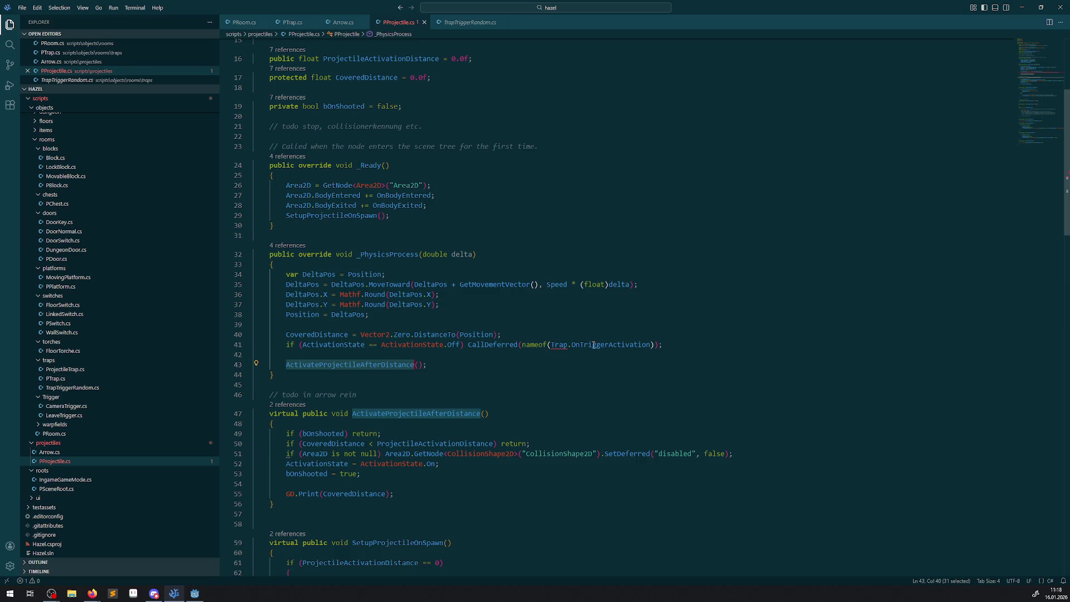
pyautogui.doubleClick(580, 346)
pyautogui.hotkey('ctrl', 'v')
pyautogui.click(572, 346)
pyautogui.press('BackSpace')
pyautogui.press('BackSpace')
pyautogui.press('BackSpace')
pyautogui.click(459, 365)
pyautogui.hotkey('shift', 'Home')
pyautogui.press('BackSpace')
pyautogui.press('BackSpace')
pyautogui.press('BackSpace')
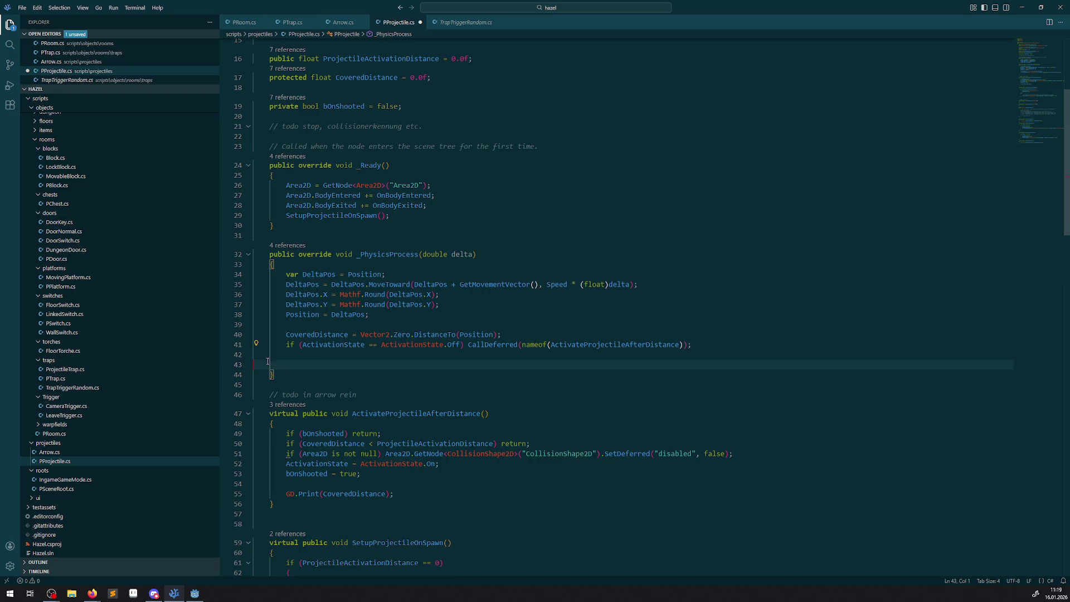
pyautogui.click(551, 323)
pyautogui.hotkey('ctrl', 's')
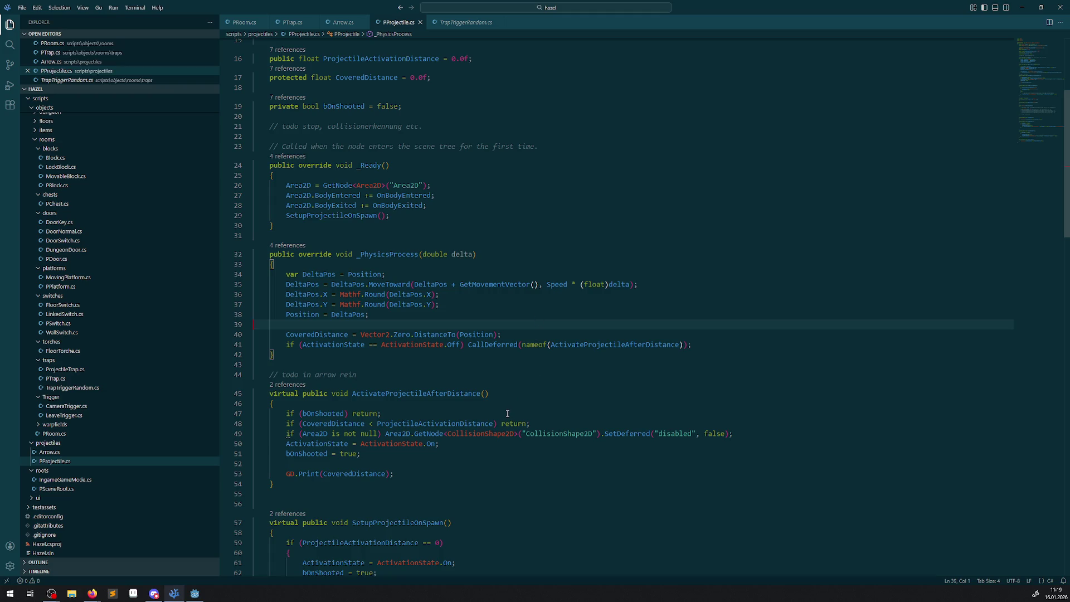
pyautogui.scroll(-3, 507, 413)
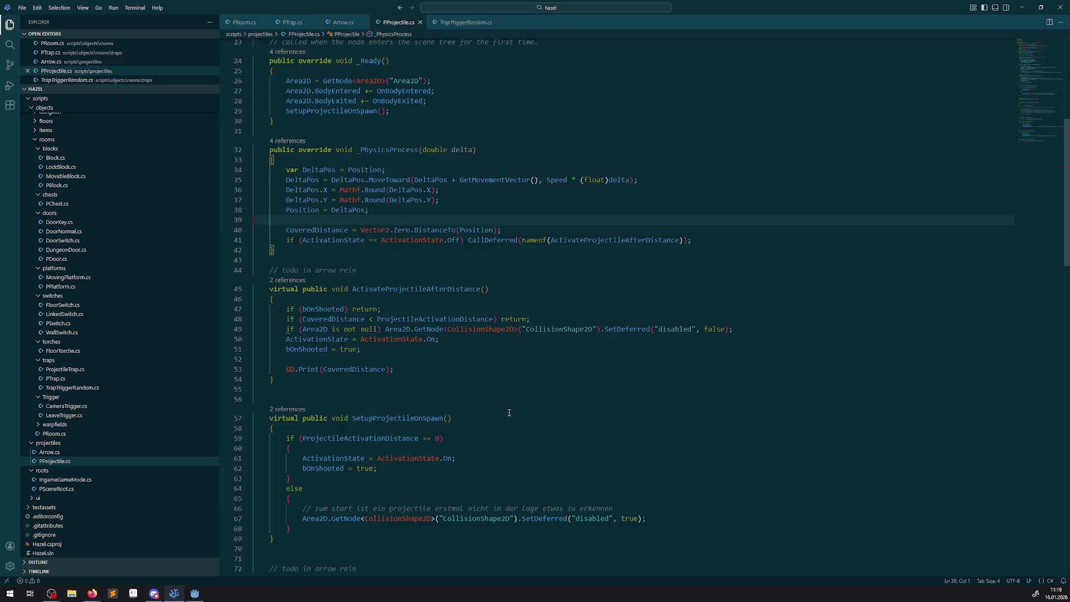
pyautogui.scroll(-3, 509, 414)
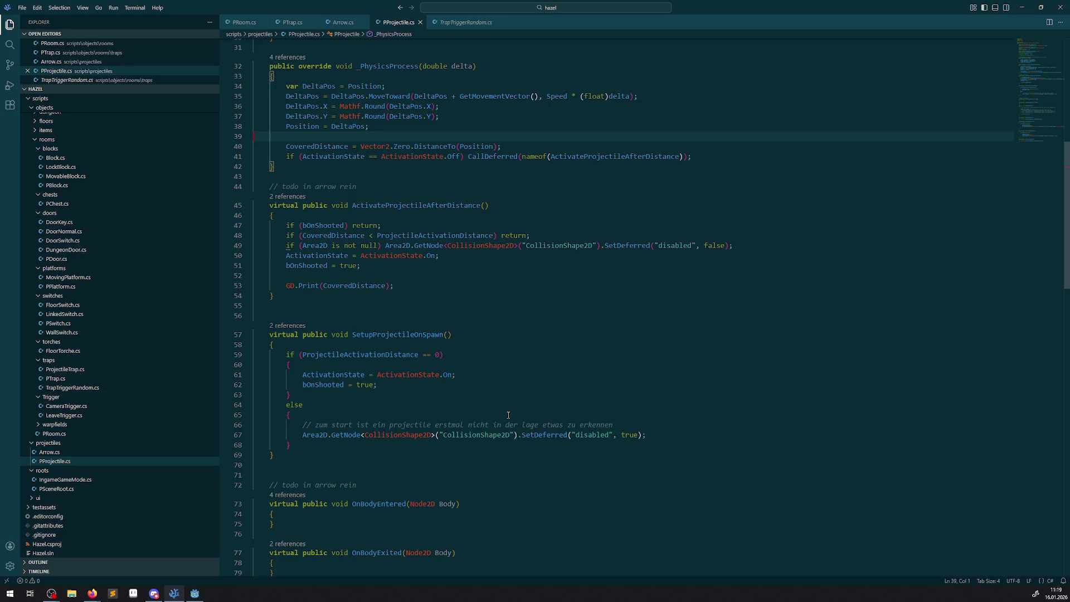
# Build and run the room with the deferred activation call, watch arrows fire, then close it
pyautogui.click(194, 593)
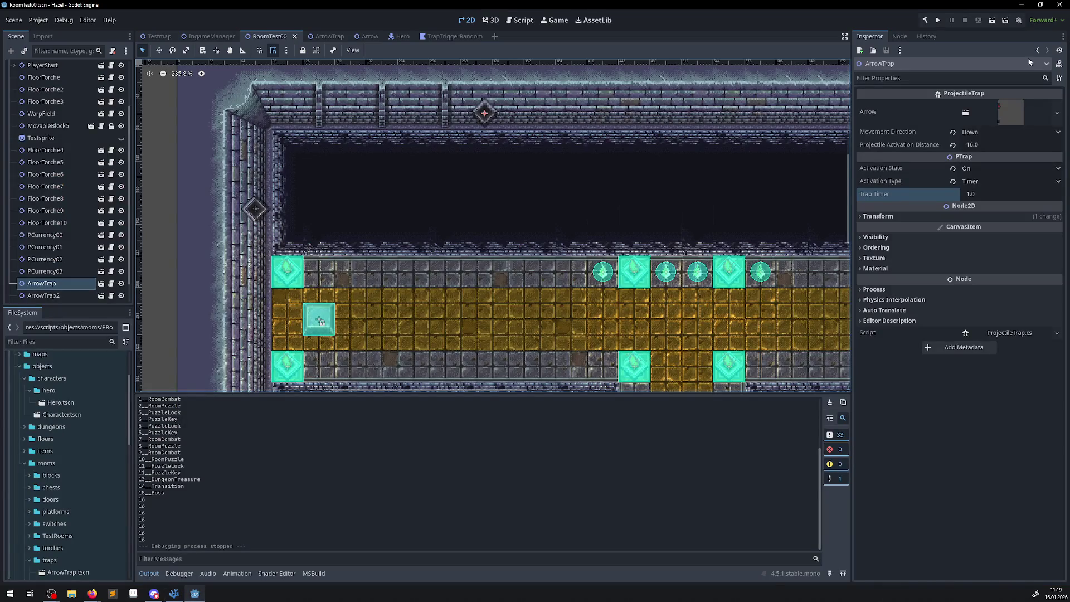
pyautogui.click(934, 25)
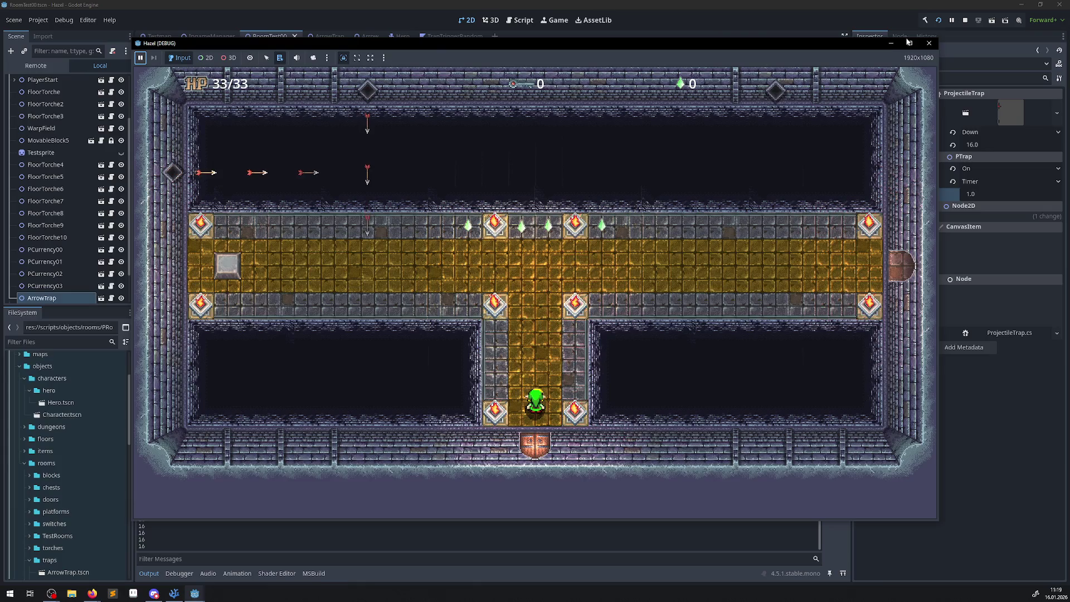
pyautogui.click(930, 49)
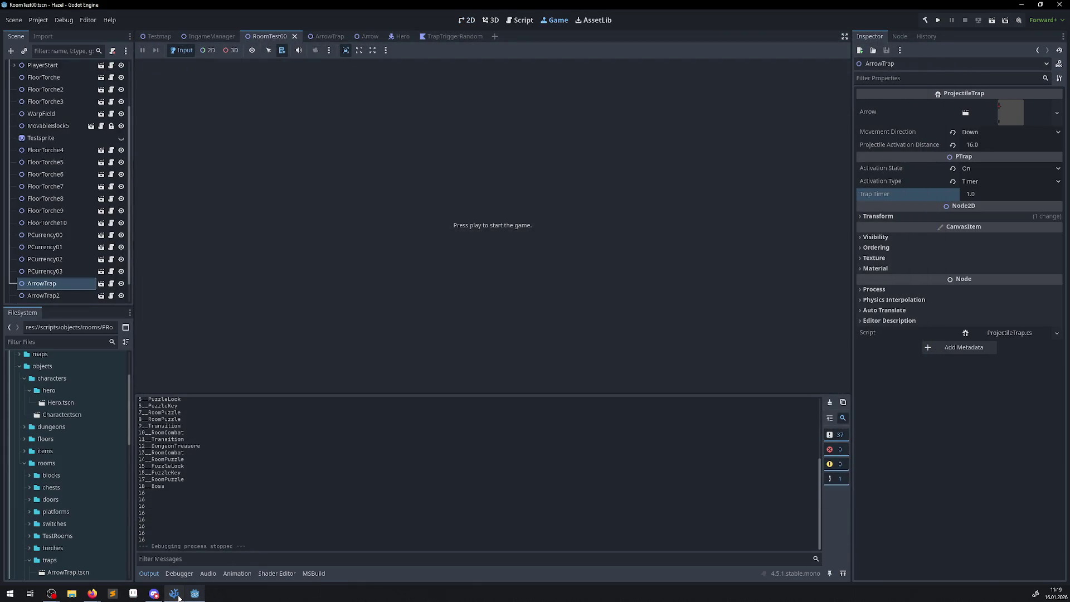
pyautogui.click(179, 598)
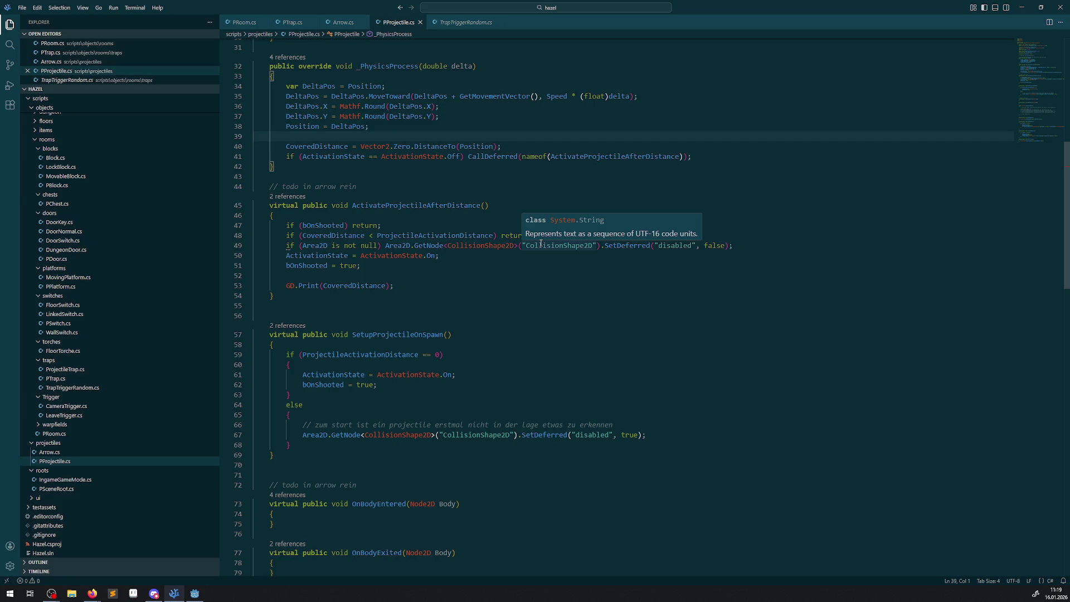
# Undo the CallDeferred edit so line 41 calls ActivateProjectileAfterDistance directly again, then switch to Arrow.cs
pyautogui.click(506, 202)
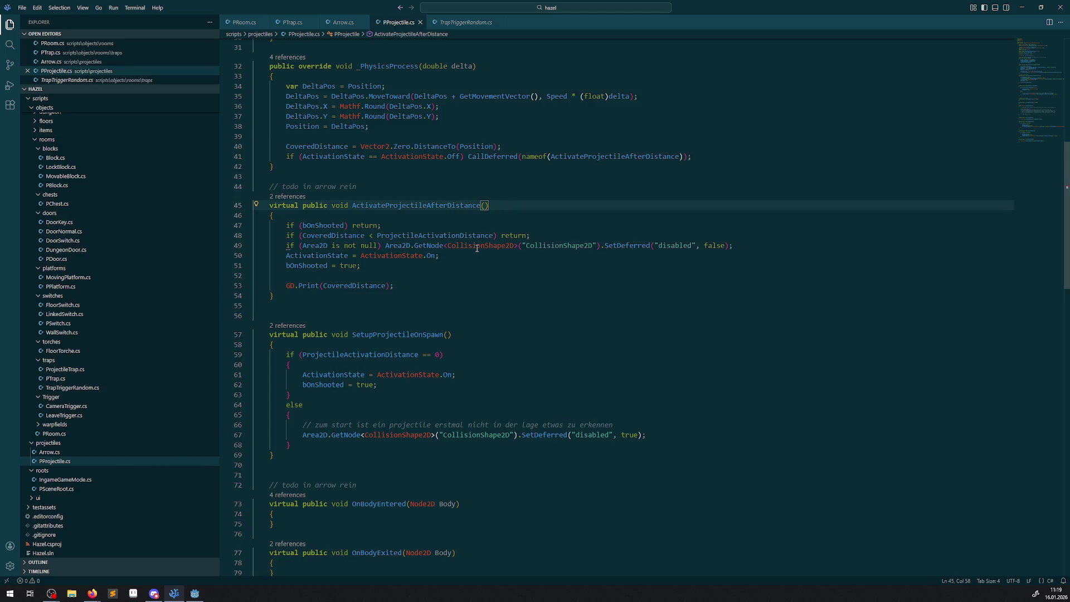
pyautogui.click(498, 285)
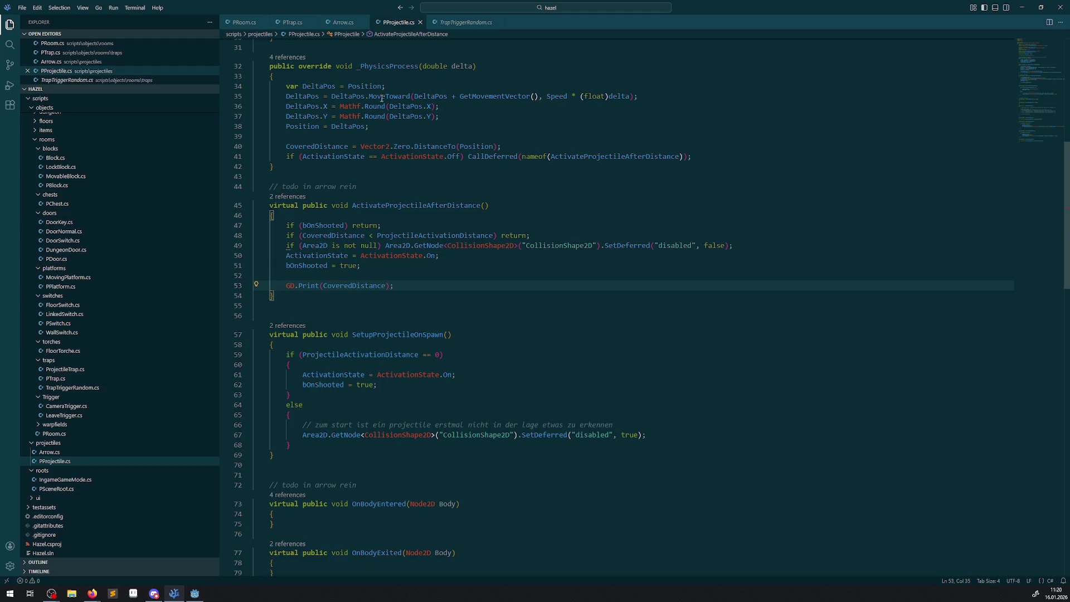
pyautogui.hotkey('ctrl', 'z')
pyautogui.hotkey('ctrl', 'z')
pyautogui.click(490, 176)
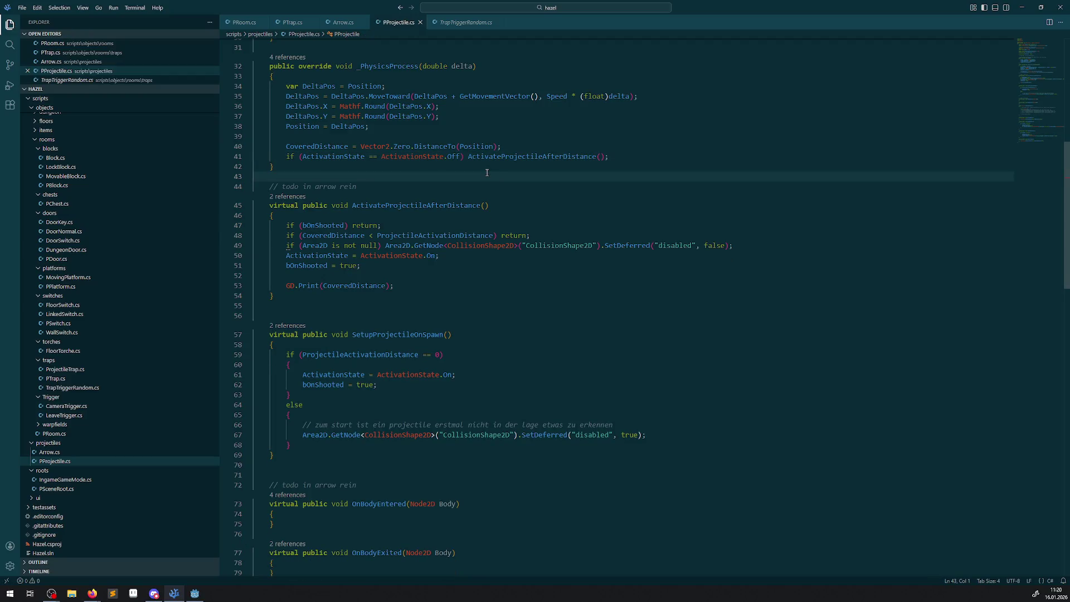
pyautogui.scroll(-5, 507, 285)
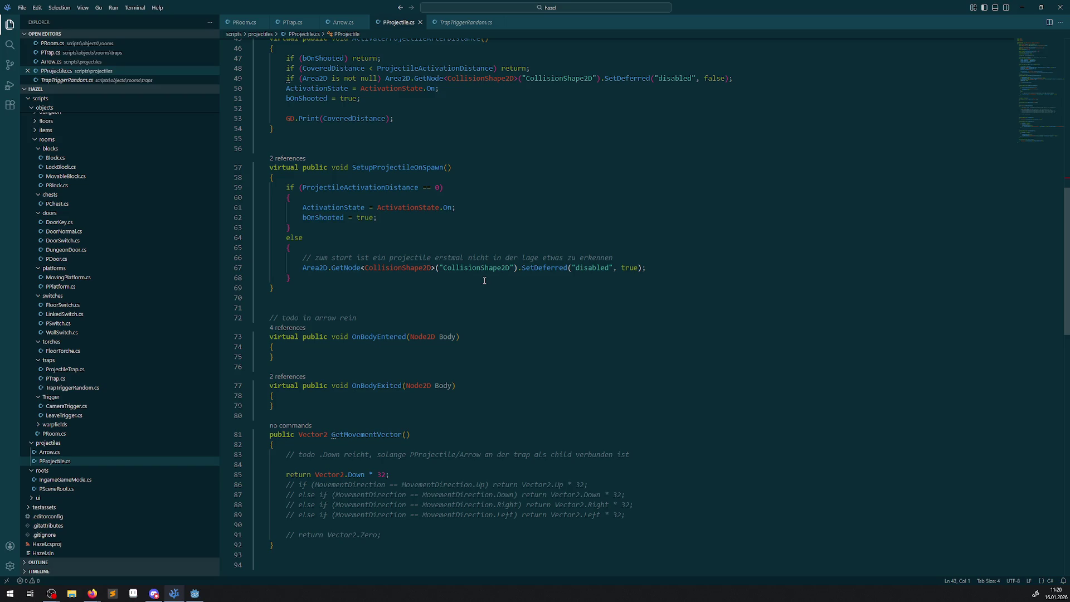
pyautogui.click(342, 22)
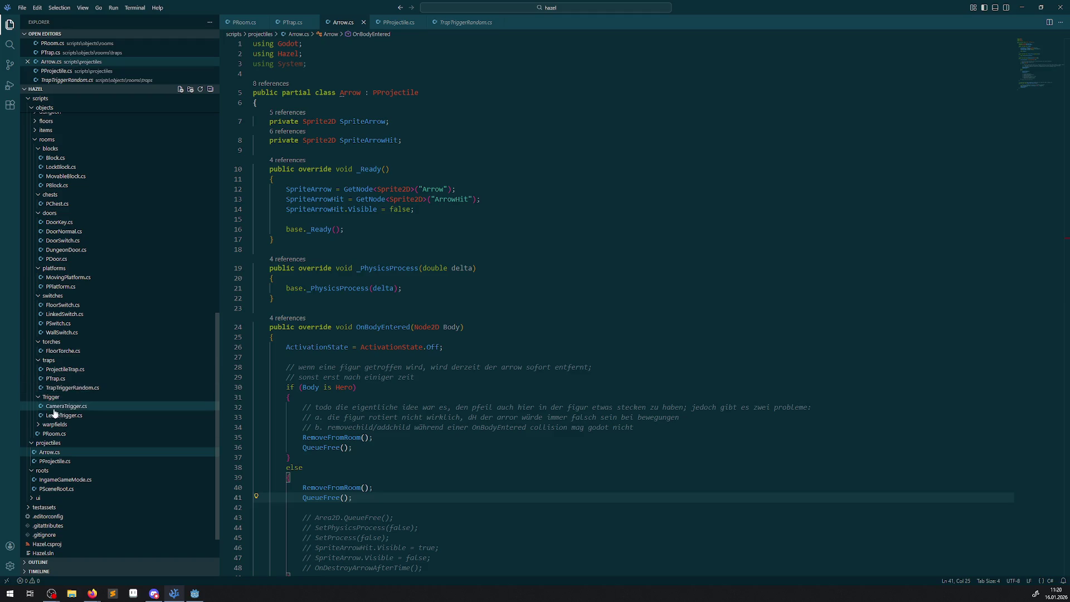
# Review the OnBodyEntered method in TrapTriggerRandom.cs
pyautogui.click(72, 388)
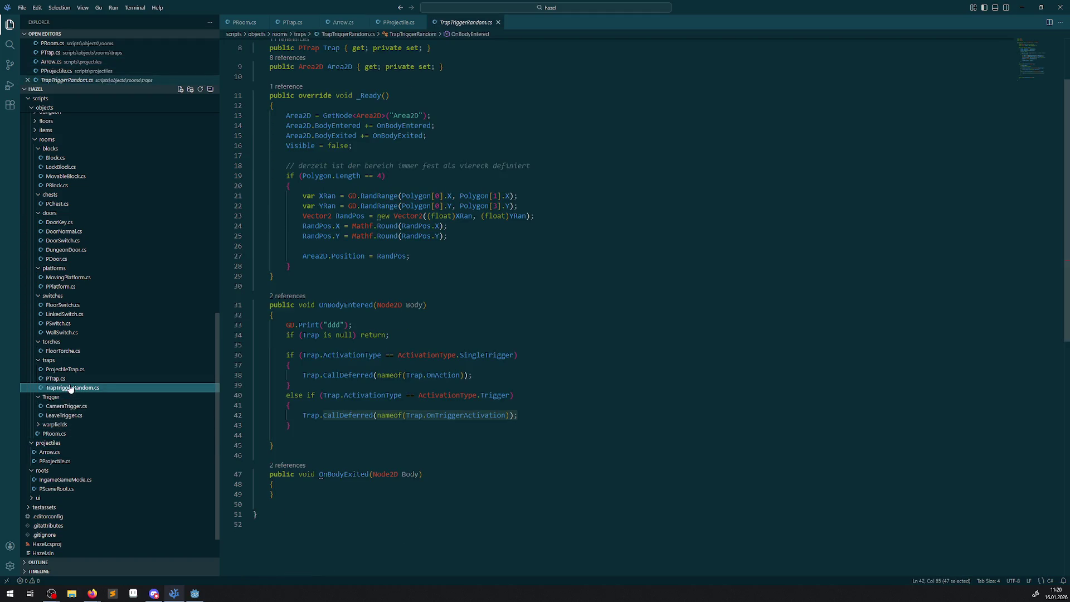
pyautogui.scroll(1, 367, 359)
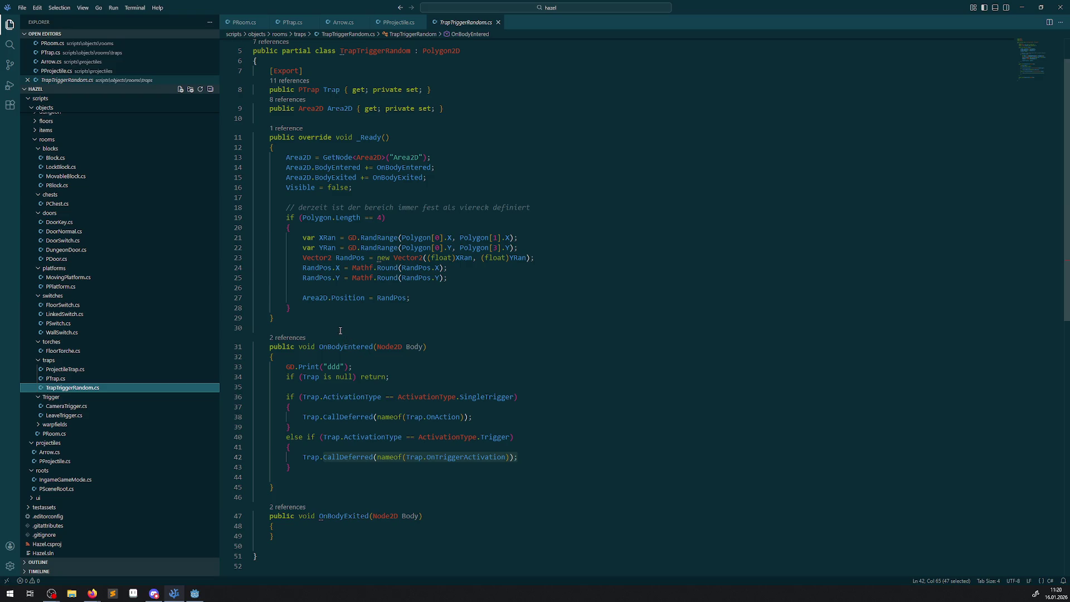
pyautogui.moveTo(340, 331); pyautogui.dragTo(351, 478)
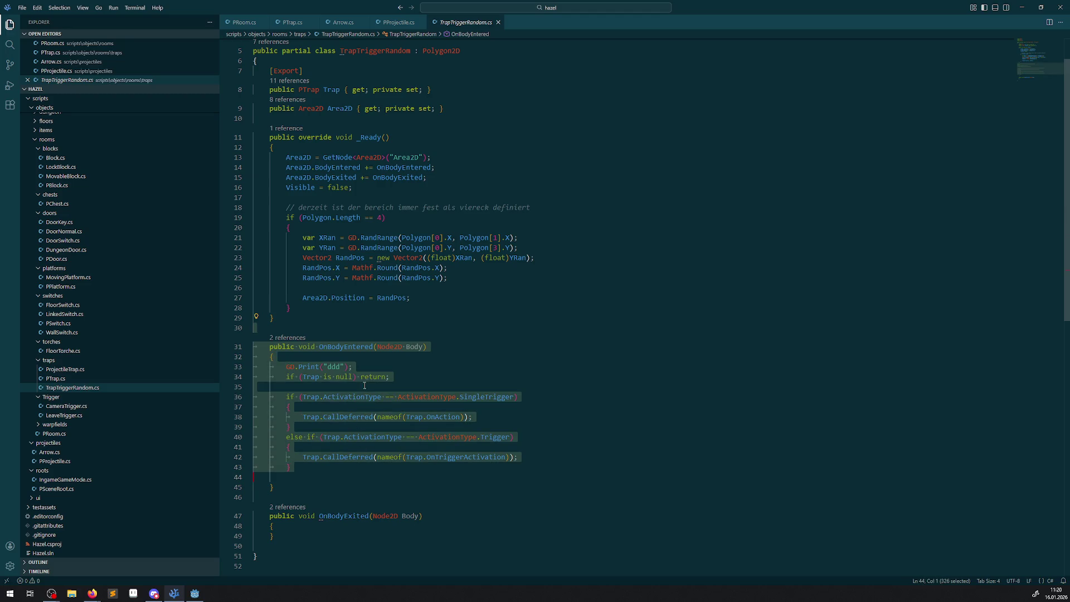
# Trace how PTrap.cs's TrapTimer check on line 39 triggers OnAction, then open ProjectileTrap.cs
pyautogui.click(62, 380)
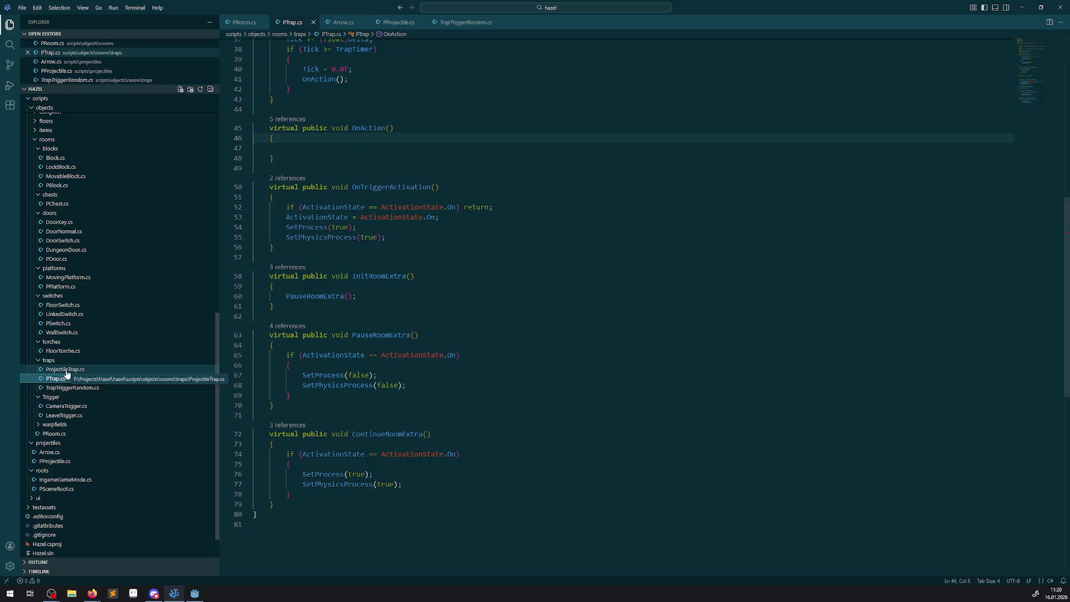
pyautogui.scroll(3, 442, 471)
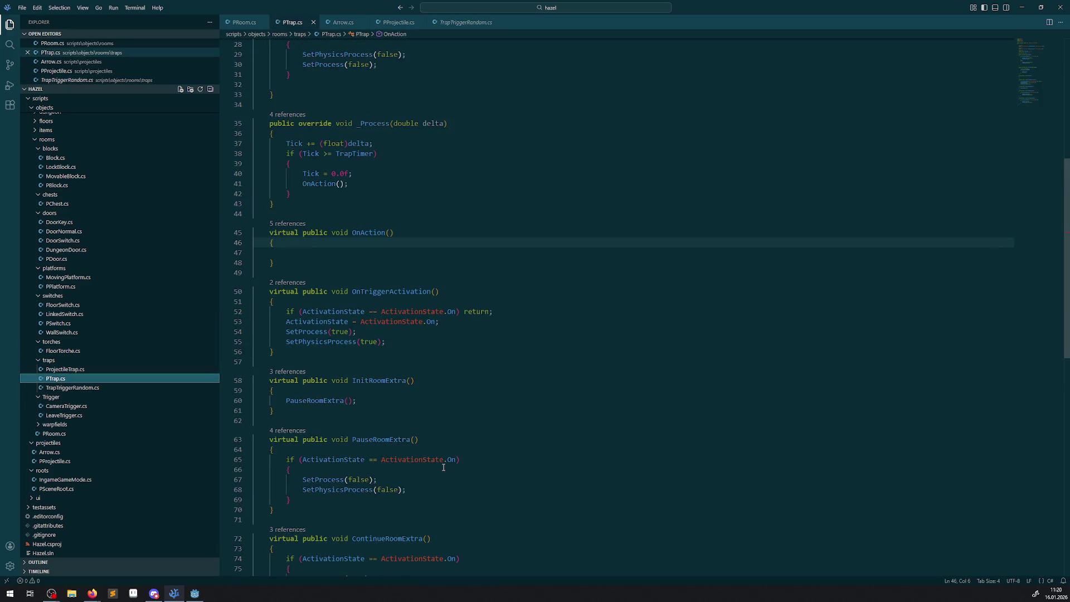
pyautogui.scroll(3, 444, 467)
pyautogui.scroll(1, 443, 467)
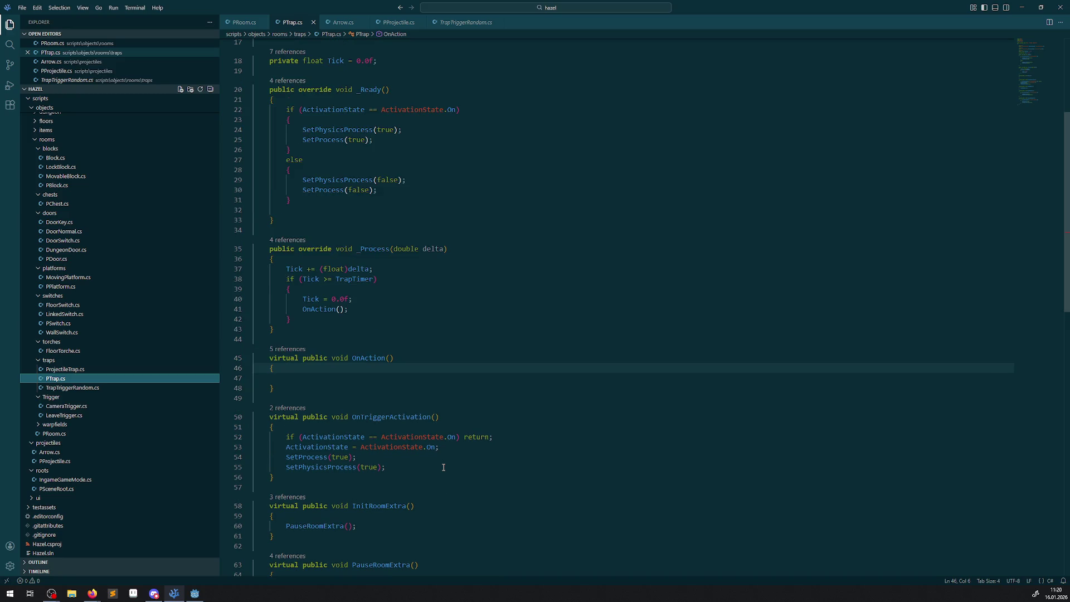
pyautogui.doubleClick(325, 310)
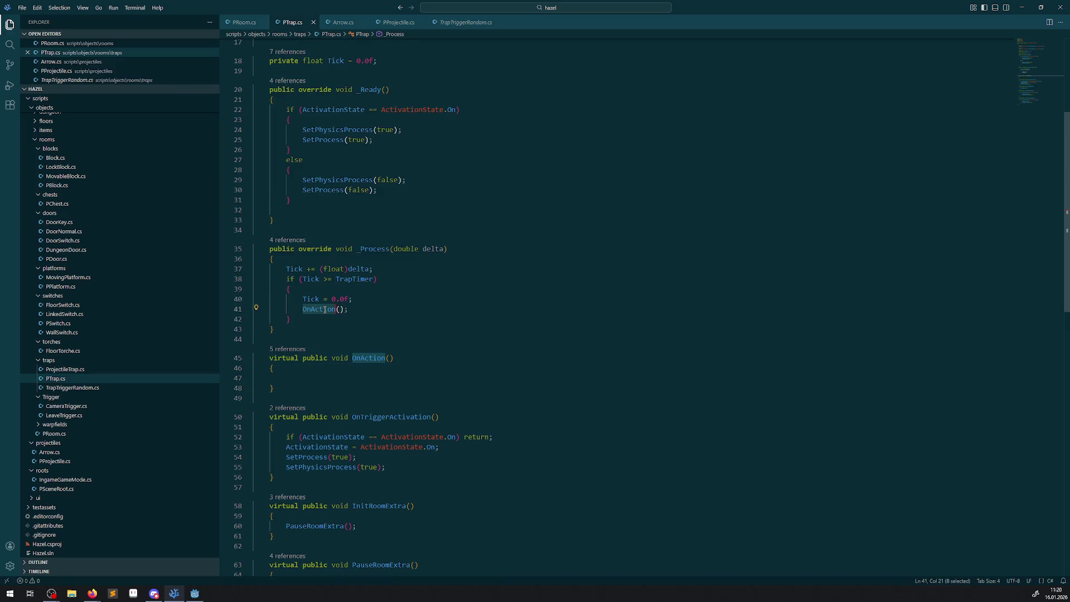
pyautogui.click(351, 289)
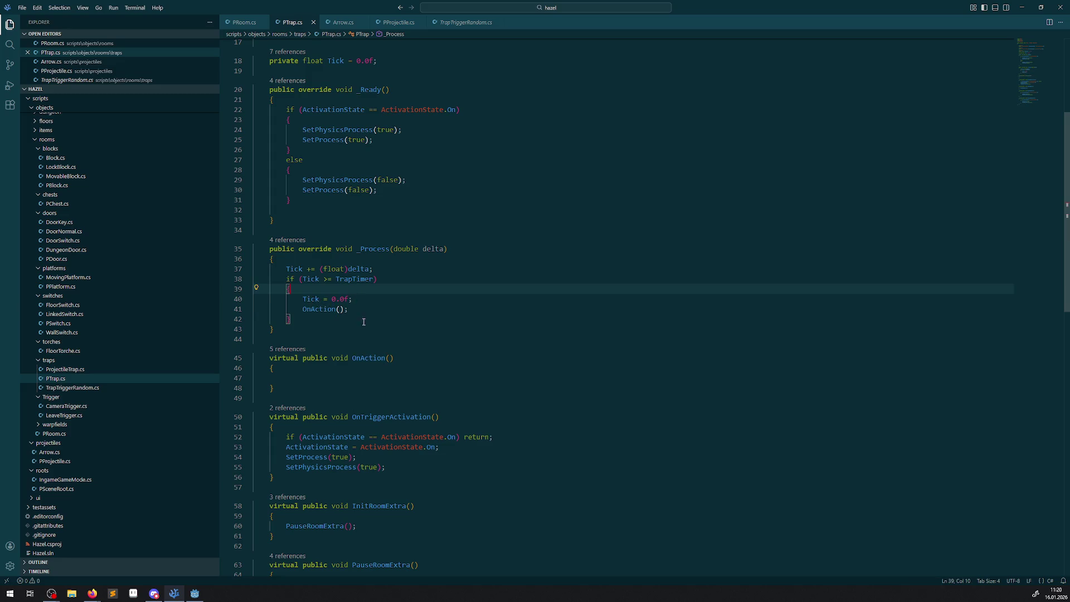
pyautogui.doubleClick(355, 279)
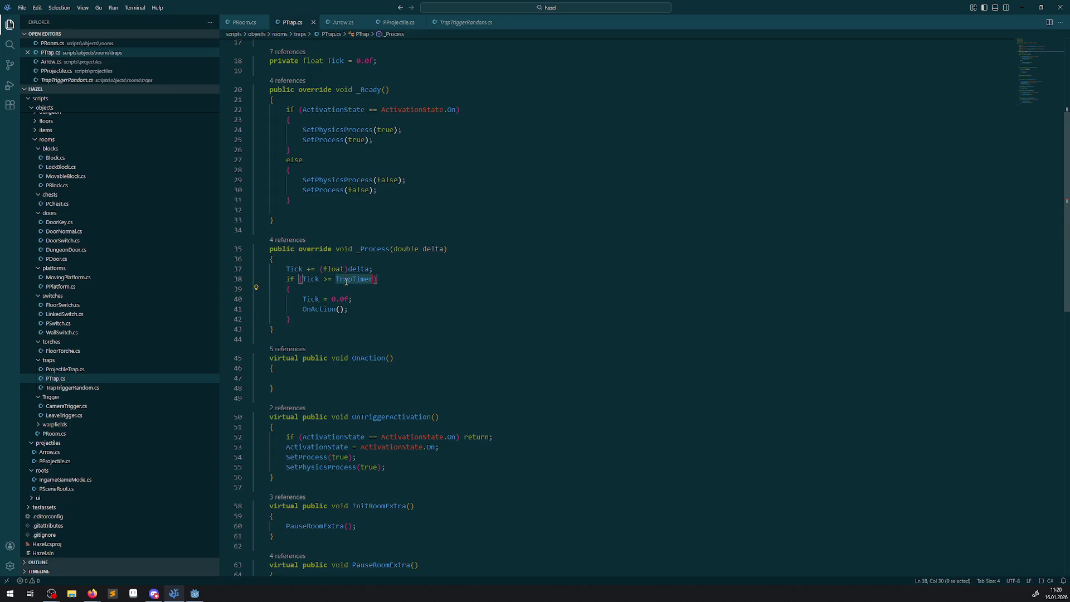
pyautogui.doubleClick(328, 309)
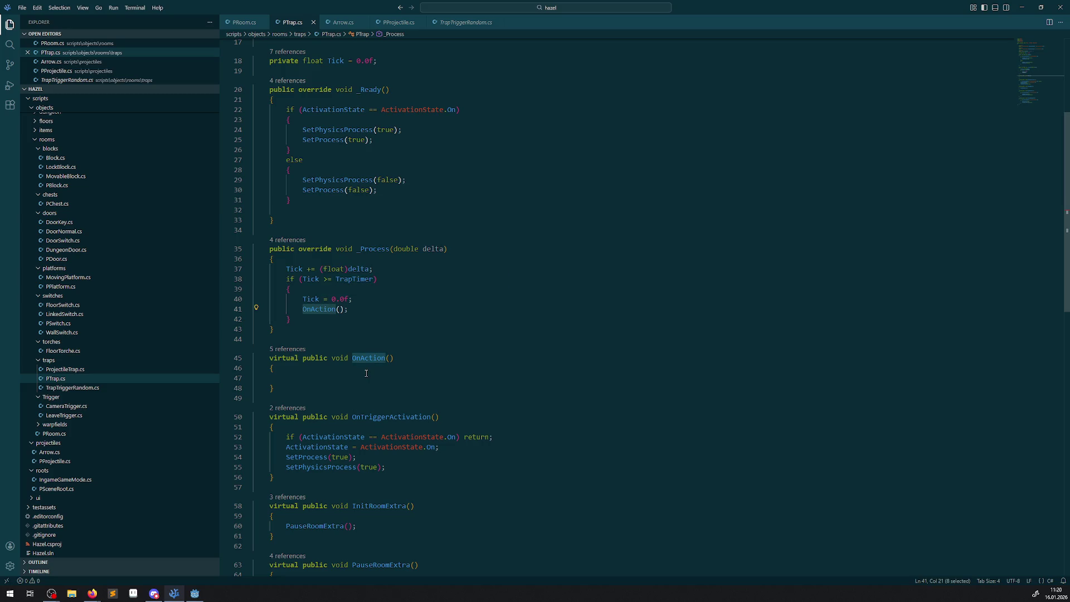
pyautogui.click(66, 369)
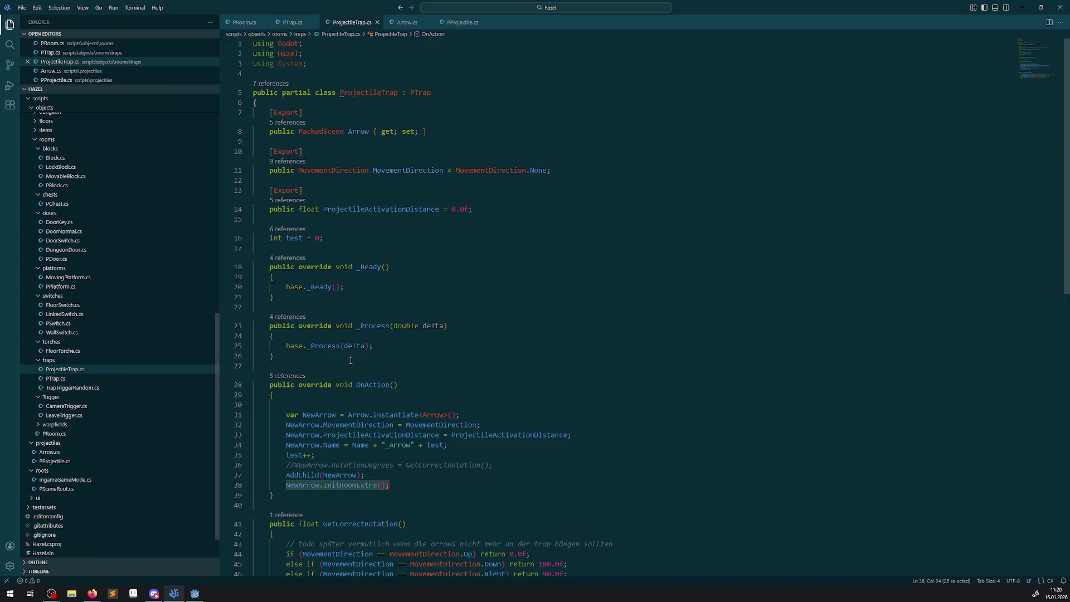
# In ProjectileTrap.cs, find the OnAction override and select its InitRoomExtra call
pyautogui.doubleClick(359, 384)
pyautogui.moveTo(406, 430)
pyautogui.click(385, 455)
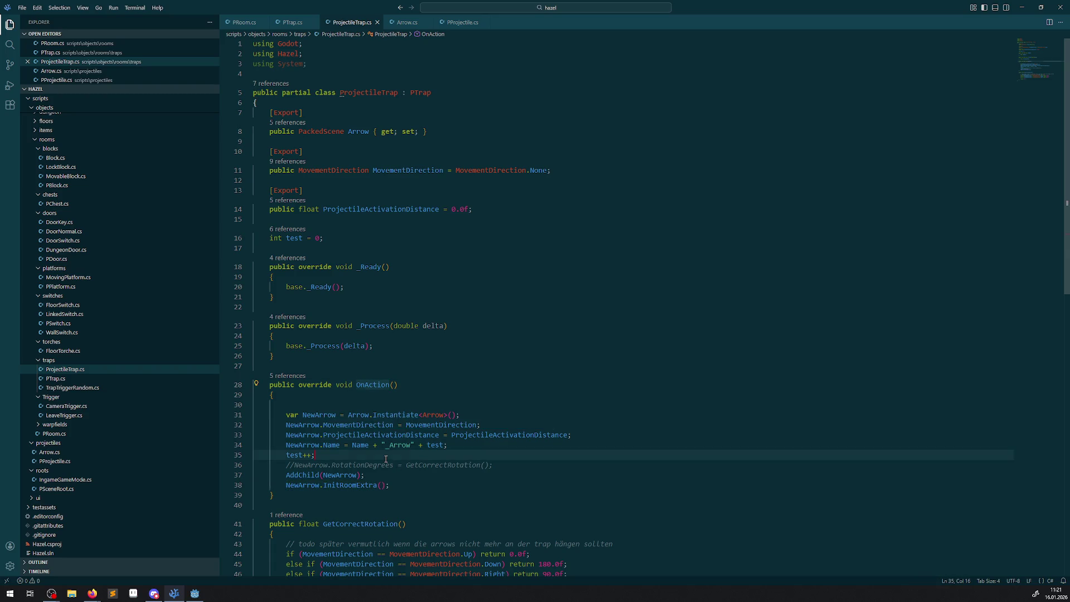
pyautogui.click(350, 491)
pyautogui.doubleClick(349, 486)
# Go to InitRoomExtra's definition and select the SetupProjectileOnSpawn method name
pyautogui.scroll(-3, 370, 400)
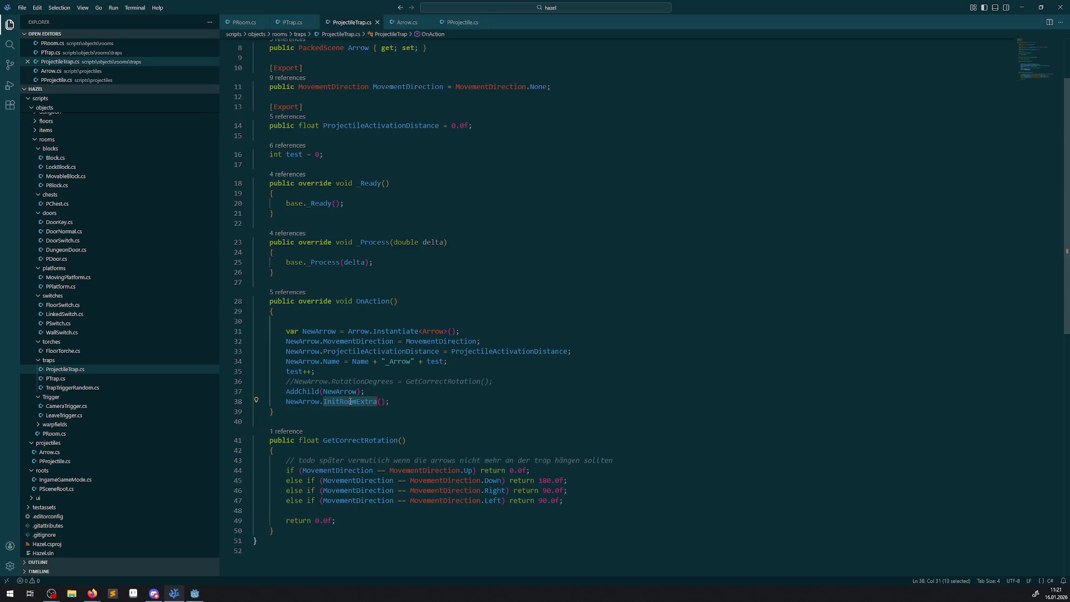
pyautogui.rightClick(350, 401)
pyautogui.click(394, 175)
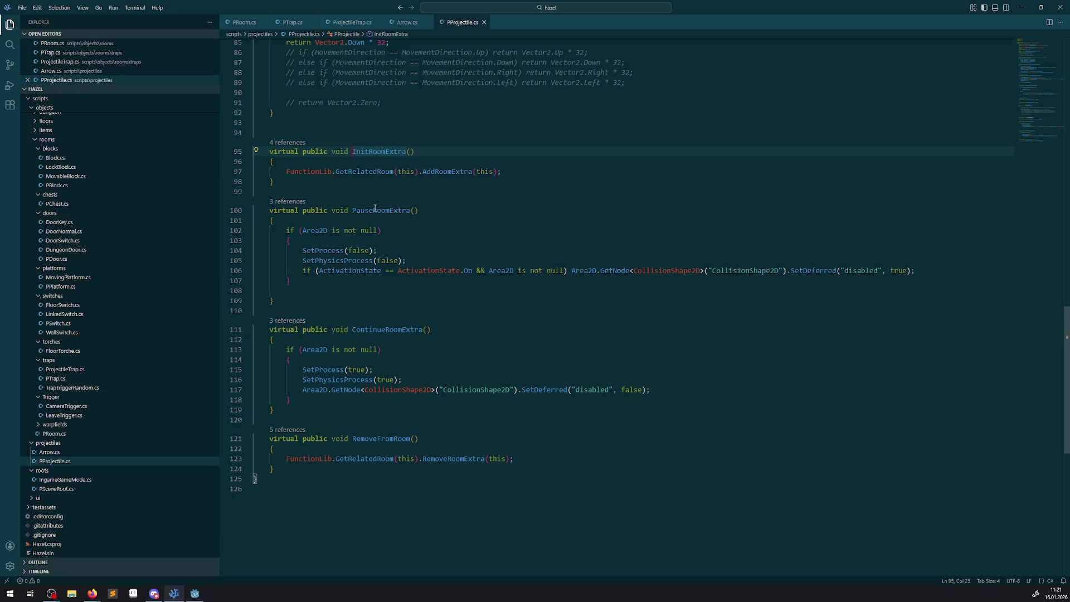
pyautogui.scroll(5, 379, 224)
pyautogui.scroll(8, 436, 329)
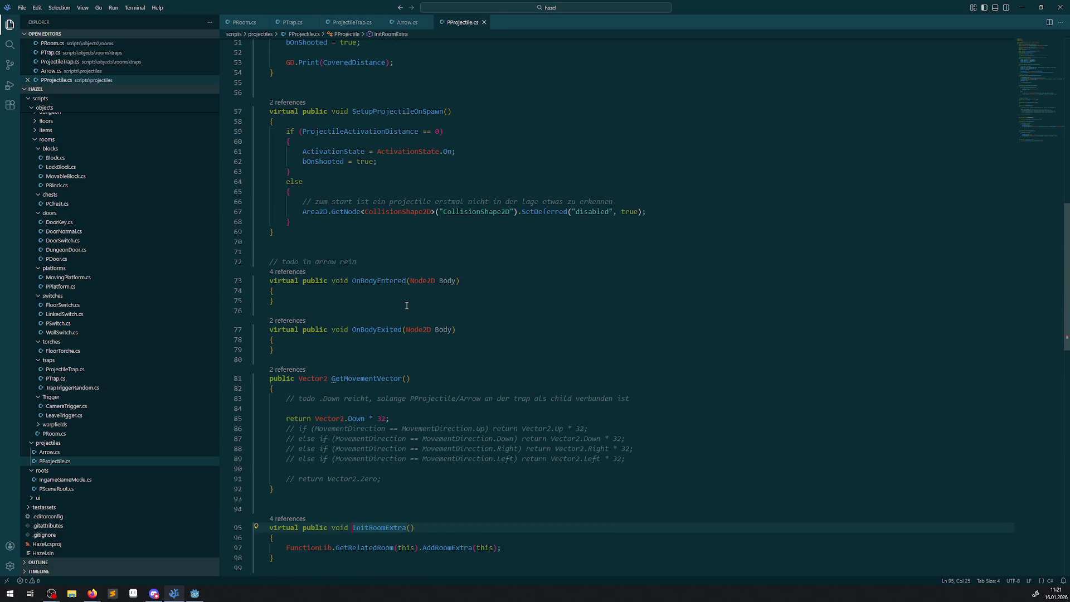
pyautogui.doubleClick(391, 110)
pyautogui.scroll(3, 390, 108)
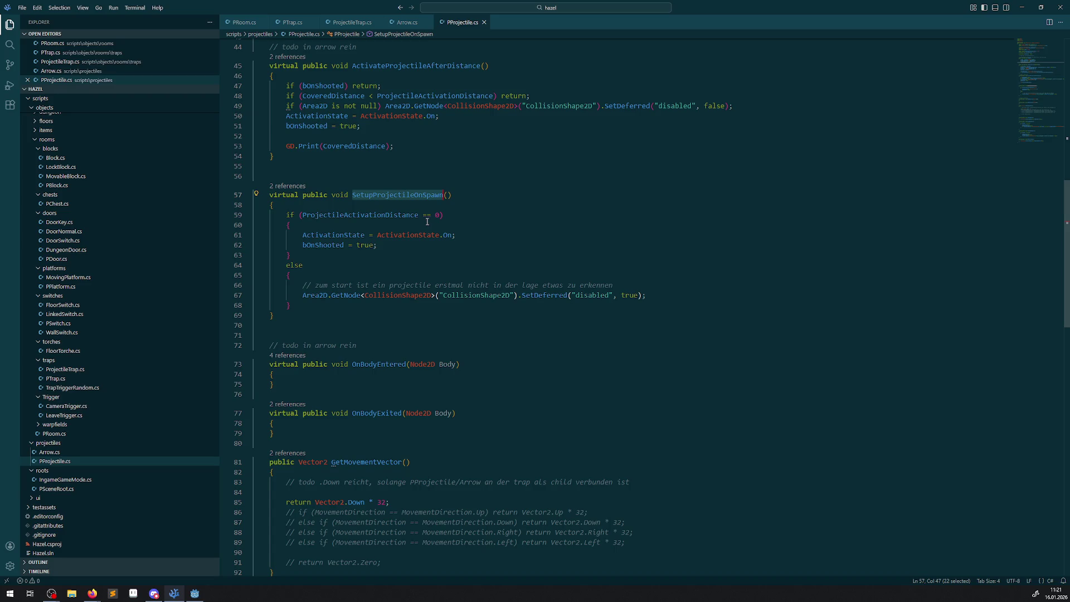
# List SetupProjectileOnSpawn's 2 references and confirm that _Ready calls it
pyautogui.click(285, 186)
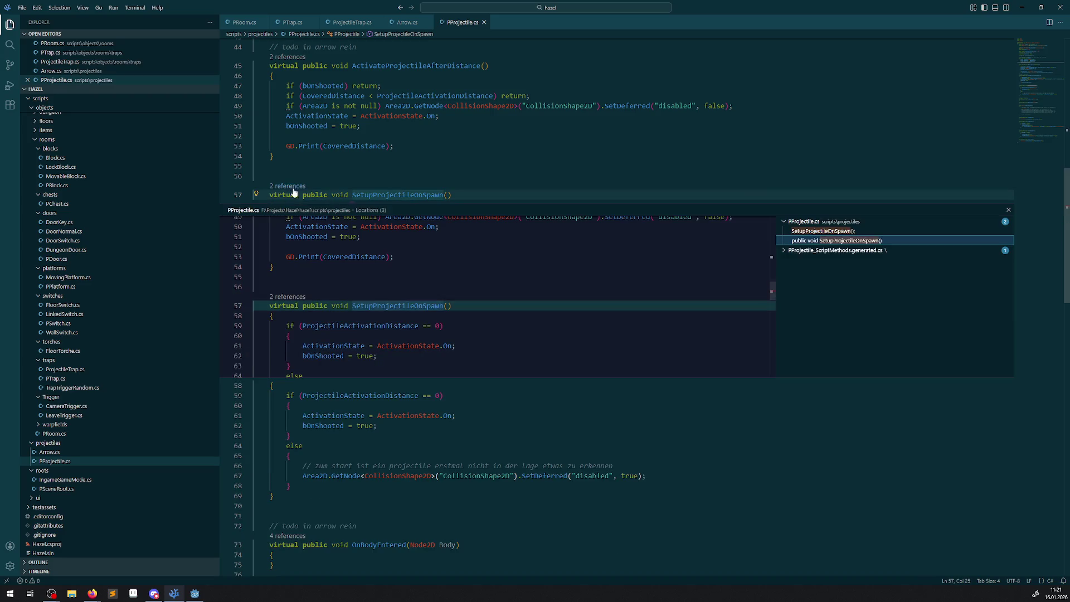
pyautogui.click(816, 234)
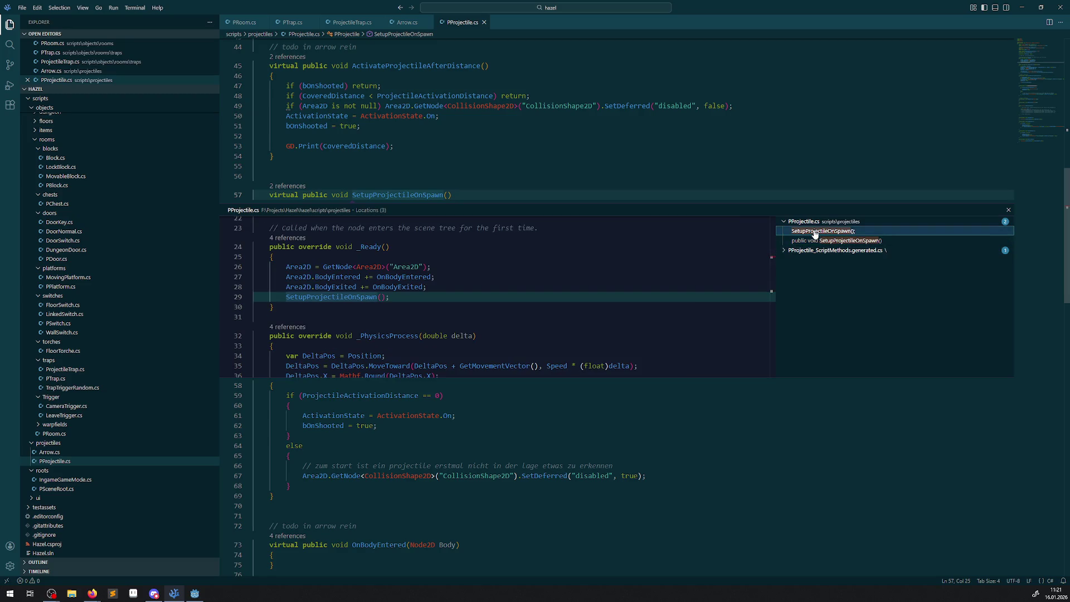
pyautogui.click(1008, 212)
pyautogui.scroll(5, 383, 275)
pyautogui.scroll(3, 378, 266)
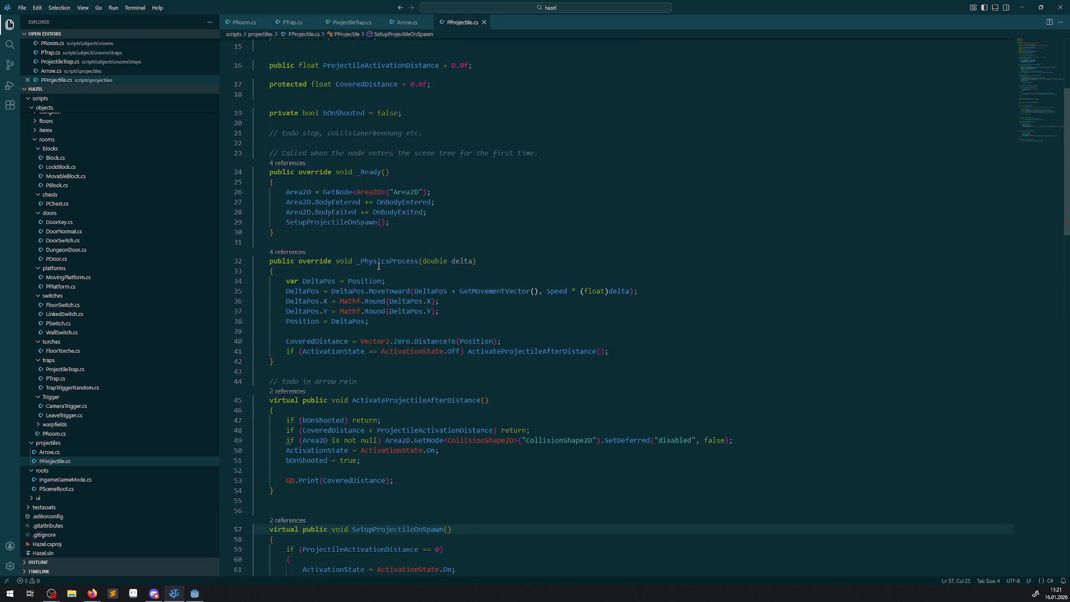
pyautogui.moveTo(413, 222); pyautogui.dragTo(286, 212)
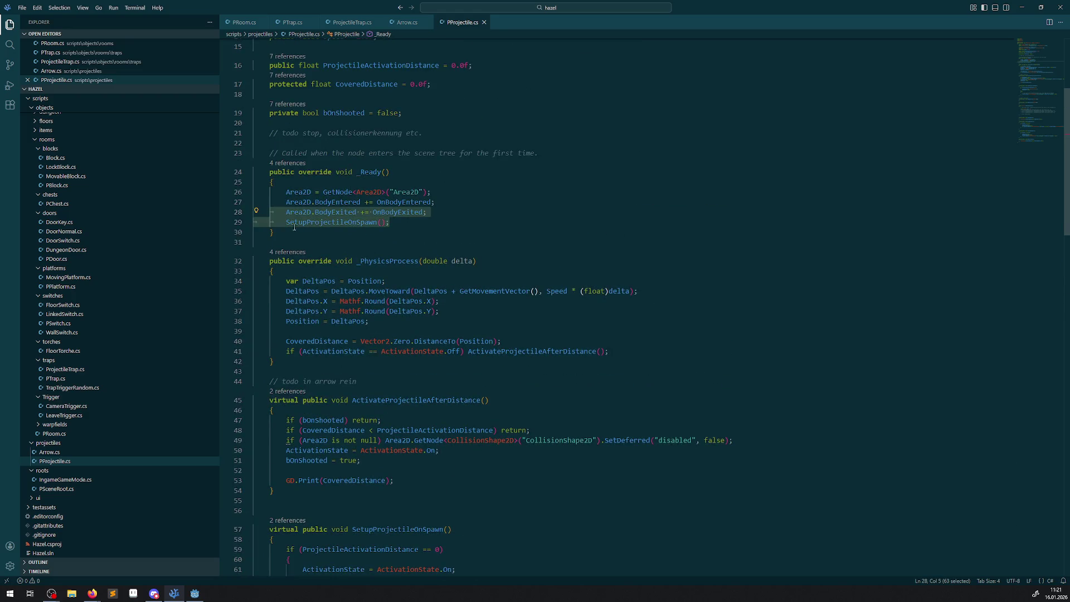
pyautogui.moveTo(402, 222); pyautogui.dragTo(274, 217)
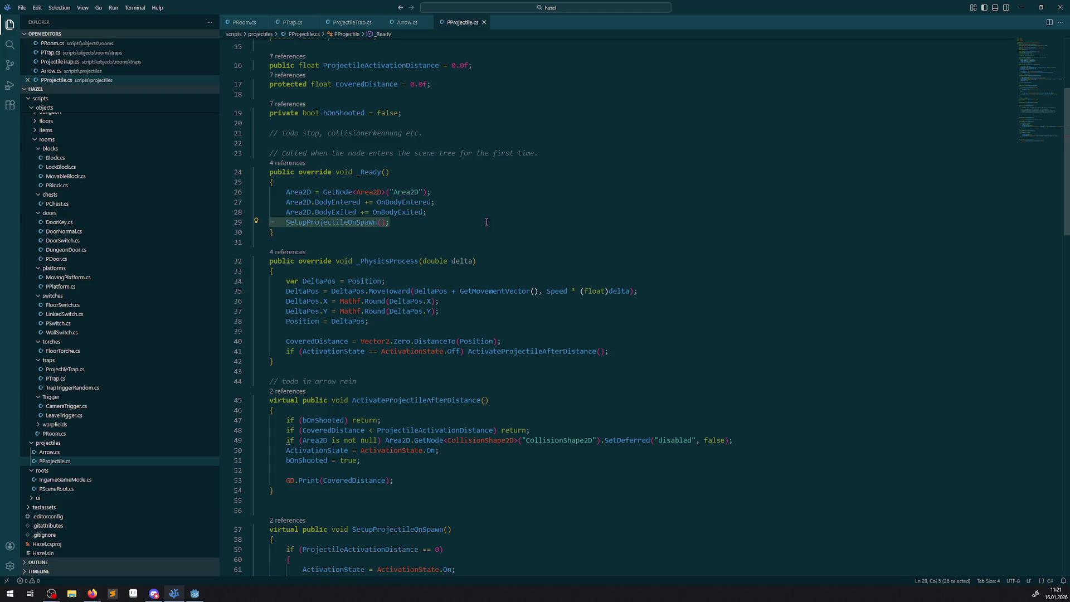
# Copy the deferred statement that disables the CollisionShape2D for reuse in the if branch
pyautogui.scroll(-5, 430, 215)
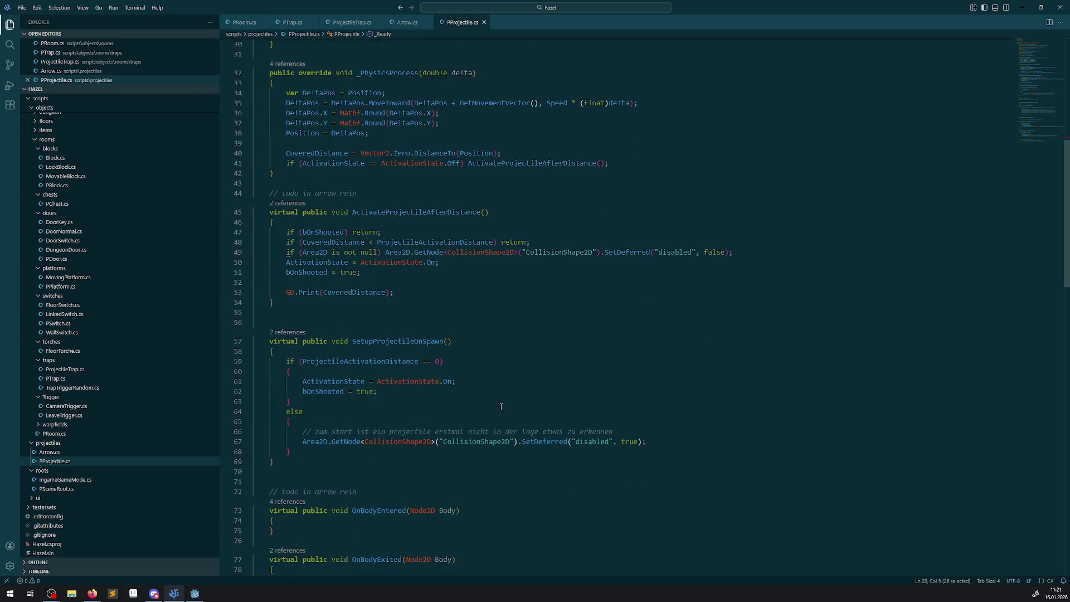
pyautogui.moveTo(660, 443); pyautogui.dragTo(250, 442)
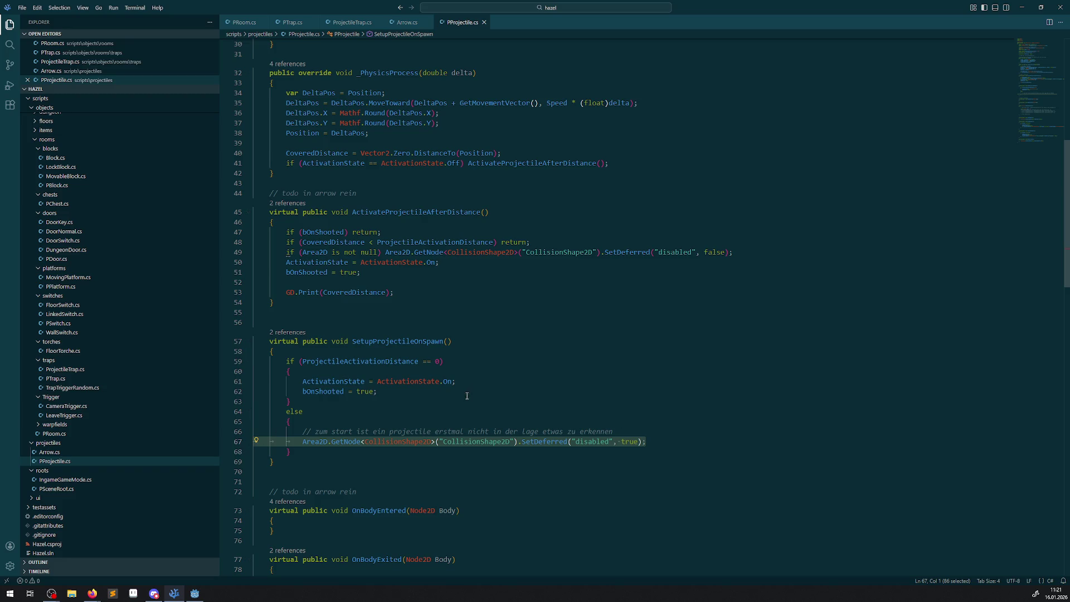
pyautogui.hotkey('ctrl', 'c')
pyautogui.click(449, 374)
# Paste the collision statement into the if branch with true changed to false, and save PProjectile.cs
pyautogui.press('Return')
pyautogui.hotkey('ctrl', 'v')
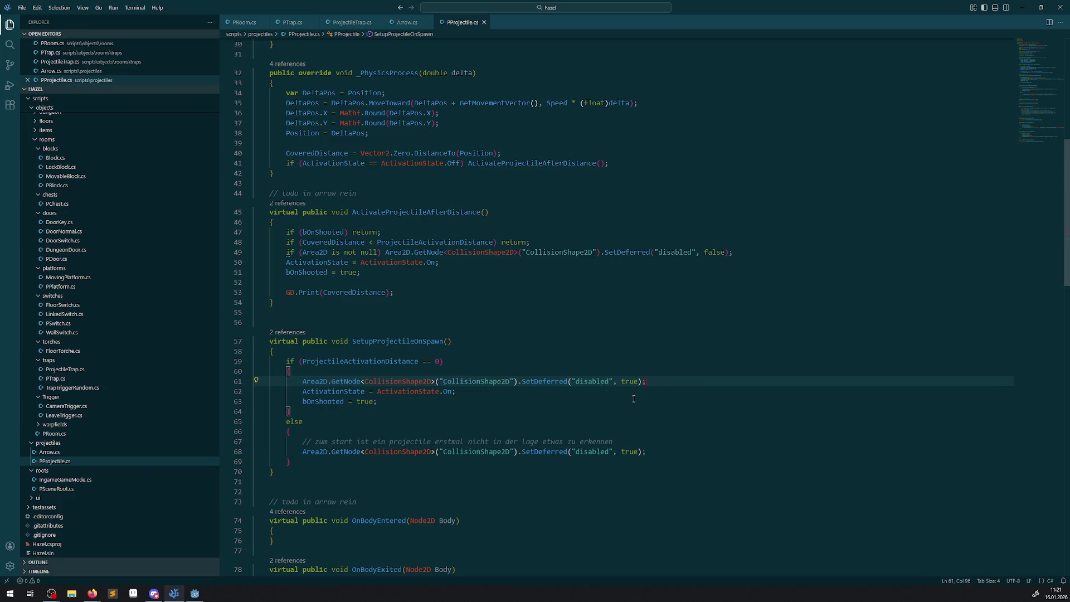
pyautogui.doubleClick(633, 382)
pyautogui.write('false')
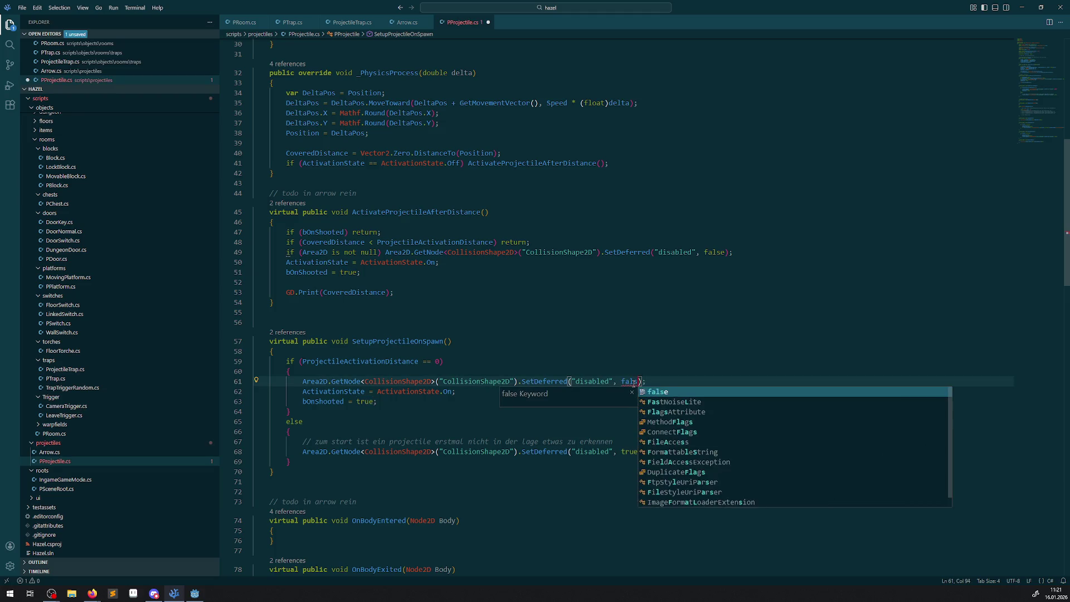
pyautogui.press('Escape')
pyautogui.hotkey('ctrl', 's')
# Open the Arrow scene in Godot's 2D editor
pyautogui.hotkey('alt', 'Tab')
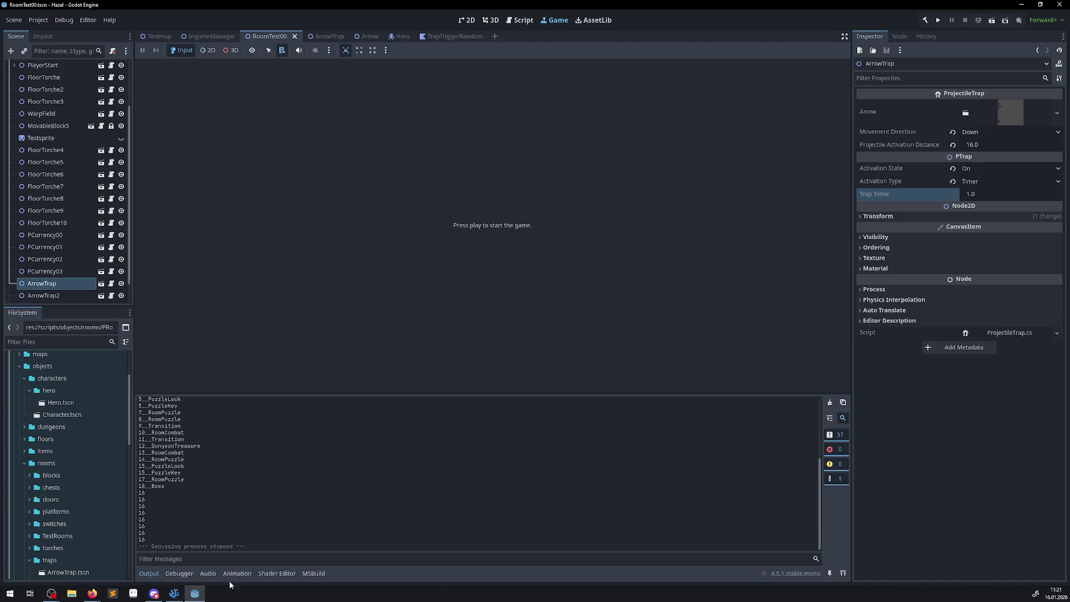
pyautogui.click(468, 20)
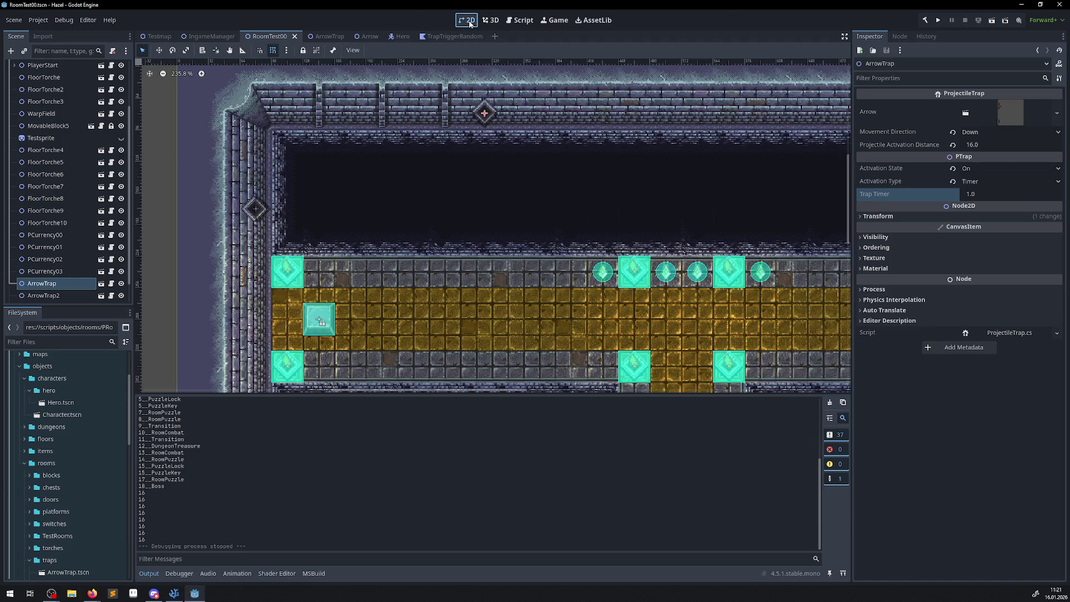
pyautogui.click(360, 36)
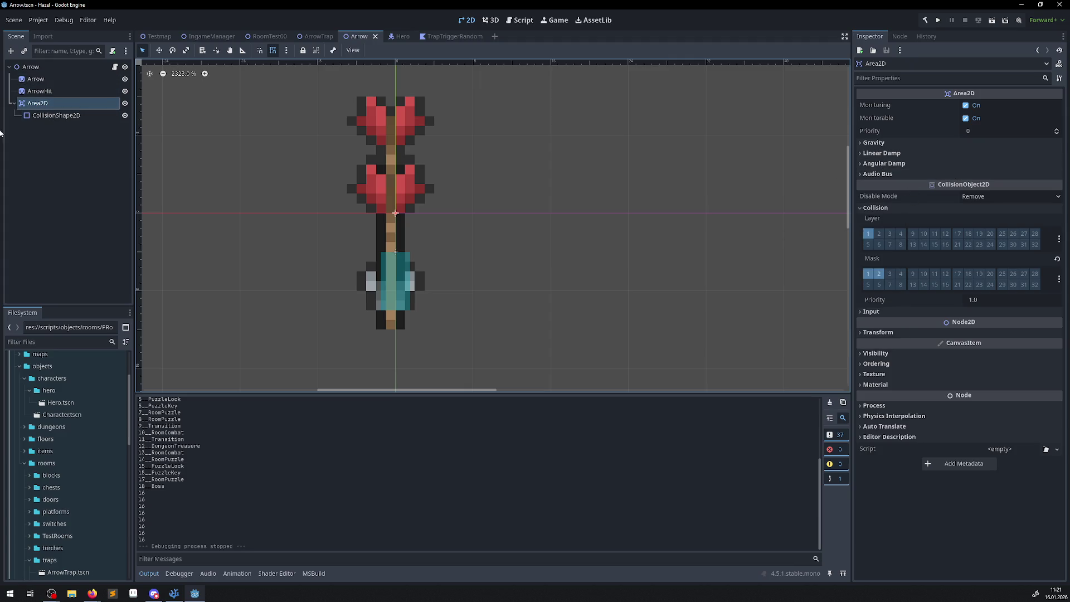
# Tick Disabled on the Arrow's CollisionShape2D and save the scene
pyautogui.click(33, 116)
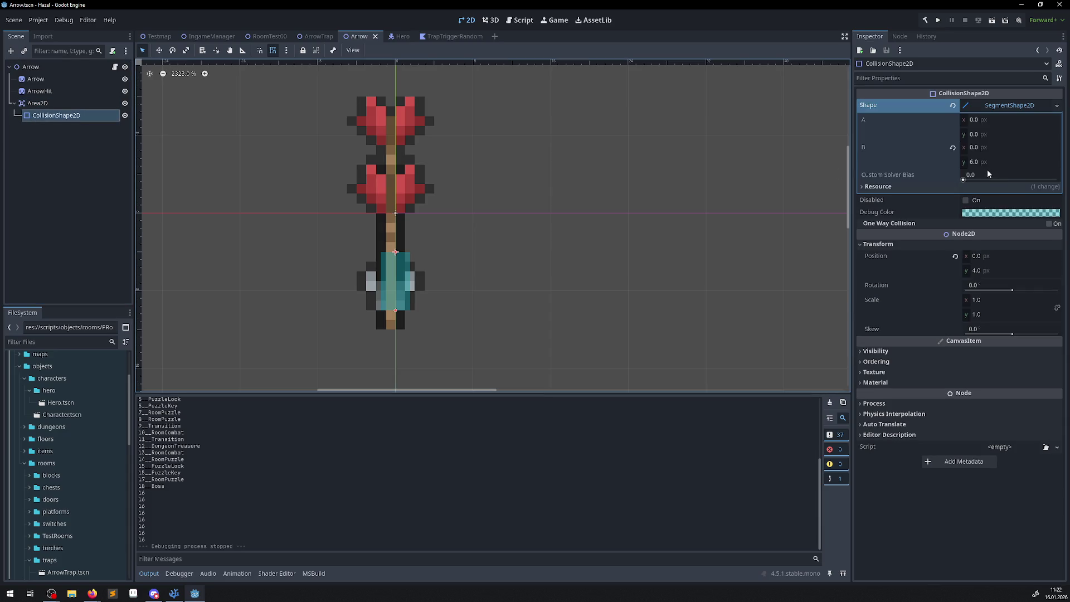
pyautogui.click(966, 200)
pyautogui.hotkey('ctrl', 's')
# Test-run the room to watch the arrows fire, then return to the code editor
pyautogui.click(938, 20)
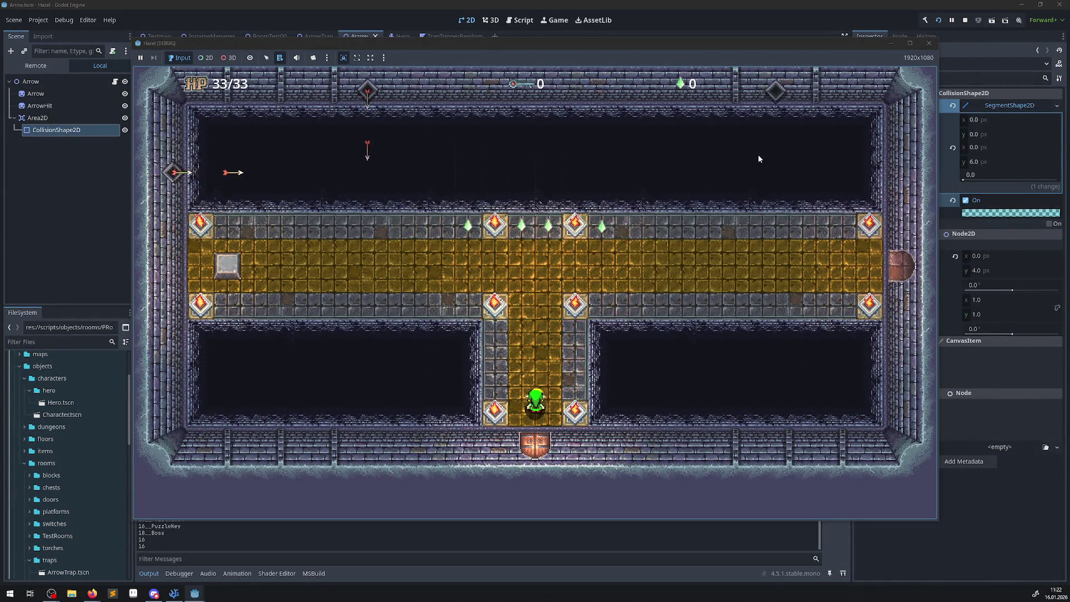
pyautogui.click(928, 43)
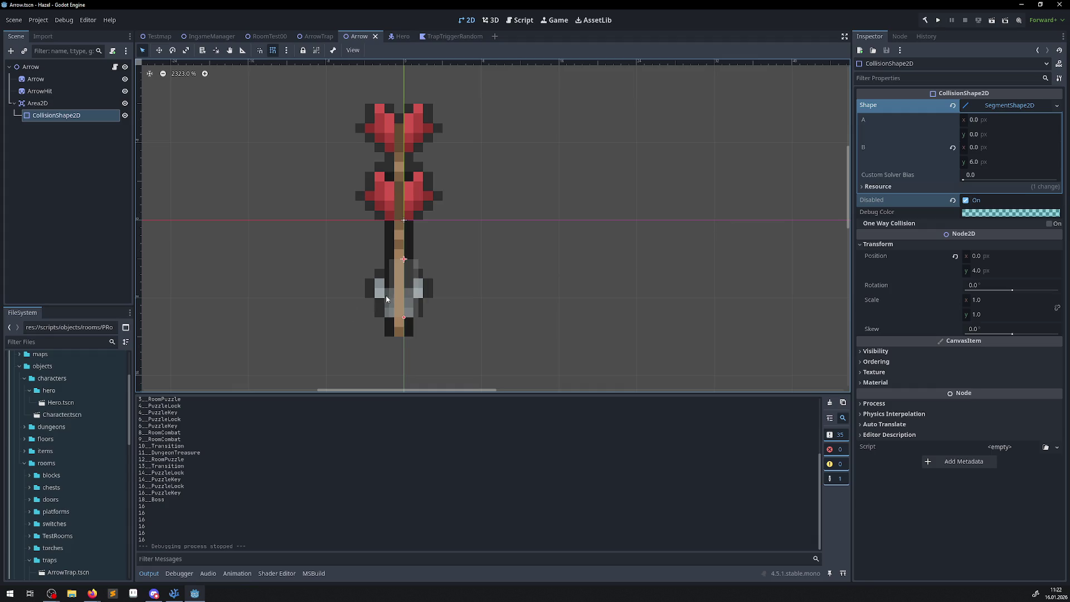
pyautogui.click(174, 594)
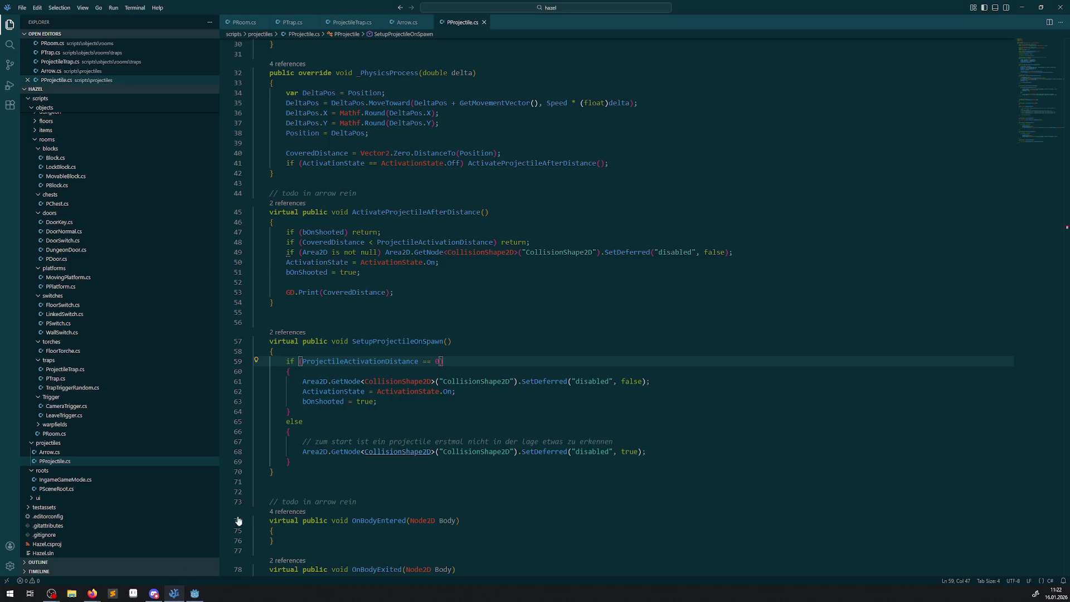
# Add GD.Print("SetupProjectileOnSpawn-A") after bOnShooted = true in the if branch
pyautogui.click(419, 404)
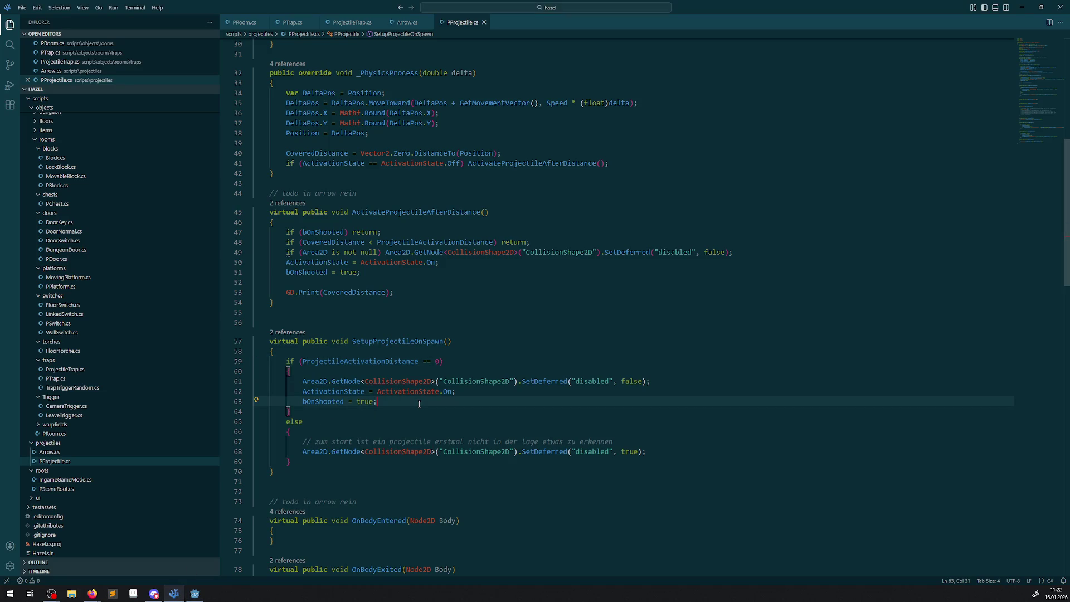
pyautogui.press('Return')
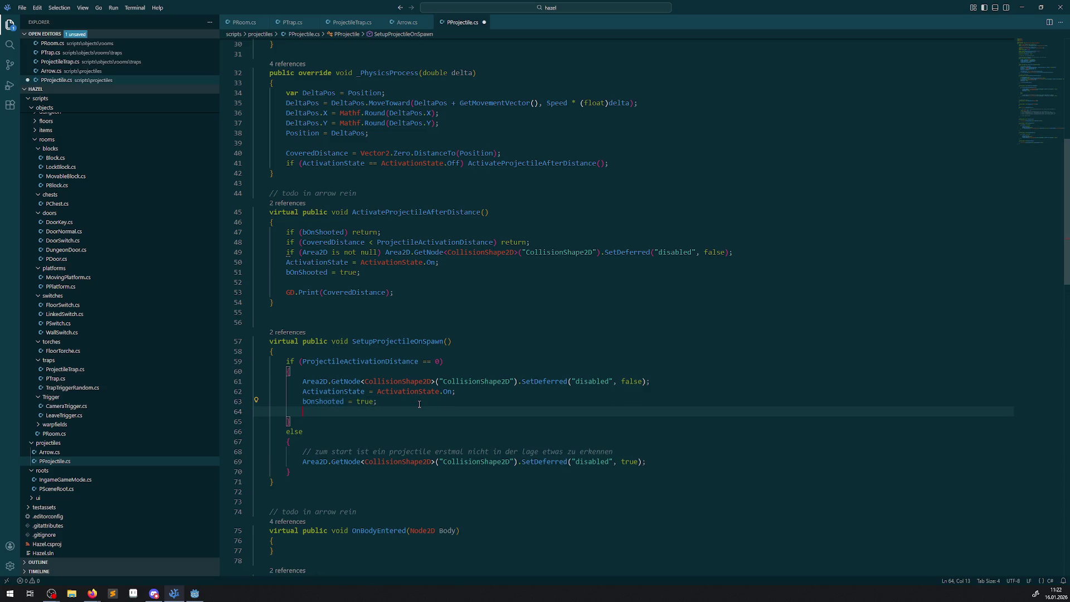
pyautogui.write('GD.Print();')
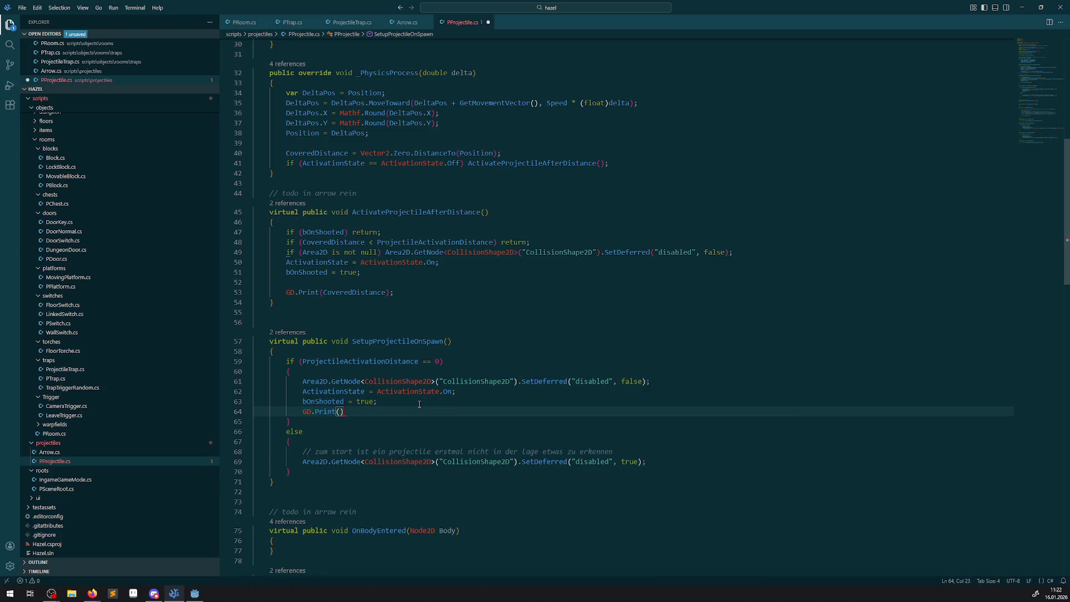
pyautogui.press('Left')
pyautogui.press('Left')
pyautogui.write('"')
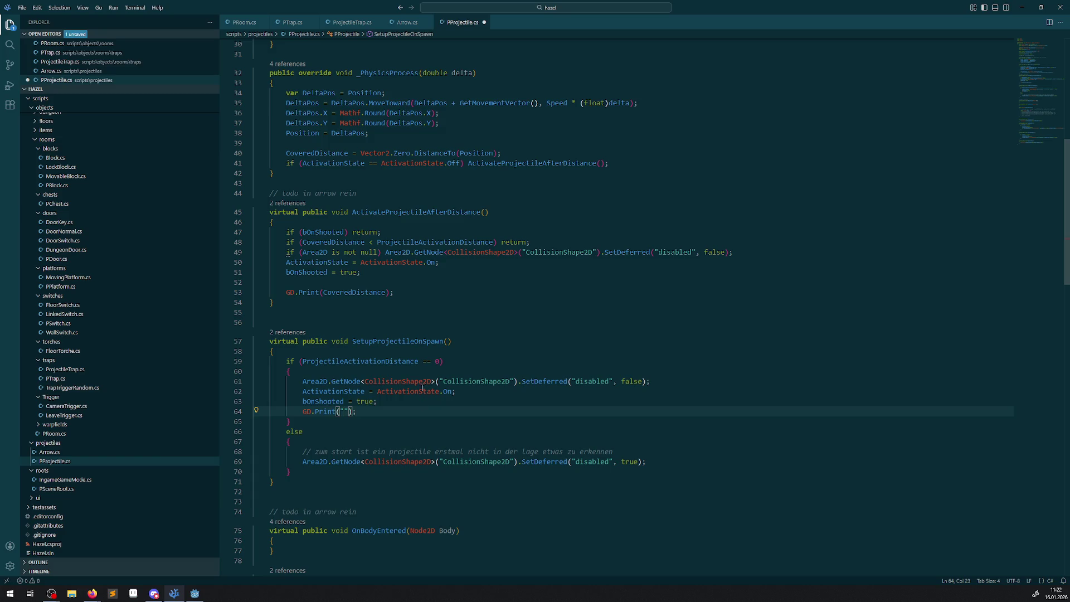
pyautogui.doubleClick(411, 343)
pyautogui.hotkey('ctrl', 'c')
pyautogui.click(343, 412)
pyautogui.hotkey('ctrl', 'v')
pyautogui.write('-A')
# Duplicate the print into the else branch as SetupProjectileOnSpawn-B, save, and run the game
pyautogui.moveTo(290, 412); pyautogui.dragTo(476, 412)
pyautogui.hotkey('ctrl', 'c')
pyautogui.click(661, 462)
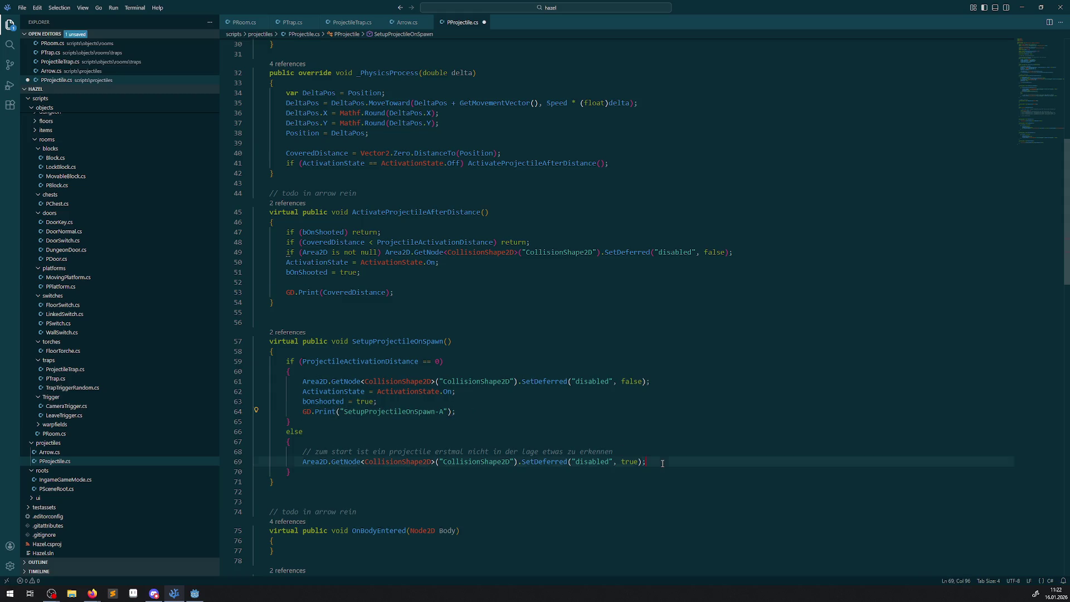
pyautogui.press('Return')
pyautogui.hotkey('ctrl', 'v')
pyautogui.hotkey('ctrl', 's')
pyautogui.doubleClick(444, 473)
pyautogui.write('B')
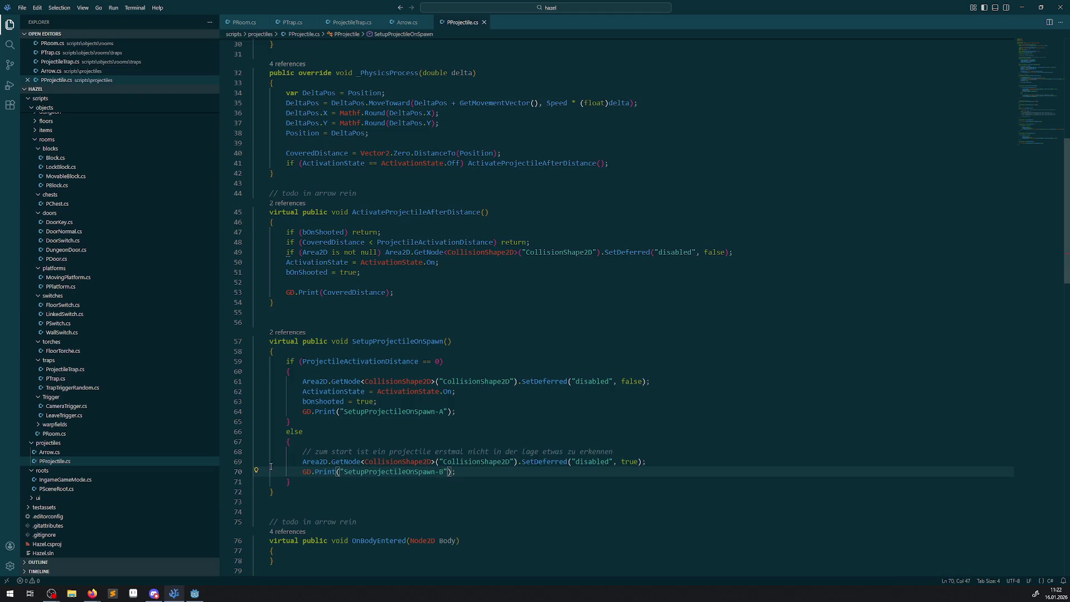
pyautogui.click(194, 593)
pyautogui.click(938, 21)
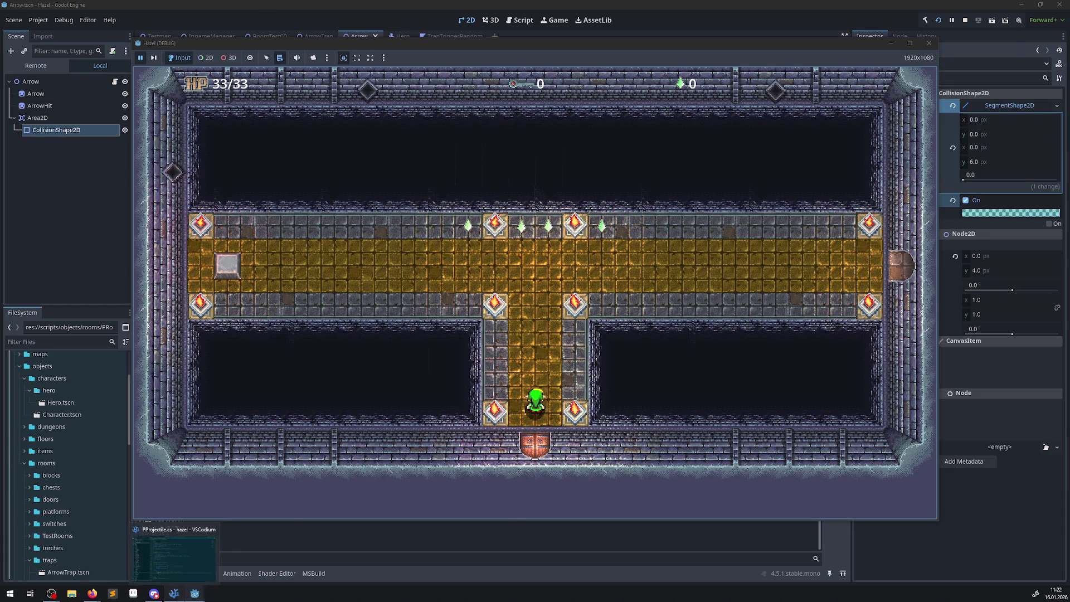
# Highlight line 69's deferred disable call, then switch through the running game to the Godot editor
pyautogui.click(174, 593)
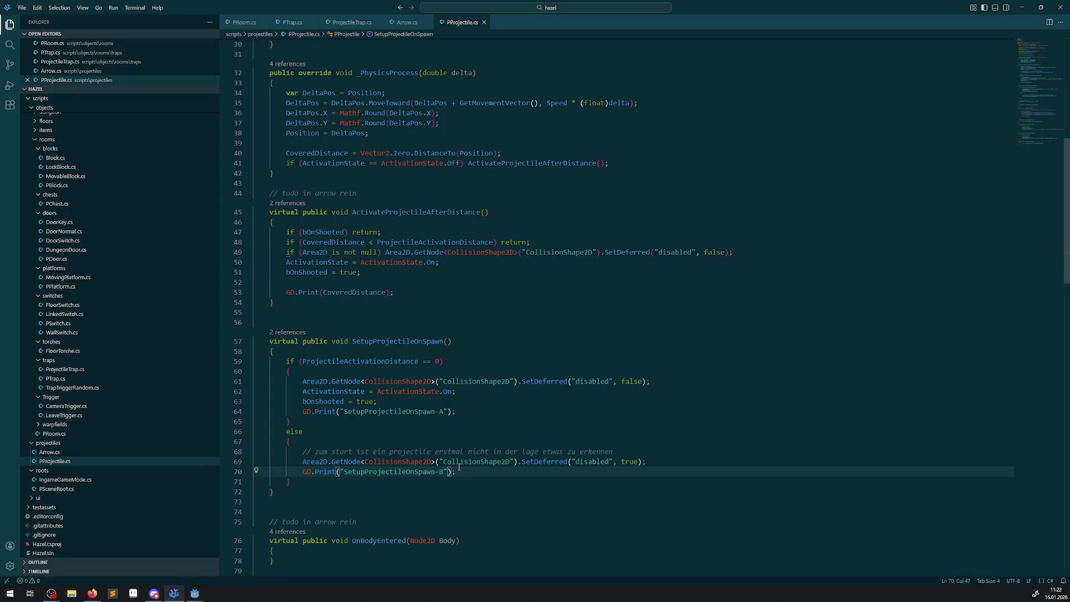
pyautogui.scroll(-3, 459, 467)
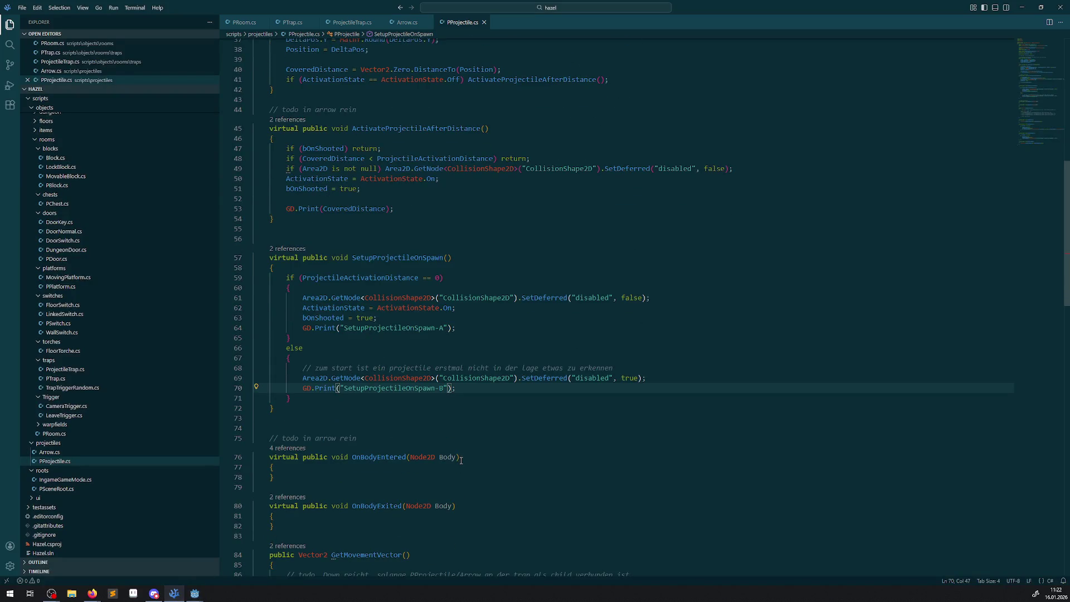
pyautogui.moveTo(381, 378); pyautogui.dragTo(668, 382)
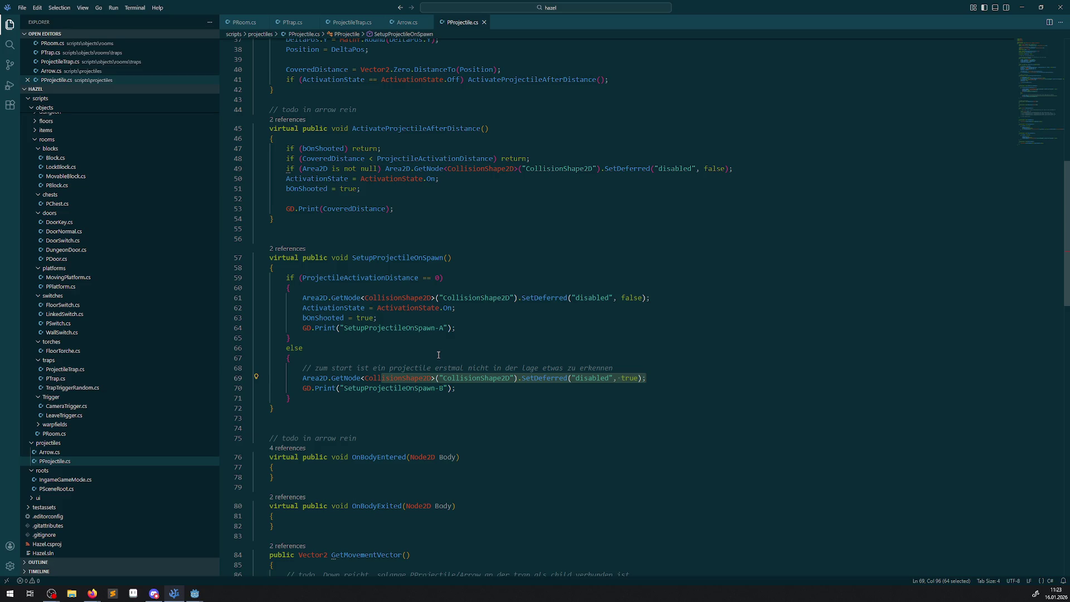
pyautogui.moveTo(195, 593)
pyautogui.click(234, 557)
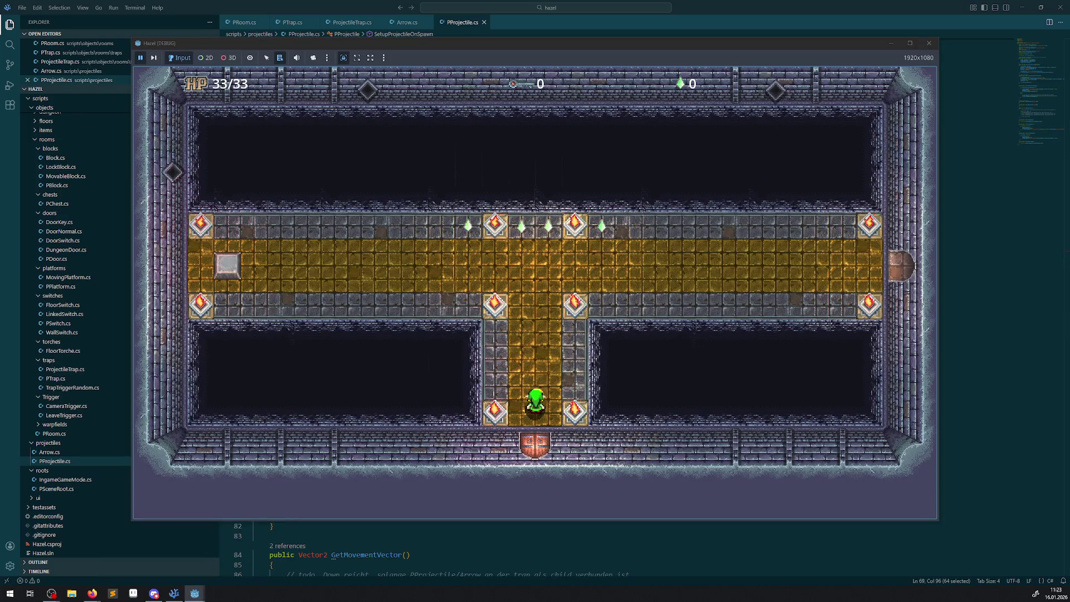
pyautogui.click(149, 554)
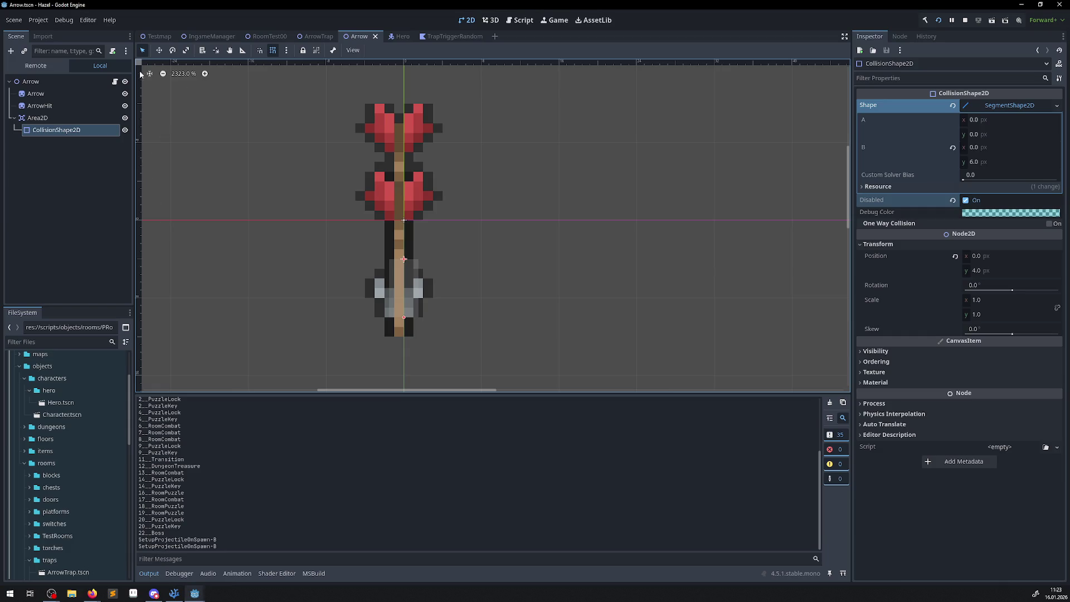
# In the Remote scene tree, tick Disabled on the Hero's CollisionShape2D
pyautogui.click(36, 66)
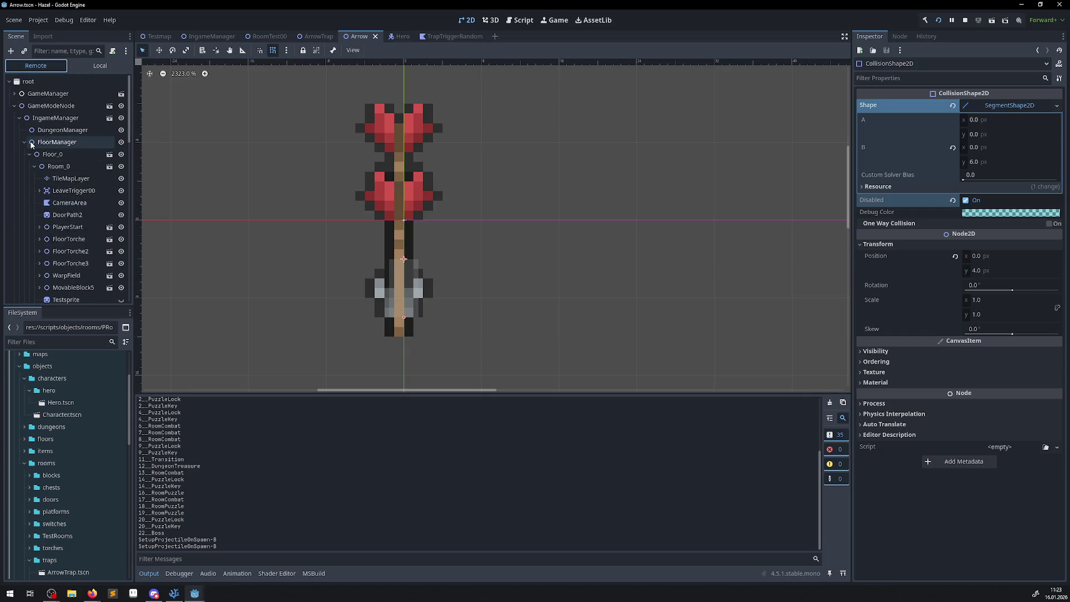
pyautogui.click(19, 118)
pyautogui.click(39, 130)
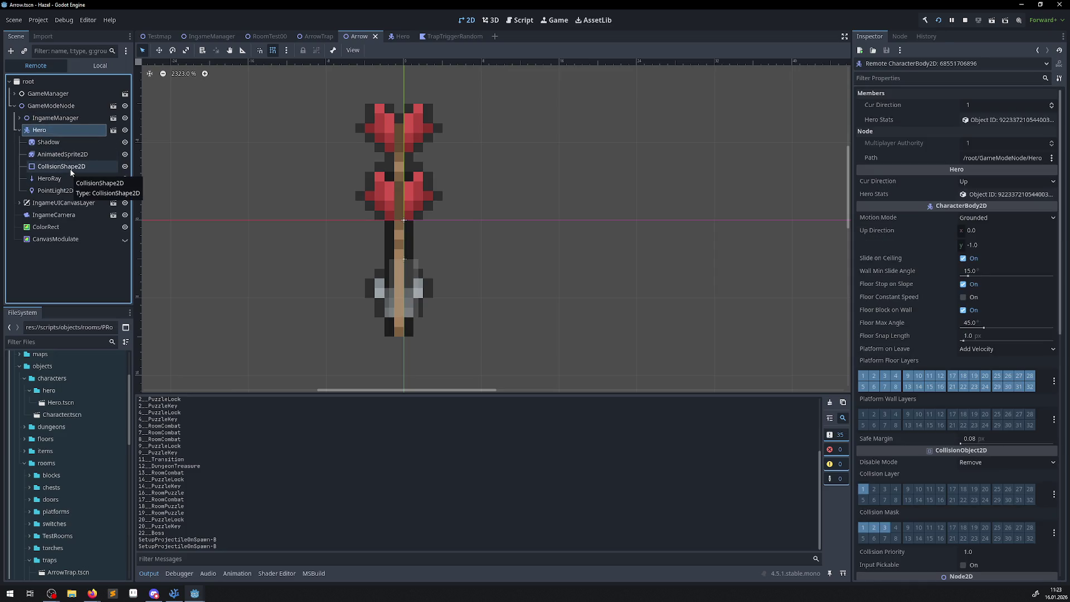
pyautogui.click(62, 166)
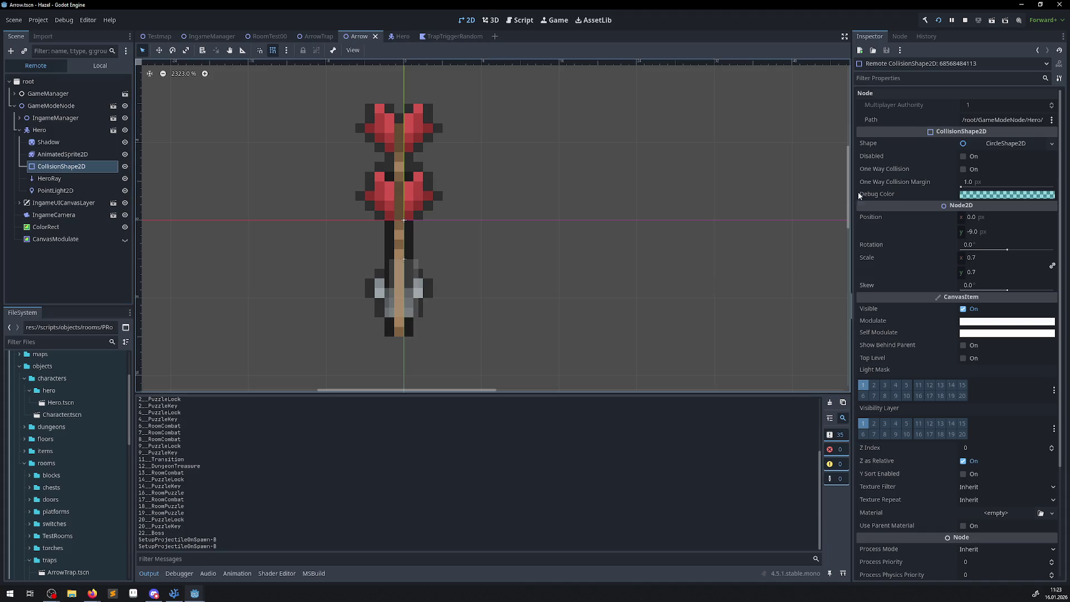
pyautogui.click(964, 157)
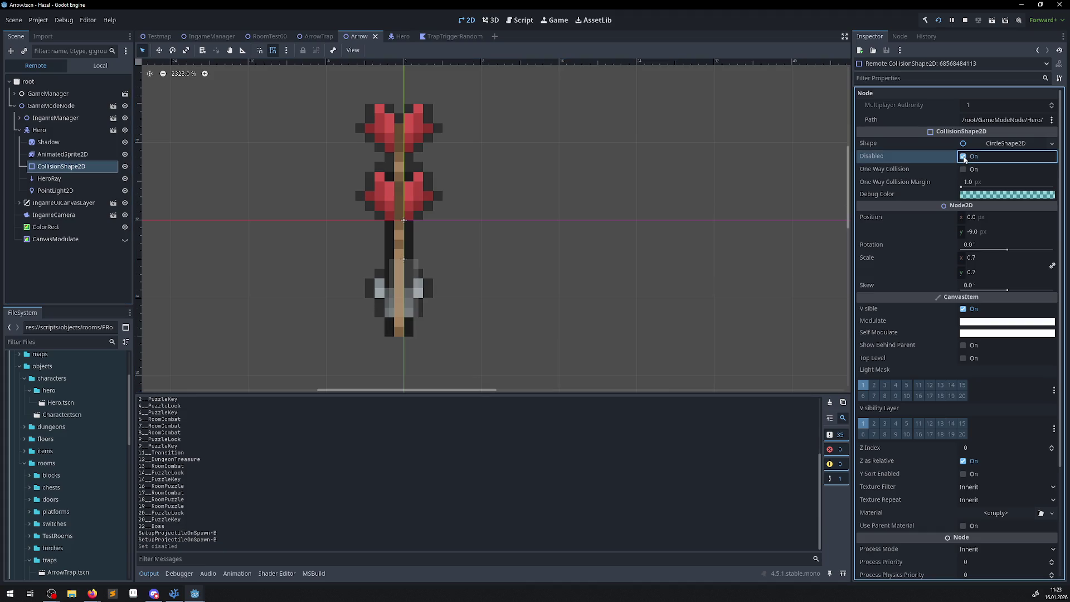
# Reselect the Hero node and bring the running game window back to the front
pyautogui.click(40, 132)
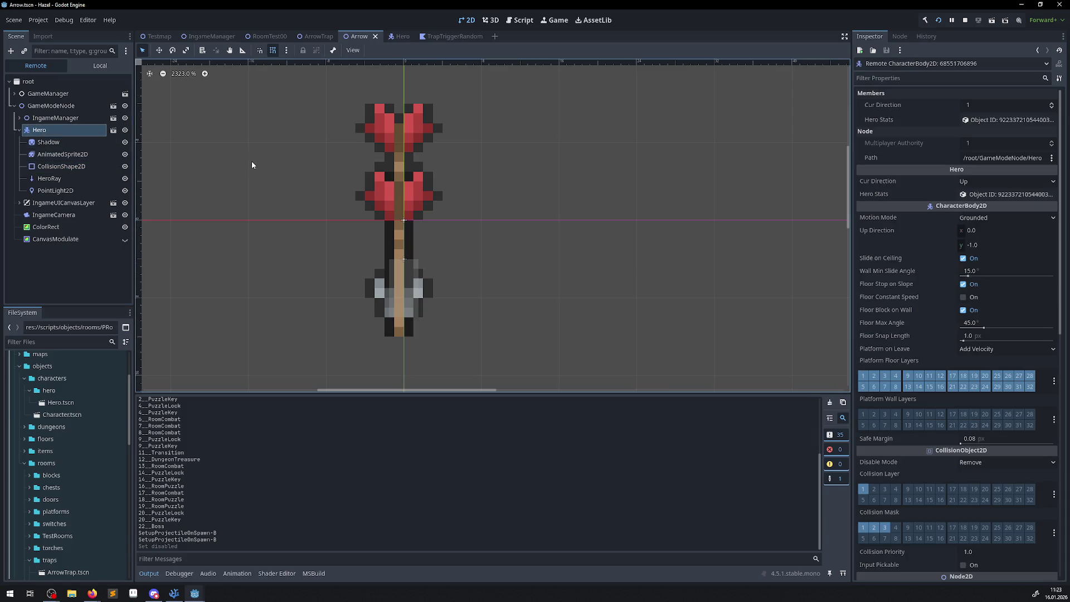
pyautogui.moveTo(194, 594)
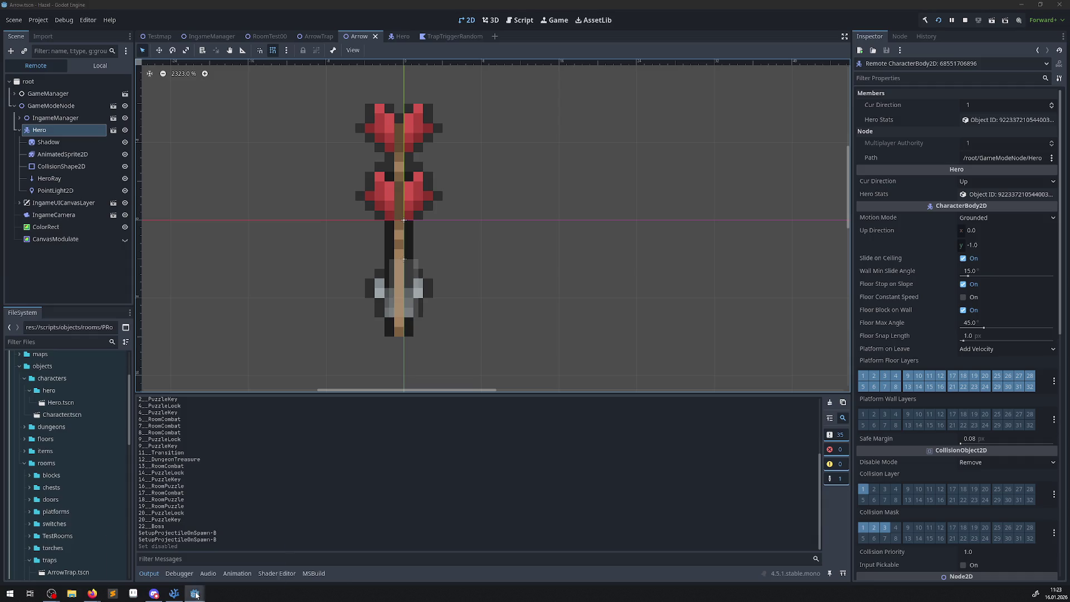
pyautogui.click(282, 498)
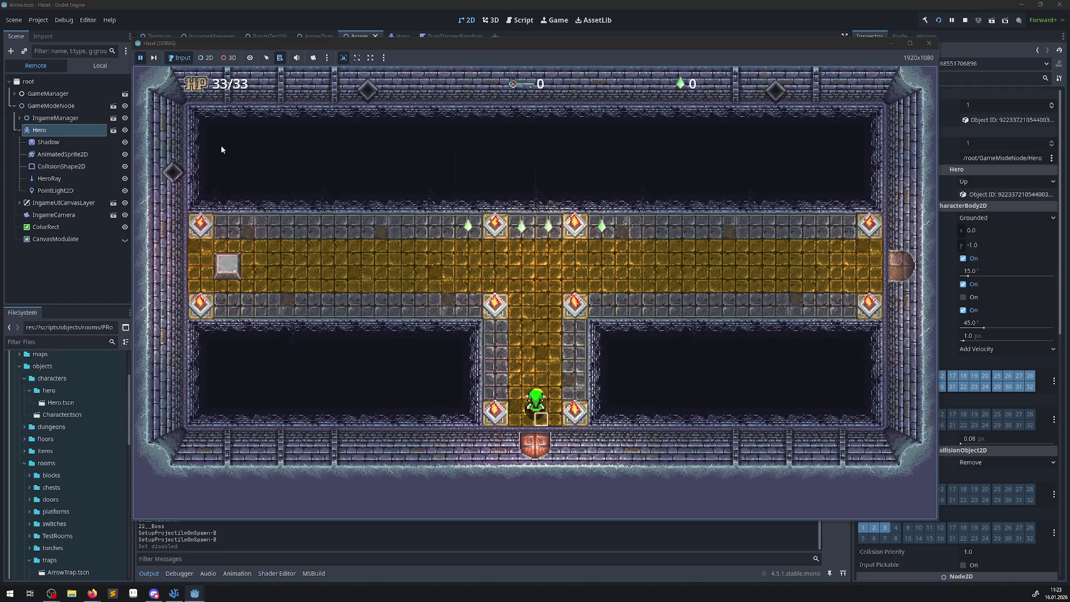
# Walk the hero through the vertical and horizontal corridors, then stop the game and return to VSCodium
pyautogui.press('Up')
pyautogui.press('Left')
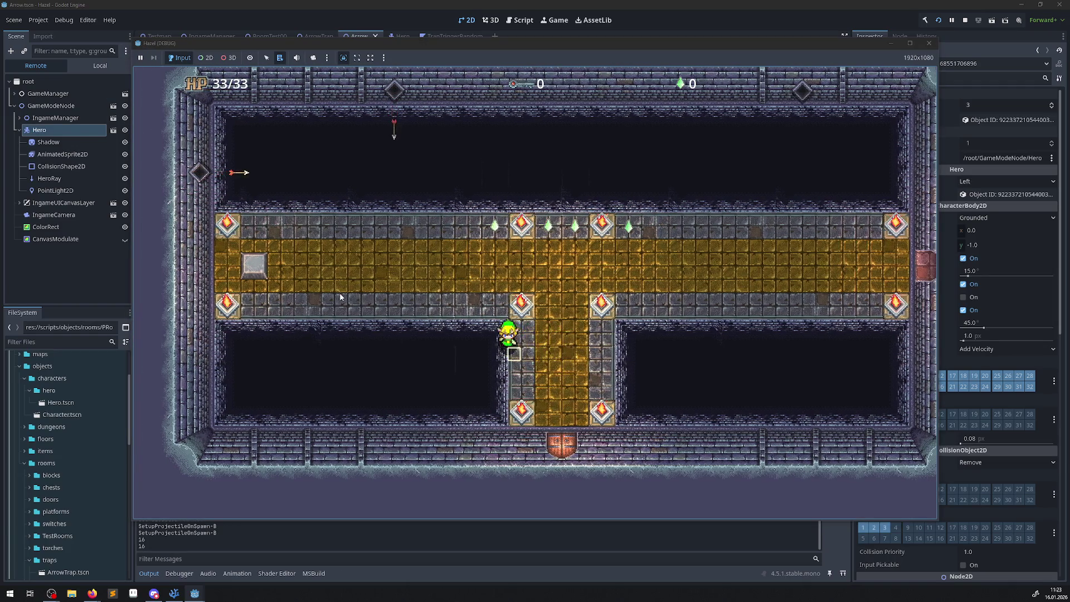
pyautogui.press('Right')
pyautogui.press('Down')
pyautogui.press('Up')
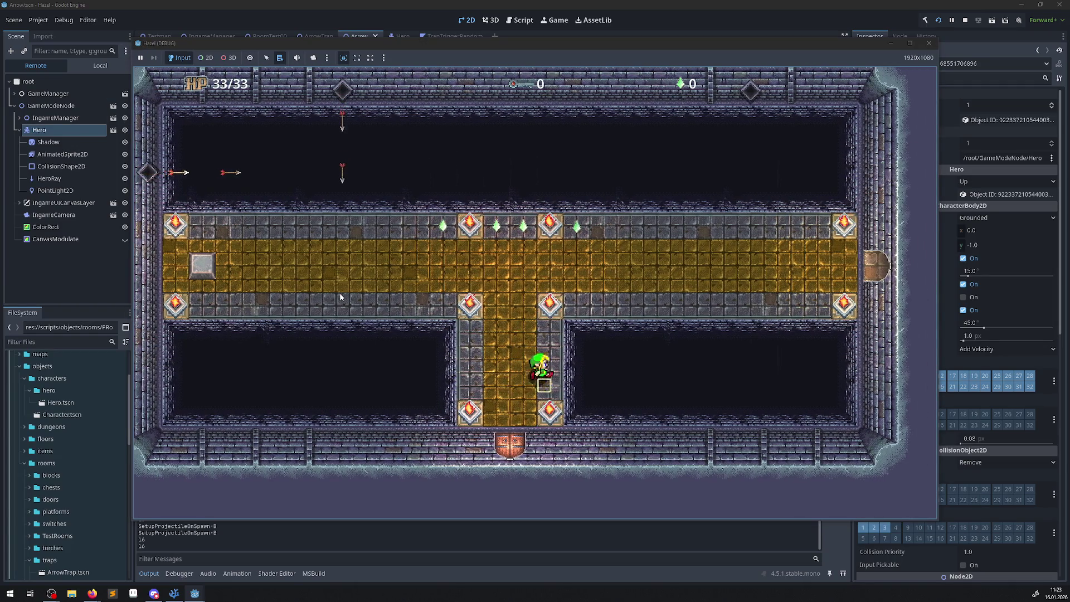
pyautogui.press('Down')
pyautogui.press('Left')
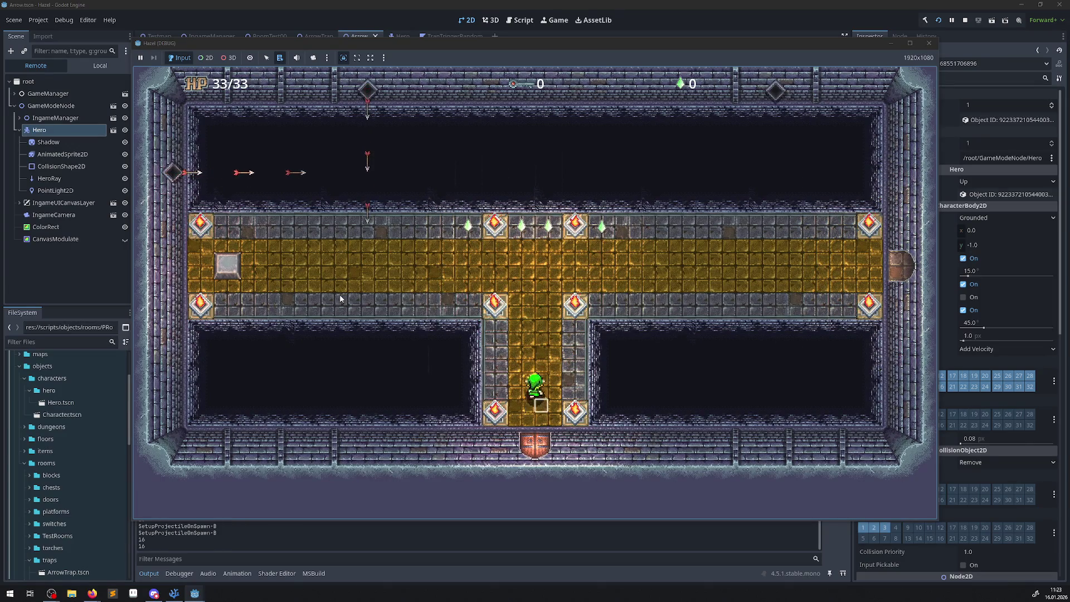
pyautogui.press('Up')
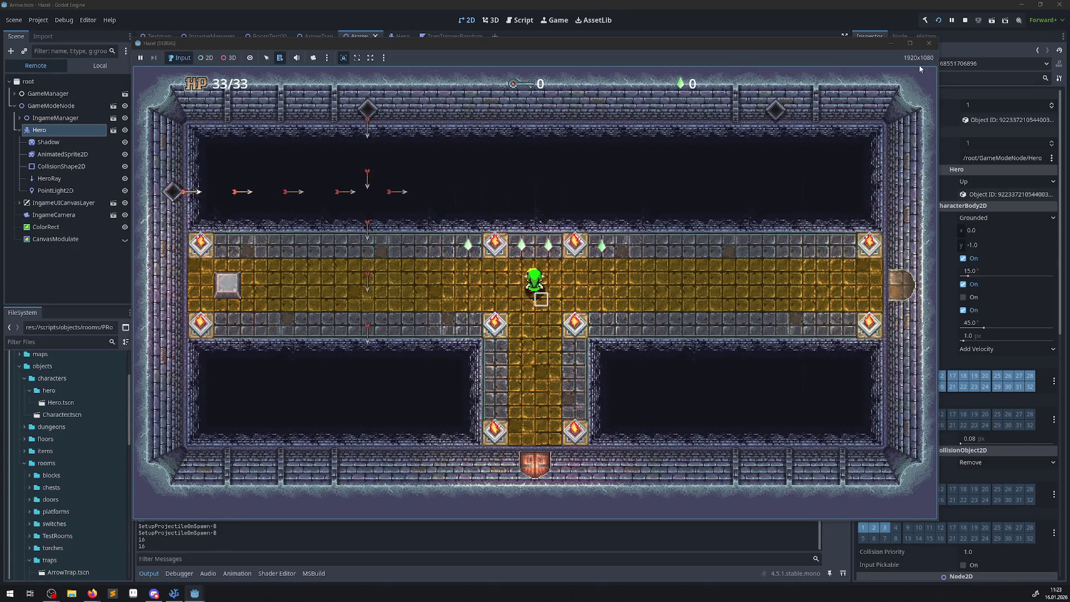
pyautogui.click(930, 43)
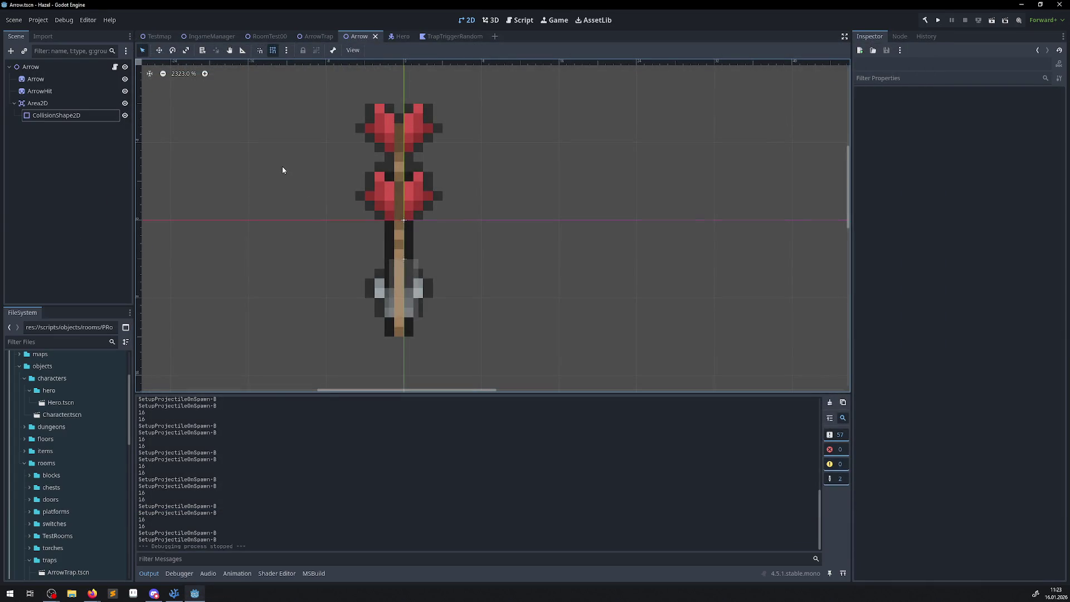
pyautogui.click(174, 593)
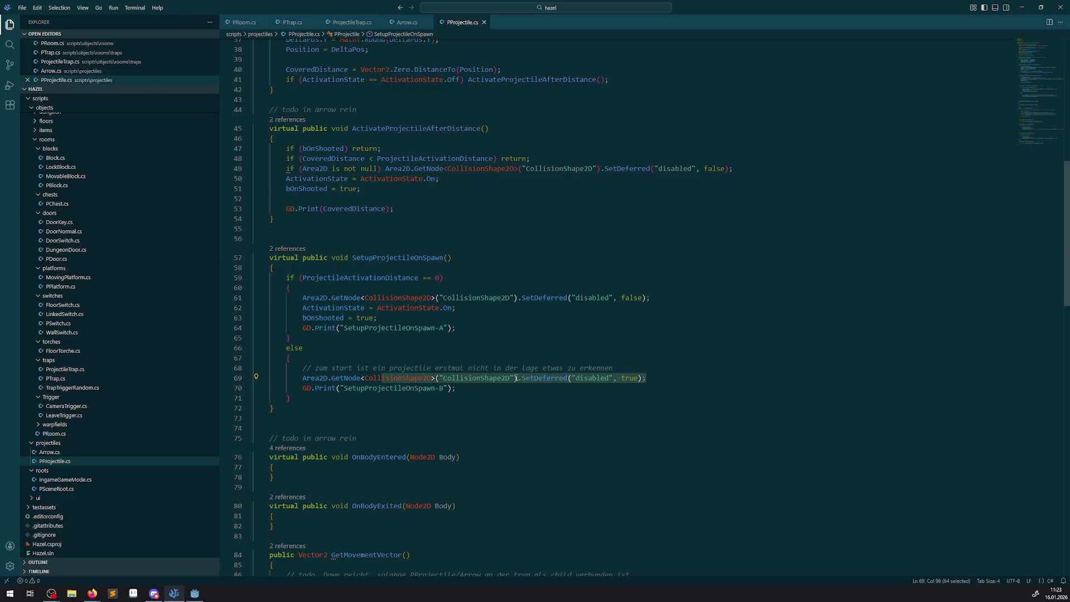
# Delete the SetupProjectileOnSpawn-B and -A GD.Print lines from PProjectile.cs and save
pyautogui.moveTo(477, 391); pyautogui.dragTo(281, 388)
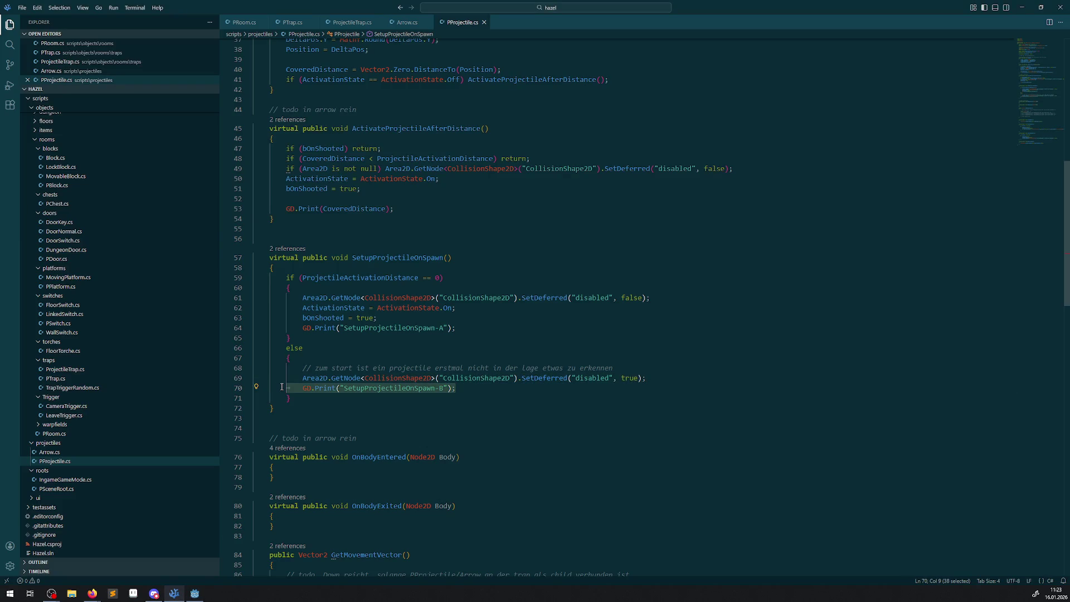
pyautogui.press('BackSpace')
pyautogui.press('BackSpace')
pyautogui.press('BackSpace')
pyautogui.moveTo(475, 327); pyautogui.dragTo(301, 328)
pyautogui.press('BackSpace')
pyautogui.press('BackSpace')
pyautogui.press('BackSpace')
pyautogui.hotkey('ctrl', 's')
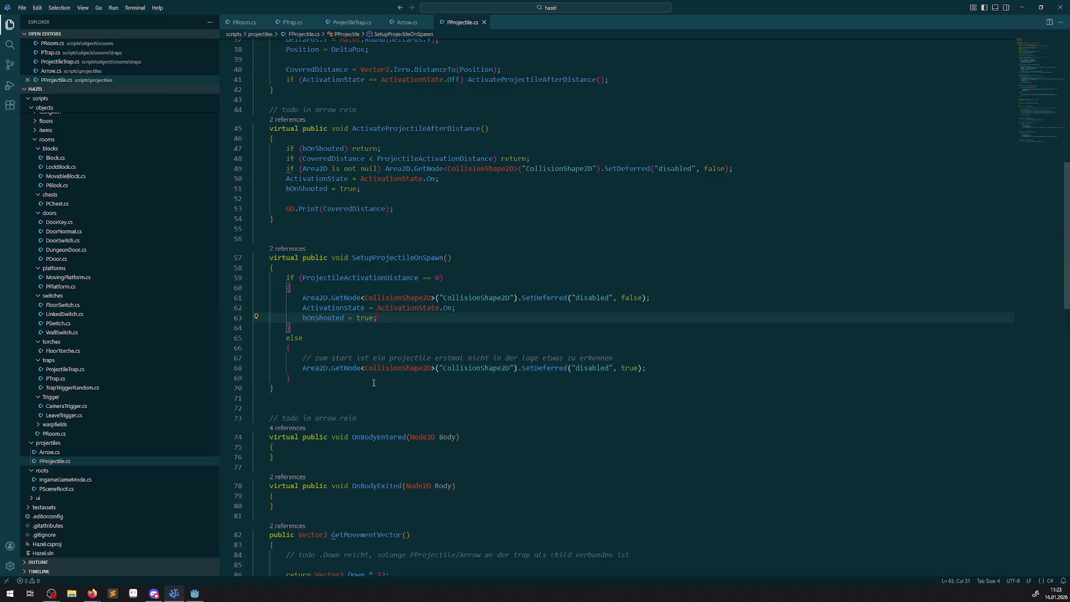
pyautogui.scroll(-2, 329, 390)
pyautogui.click(298, 383)
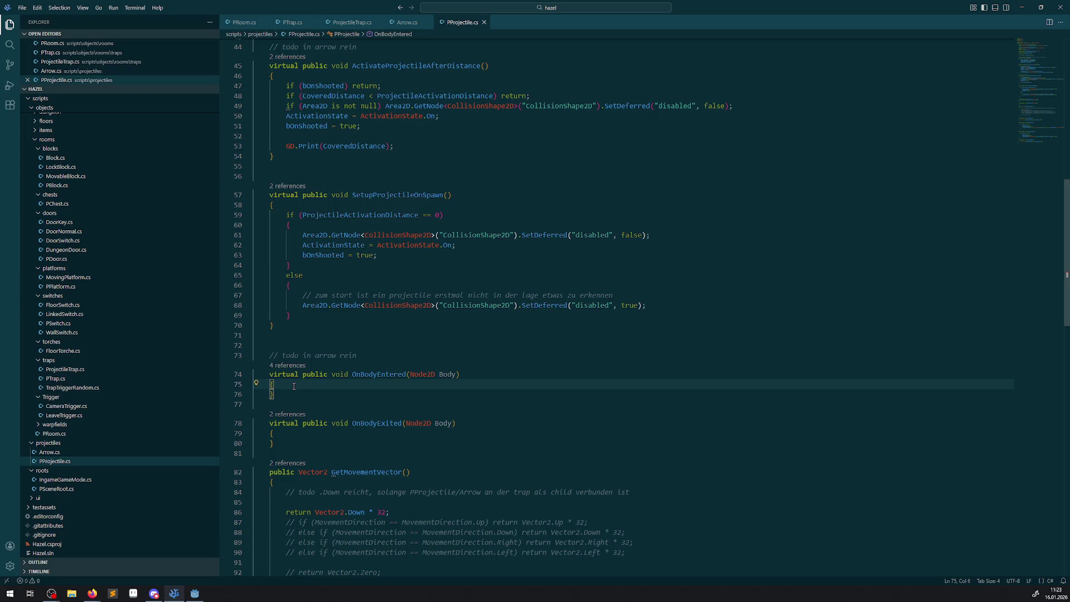
# Add GD.Print(Body.Name); at the top of OnBodyEntered in Arrow.cs and save
pyautogui.click(390, 22)
pyautogui.scroll(-10, 361, 334)
pyautogui.scroll(10, 361, 334)
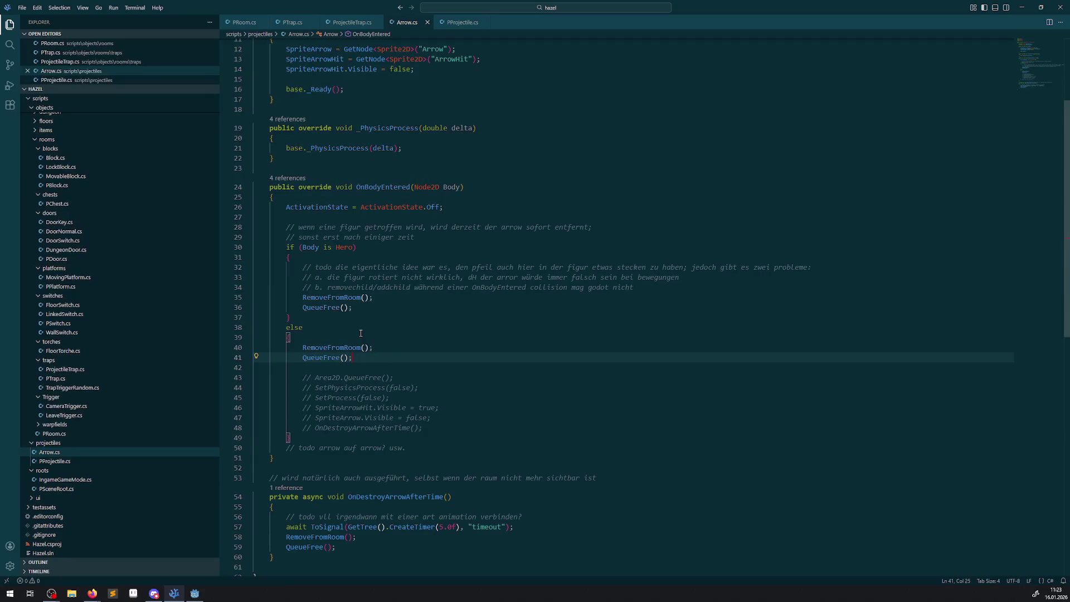
pyautogui.click(370, 194)
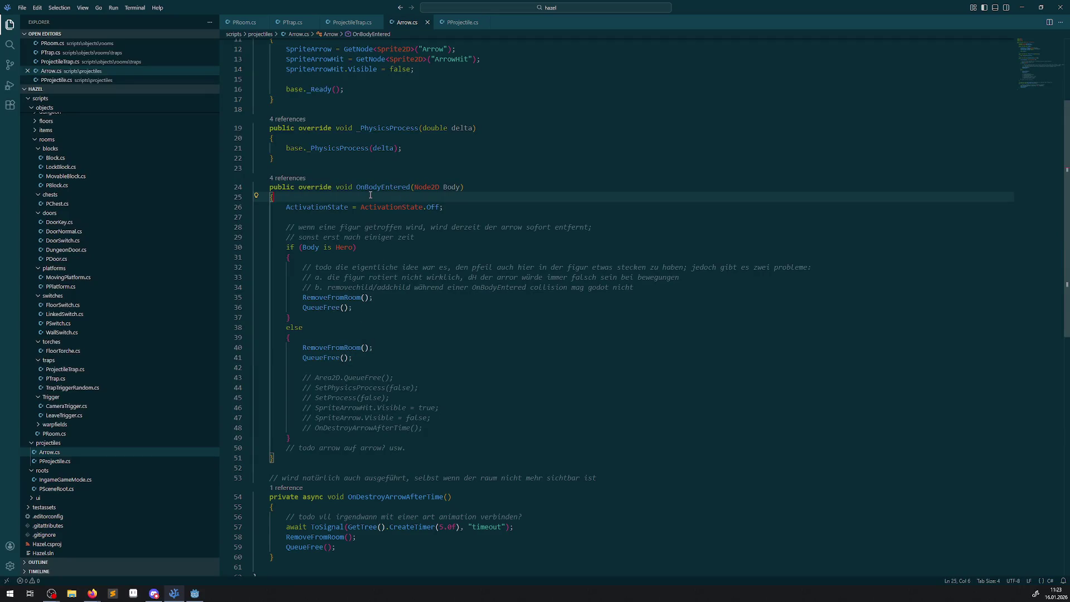
pyautogui.press('Return')
pyautogui.write('GD')
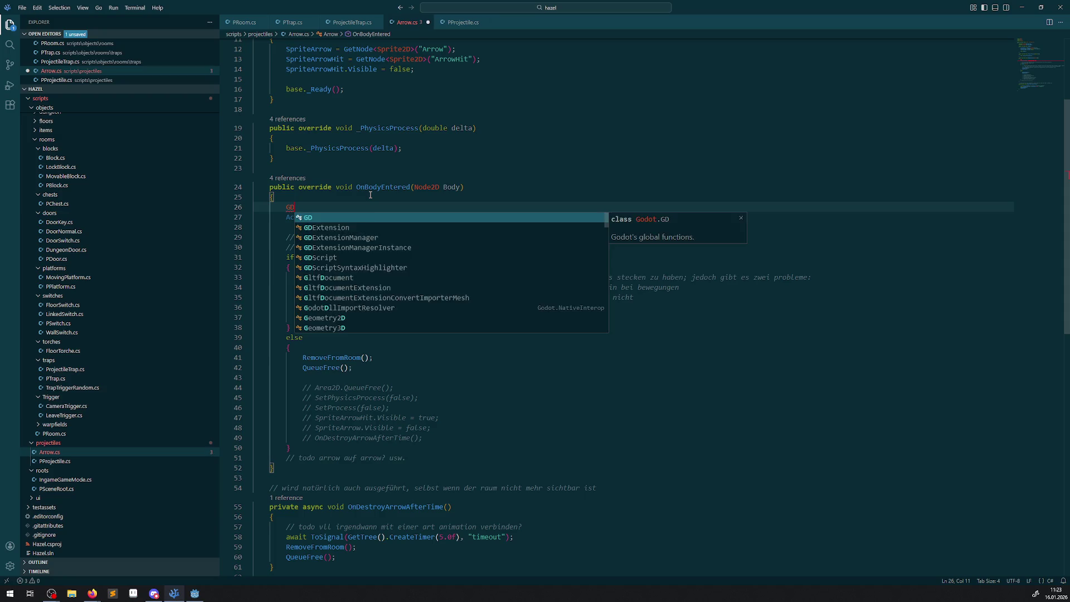
pyautogui.write('.Pront();')
pyautogui.press('Left')
pyautogui.press('Left')
pyautogui.press('Left')
pyautogui.press('BackSpace')
pyautogui.write('i')
pyautogui.press('Right')
pyautogui.press('Right')
pyautogui.press('Right')
pyautogui.write('Body.Name')
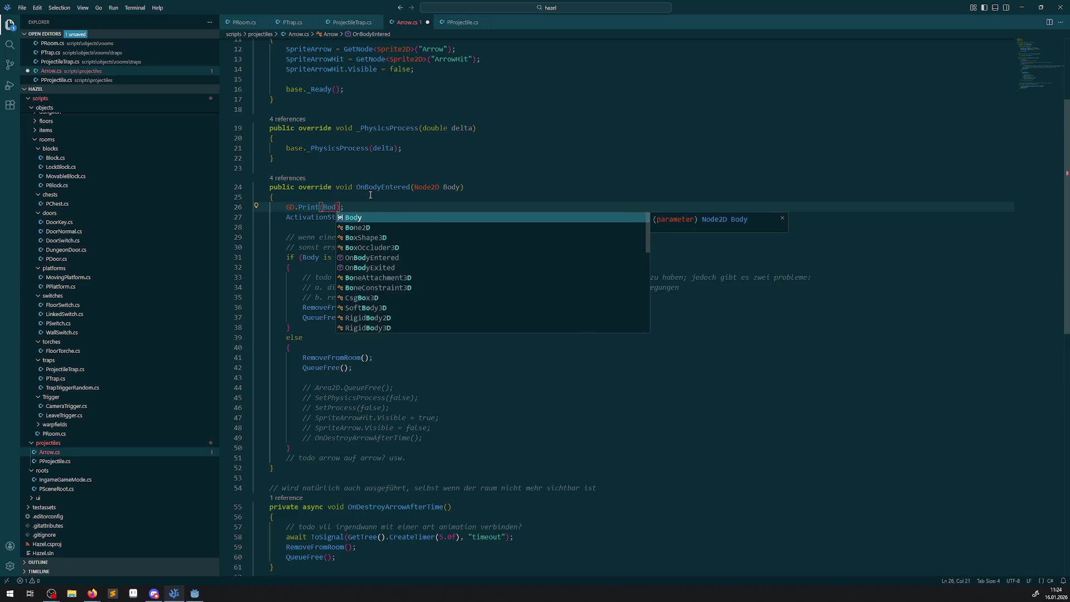
pyautogui.hotkey('ctrl', 's')
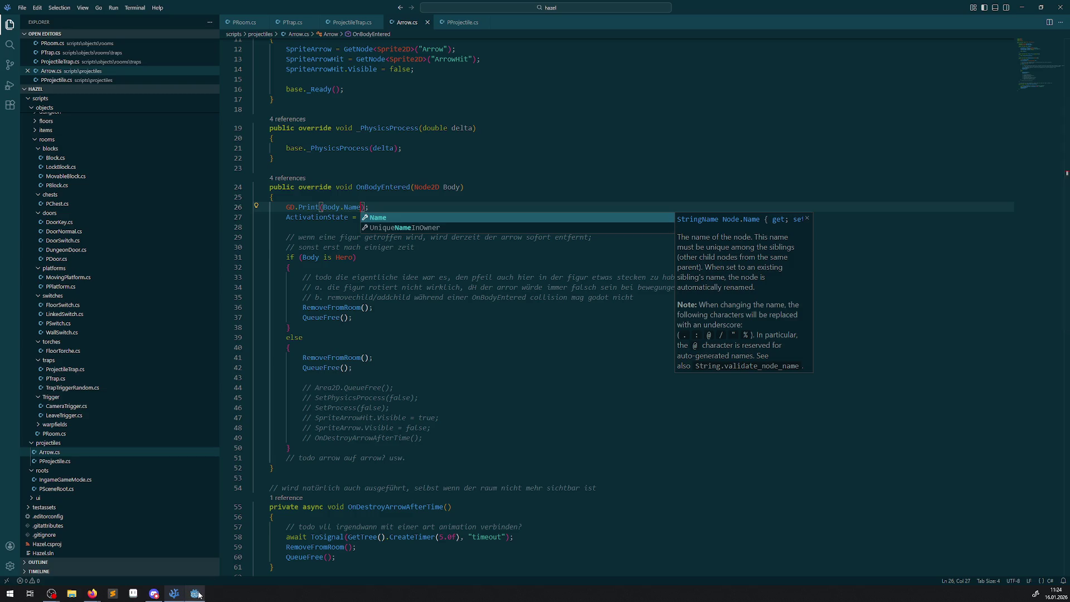
# Test-run the project in Godot, stop it, and return to VSCodium
pyautogui.click(194, 593)
pyautogui.click(938, 20)
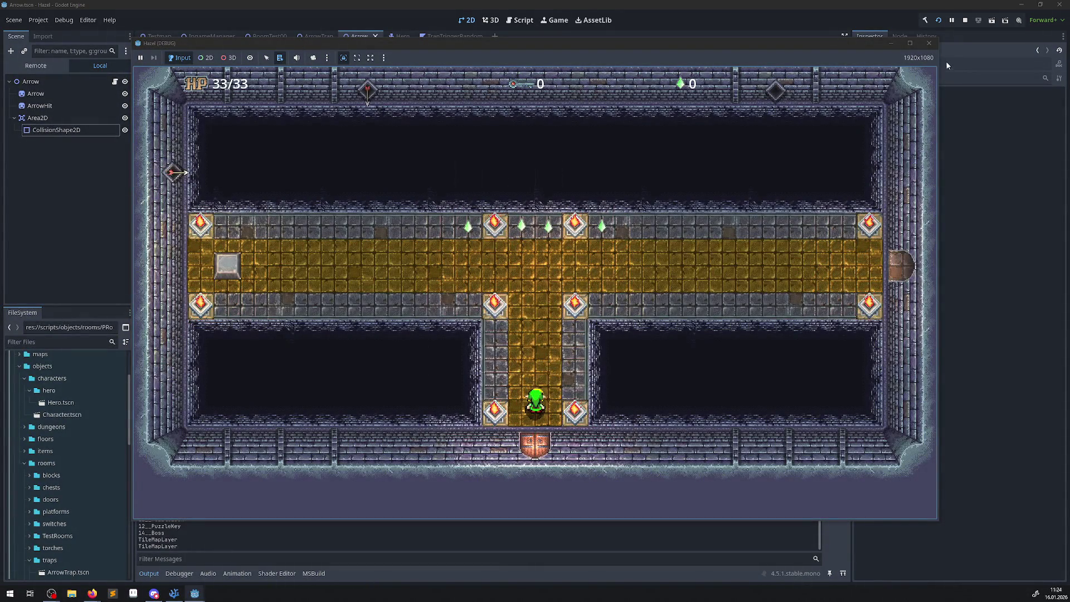
pyautogui.click(929, 42)
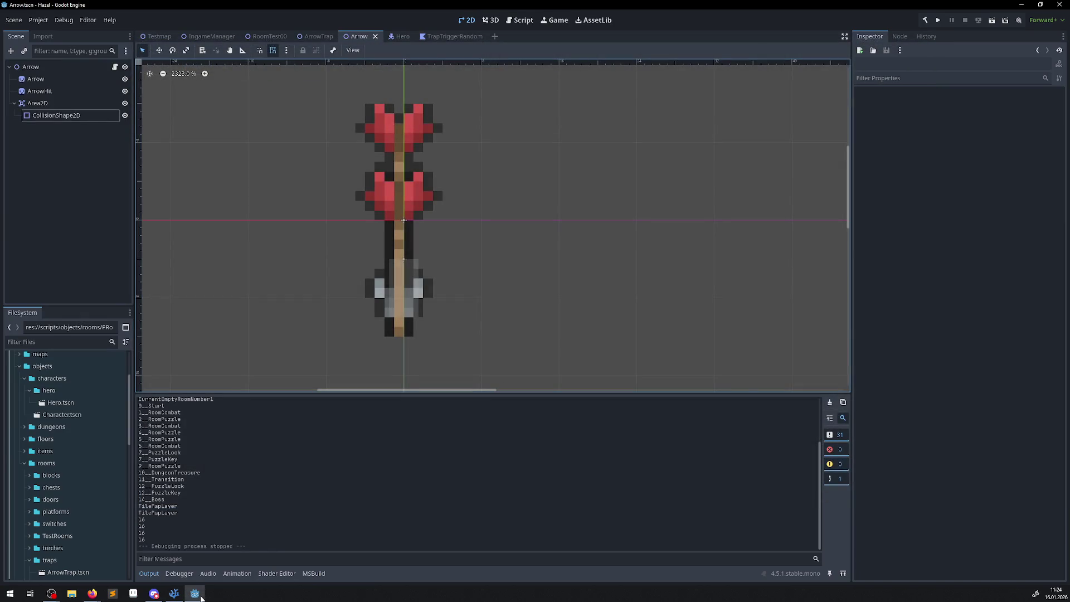
pyautogui.click(174, 593)
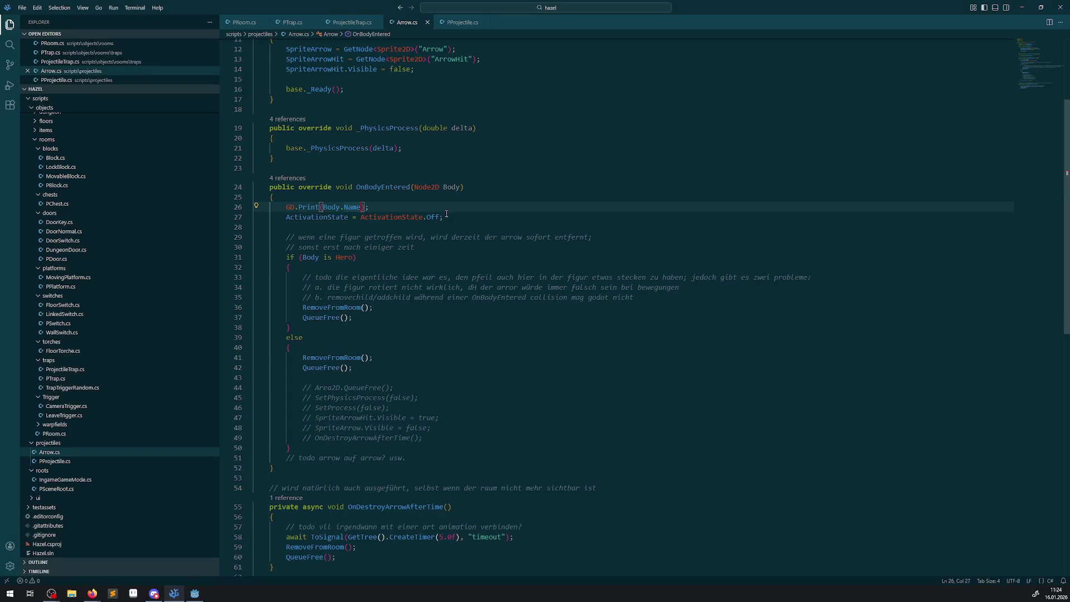
# Select the GD.Print(Body.Name) line in Arrow.cs, briefly checking ProjectileTrap.cs
pyautogui.moveTo(383, 208); pyautogui.dragTo(259, 211)
pyautogui.hotkey('ctrl', 'c')
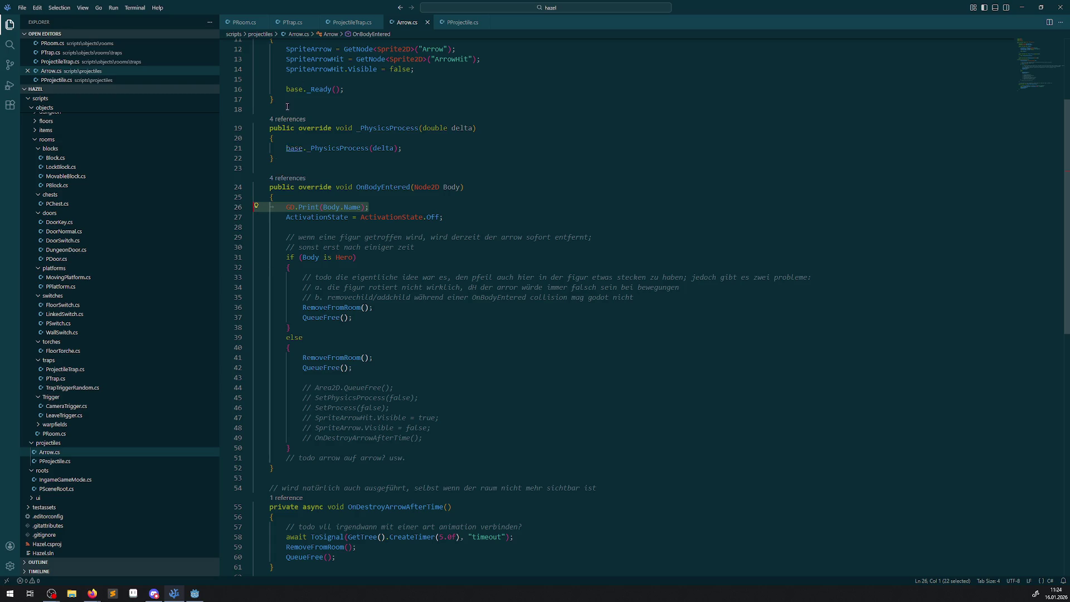
pyautogui.click(357, 23)
pyautogui.click(393, 402)
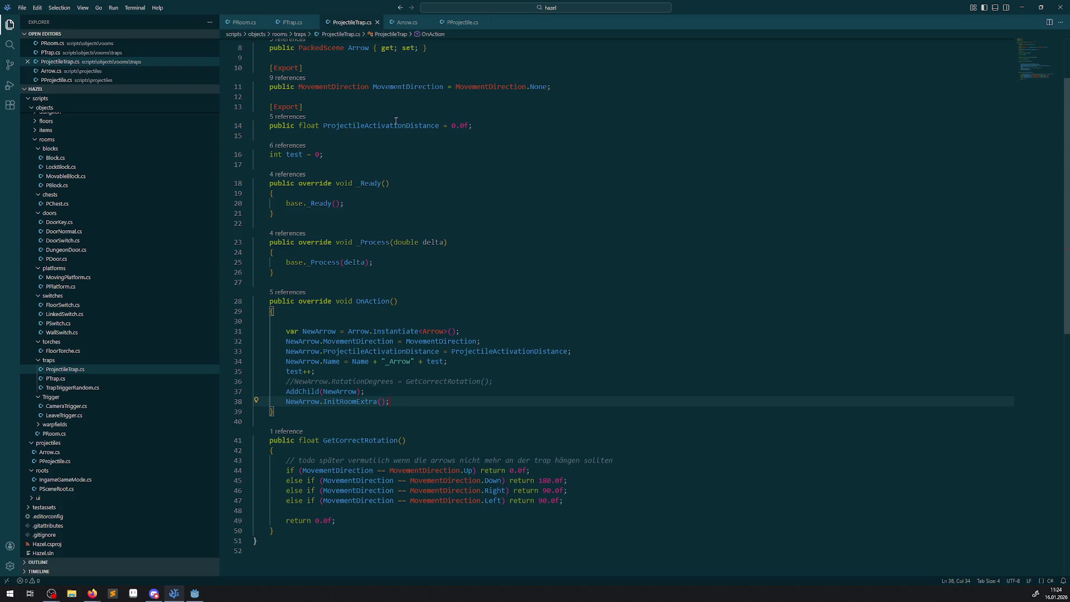
pyautogui.click(409, 24)
pyautogui.scroll(2, 407, 310)
pyautogui.scroll(-10, 407, 312)
pyautogui.scroll(6, 408, 329)
pyautogui.scroll(5, 409, 328)
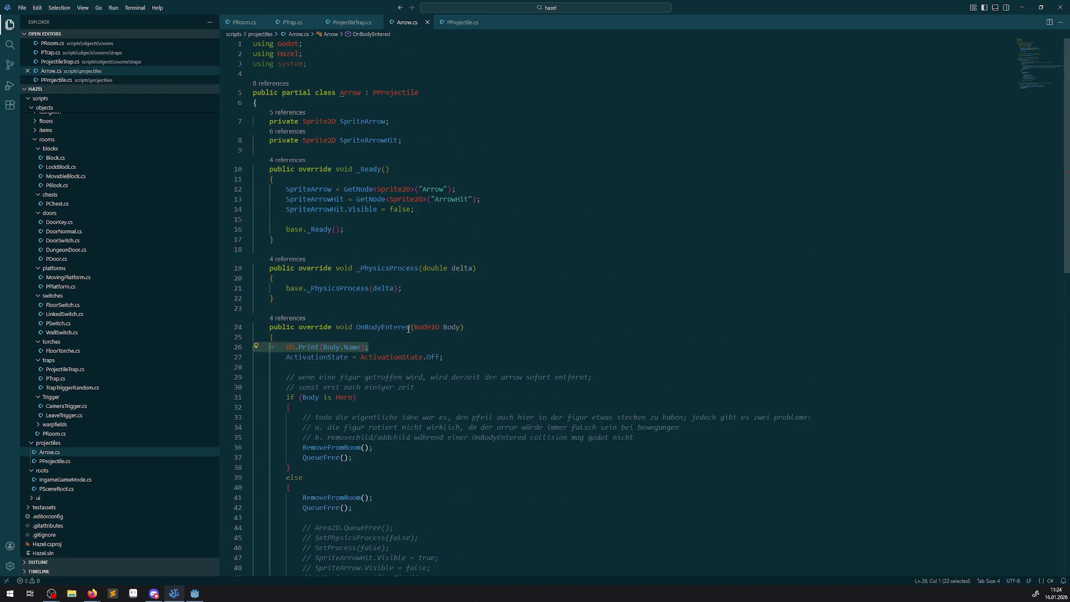
# Paste the print line below line 68 of PProjectile.cs, turning its argument into an empty string
pyautogui.click(461, 23)
pyautogui.click(647, 305)
pyautogui.press('Return')
pyautogui.hotkey('ctrl', 'v')
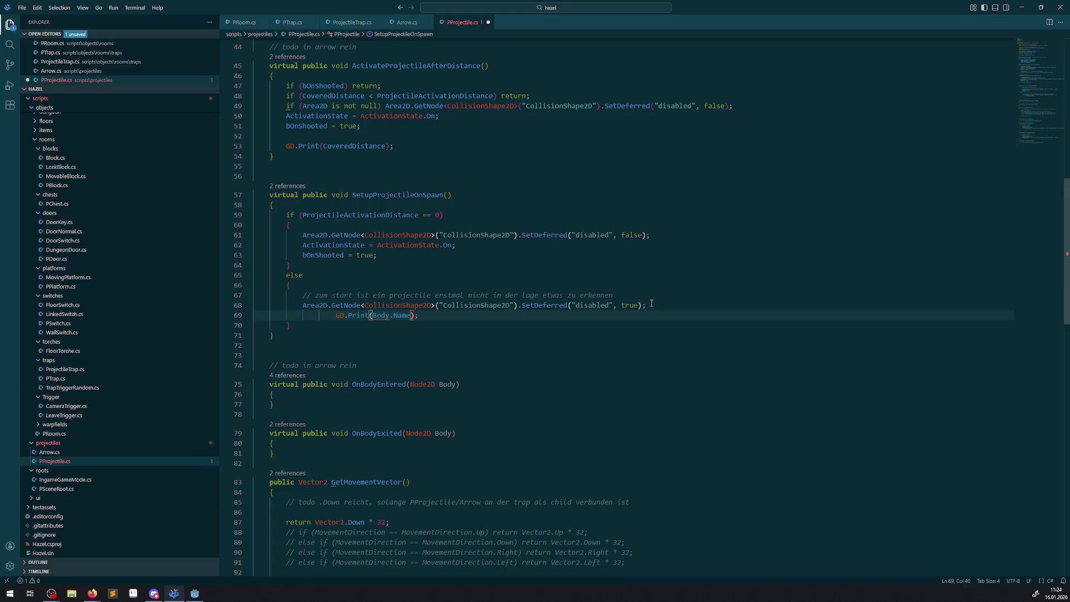
pyautogui.press('BackSpace')
pyautogui.press('BackSpace')
pyautogui.press('BackSpace')
pyautogui.press('BackSpace')
pyautogui.press('BackSpace')
pyautogui.press('BackSpace')
pyautogui.write('"')
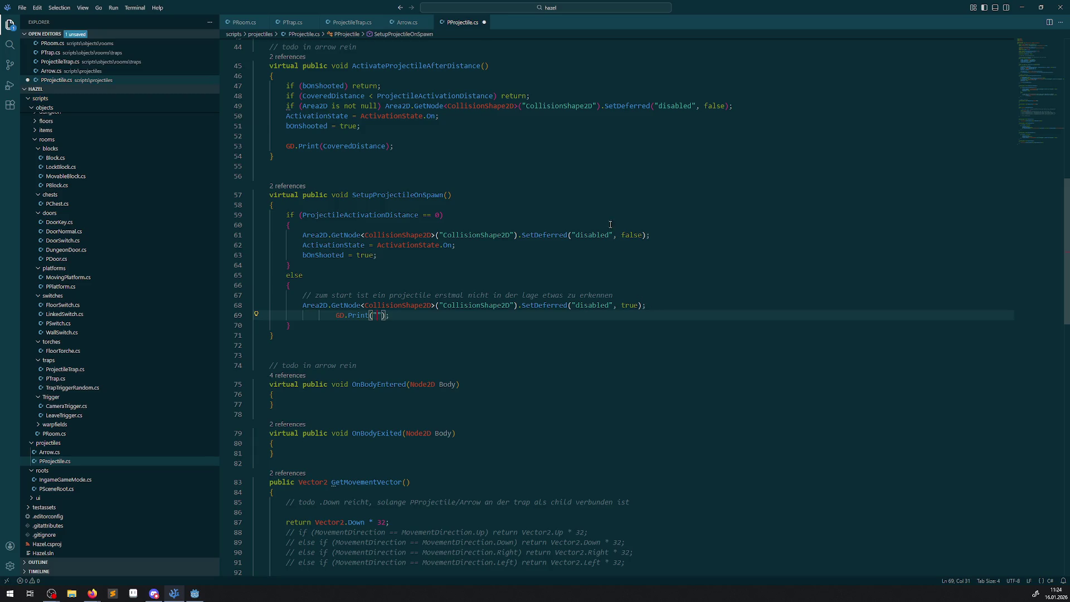
# Make the print output "SetupProjectileOnSpawn", save PProjectile.cs, and return to Godot
pyautogui.doubleClick(395, 195)
pyautogui.hotkey('ctrl', 'c')
pyautogui.click(379, 313)
pyautogui.hotkey('ctrl', 'v')
pyautogui.hotkey('ctrl', 's')
pyautogui.click(193, 595)
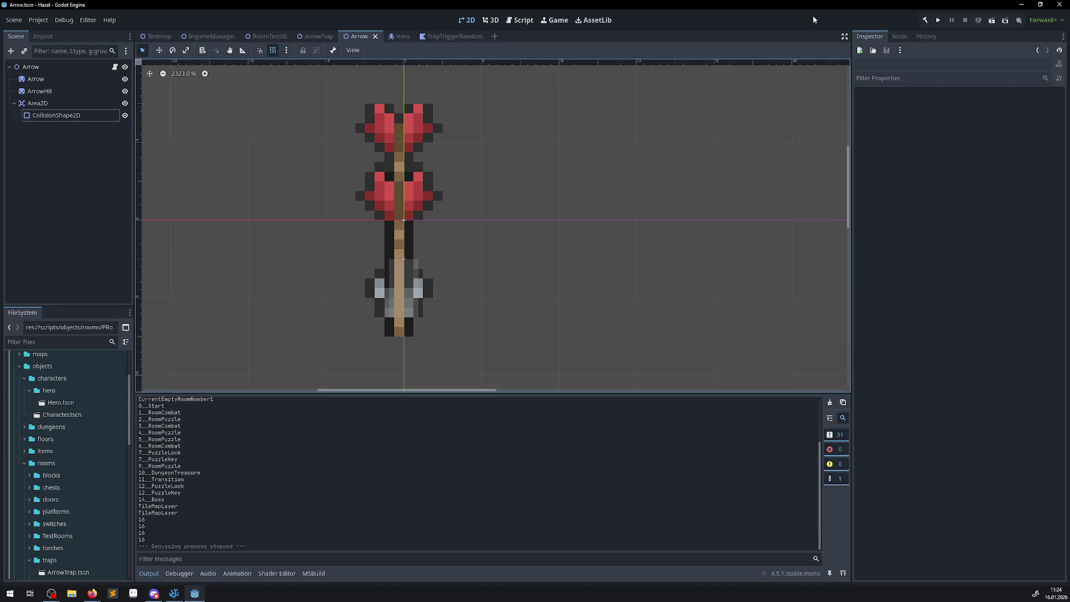
# Run the room, close it, and highlight the SetupProjectileOnSpawn lines in the output
pyautogui.click(940, 22)
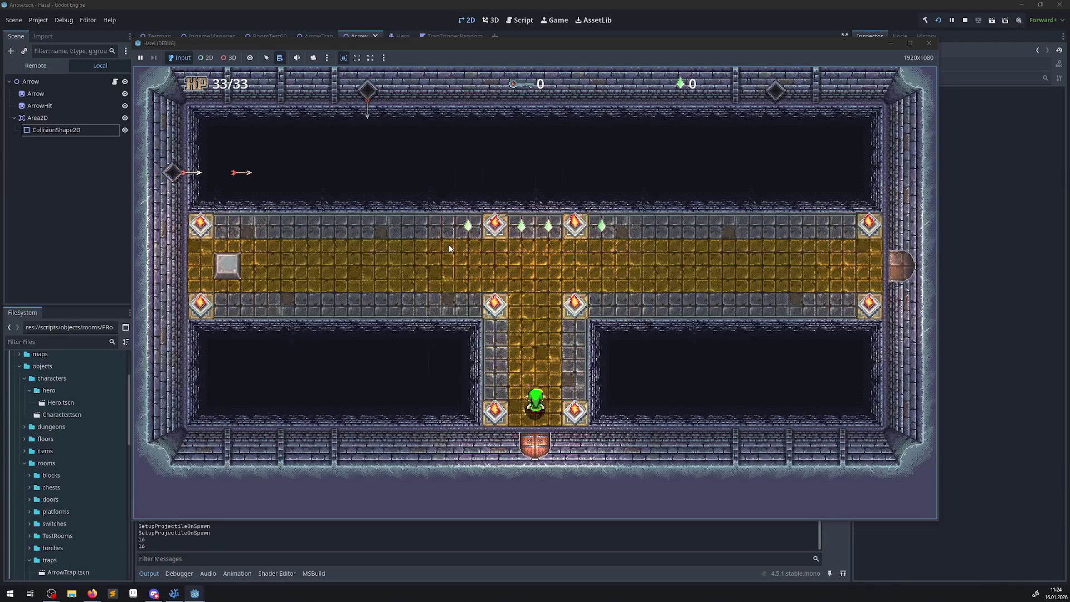
pyautogui.click(928, 43)
pyautogui.scroll(3, 335, 449)
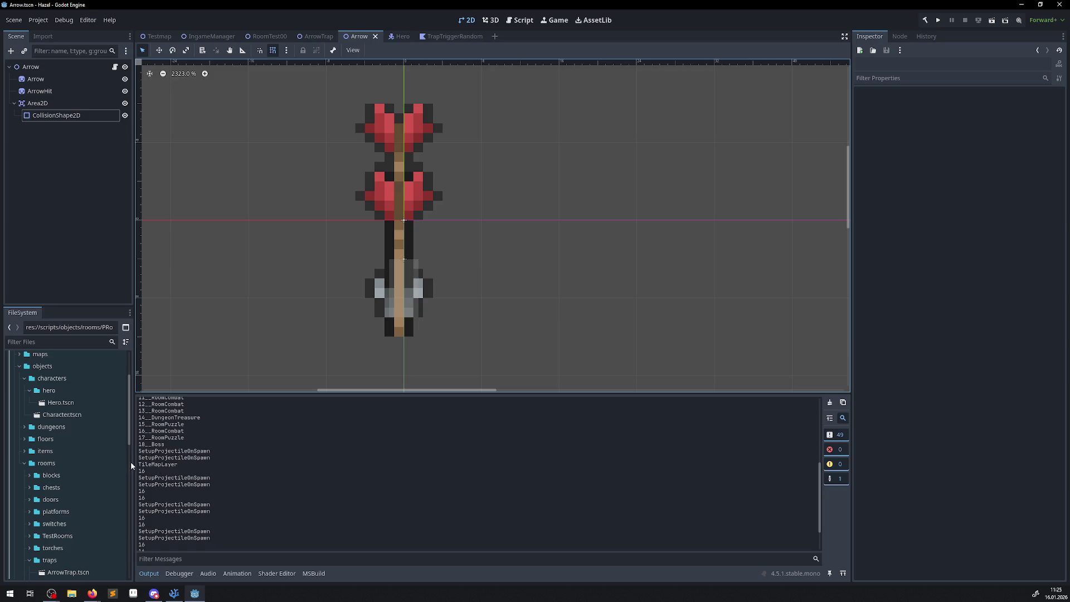
pyautogui.moveTo(145, 452); pyautogui.dragTo(201, 464)
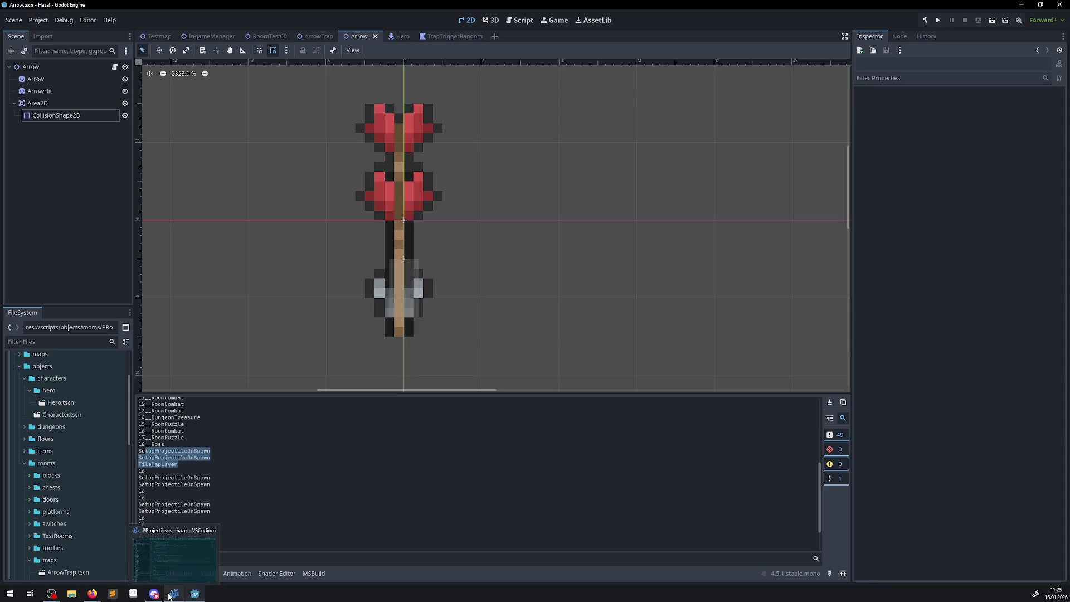
# Inspect the arrow's Area2D Monitoring property, then switch back to VSCodium
pyautogui.click(55, 104)
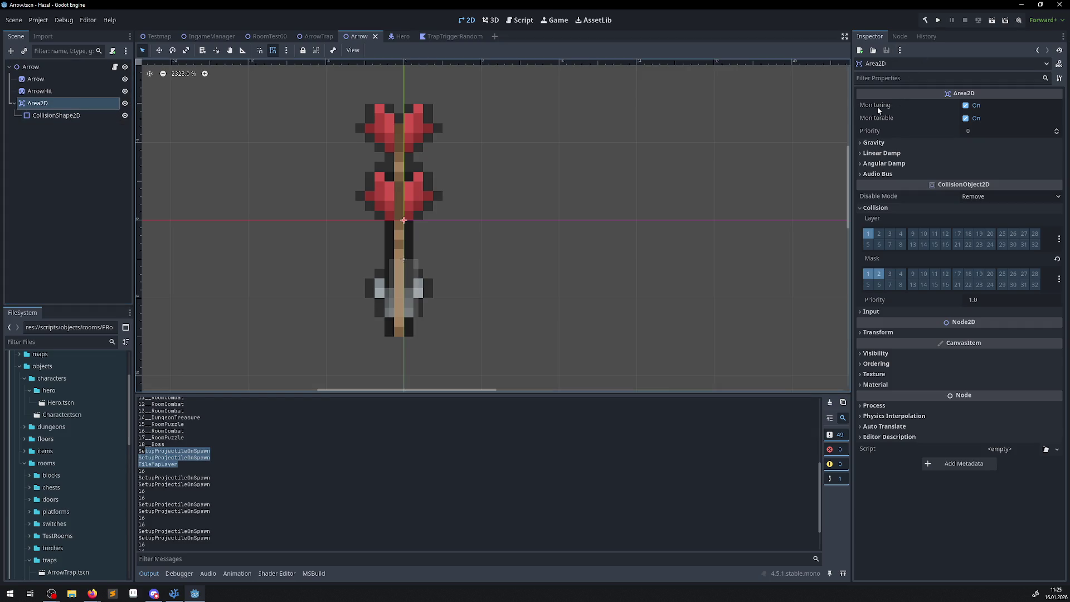
pyautogui.moveTo(877, 106)
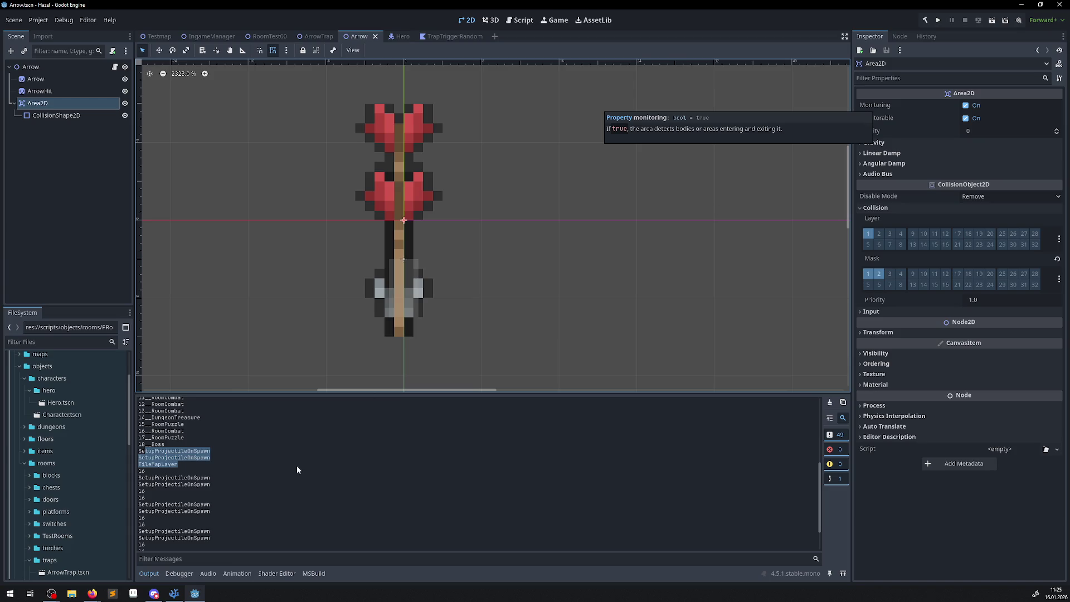
pyautogui.click(174, 594)
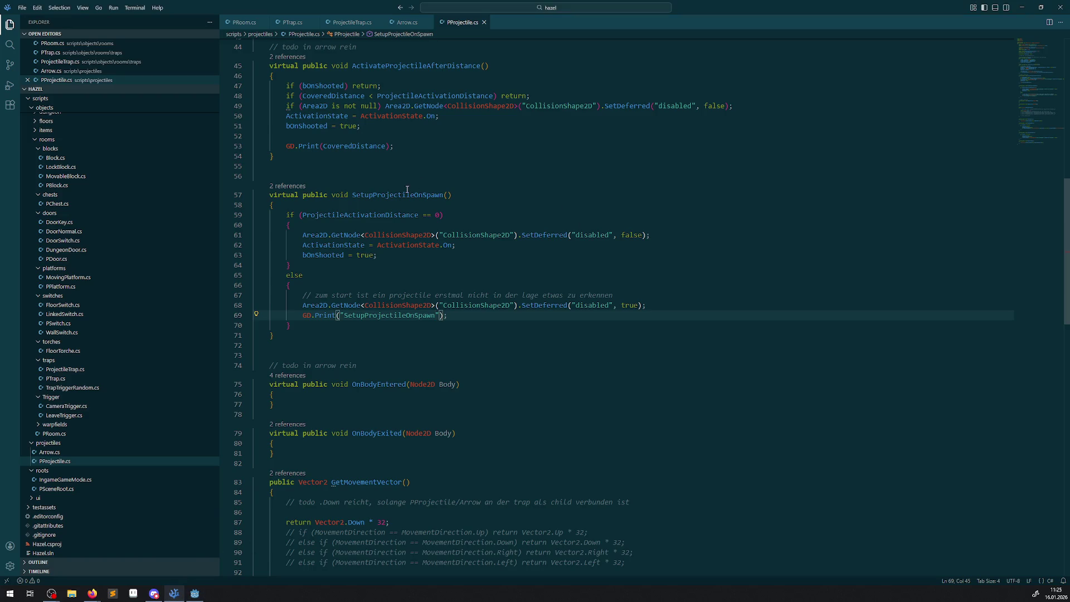
# Copy the CallDeferred statement from line 38 of TrapTriggerRandom.cs
pyautogui.doubleClick(435, 195)
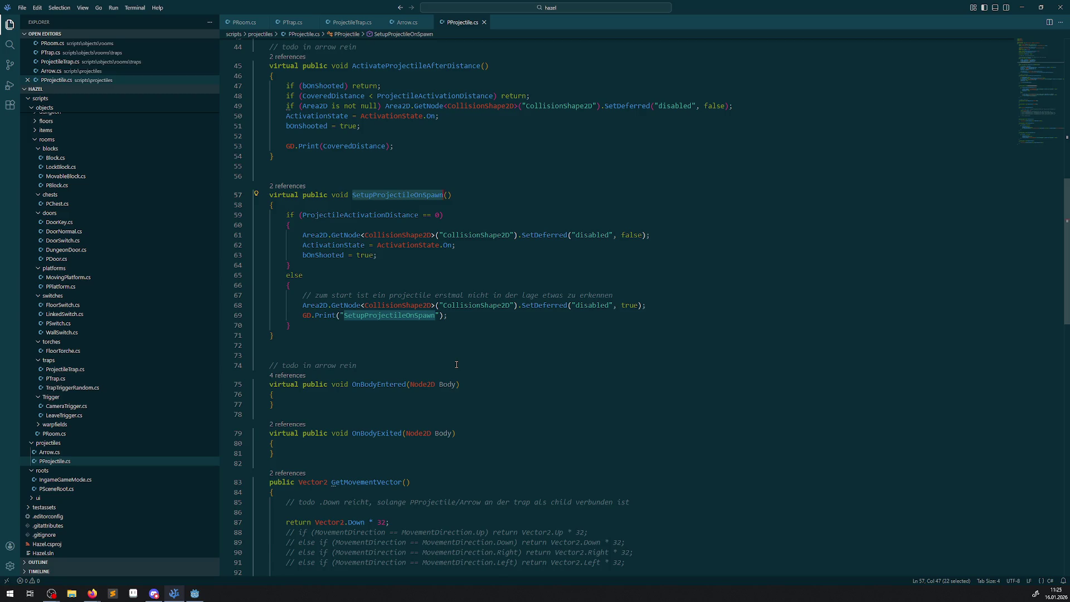
pyautogui.scroll(-5, 454, 363)
pyautogui.scroll(15, 434, 364)
pyautogui.scroll(3, 418, 364)
pyautogui.scroll(-10, 418, 363)
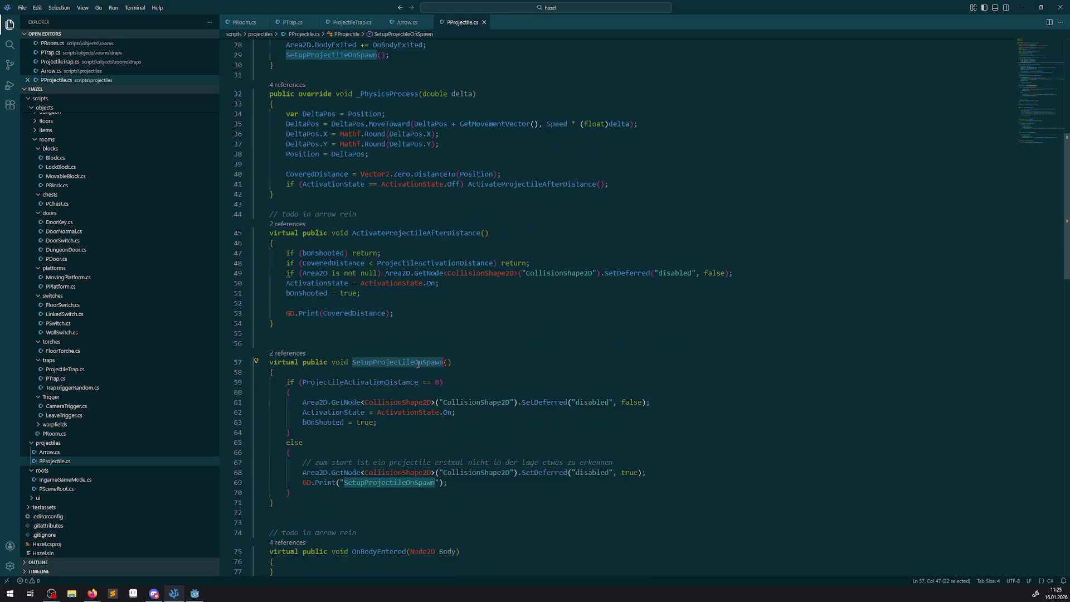
pyautogui.scroll(-2, 418, 363)
pyautogui.click(401, 23)
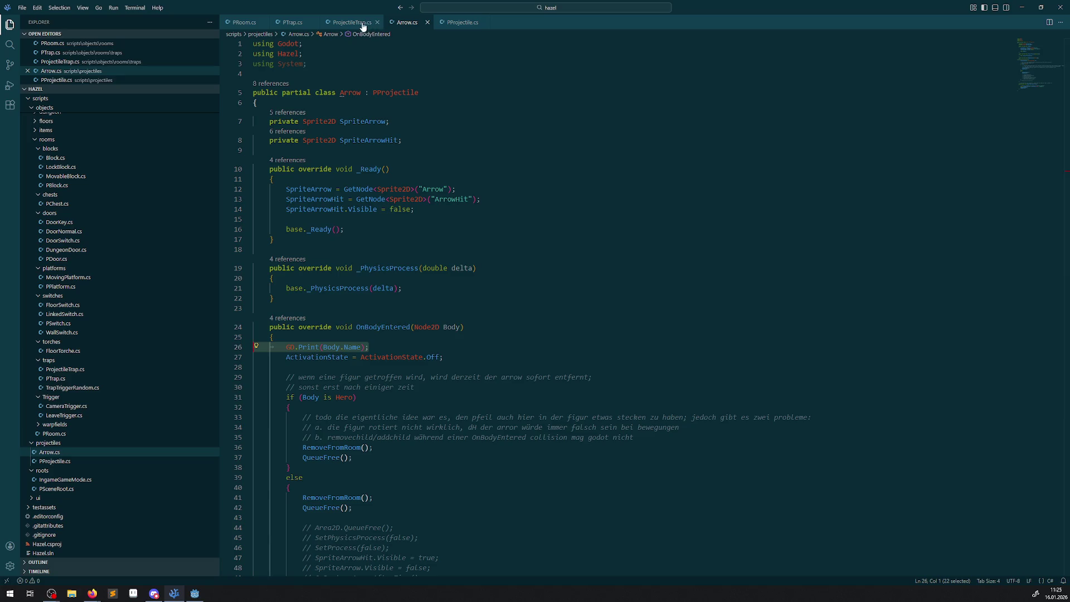
pyautogui.click(81, 390)
pyautogui.click(81, 389)
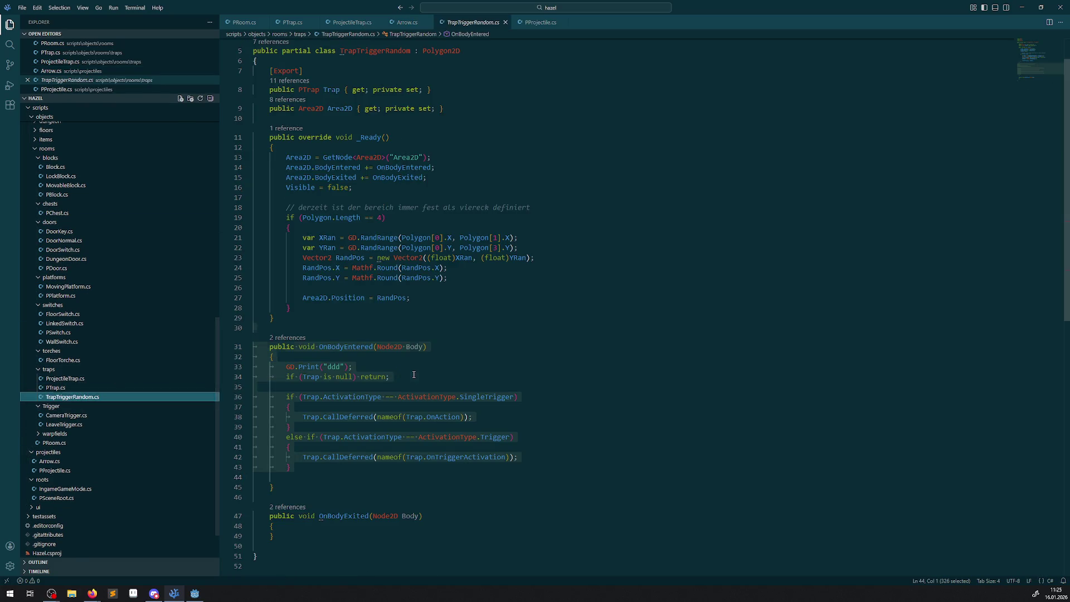
pyautogui.doubleClick(351, 418)
pyautogui.click(346, 433)
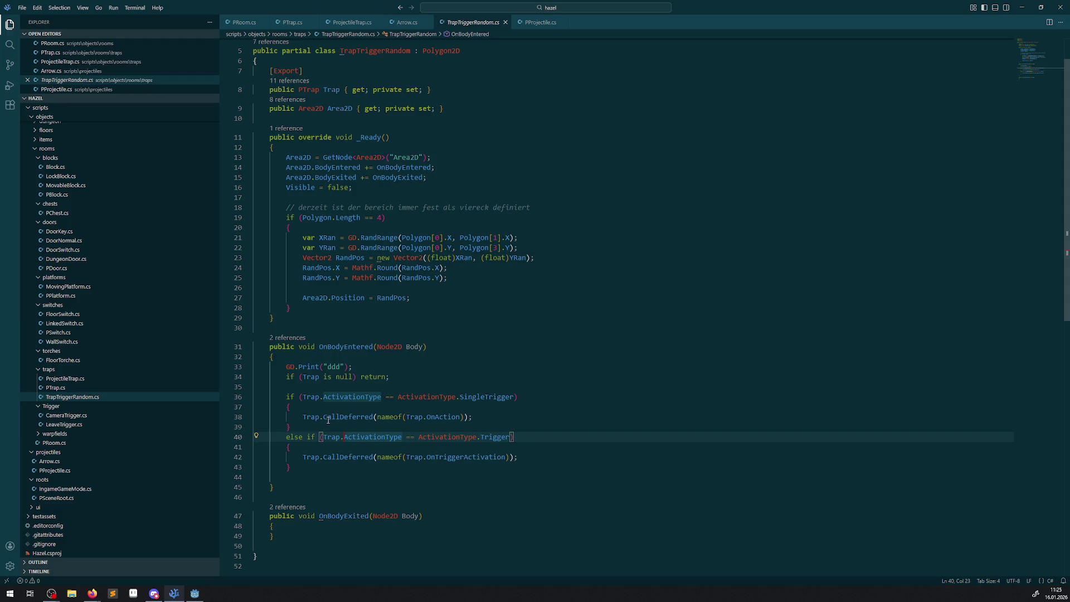
pyautogui.moveTo(323, 417); pyautogui.dragTo(501, 419)
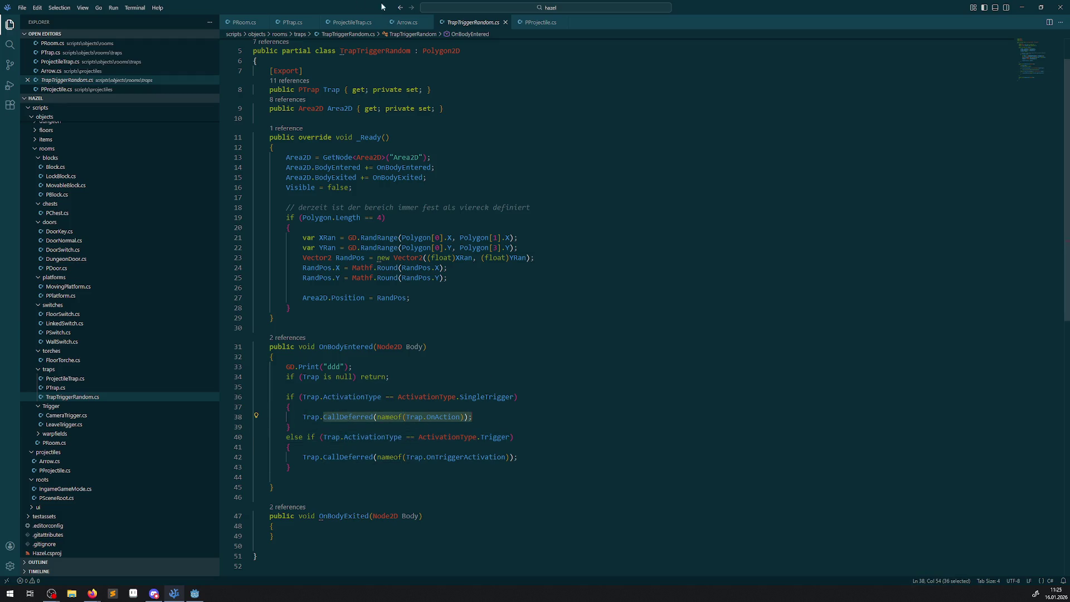
# Paste the CallDeferred statement into _Ready of PProjectile.cs after line 29
pyautogui.click(524, 24)
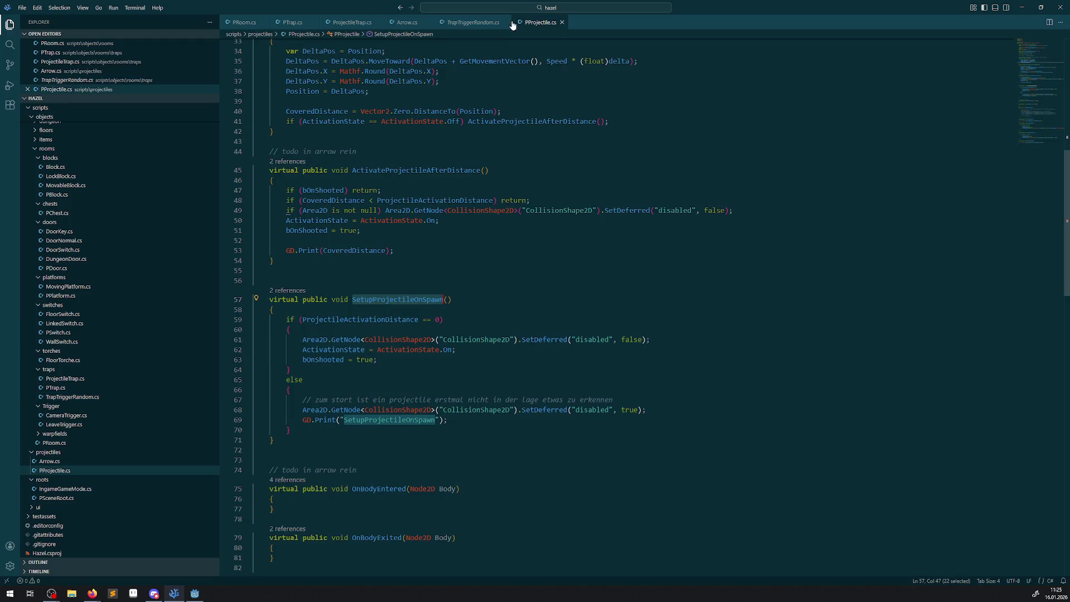
pyautogui.click(404, 23)
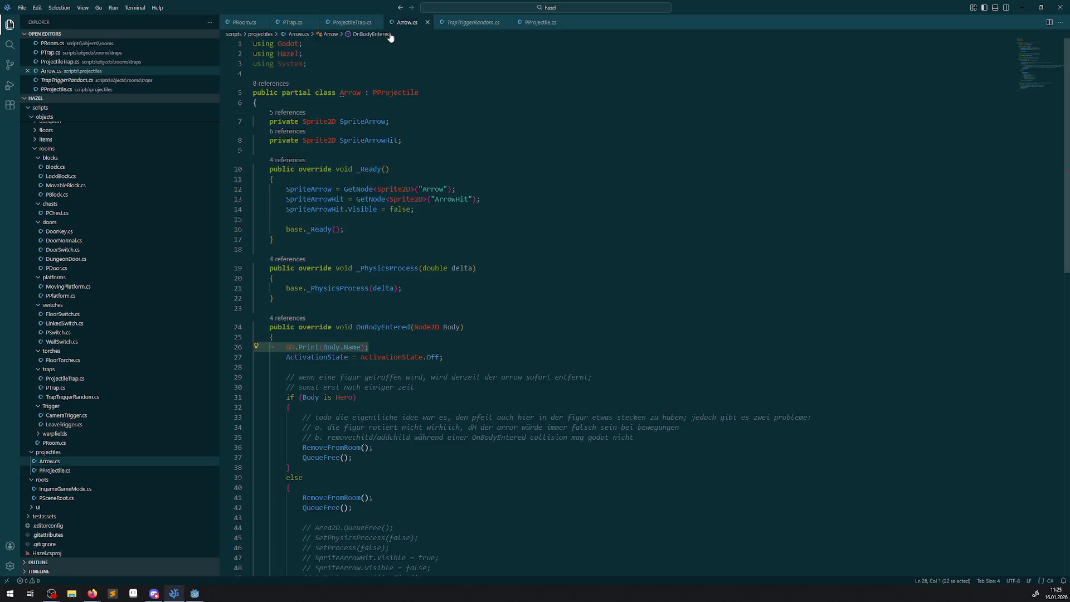
pyautogui.click(540, 23)
pyautogui.scroll(3, 344, 311)
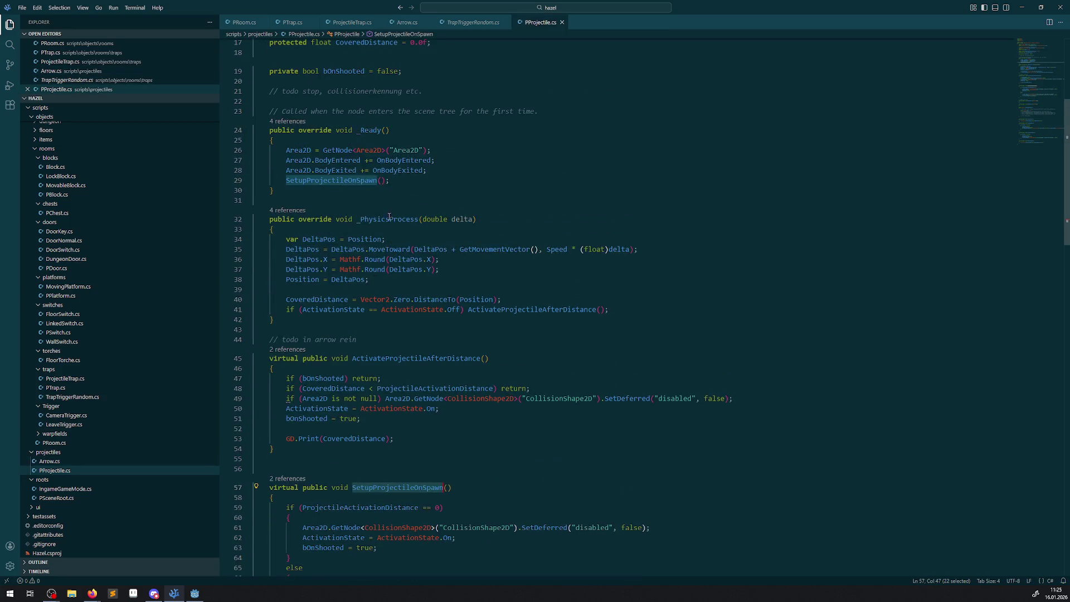
pyautogui.click(403, 179)
pyautogui.press('Return')
pyautogui.hotkey('ctrl', 'v')
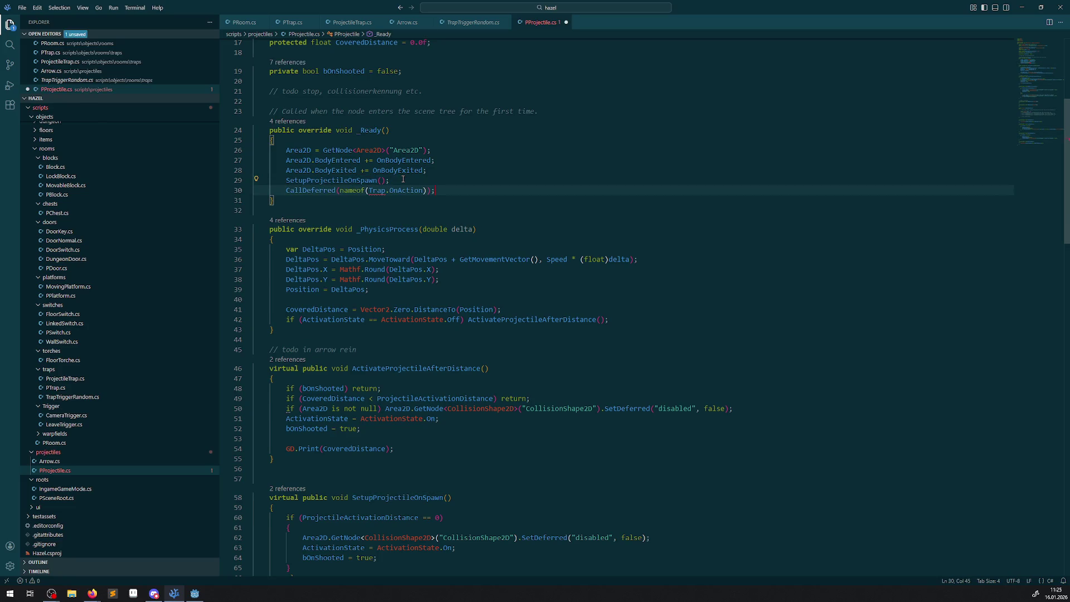
# Replace Trap.OnAction with SetupProjectileOnSpawn in the deferred call and save PProjectile.cs
pyautogui.doubleClick(400, 368)
pyautogui.scroll(-2, 413, 454)
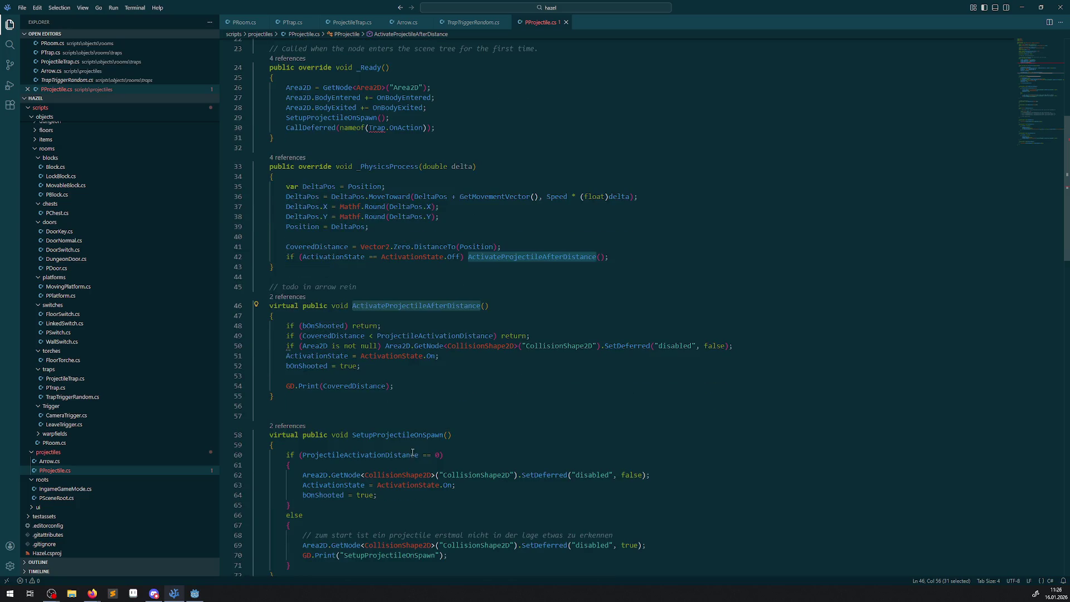
pyautogui.doubleClick(396, 436)
pyautogui.hotkey('ctrl', 'c')
pyautogui.scroll(3, 392, 277)
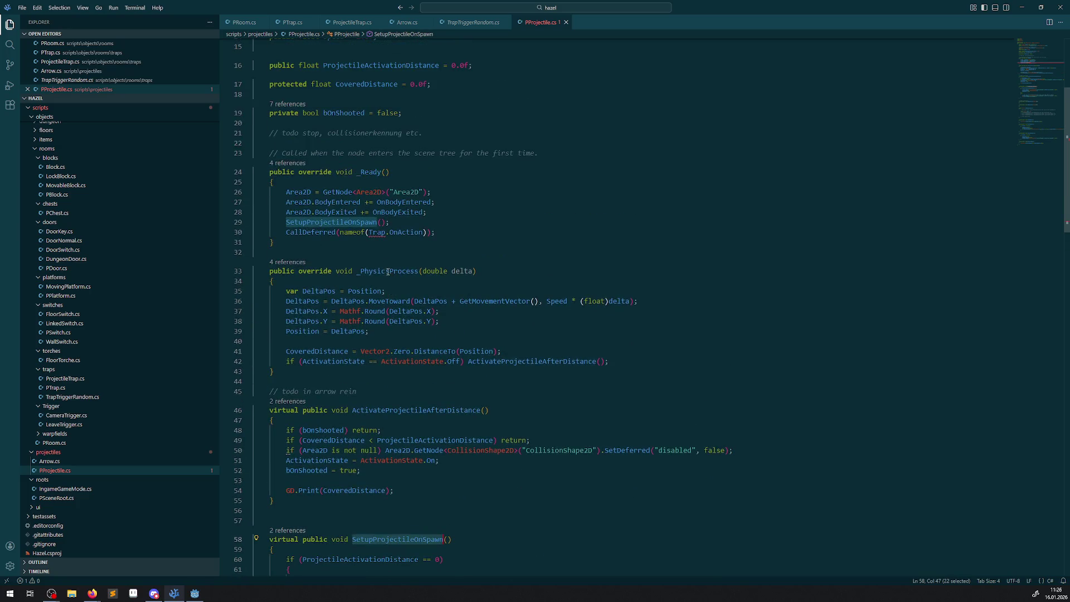
pyautogui.moveTo(370, 233); pyautogui.dragTo(425, 233)
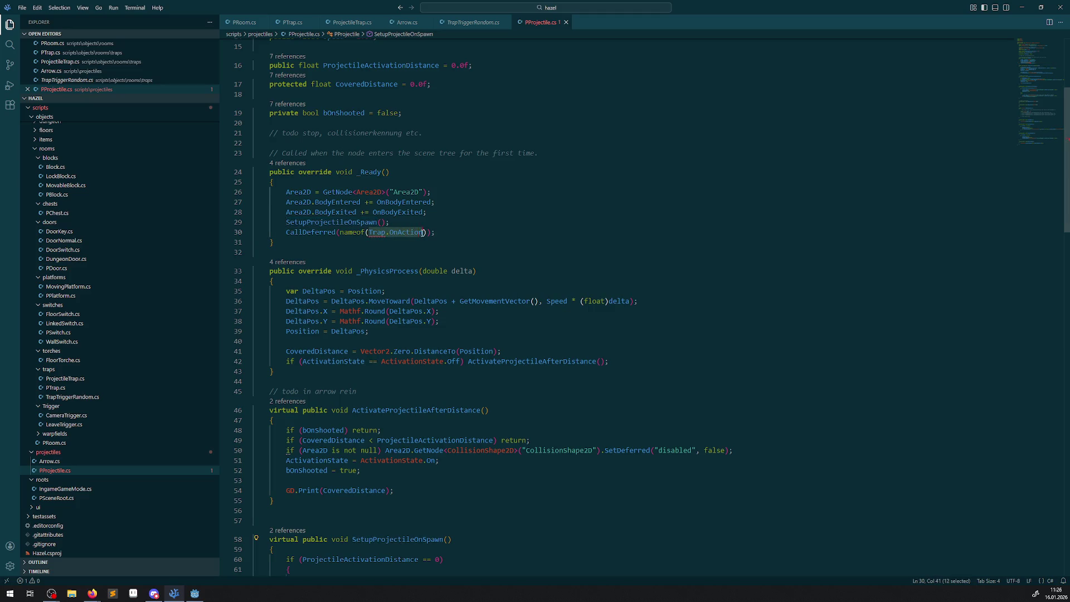
pyautogui.hotkey('ctrl', 'v')
pyautogui.hotkey('ctrl', 's')
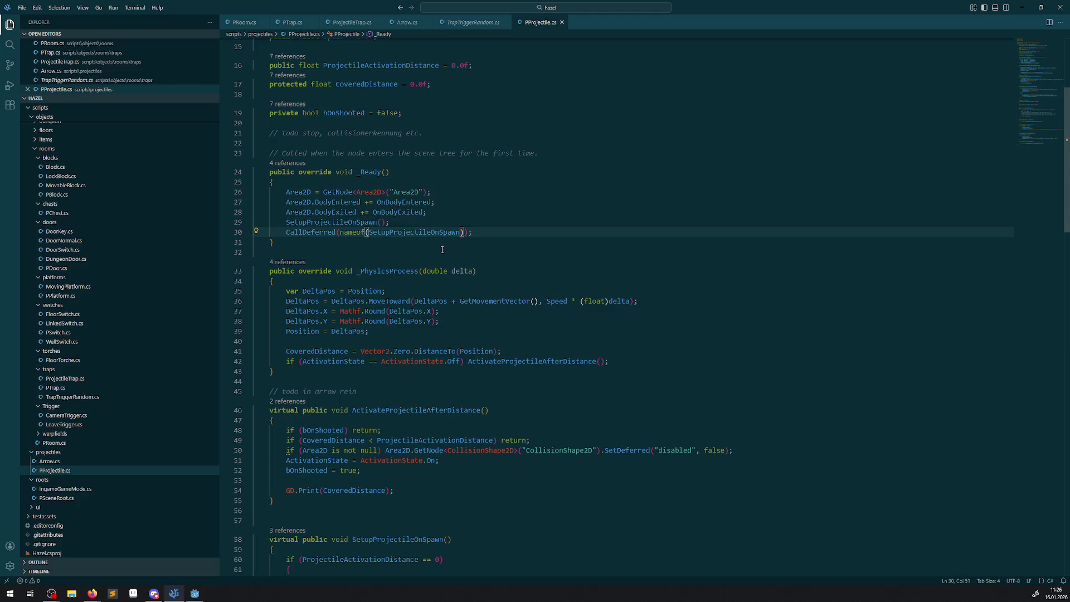
# Review SetupProjectileOnSpawn's else block, then run the project again in Godot
pyautogui.scroll(-3, 443, 262)
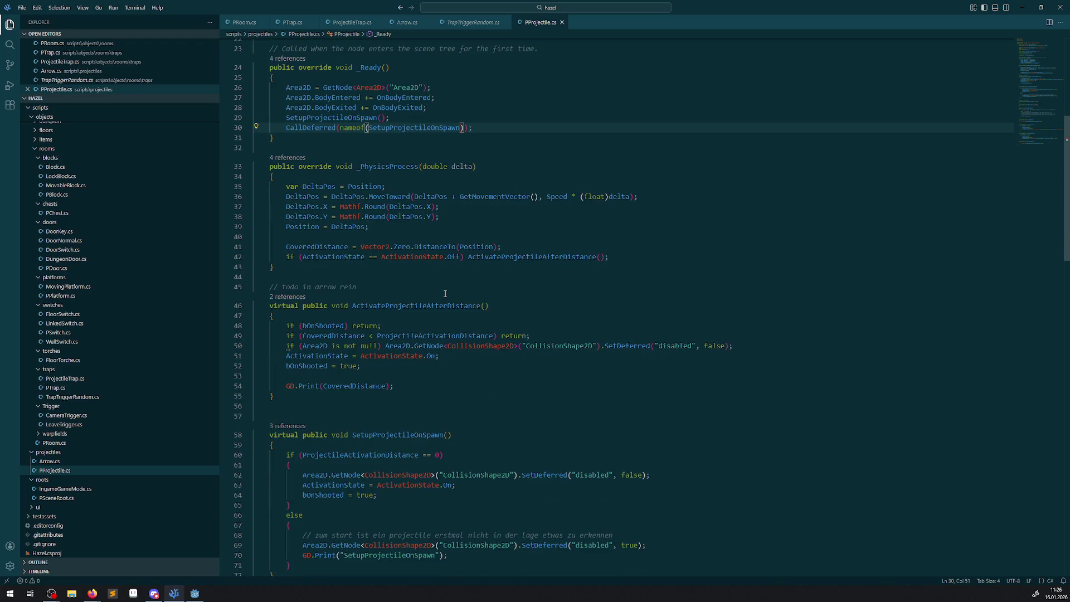
pyautogui.scroll(-2, 445, 293)
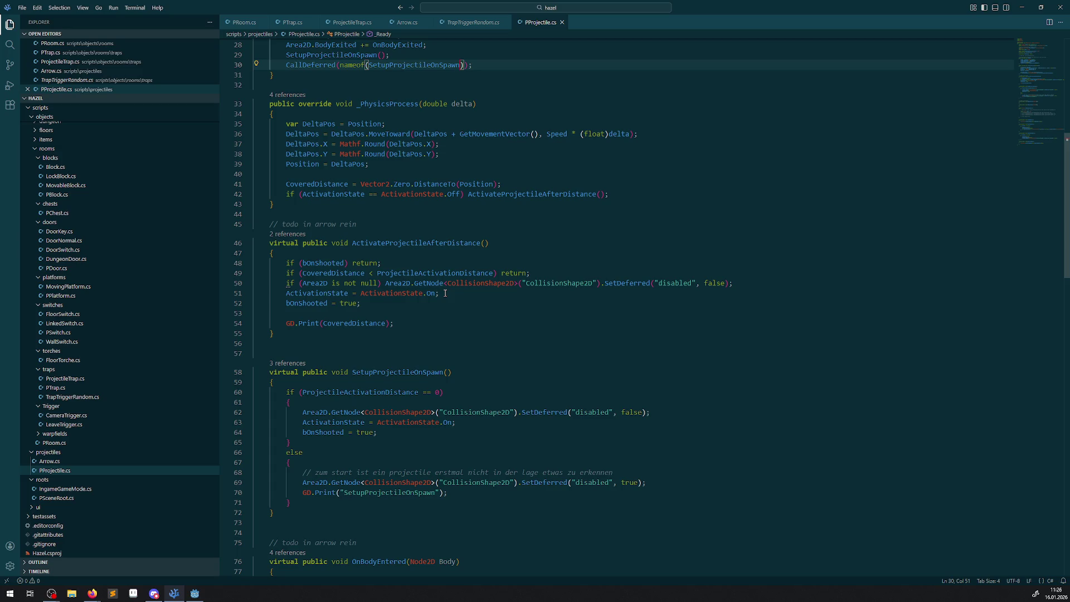
pyautogui.moveTo(269, 416); pyautogui.dragTo(646, 463)
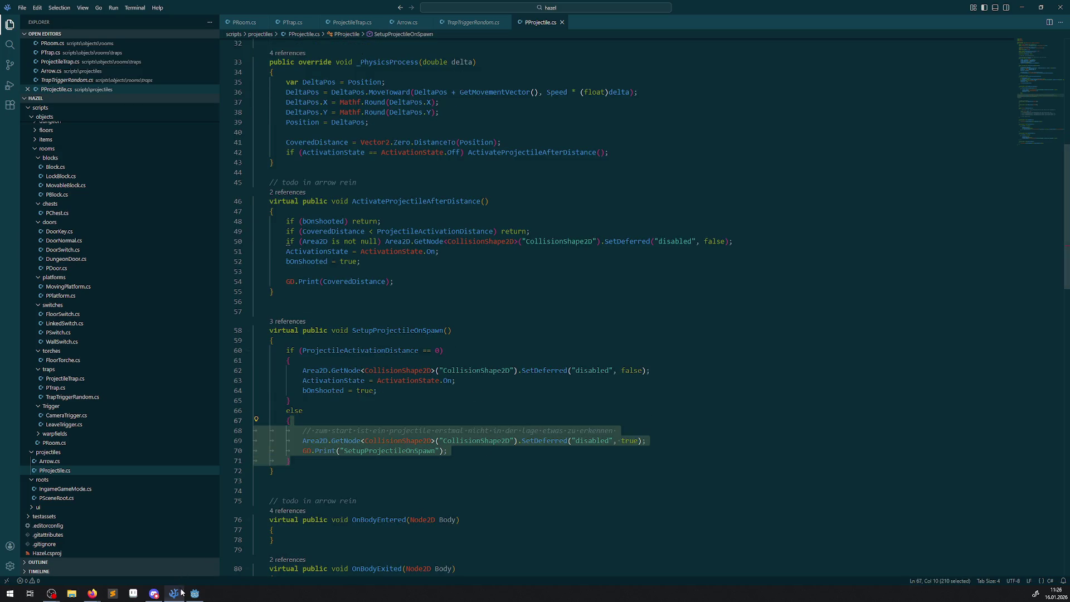
pyautogui.click(194, 593)
pyautogui.click(939, 21)
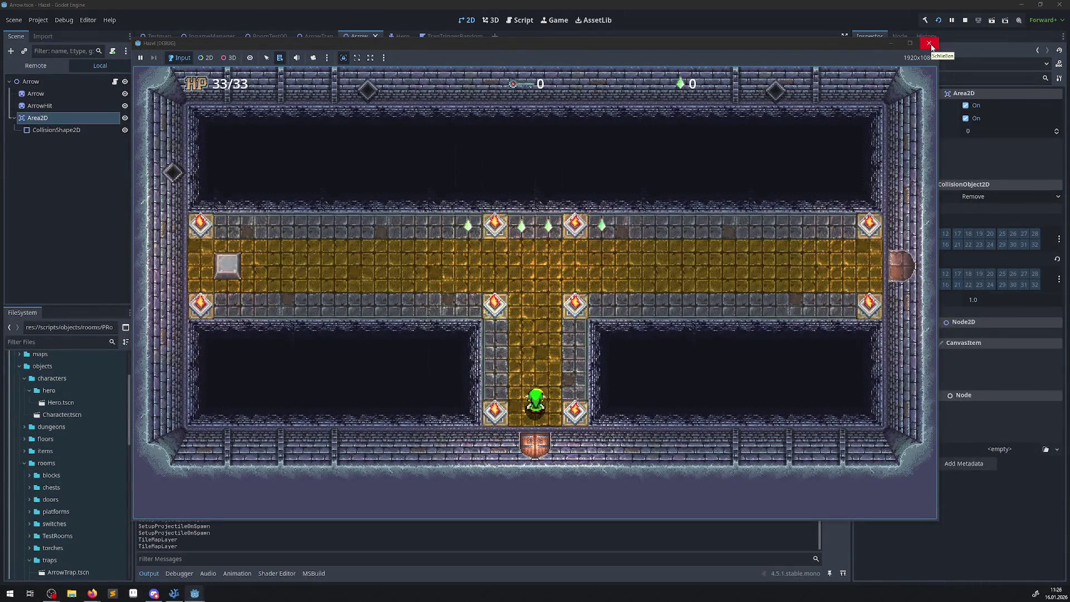
# Close the game window and show the arrow's CollisionShape2D properties to check Disabled
pyautogui.click(929, 44)
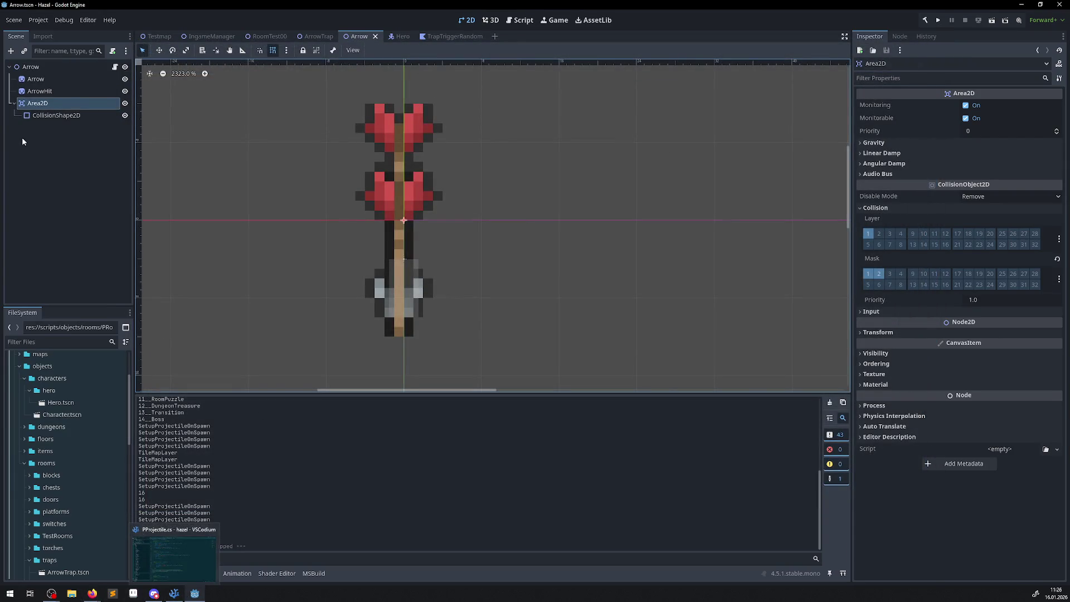
pyautogui.click(46, 114)
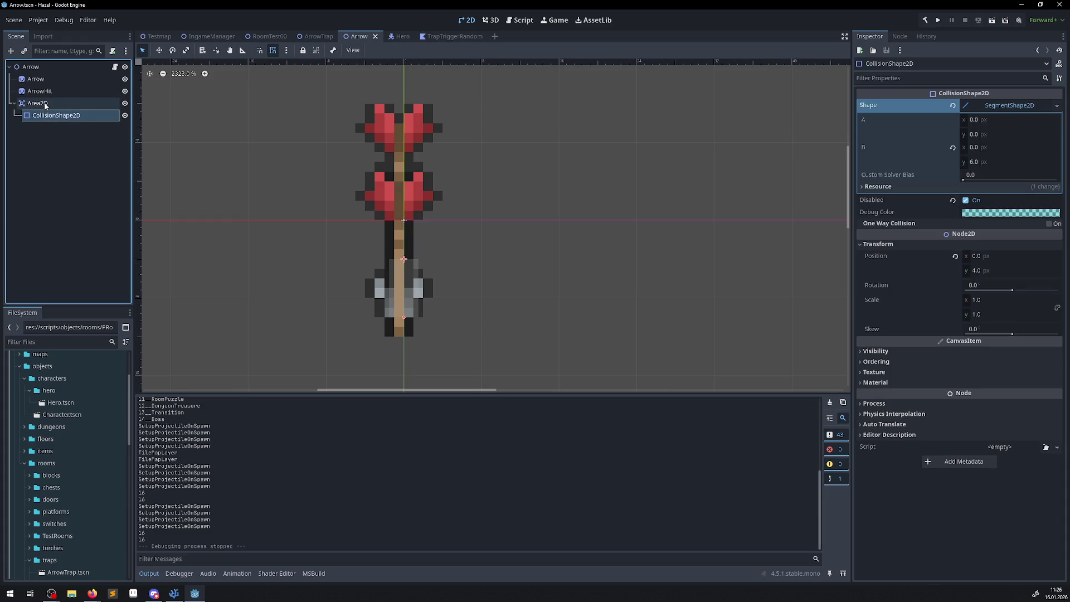
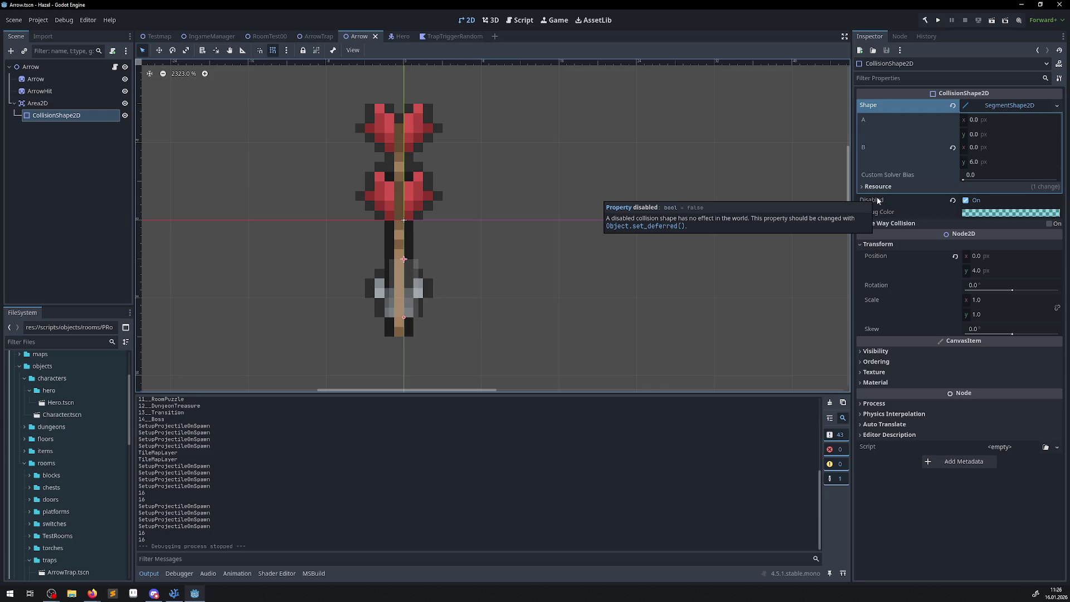
# Turn off Monitoring and Monitorable on the Arrow's Area2D and test-run the game
pyautogui.click(53, 102)
pyautogui.click(966, 118)
pyautogui.click(966, 106)
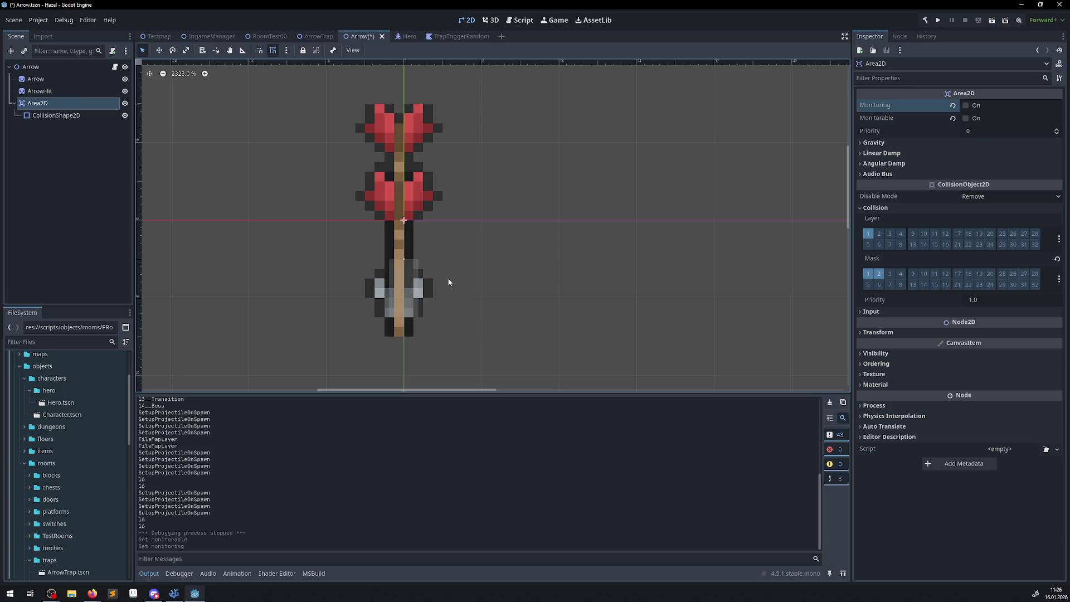
pyautogui.click(938, 20)
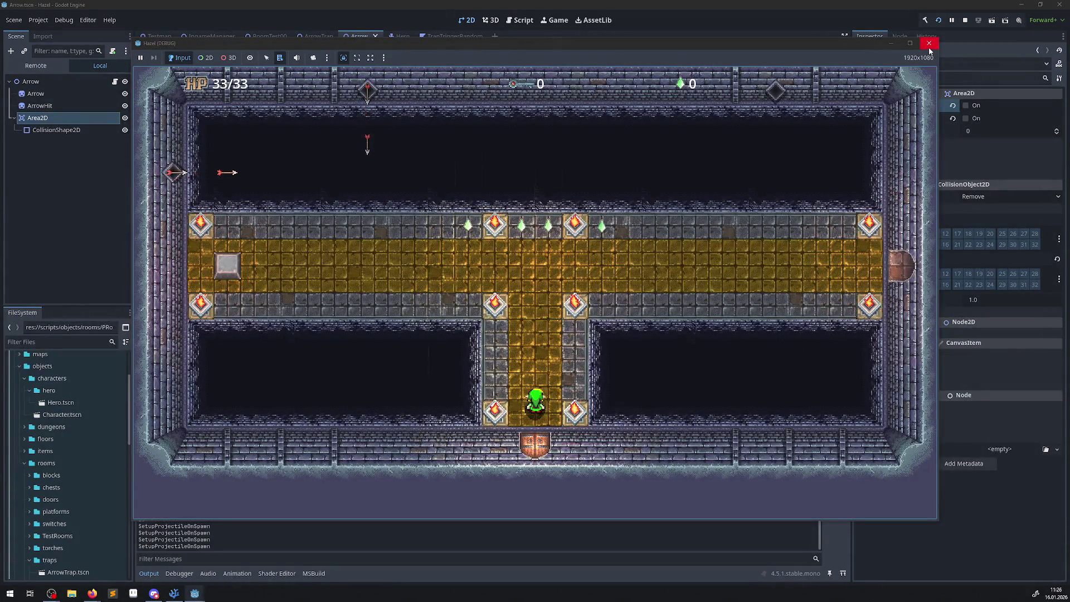
pyautogui.click(929, 43)
# Re-enable the Area2D's Monitoring and Monitorable, then inspect the CollisionShape2D node
pyautogui.click(966, 118)
pyautogui.click(966, 106)
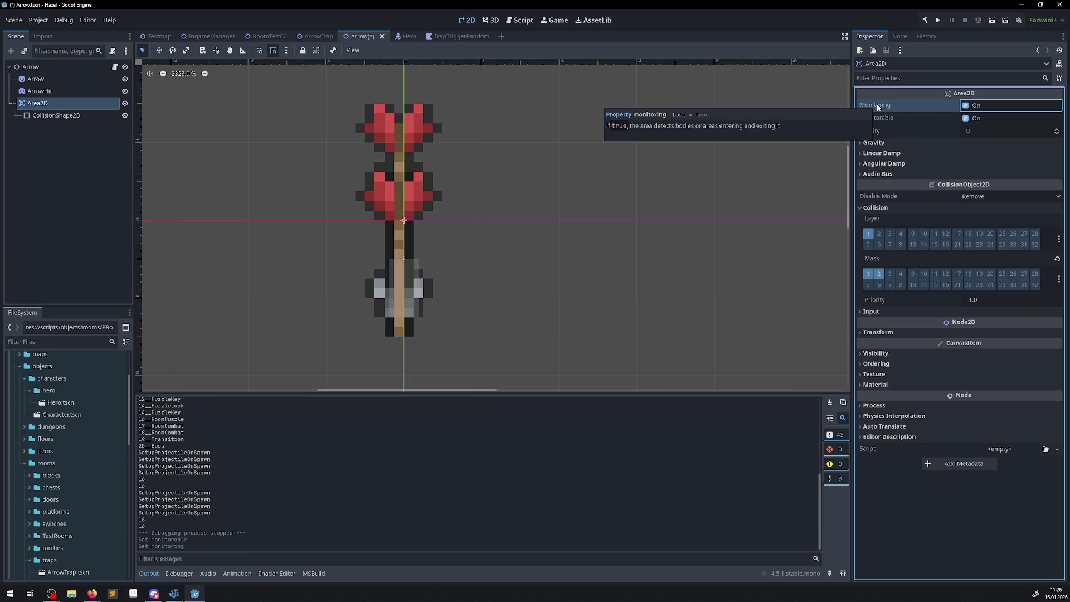
pyautogui.click(54, 115)
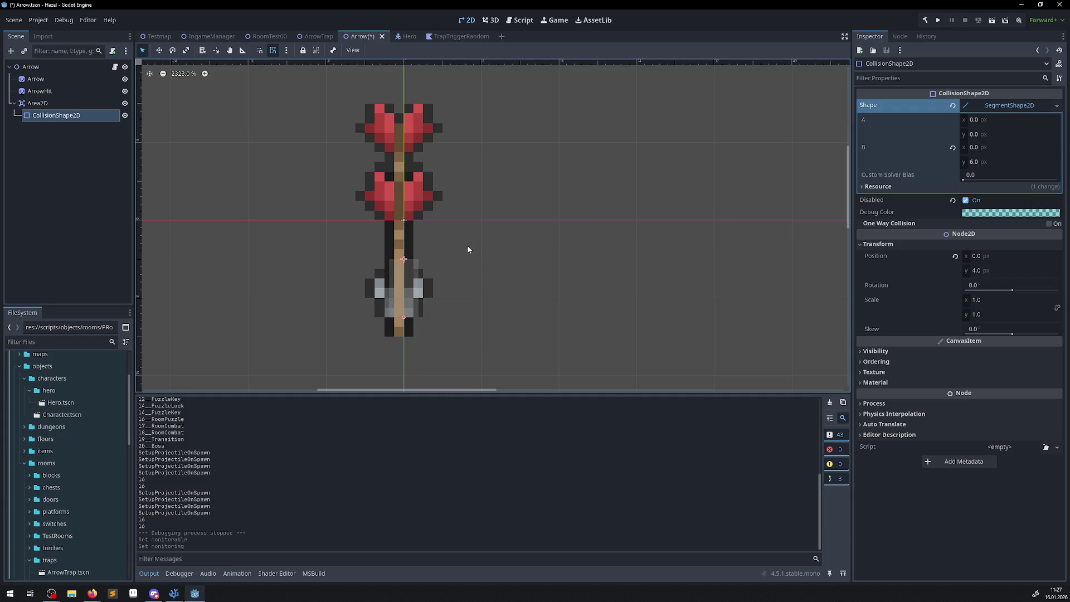
pyautogui.click(174, 593)
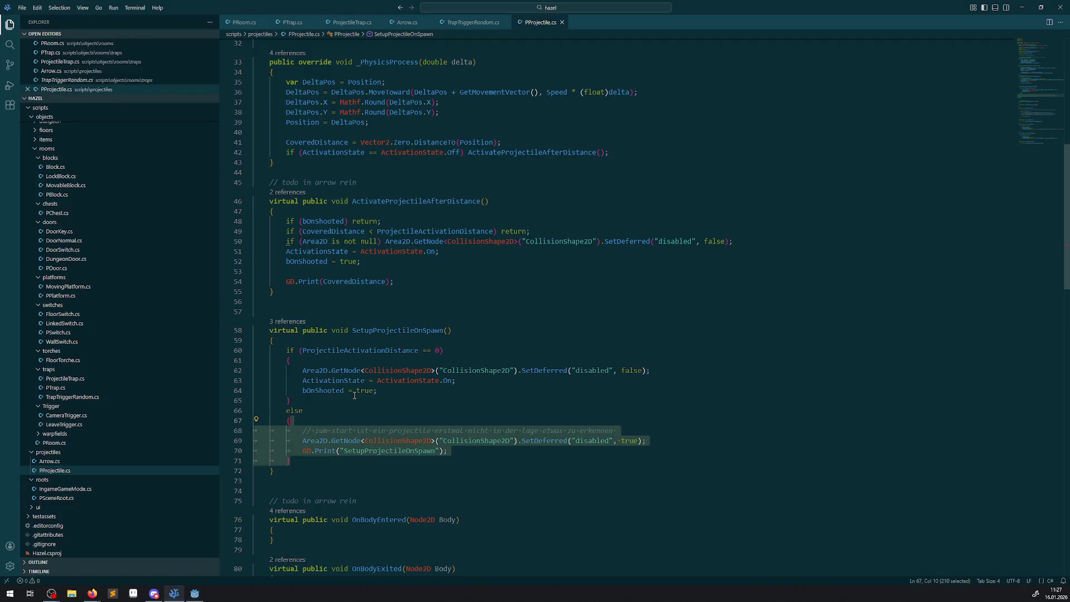
pyautogui.click(195, 593)
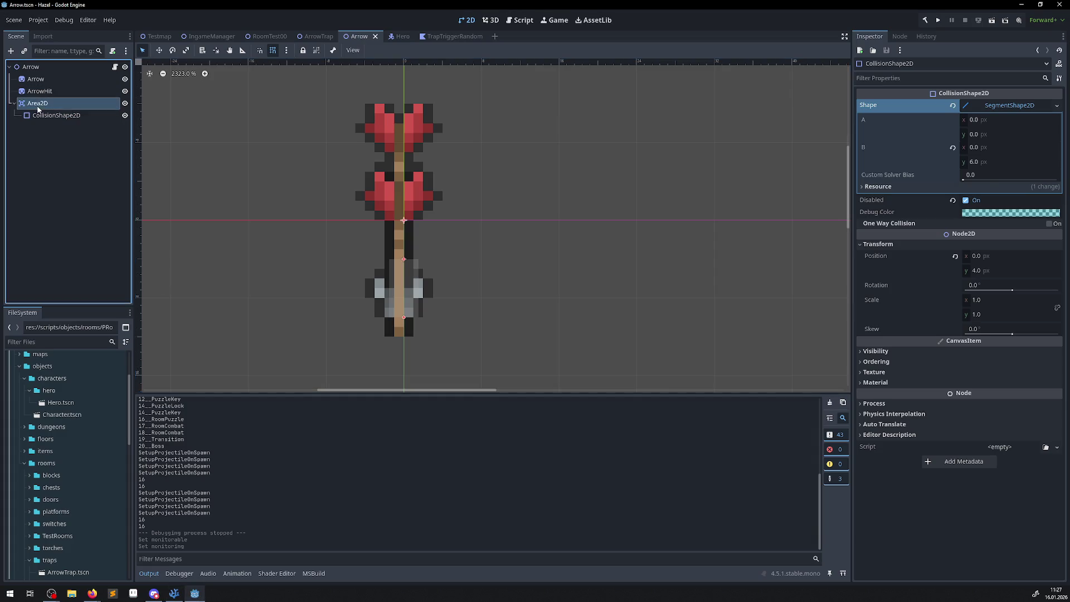
# Switch Area2D Monitoring and Monitorable off again and go back to PProjectile.cs
pyautogui.click(38, 106)
pyautogui.click(966, 118)
pyautogui.click(966, 105)
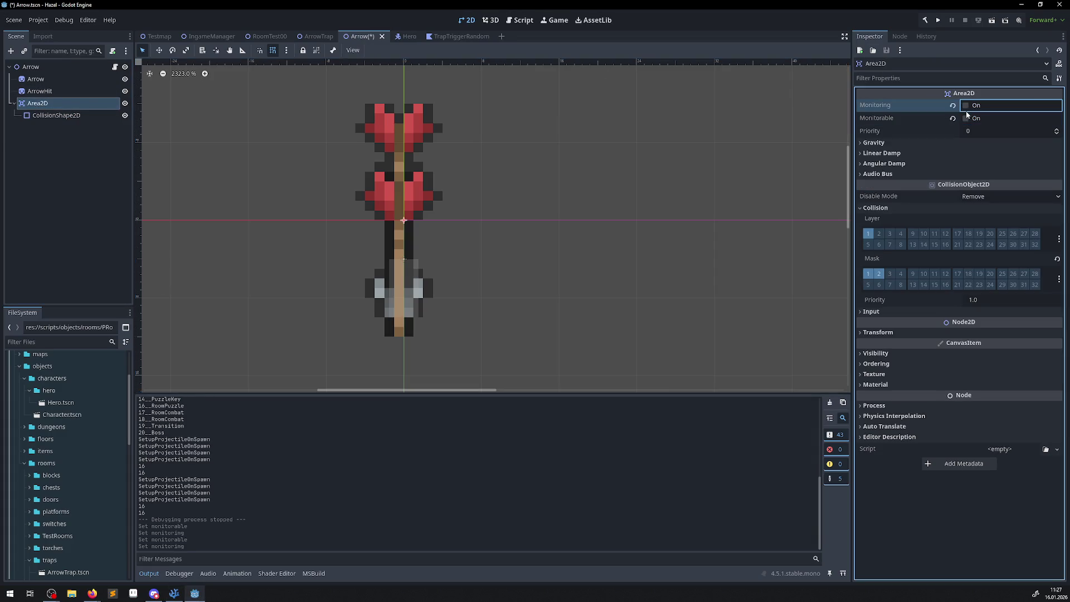
pyautogui.click(174, 593)
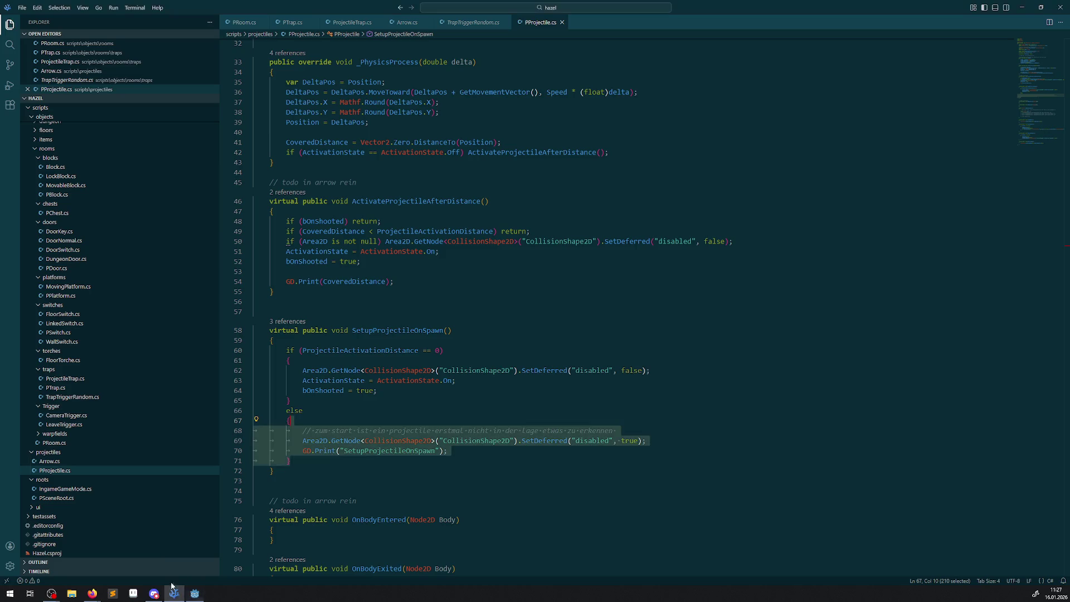
# Look over LeaveTrigger.cs, then scroll through the PRoom.cs script
pyautogui.click(78, 425)
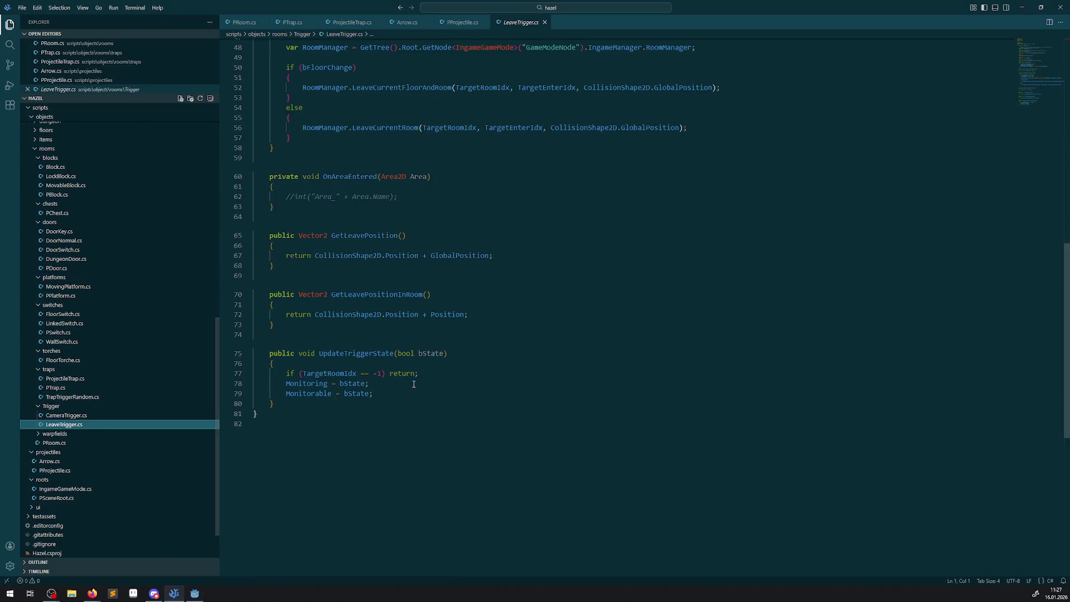
pyautogui.scroll(7, 401, 373)
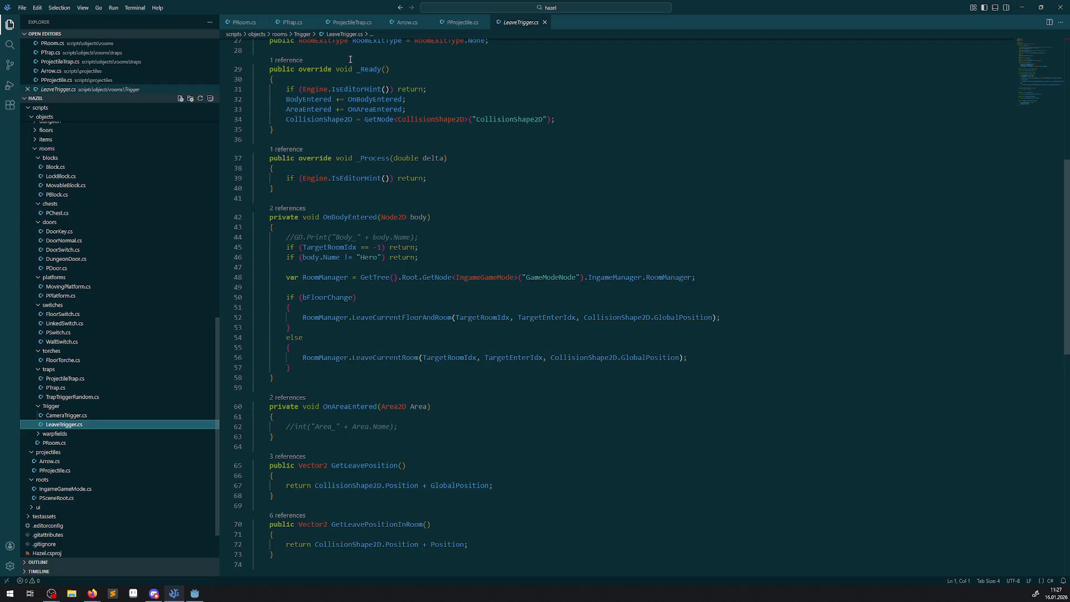
pyautogui.click(241, 22)
pyautogui.scroll(-8, 465, 335)
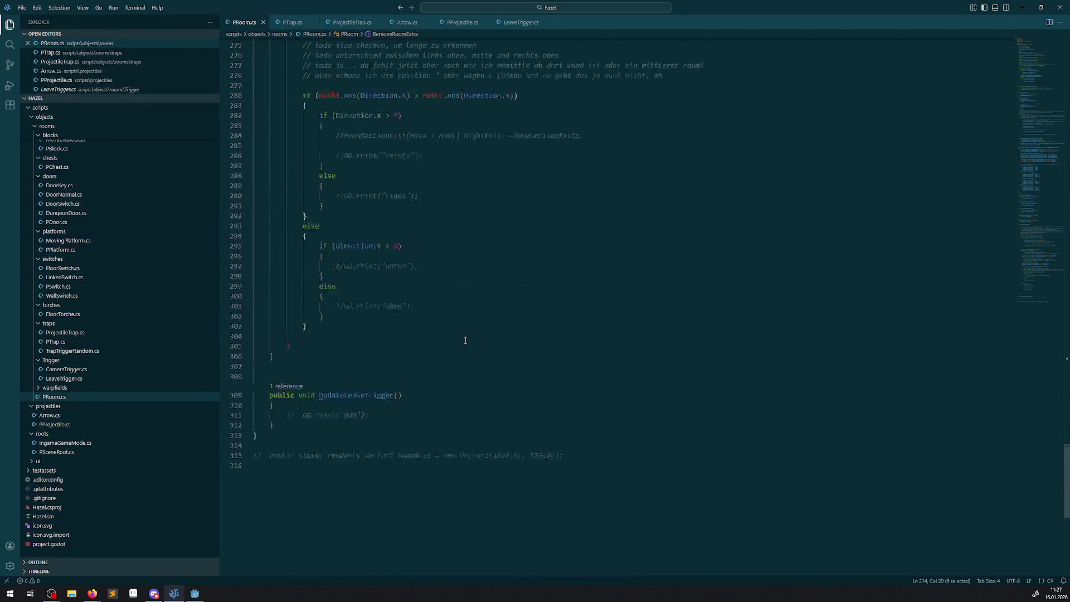
pyautogui.scroll(20, 463, 345)
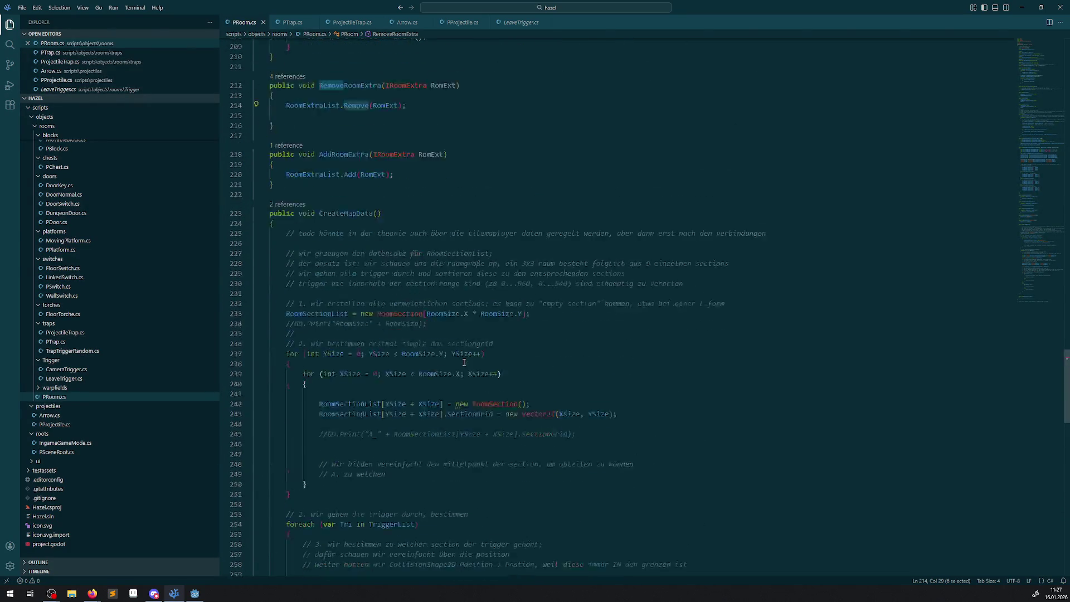
pyautogui.scroll(20, 464, 372)
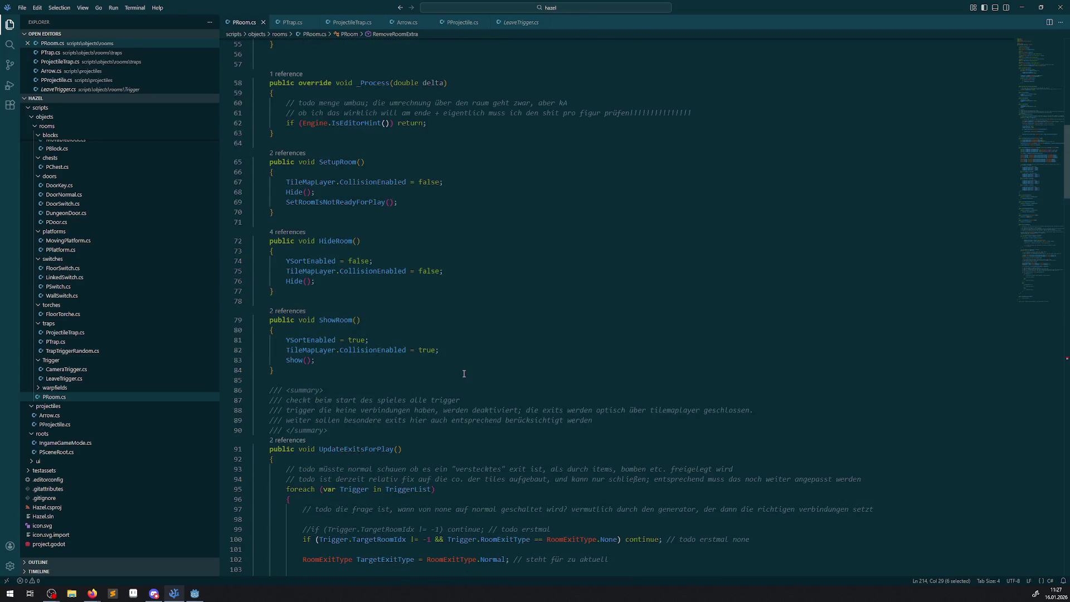
pyautogui.scroll(6, 463, 373)
pyautogui.scroll(10, 464, 374)
pyautogui.scroll(-20, 463, 379)
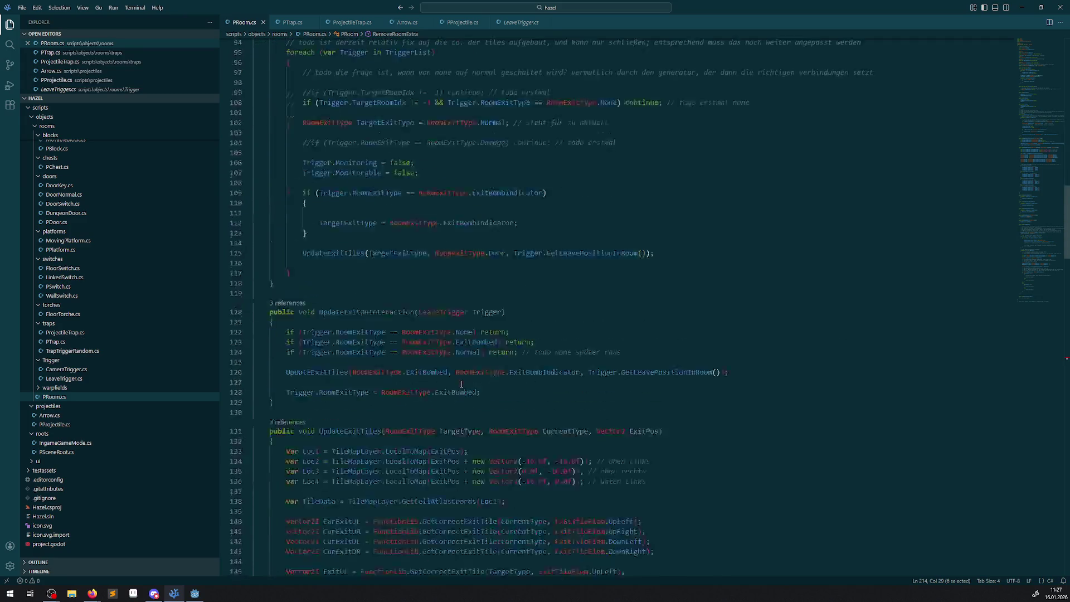
pyautogui.scroll(-20, 462, 384)
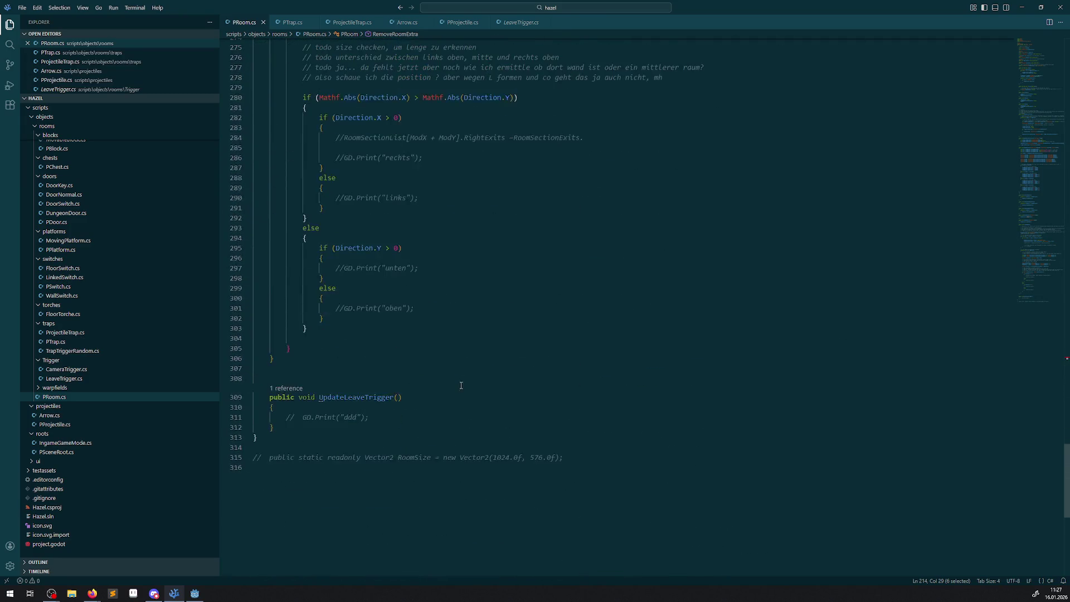
pyautogui.scroll(4, 586, 337)
pyautogui.scroll(15, 587, 336)
pyautogui.scroll(9, 543, 396)
pyautogui.scroll(19, 540, 392)
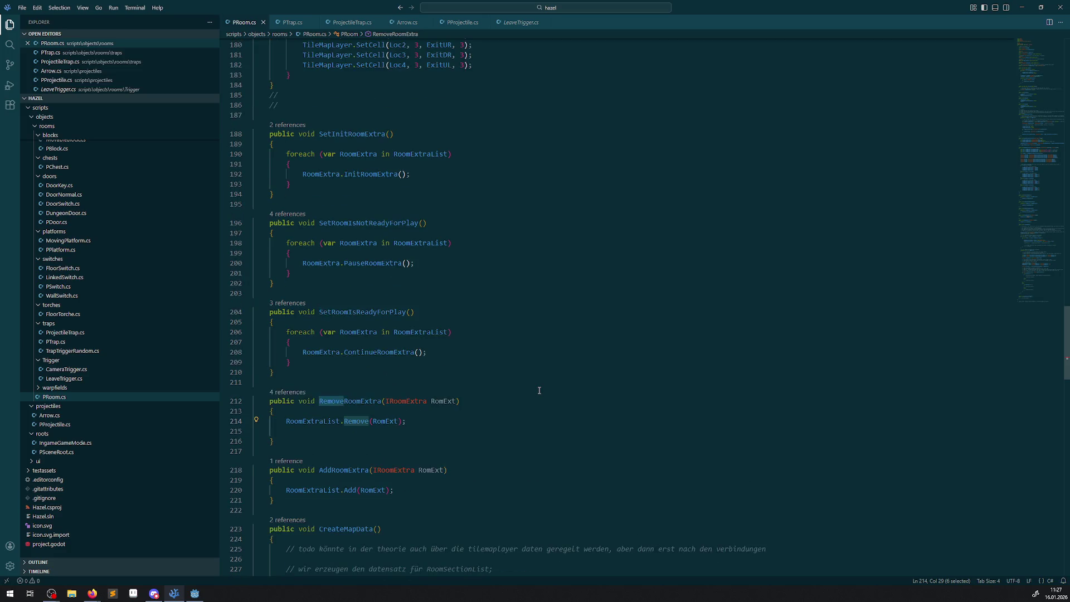
pyautogui.scroll(19, 539, 390)
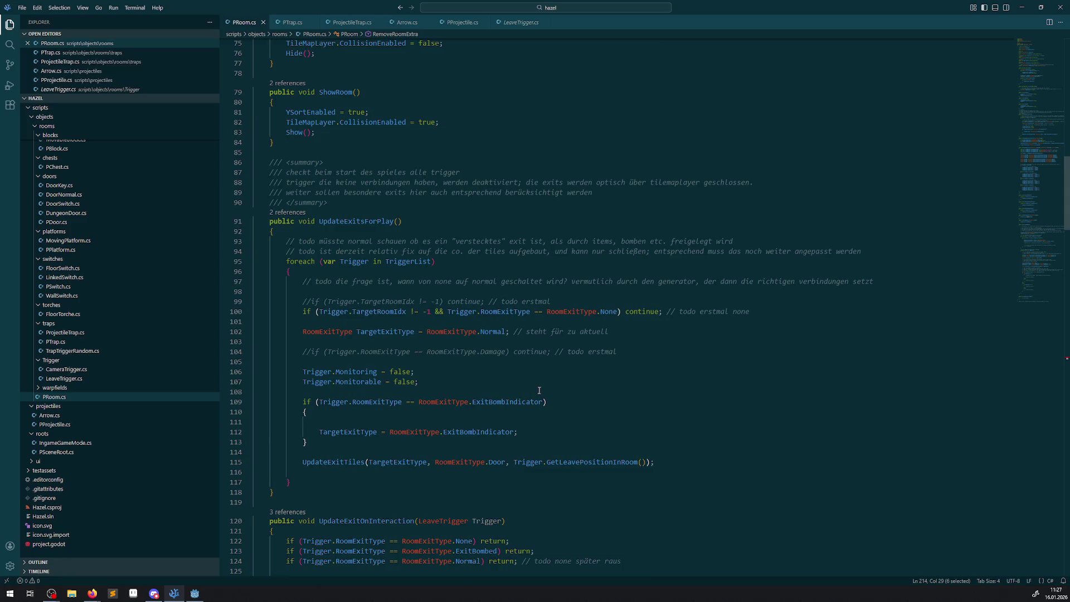
pyautogui.scroll(10, 82, 278)
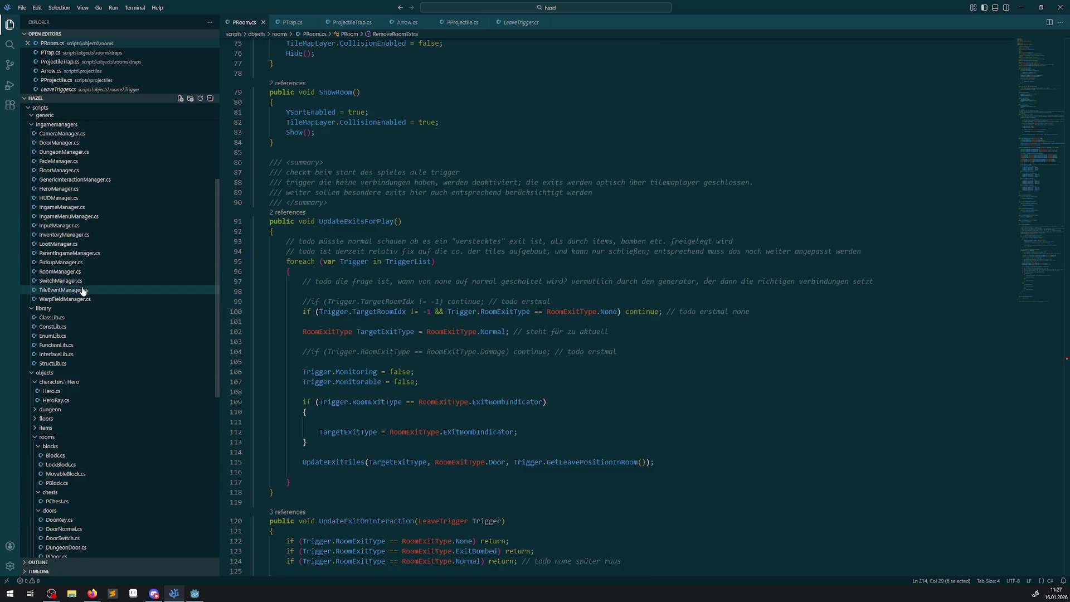
# Open ingamemanagers/RoomManager.cs and scroll down to UpdateSwitchBlocks
pyautogui.click(56, 272)
pyautogui.scroll(-10, 474, 368)
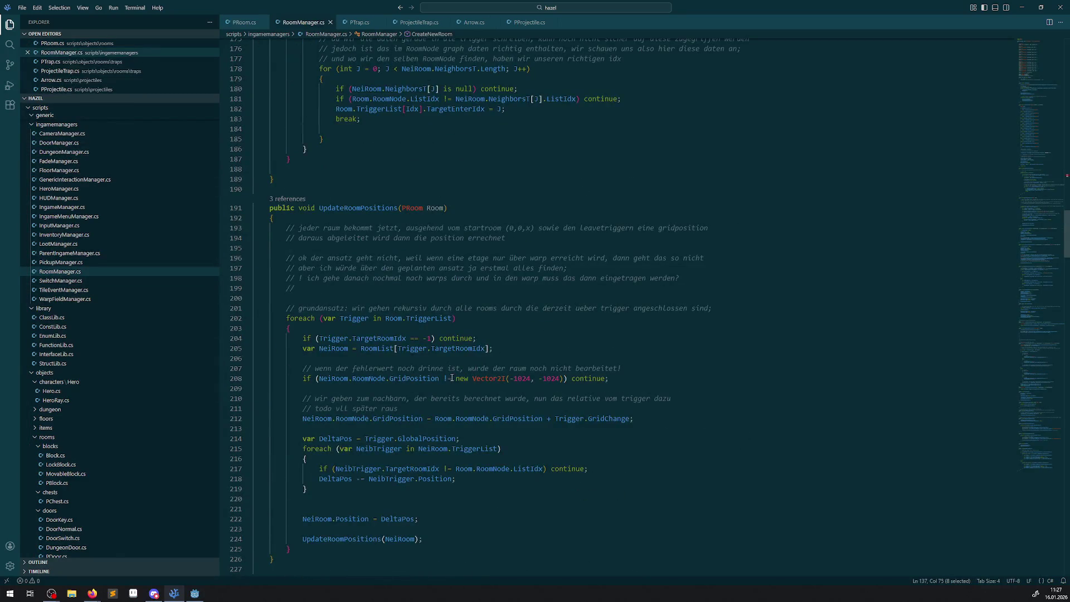
pyautogui.scroll(-20, 482, 427)
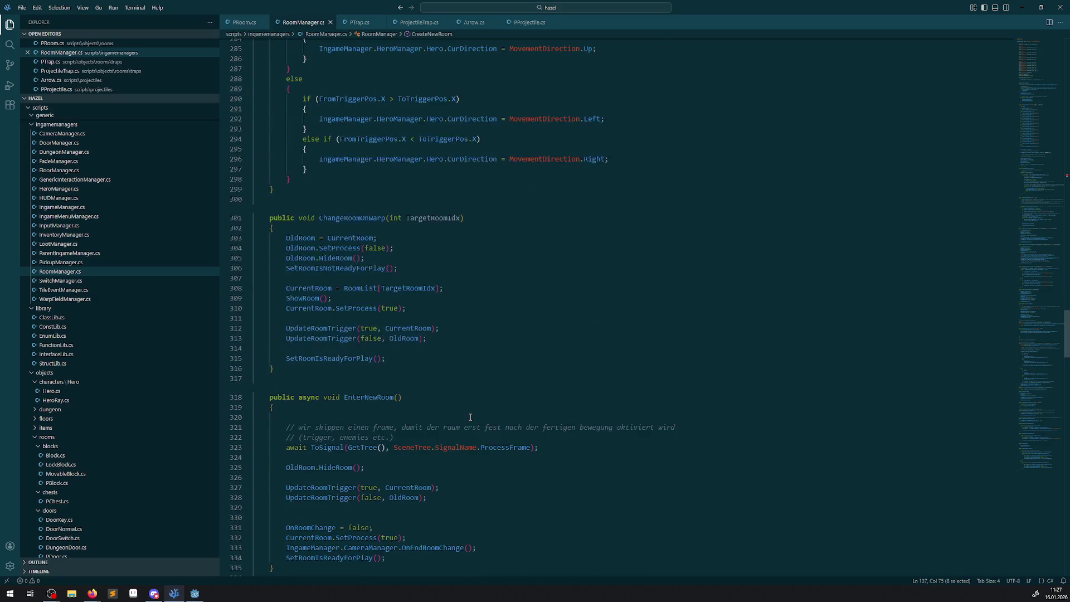
pyautogui.scroll(-10, 470, 417)
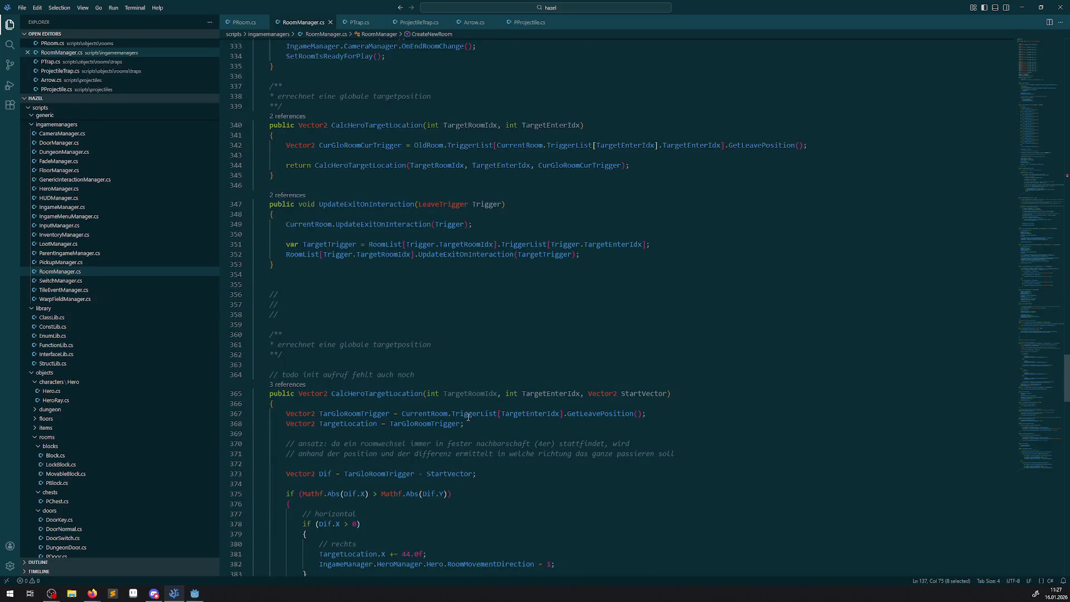
pyautogui.scroll(-20, 468, 416)
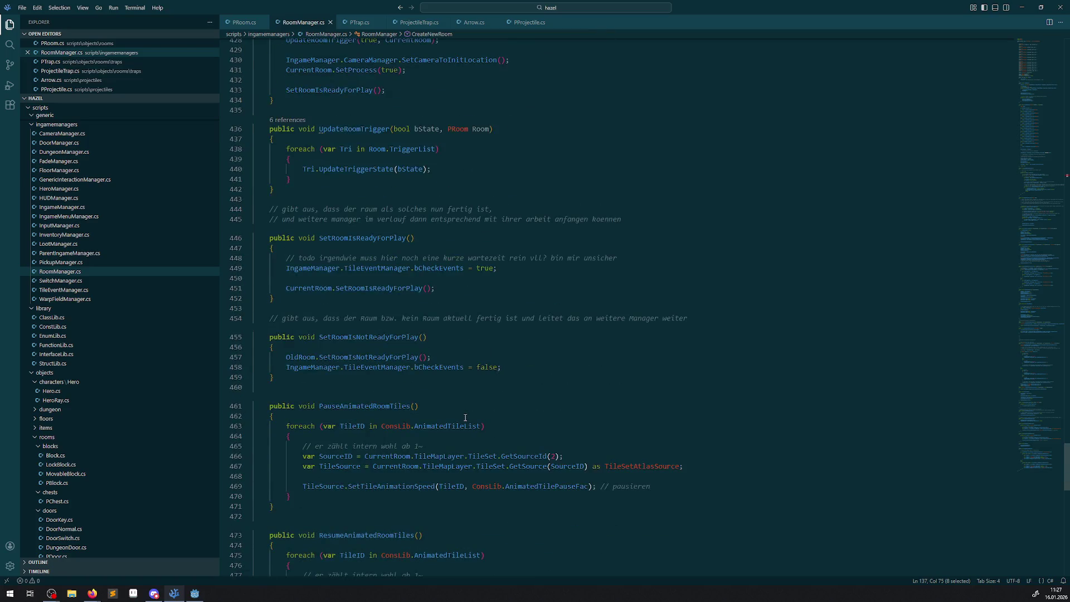
pyautogui.scroll(-15, 480, 402)
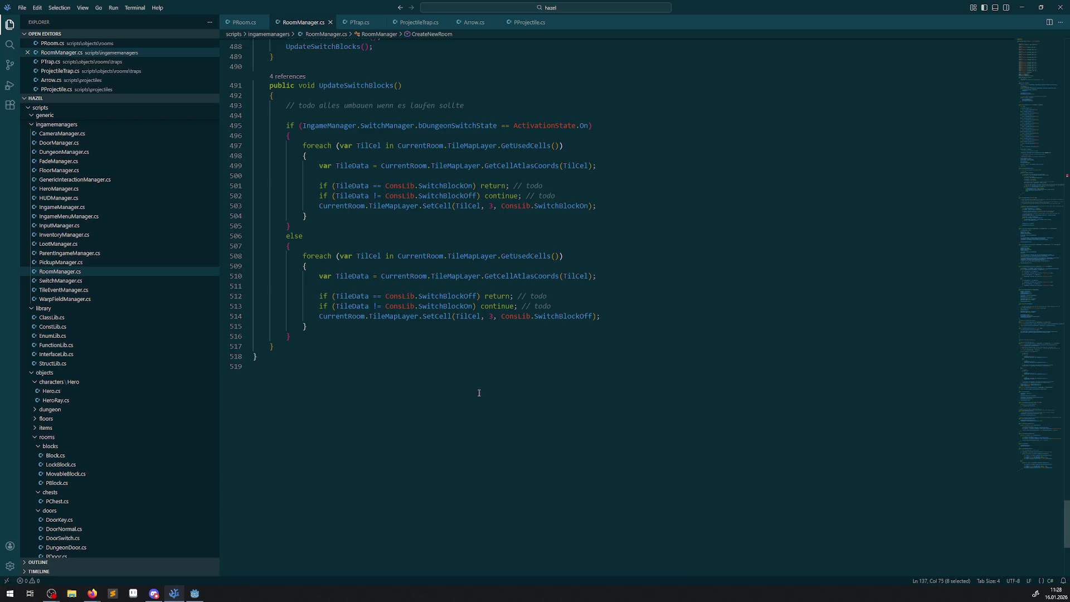
# Search the project for 'monit' and view the Monitoring assignments in PRoom.cs and LeaveTrigger.cs
pyautogui.hotkey('ctrl', 'shift', 'f')
pyautogui.write('monit')
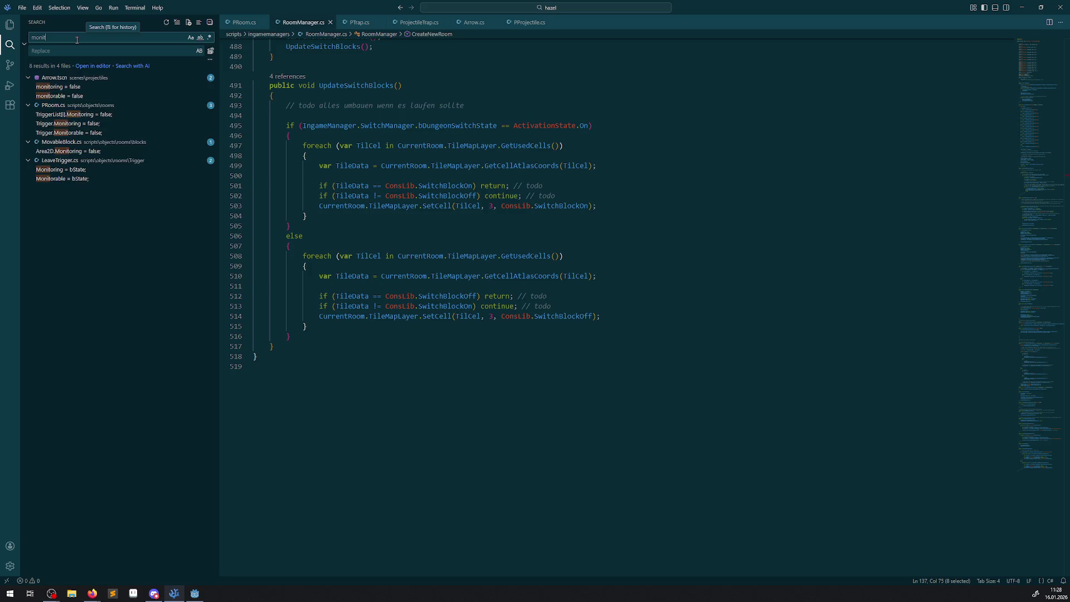
pyautogui.click(106, 127)
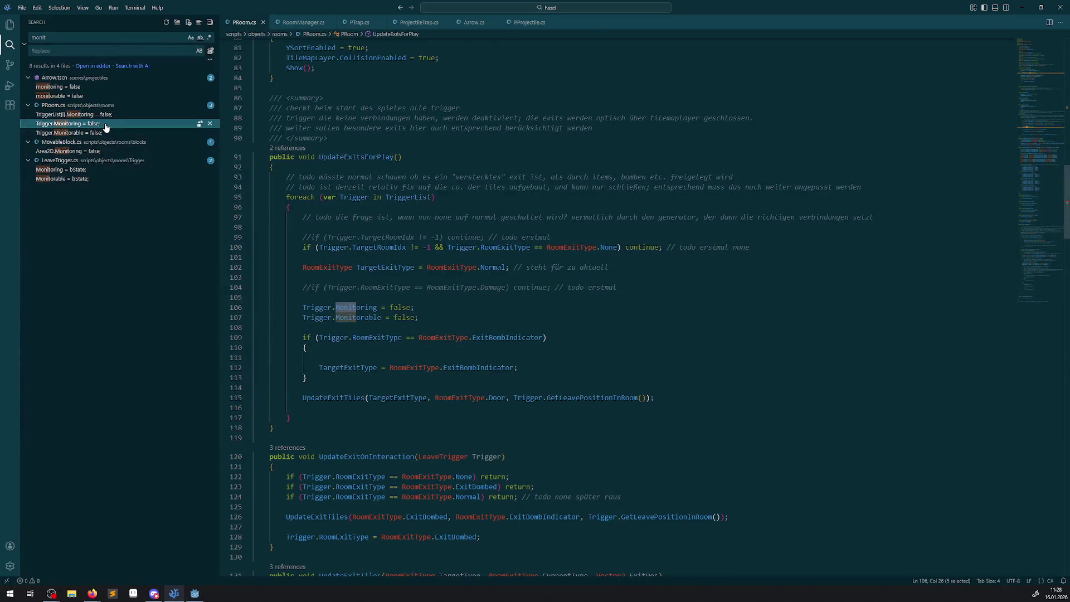
pyautogui.click(84, 135)
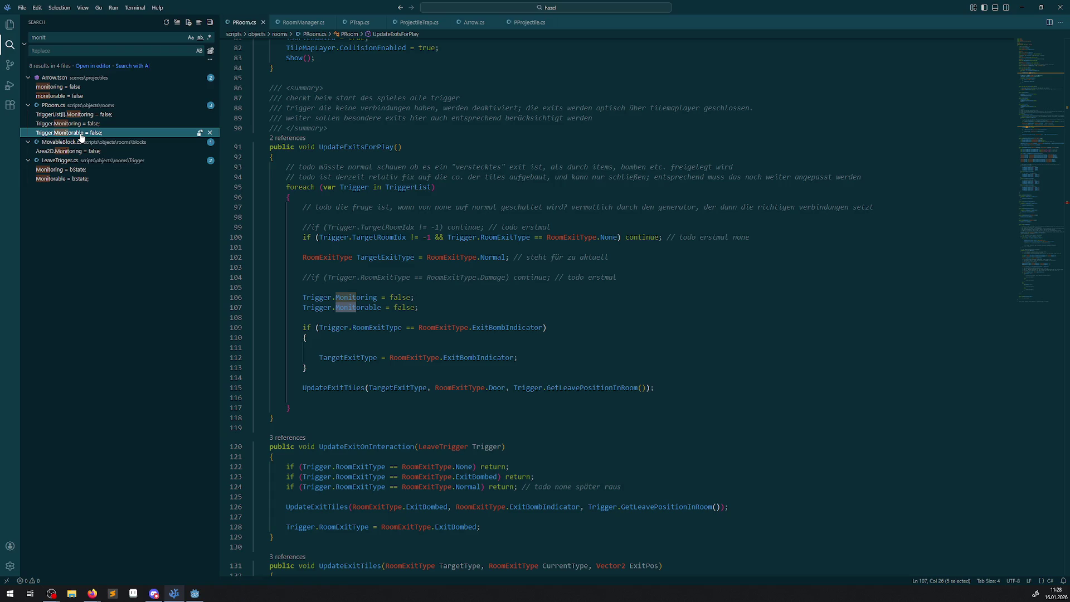
pyautogui.click(71, 170)
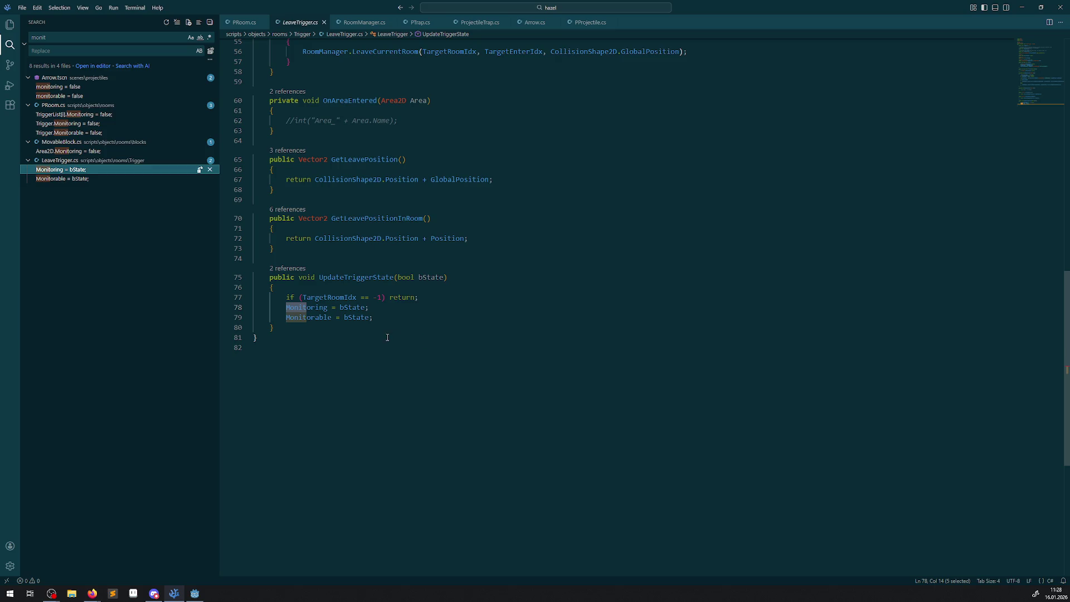
# Select LeaveTrigger.cs lines 78–79 that set Monitoring and Monitorable
pyautogui.doubleClick(315, 308)
pyautogui.moveTo(318, 317)
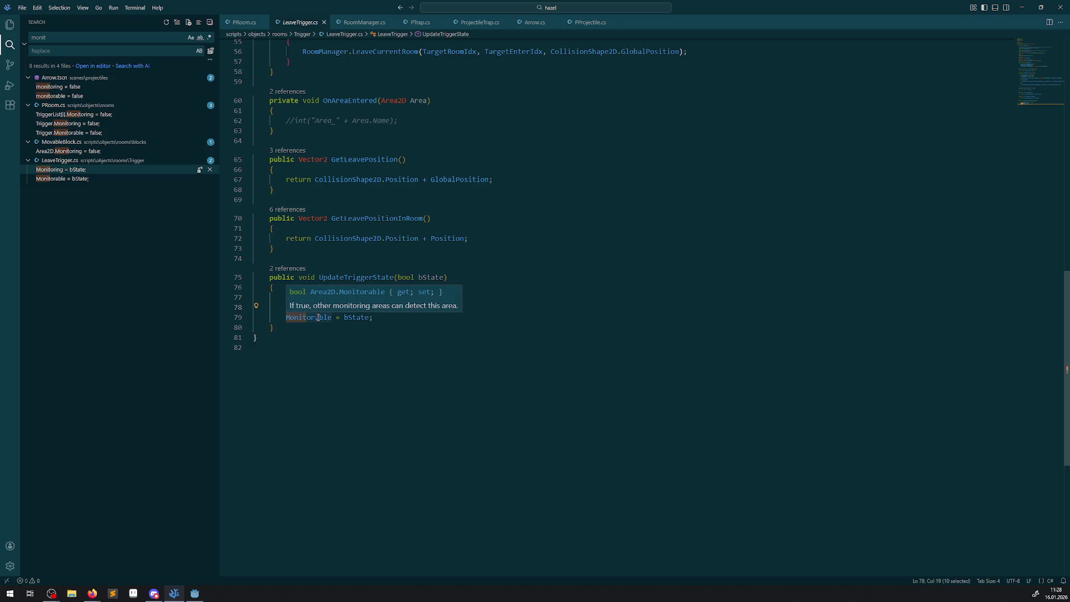
pyautogui.moveTo(373, 317); pyautogui.dragTo(222, 311)
pyautogui.hotkey('ctrl', 'c')
pyautogui.click(702, 281)
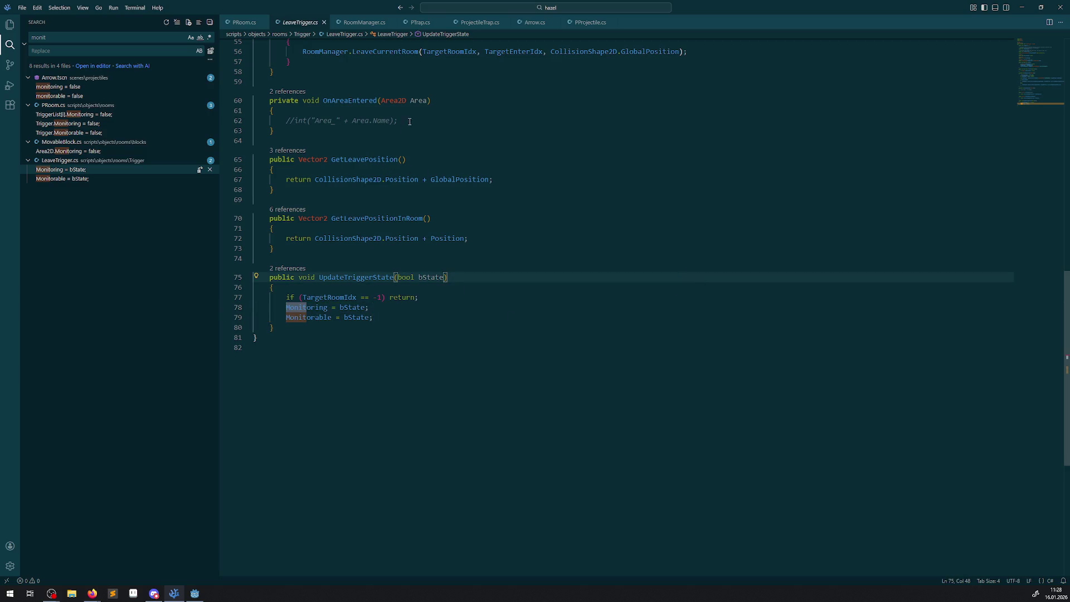
# Open PProjectile.cs, then scroll through the Arrow.cs script
pyautogui.click(590, 23)
pyautogui.click(625, 360)
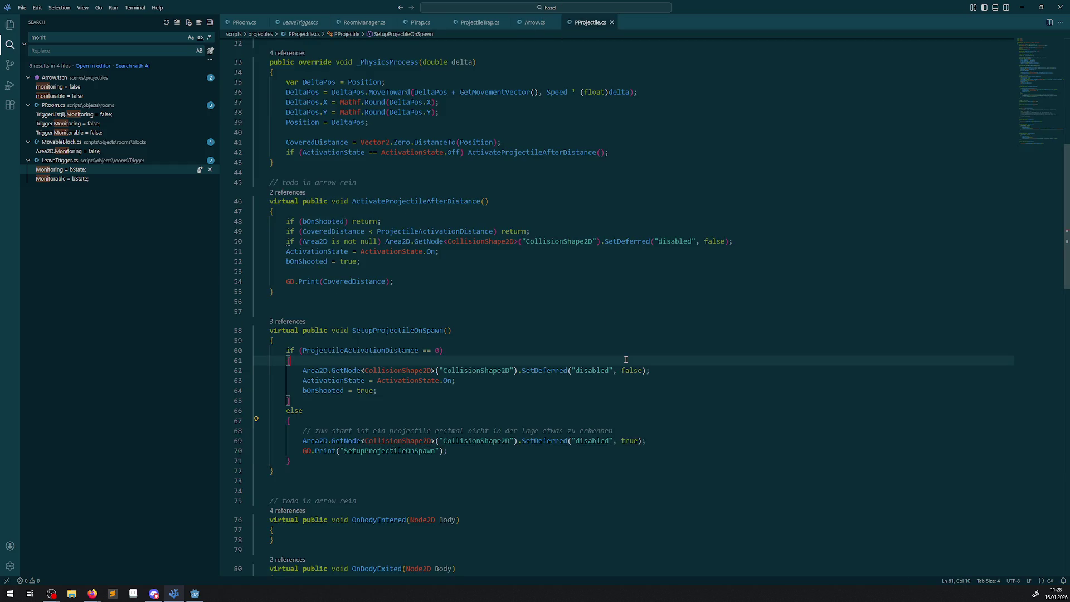
pyautogui.click(535, 24)
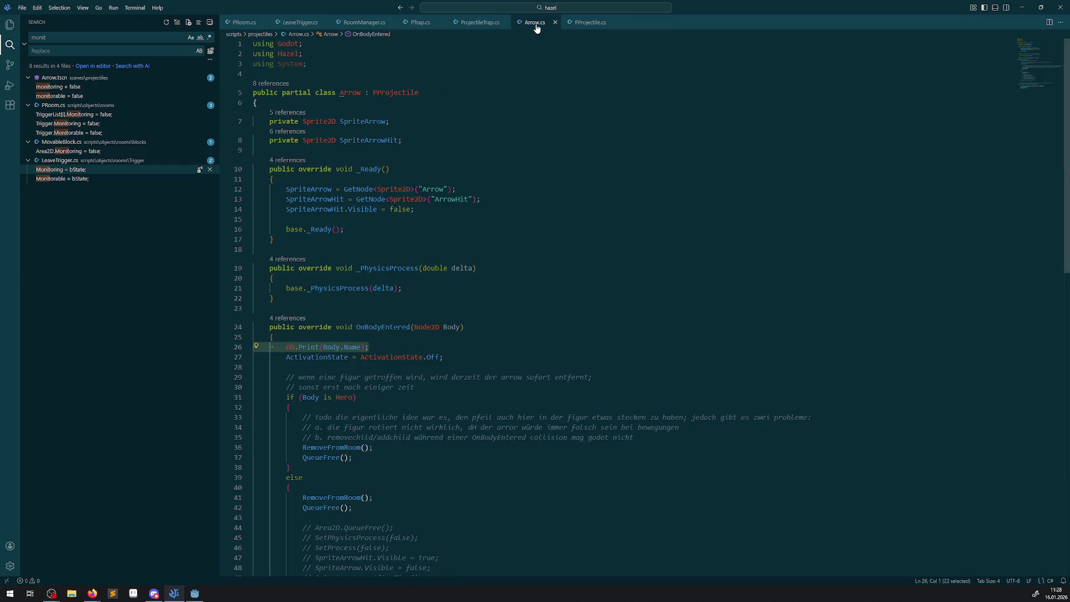
pyautogui.scroll(-2, 472, 356)
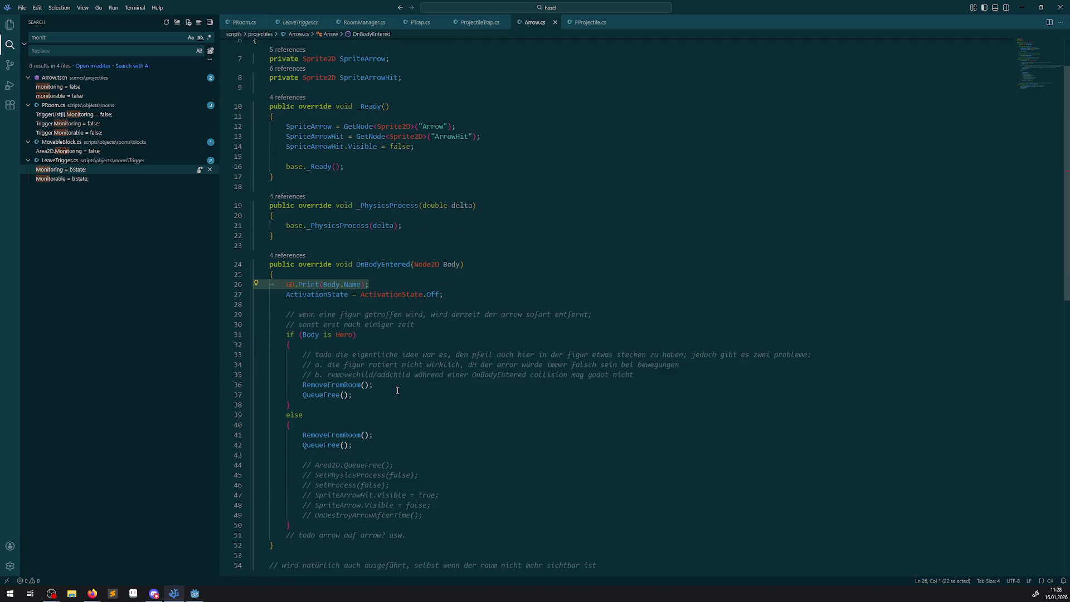
pyautogui.scroll(-10, 398, 393)
pyautogui.scroll(10, 400, 396)
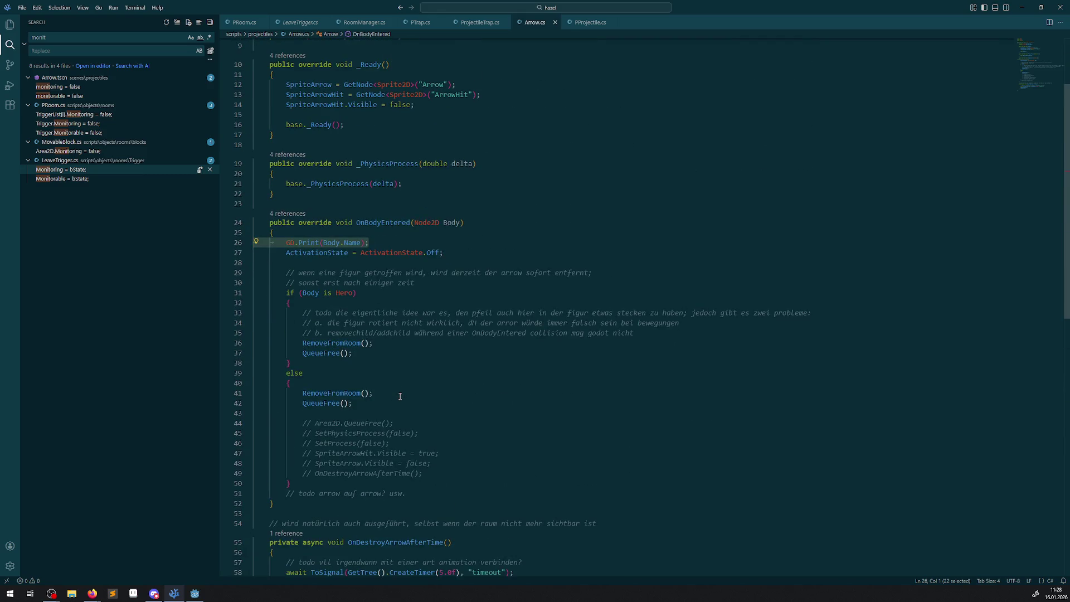
pyautogui.scroll(3, 399, 396)
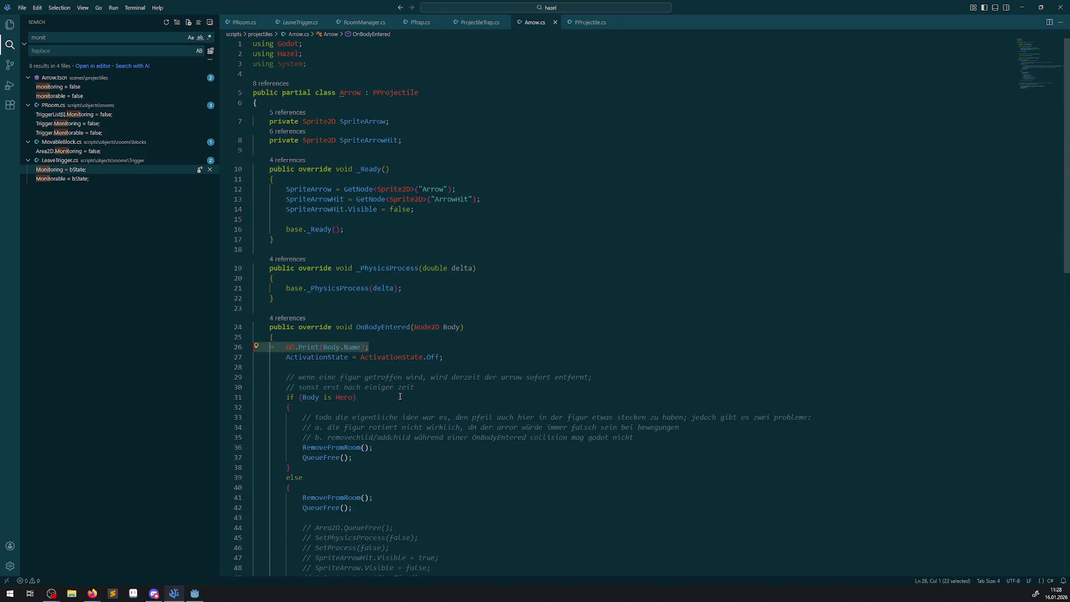
# Review ProjectileTrap.cs, move its tab before PTrap.cs, then revisit Arrow.cs and PProjectile.cs
pyautogui.click(479, 24)
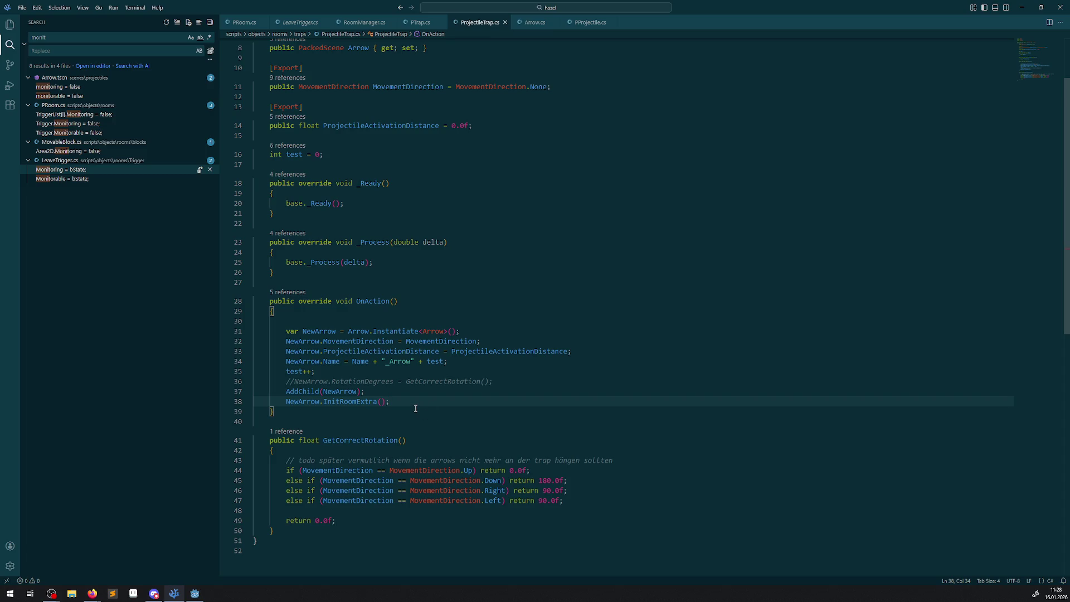
pyautogui.scroll(3, 413, 400)
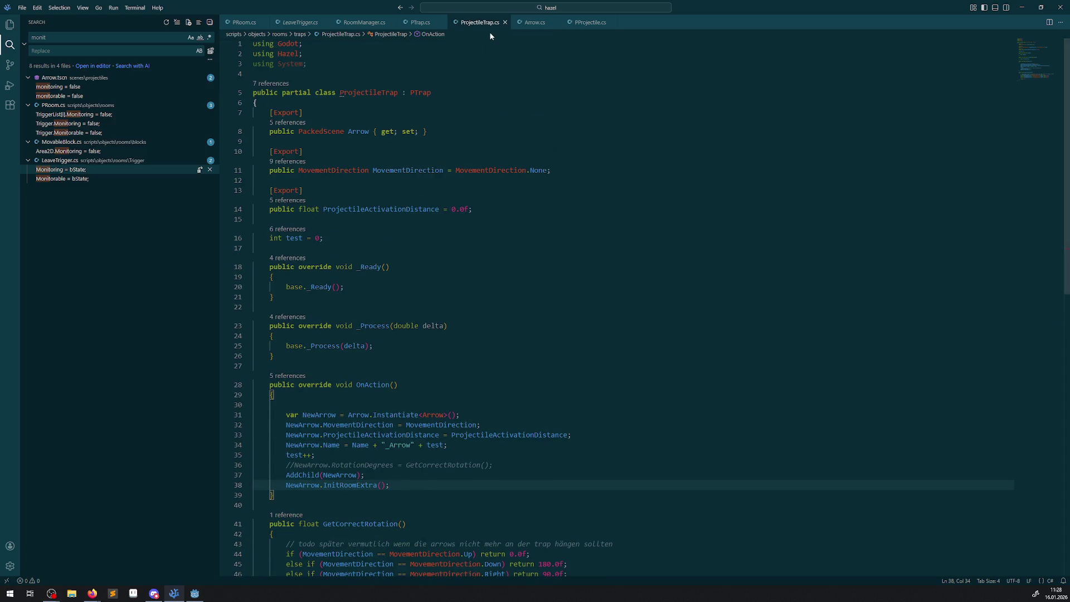
pyautogui.moveTo(470, 23); pyautogui.dragTo(408, 24)
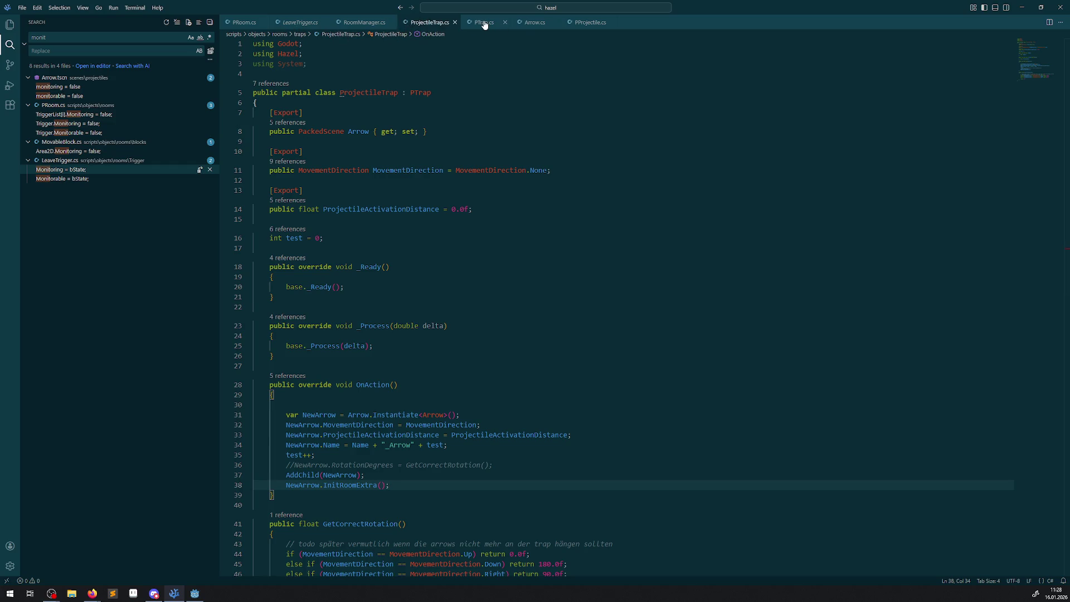
pyautogui.click(521, 27)
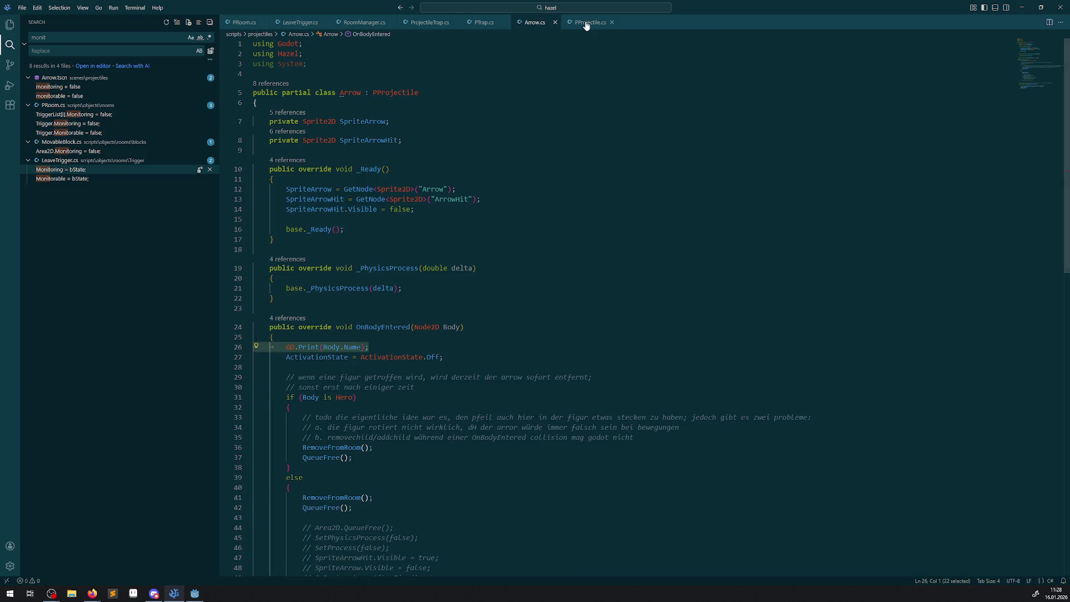
pyautogui.scroll(-3, 471, 274)
pyautogui.scroll(-5, 471, 275)
pyautogui.scroll(10, 471, 275)
pyautogui.click(591, 22)
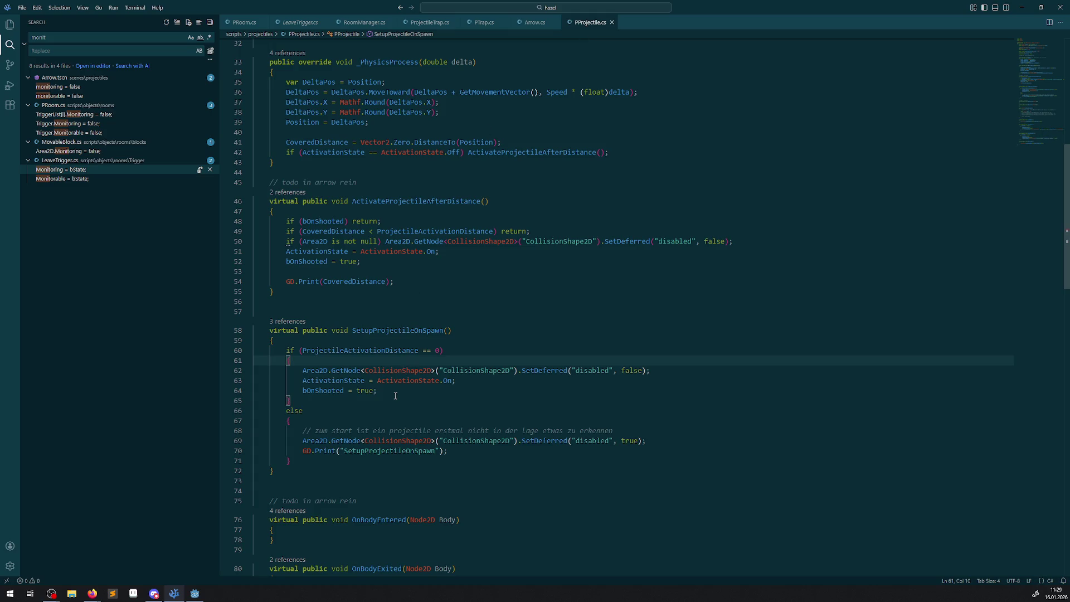
# Paste the Monitoring and Monitorable = bState lines after line 64 of SetupProjectileOnSpawn
pyautogui.click(396, 391)
pyautogui.press('Return')
pyautogui.hotkey('ctrl', 'v')
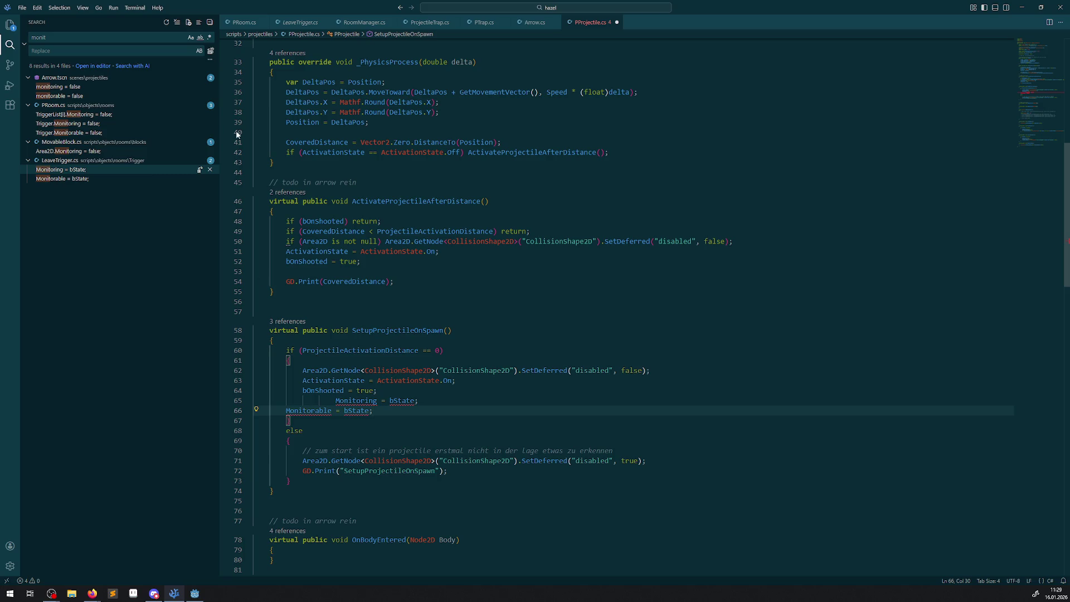
# Open LeaveTrigger.cs and then FloorTorche.cs from the Explorer
pyautogui.hotkey('ctrl', 'shift', 'e')
pyautogui.click(84, 387)
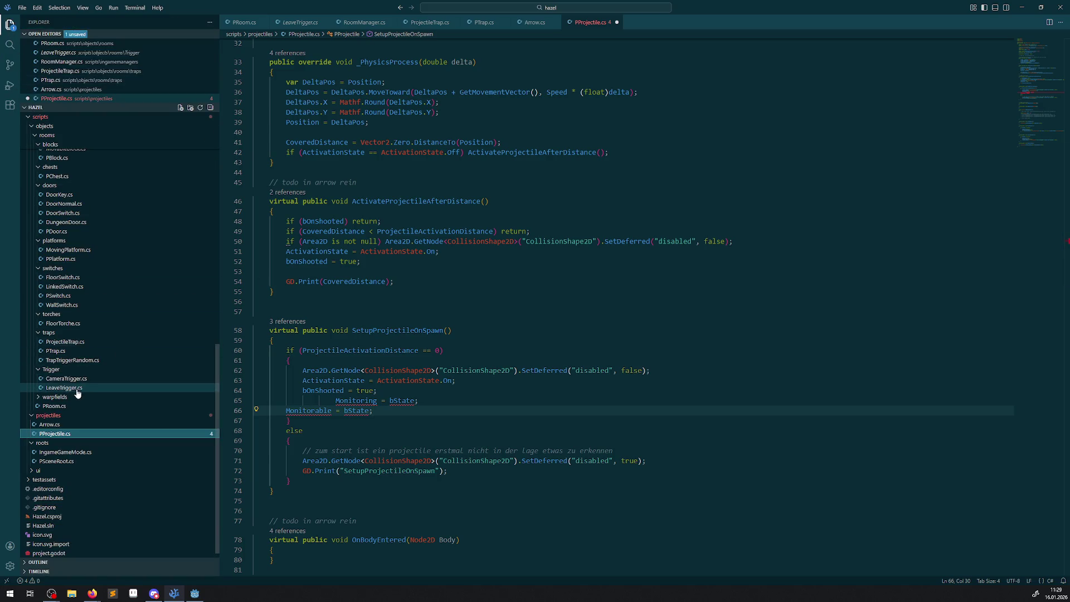
pyautogui.click(63, 325)
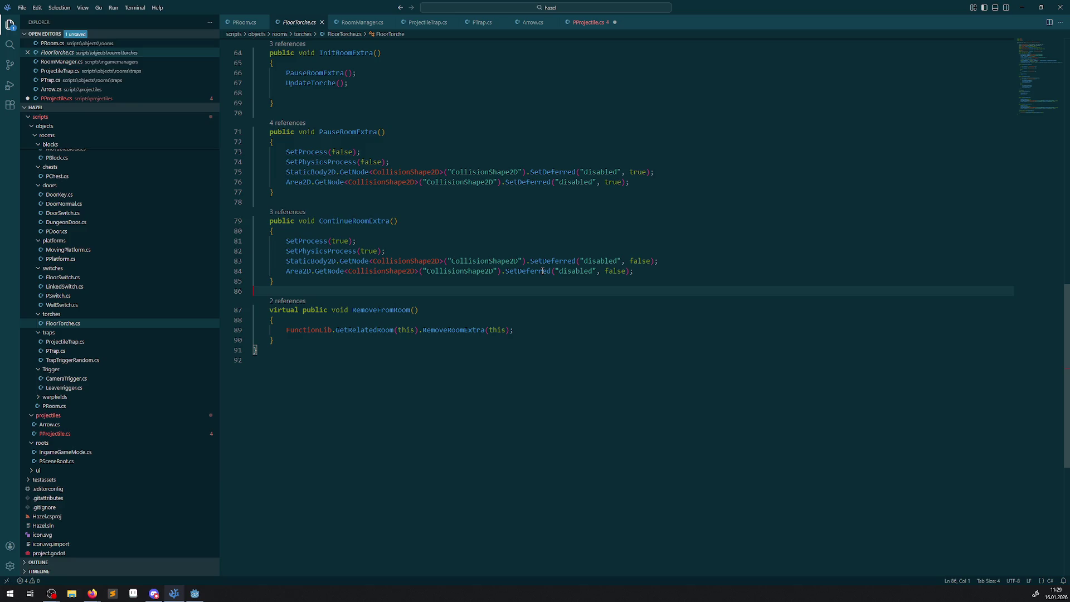
# Select the Area2D node lookup expression on line 84 of FloorTorche.cs
pyautogui.doubleClick(543, 271)
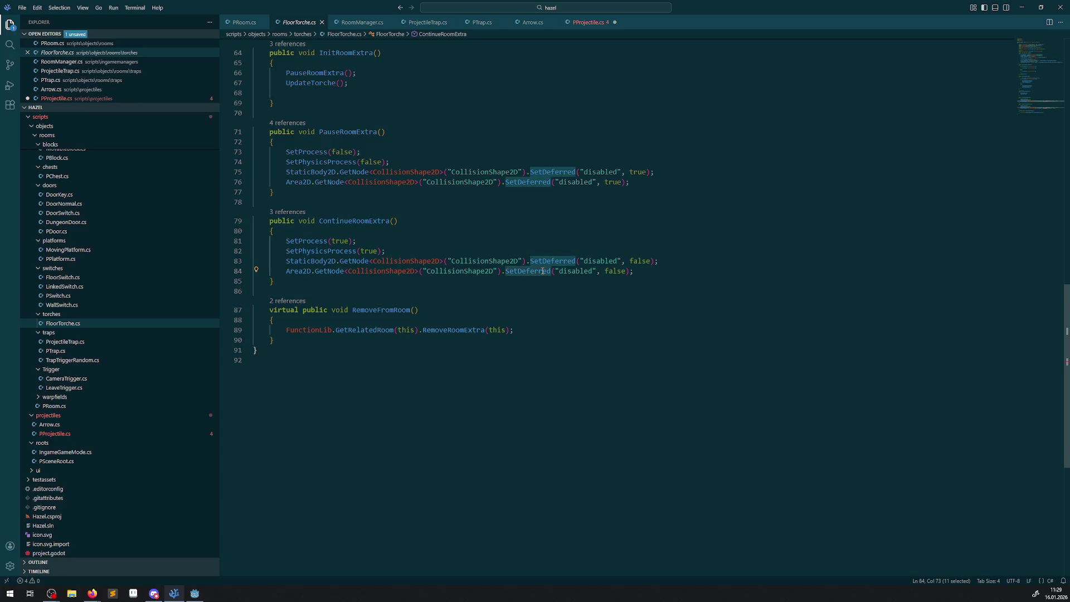
pyautogui.click(423, 272)
pyautogui.moveTo(282, 272); pyautogui.dragTo(633, 273)
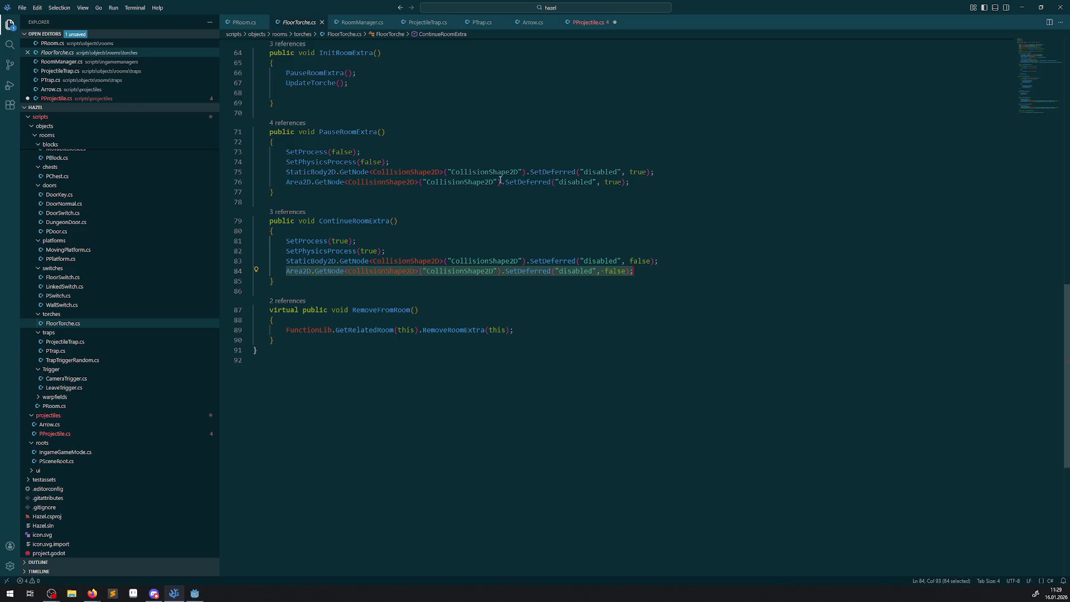
pyautogui.click(500, 272)
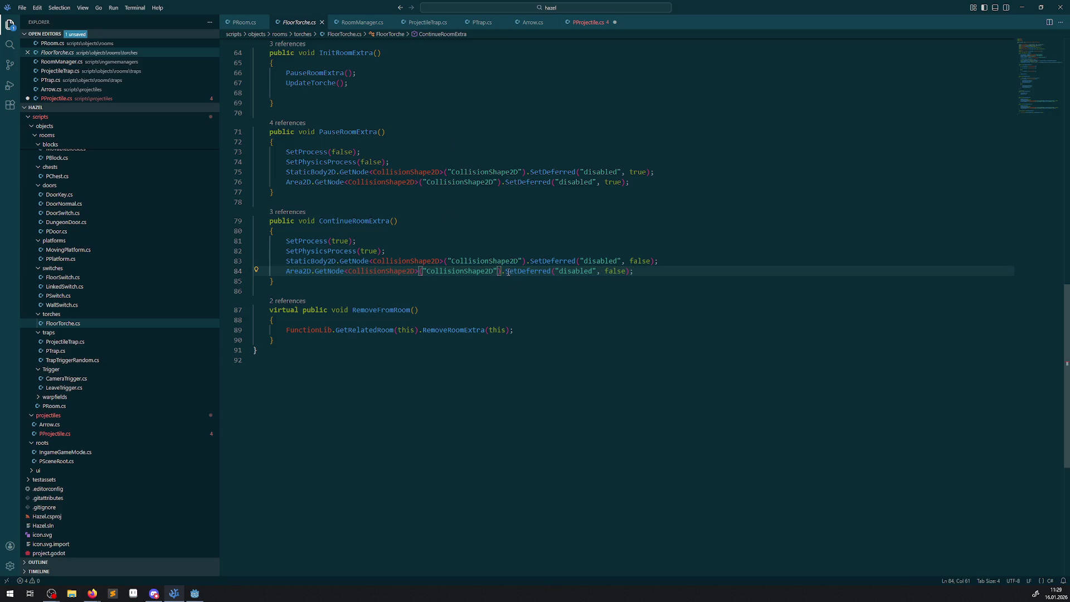
pyautogui.moveTo(509, 272); pyautogui.dragTo(632, 272)
pyautogui.keyDown('shift'); pyautogui.click(285, 274); pyautogui.keyUp('shift')
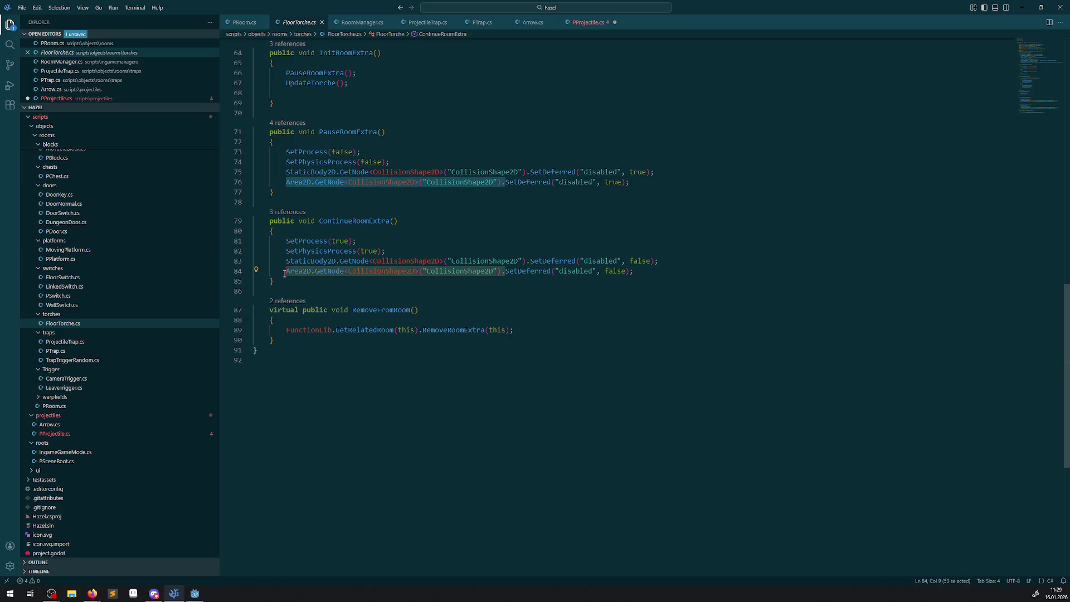
# Paste the Area2D lookup on a new line after line 64 in PProjectile.cs and trim it
pyautogui.click(586, 24)
pyautogui.click(396, 390)
pyautogui.press('Return')
pyautogui.write('Area2D.GetNode<CollisionShape2D>("CollisionShape2D").')
pyautogui.write('Mo')
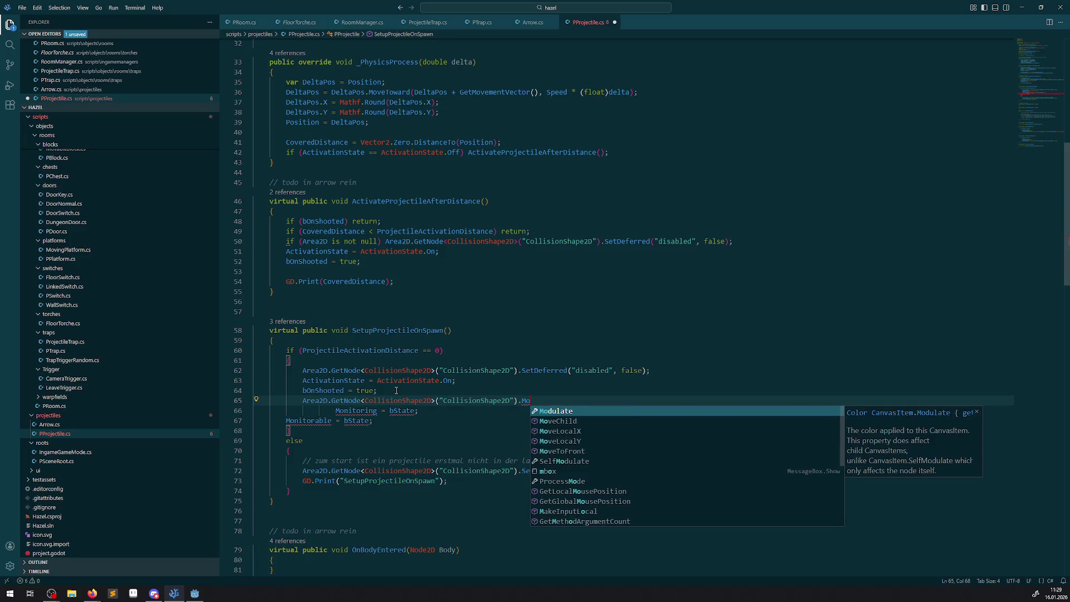
pyautogui.hotkey('ctrl', 'BackSpace')
pyautogui.hotkey('ctrl', 'BackSpace')
pyautogui.hotkey('ctrl', 'BackSpace')
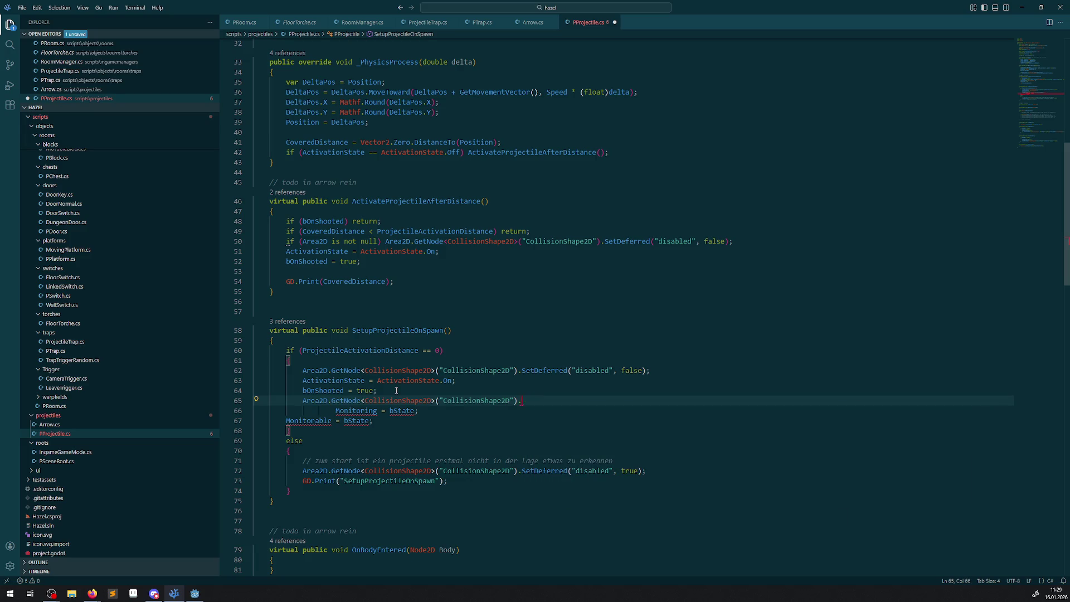
pyautogui.hotkey('ctrl', 'BackSpace')
pyautogui.hotkey('ctrl', 'BackSpace')
pyautogui.hotkey('ctrl', 'BackSpace')
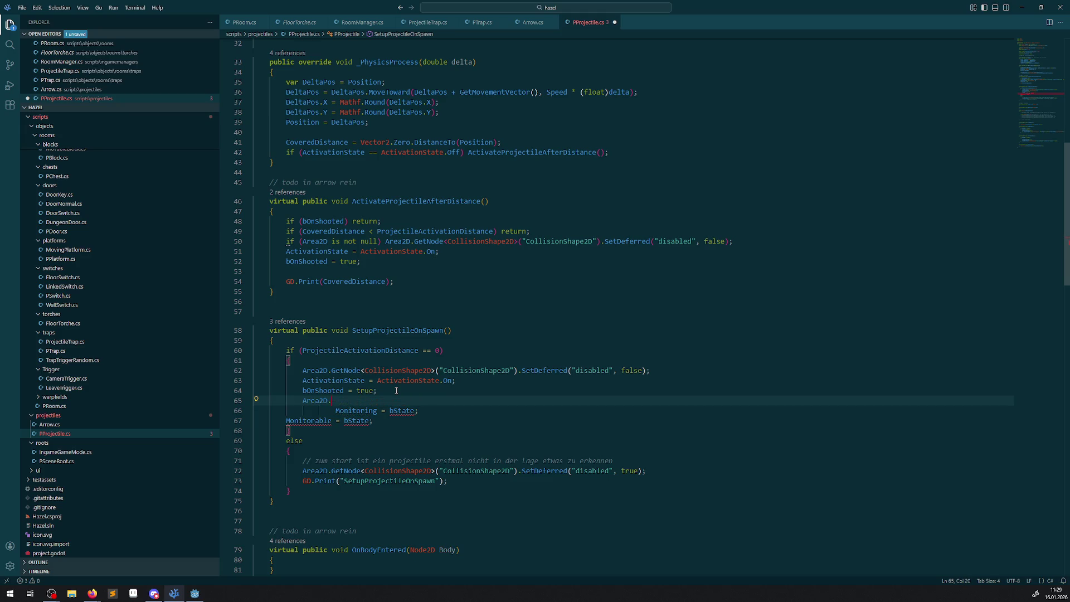
# Delete the leftover Area2D line and check the error reported on Monitorable
pyautogui.write('Mon')
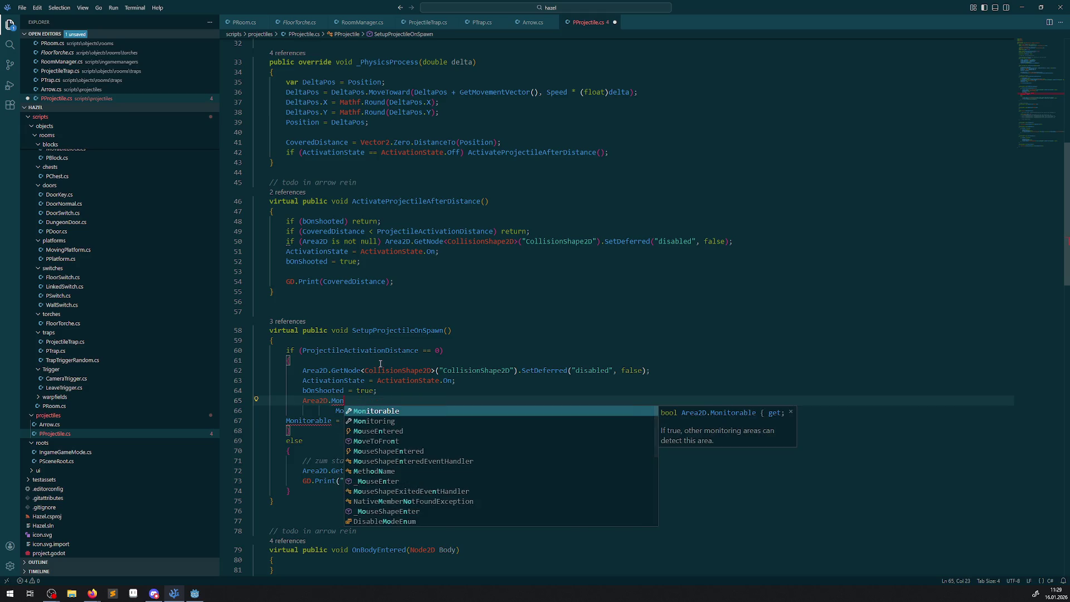
pyautogui.press('Escape')
pyautogui.press('Up')
pyautogui.press('Up')
pyautogui.press('Up')
pyautogui.click(347, 400)
pyautogui.hotkey('ctrl', 'BackSpace')
pyautogui.hotkey('ctrl', 'BackSpace')
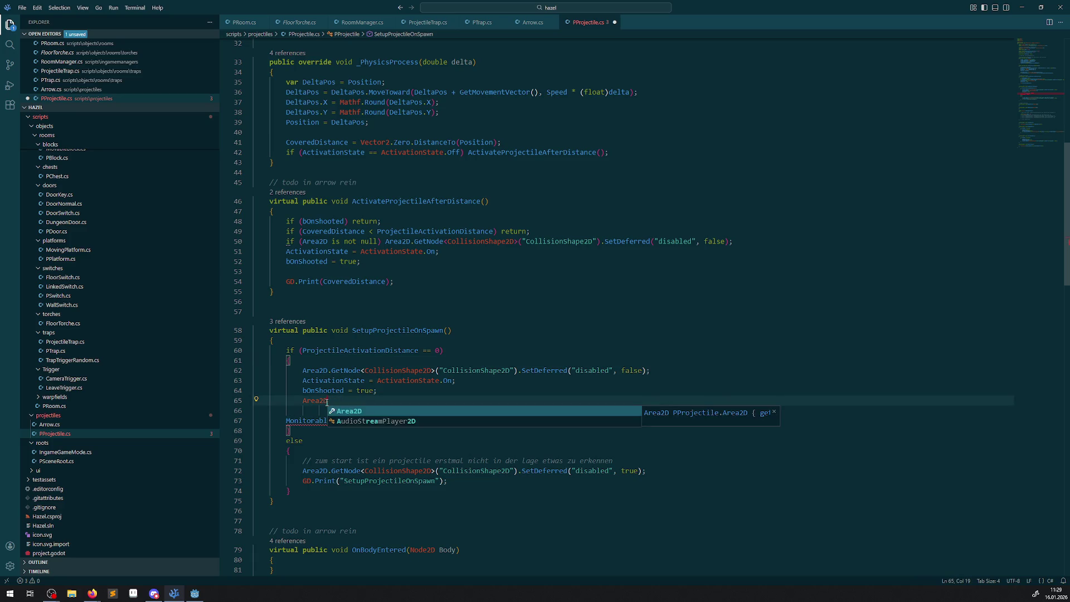
pyautogui.doubleClick(323, 402)
pyautogui.press('BackSpace')
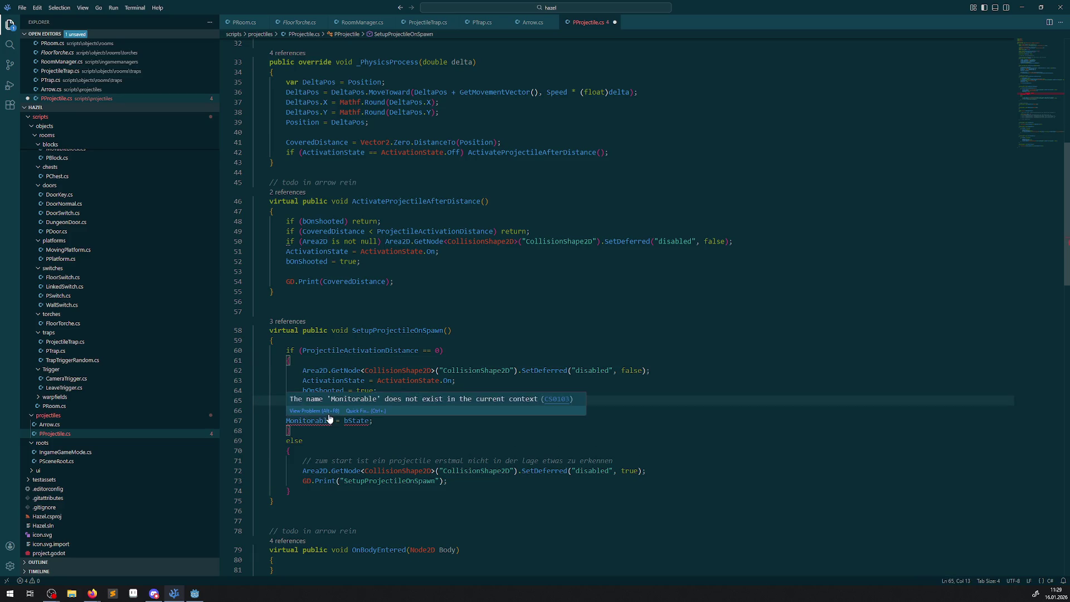
pyautogui.click(325, 413)
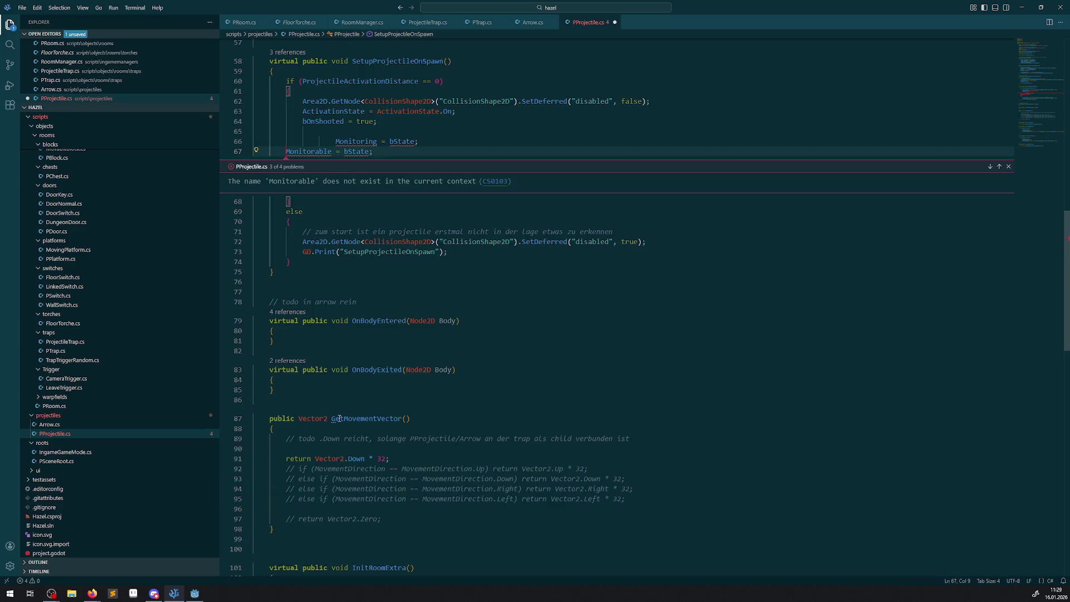
pyautogui.click(1008, 166)
# Prefix the Monitoring and Monitorable lines with 'Area2D.' and save
pyautogui.click(335, 141)
pyautogui.write('Area2D.')
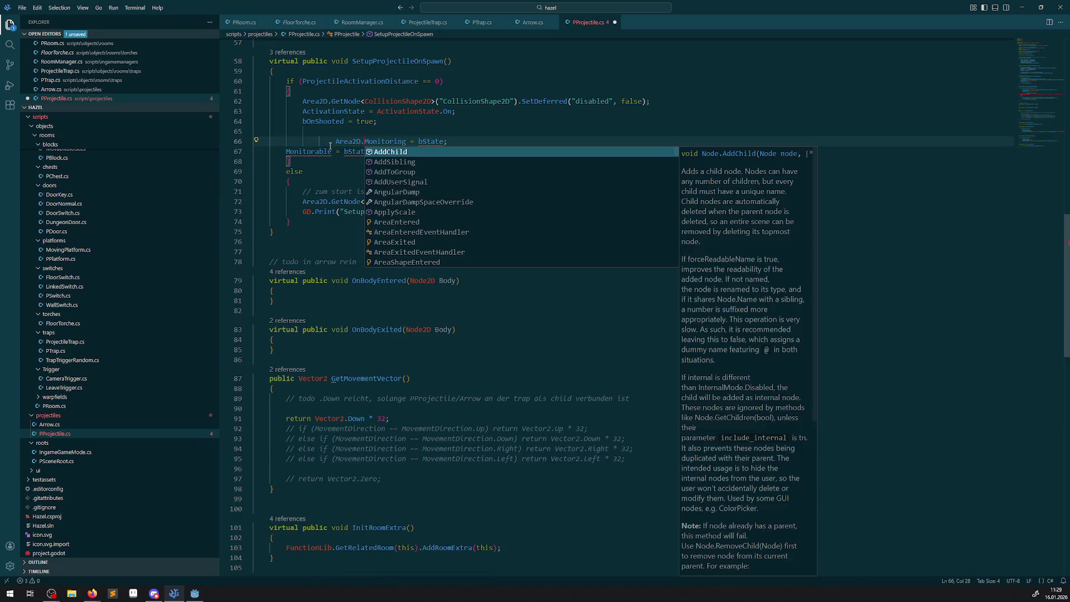
pyautogui.click(283, 152)
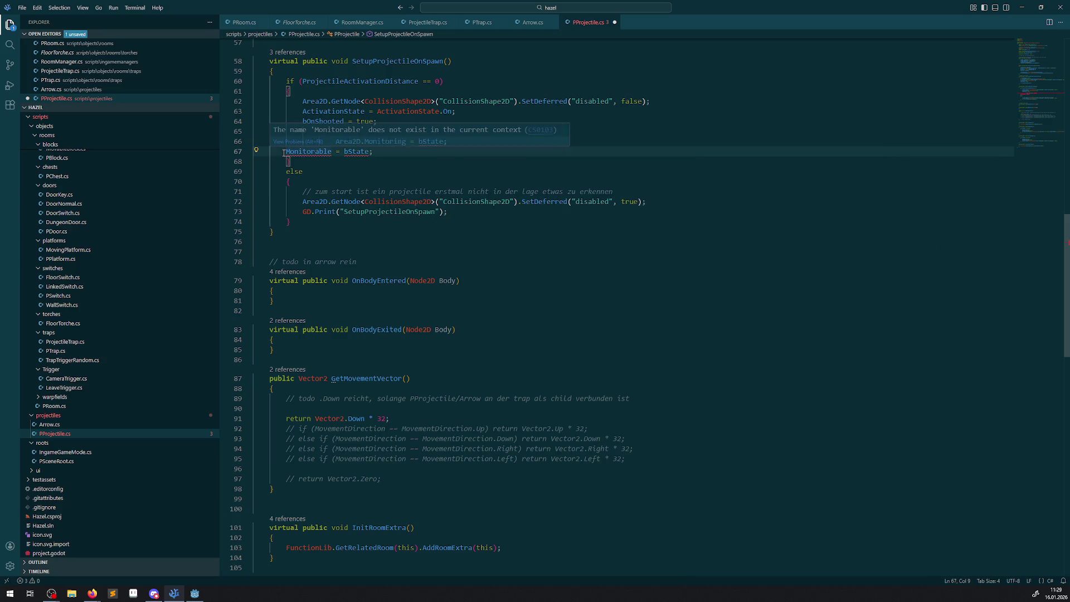
pyautogui.write('Area2D.')
pyautogui.hotkey('ctrl', 's')
# Replace bState with true on both Area2D lines, save, and select the two lines
pyautogui.scroll(2, 390, 167)
pyautogui.doubleClick(396, 204)
pyautogui.write('true')
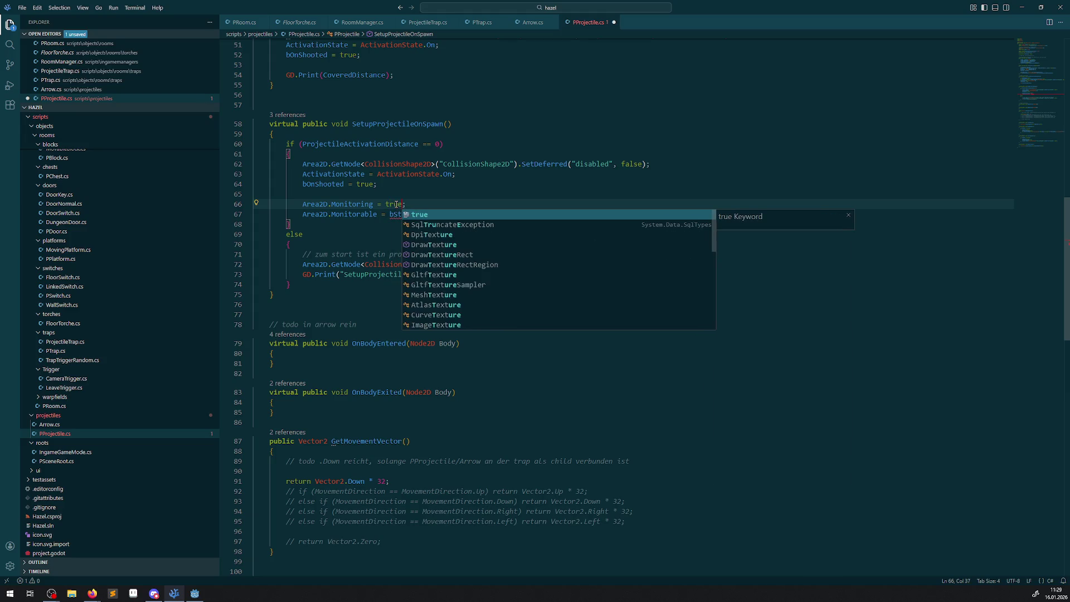
pyautogui.click(402, 217)
pyautogui.write('true;')
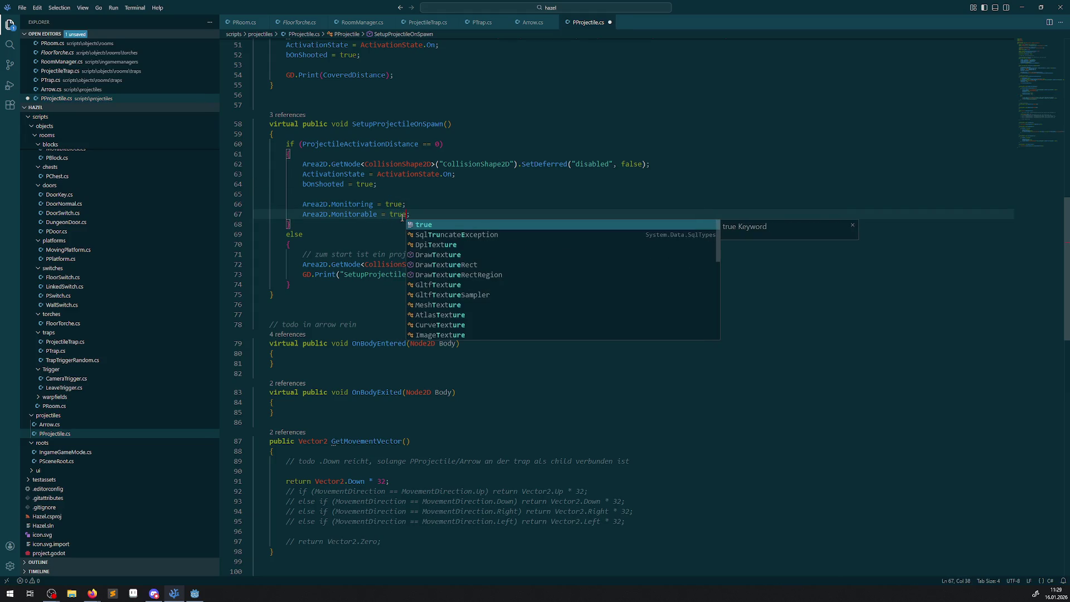
pyautogui.hotkey('ctrl', 's')
pyautogui.click(402, 201)
pyautogui.moveTo(411, 214)
pyautogui.mouseDown()
pyautogui.moveTo(290, 215)
pyautogui.moveTo(302, 204)
pyautogui.mouseUp()
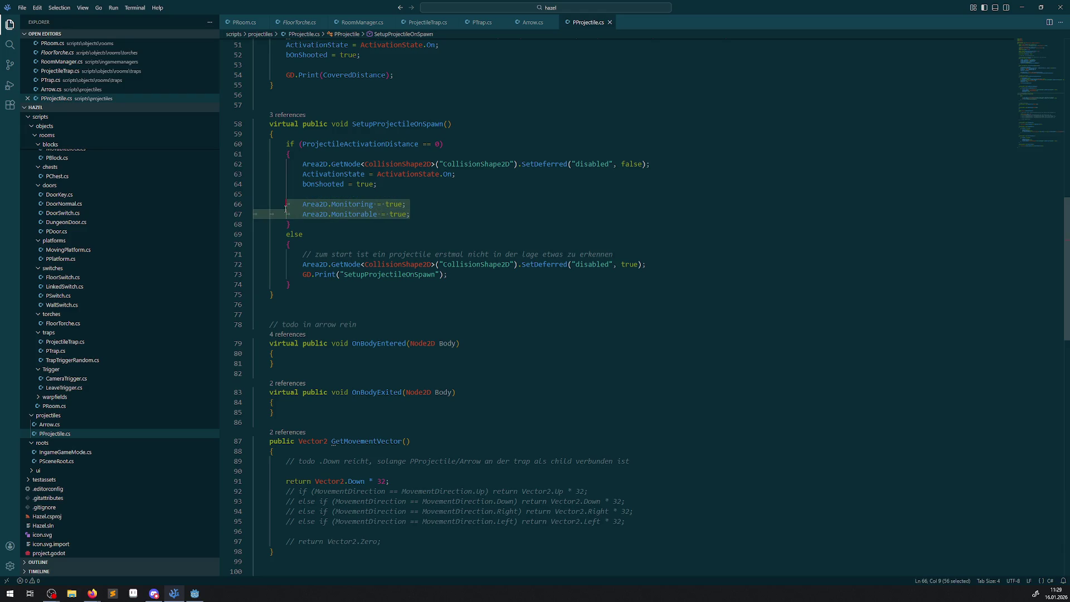
# Add Area2D Monitoring and Monitorable = false to SetupProjectileOnSpawn's else branch and save
pyautogui.hotkey('ctrl', 'c')
pyautogui.click(458, 272)
pyautogui.press('Return')
pyautogui.hotkey('ctrl', 'v')
pyautogui.press('BackSpace')
pyautogui.press('BackSpace')
pyautogui.press('BackSpace')
pyautogui.write('false')
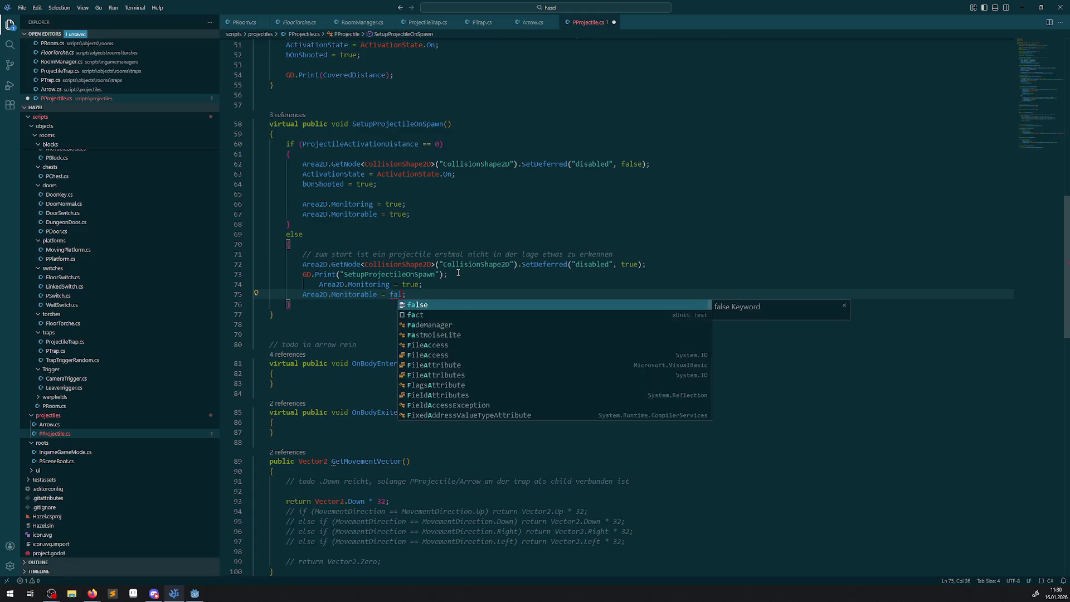
pyautogui.doubleClick(411, 284)
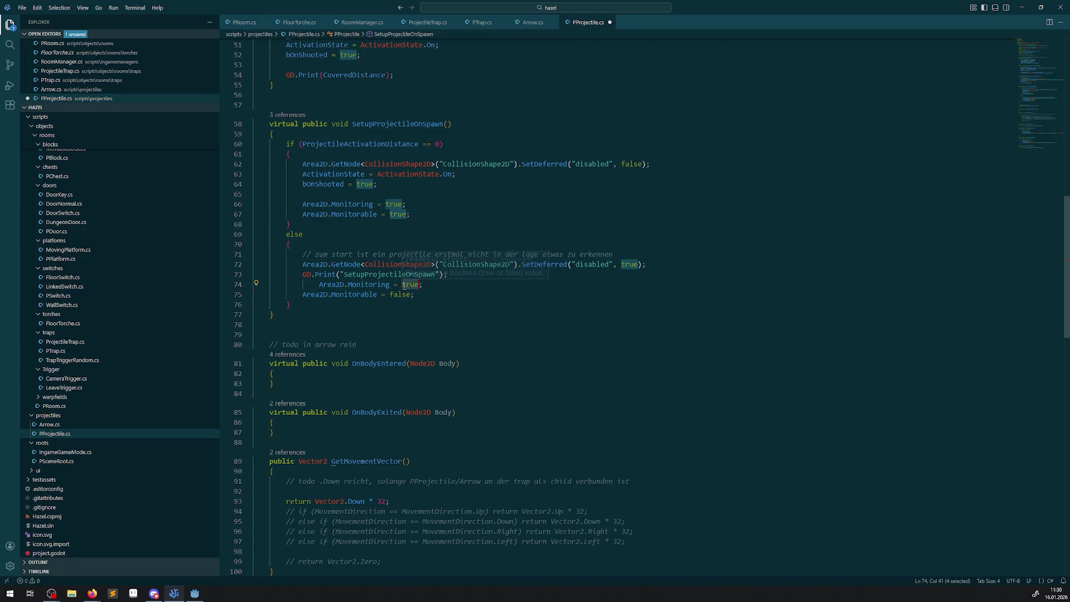
pyautogui.write('false')
pyautogui.press('Escape')
pyautogui.hotkey('ctrl', 's')
# Set Area2D Monitoring and Monitorable to true in ActivateProjectileAfterDistance at line 53, and save
pyautogui.moveTo(416, 295); pyautogui.dragTo(267, 287)
pyautogui.scroll(5, 372, 285)
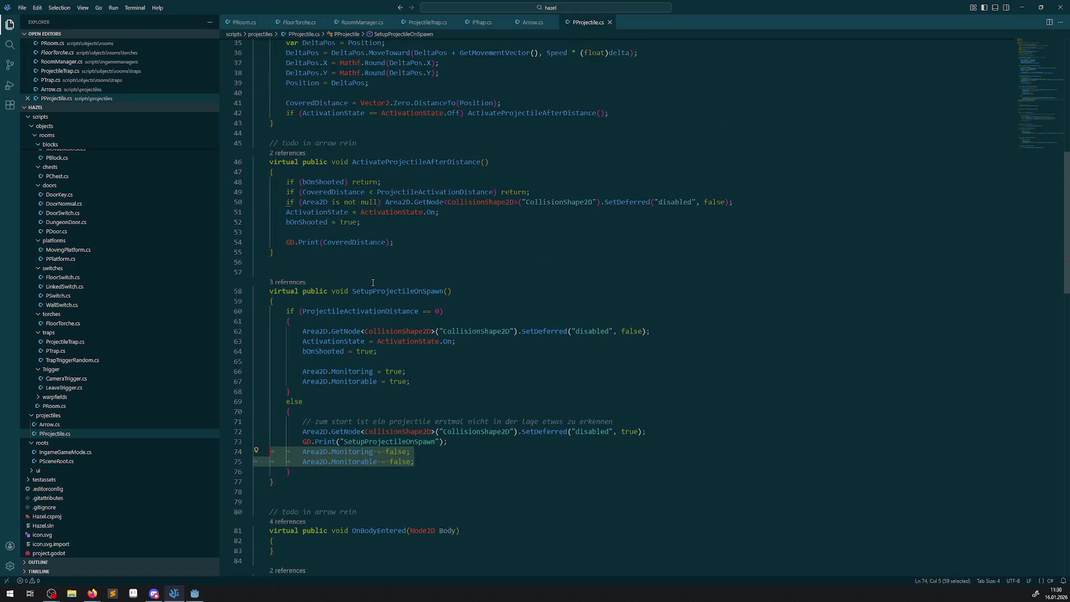
pyautogui.hotkey('ctrl', 'c')
pyautogui.click(377, 232)
pyautogui.hotkey('ctrl', 'v')
pyautogui.doubleClick(377, 232)
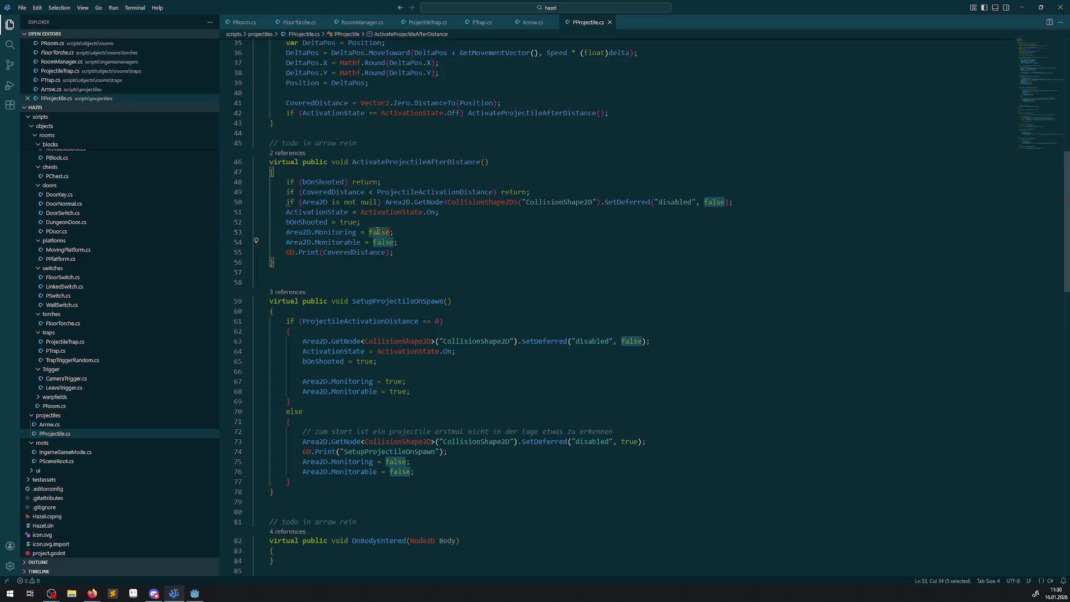
pyautogui.write('t')
pyautogui.press('Down')
pyautogui.press('Return')
pyautogui.doubleClick(377, 242)
pyautogui.write('true')
pyautogui.hotkey('ctrl', 's')
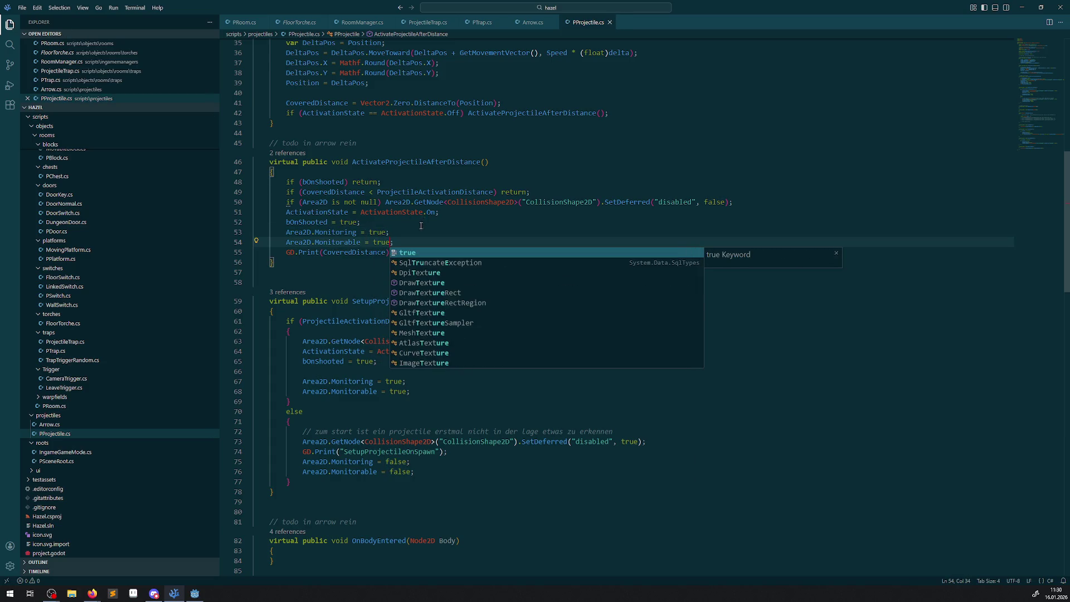
pyautogui.click(420, 225)
# Add the Monitoring and Monitorable = false lines to PauseRoomExtra and save
pyautogui.scroll(-20, 421, 268)
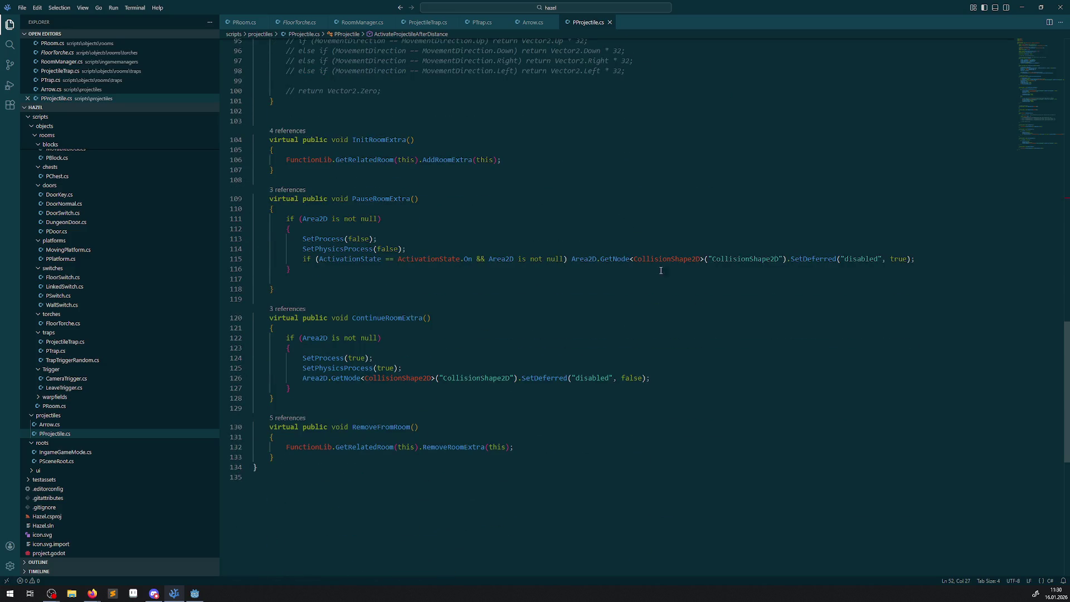
pyautogui.click(959, 257)
pyautogui.press('Return')
pyautogui.hotkey('ctrl', 'v')
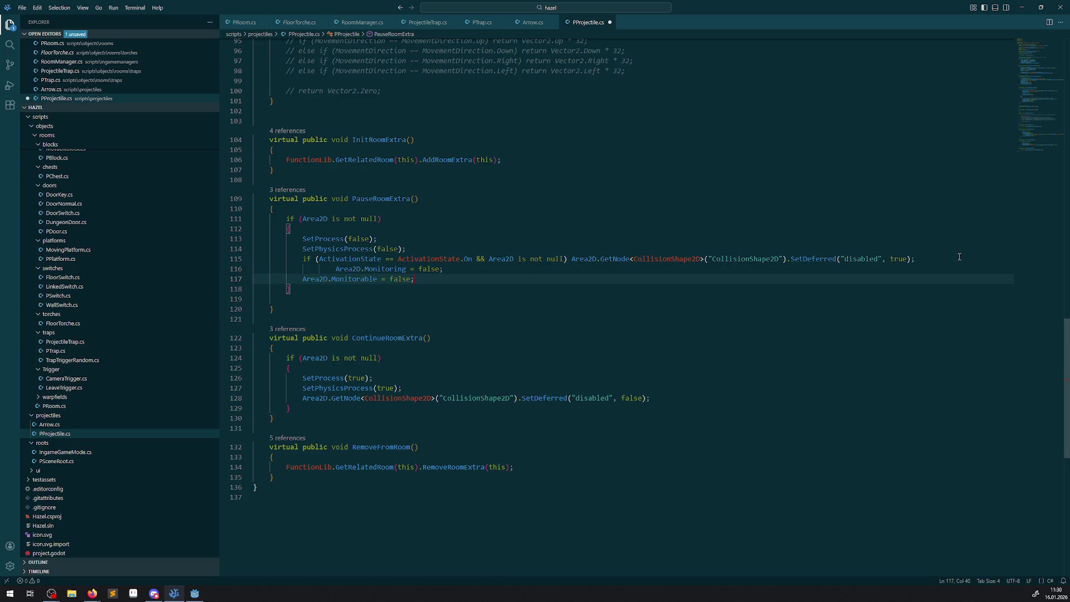
pyautogui.hotkey('ctrl', 's')
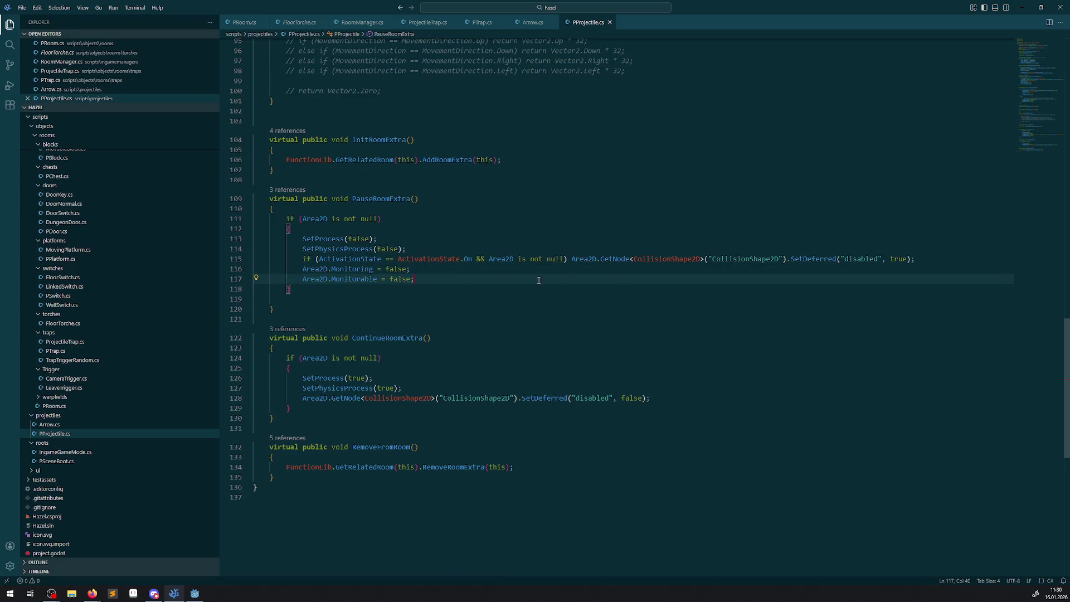
pyautogui.moveTo(365, 269); pyautogui.dragTo(423, 282)
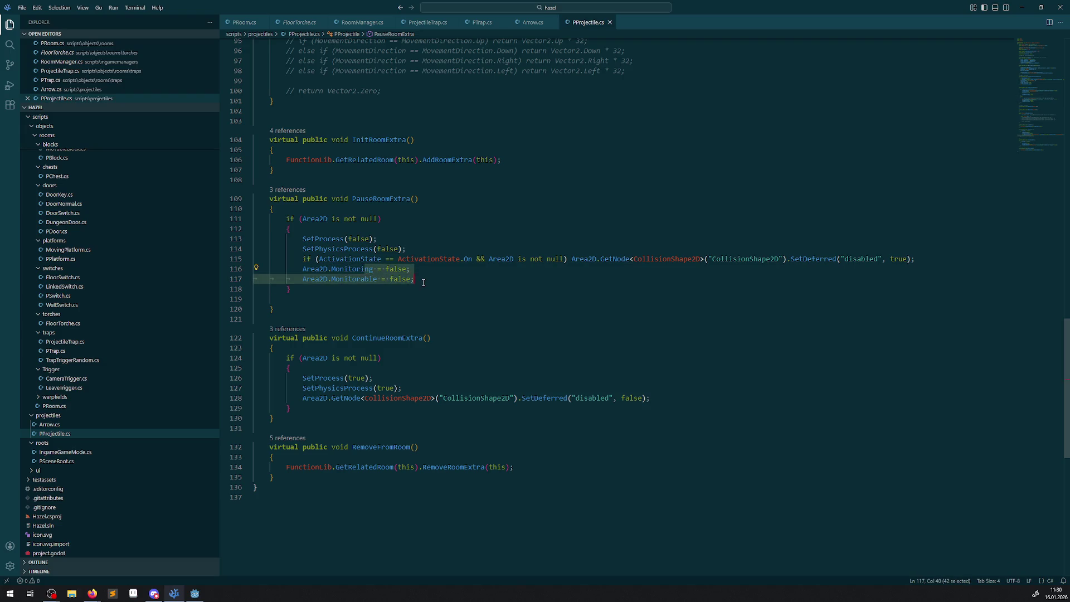
# Add Area2D Monitoring and Monitorable = true lines to ContinueRoomExtra and save
pyautogui.click(719, 399)
pyautogui.press('Return')
pyautogui.hotkey('ctrl', 'v')
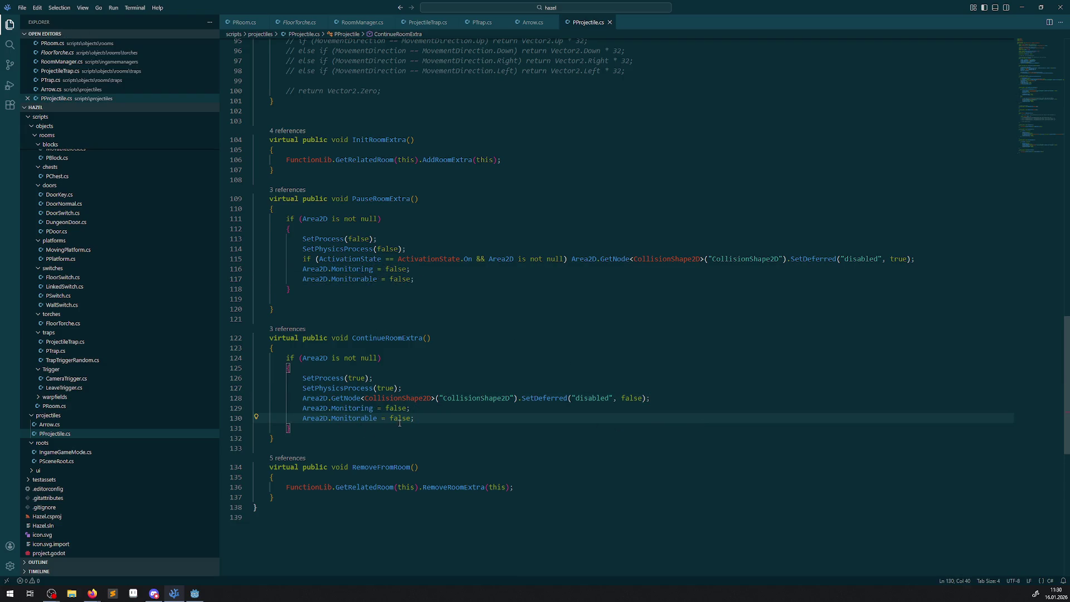
pyautogui.doubleClick(397, 408)
pyautogui.write('true')
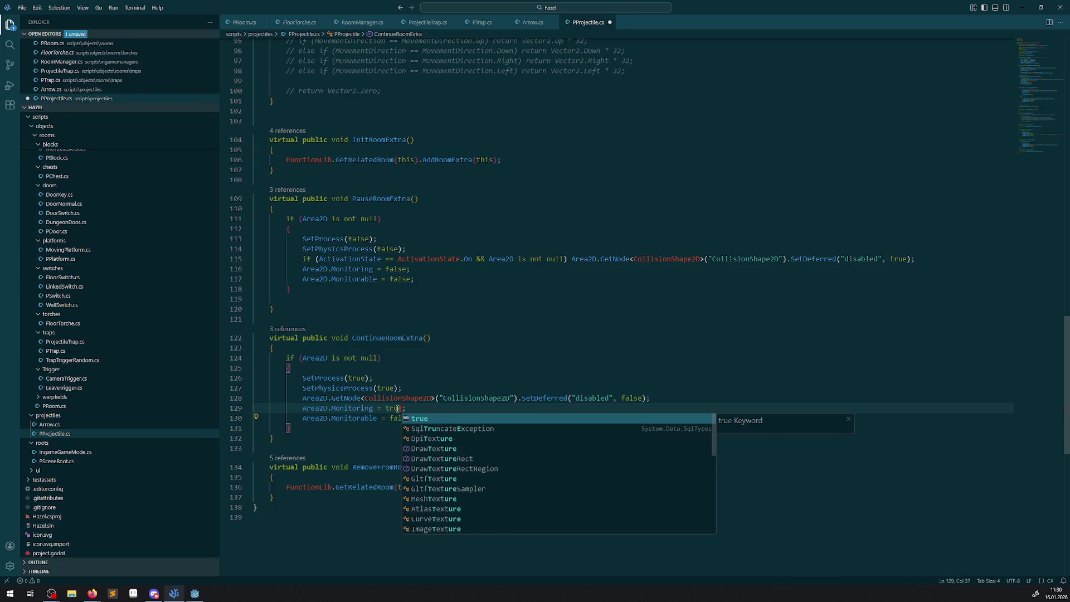
pyautogui.press('Escape')
pyautogui.doubleClick(398, 418)
pyautogui.write('true')
pyautogui.hotkey('ctrl', 's')
pyautogui.click(193, 595)
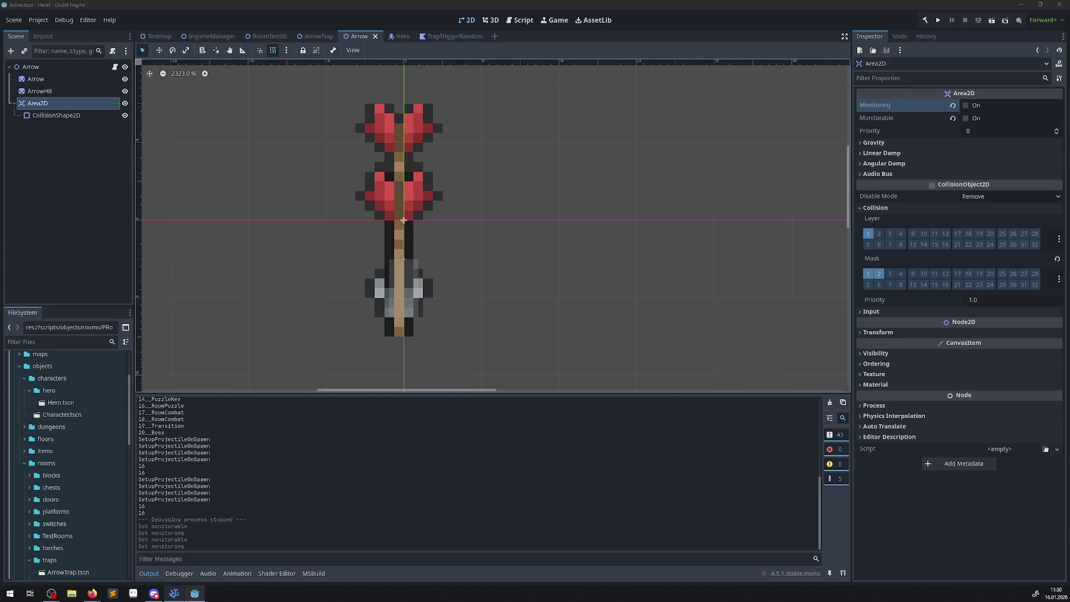
pyautogui.click(939, 20)
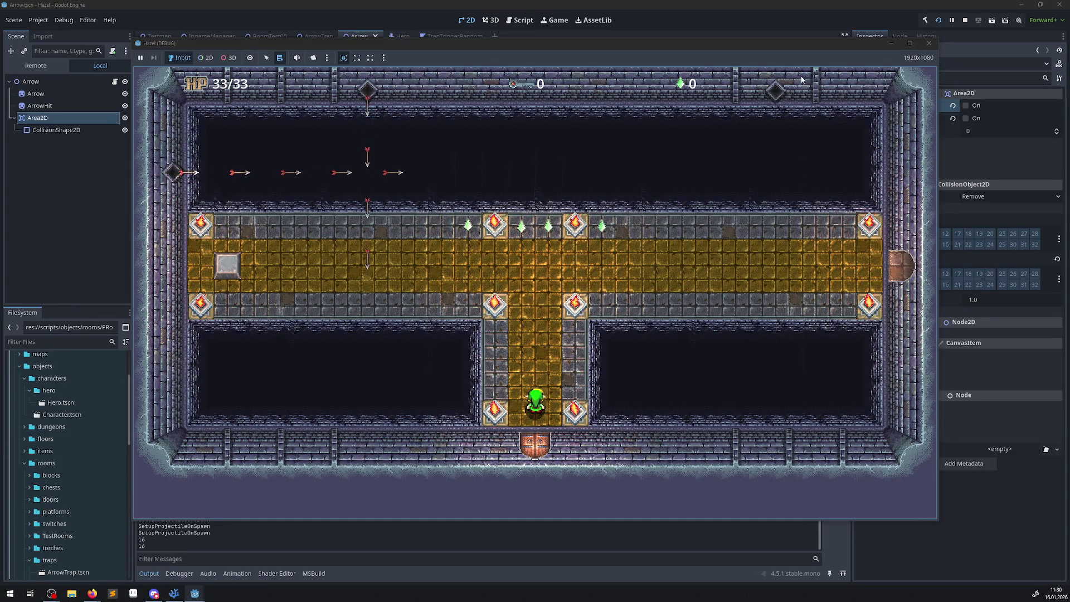
pyautogui.click(928, 43)
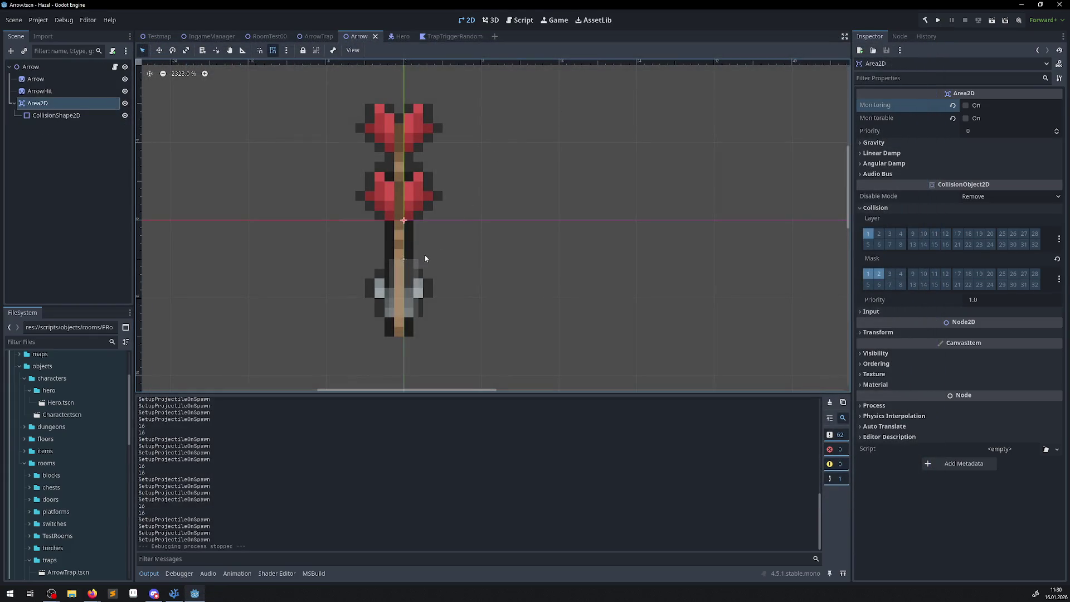
pyautogui.click(69, 116)
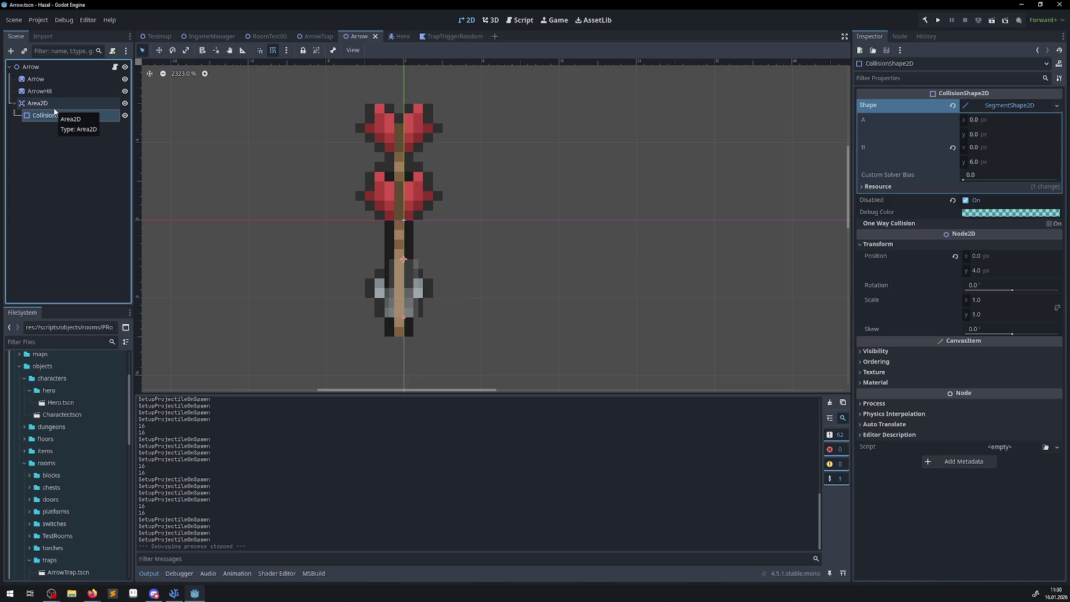
pyautogui.click(54, 107)
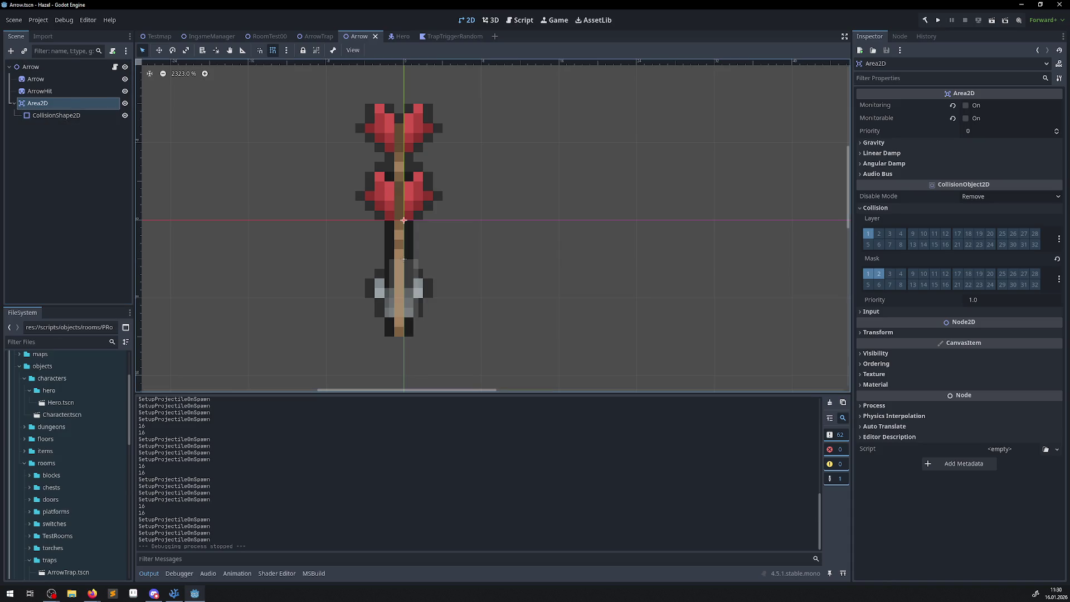
pyautogui.click(174, 594)
pyautogui.scroll(20, 477, 321)
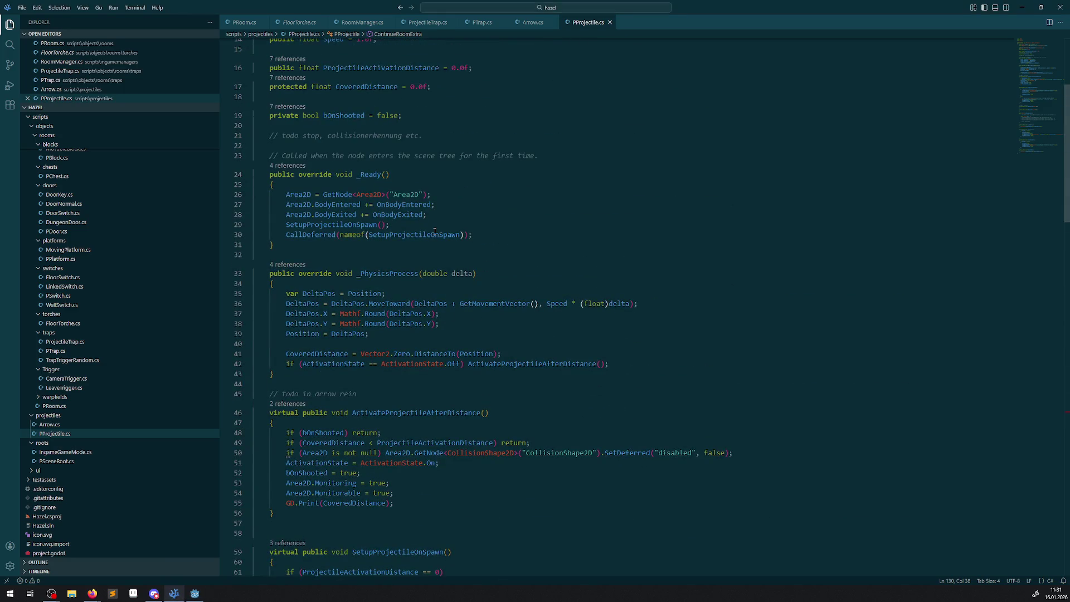
# Add GD.Print calls for Area2D.Monitoring and Area2D.Monitorable at the start of _PhysicsProcess
pyautogui.click(384, 285)
pyautogui.press('Return')
pyautogui.press('Return')
pyautogui.write('GD.Print()')
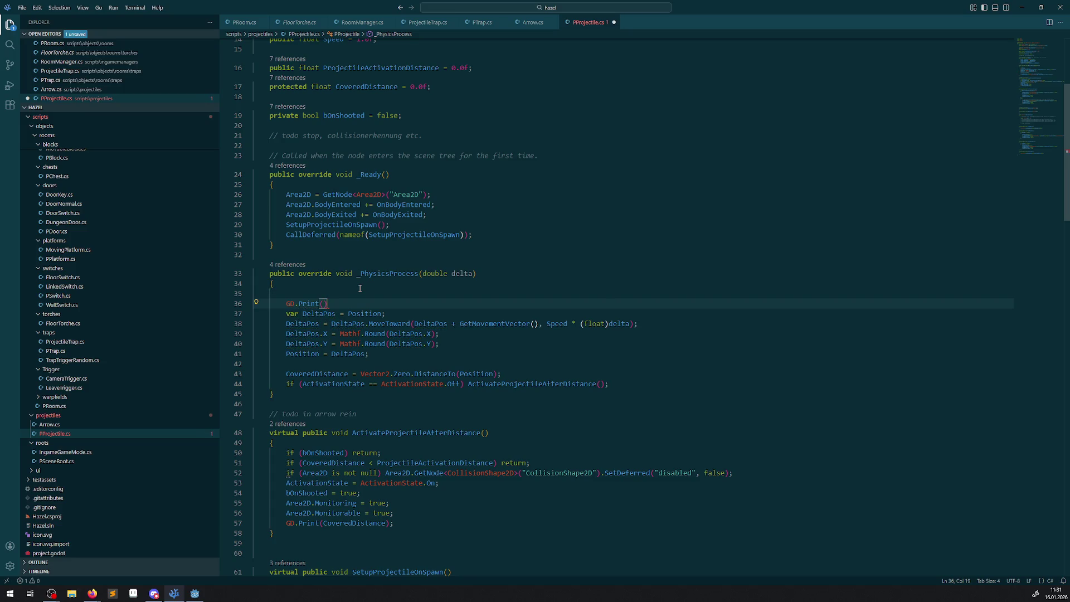
pyautogui.hotkey('ctrl', 'v')
pyautogui.moveTo(350, 303); pyautogui.dragTo(424, 303)
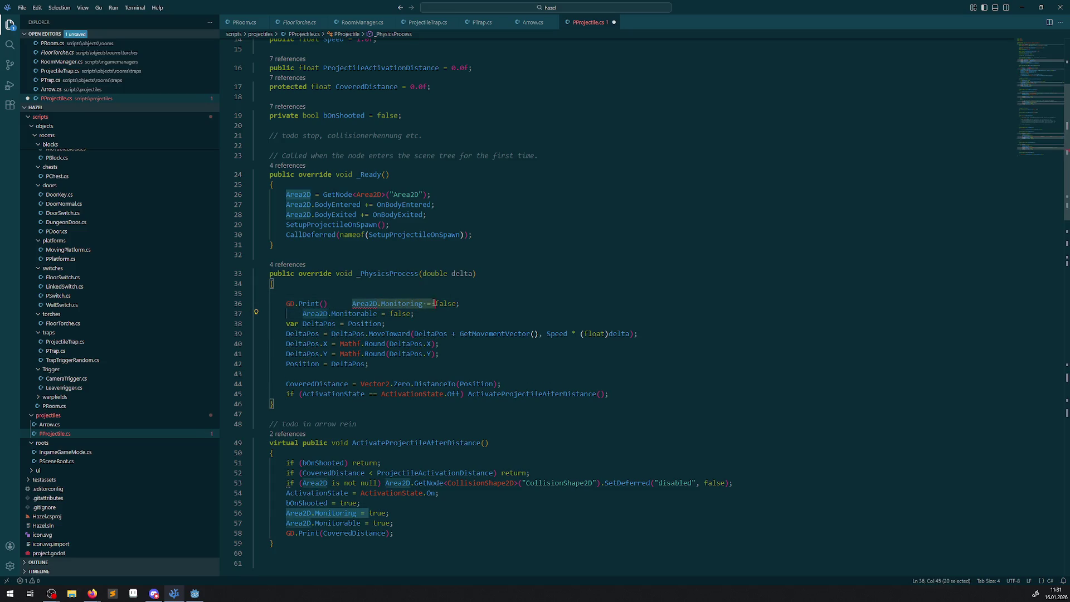
pyautogui.hotkey('ctrl', 'c')
pyautogui.click(321, 304)
pyautogui.hotkey('ctrl', 'v')
pyautogui.hotkey('shift', 'alt', 'Down')
pyautogui.doubleClick(358, 324)
pyautogui.hotkey('ctrl', 'c')
pyautogui.doubleClick(359, 313)
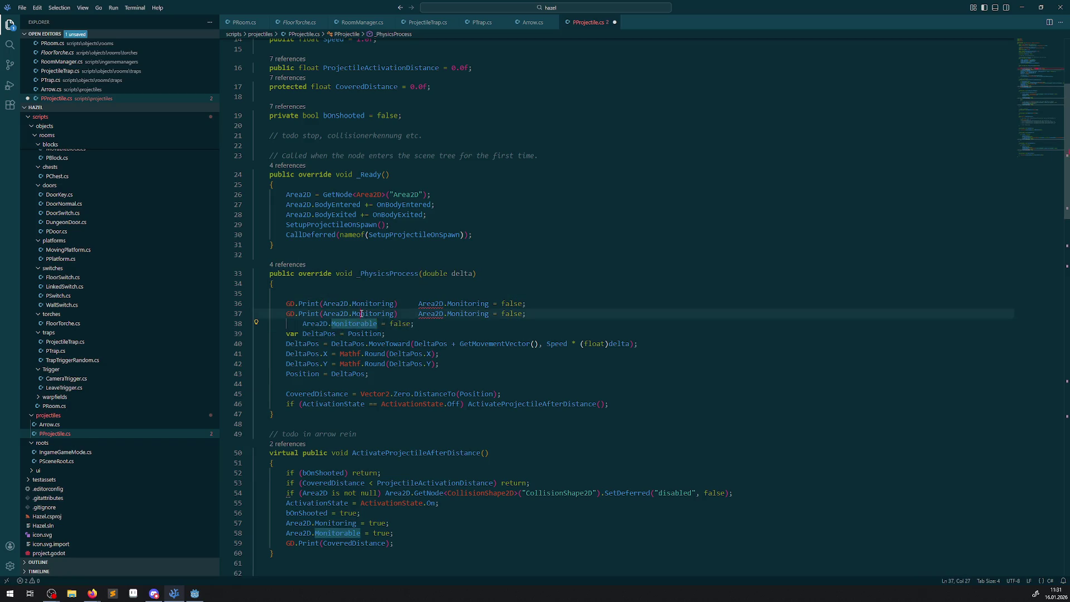
pyautogui.hotkey('ctrl', 'v')
# Remove the leftover Monitoring and Monitorable assignment lines below the new print calls
pyautogui.click(423, 323)
pyautogui.moveTo(423, 323); pyautogui.dragTo(415, 304)
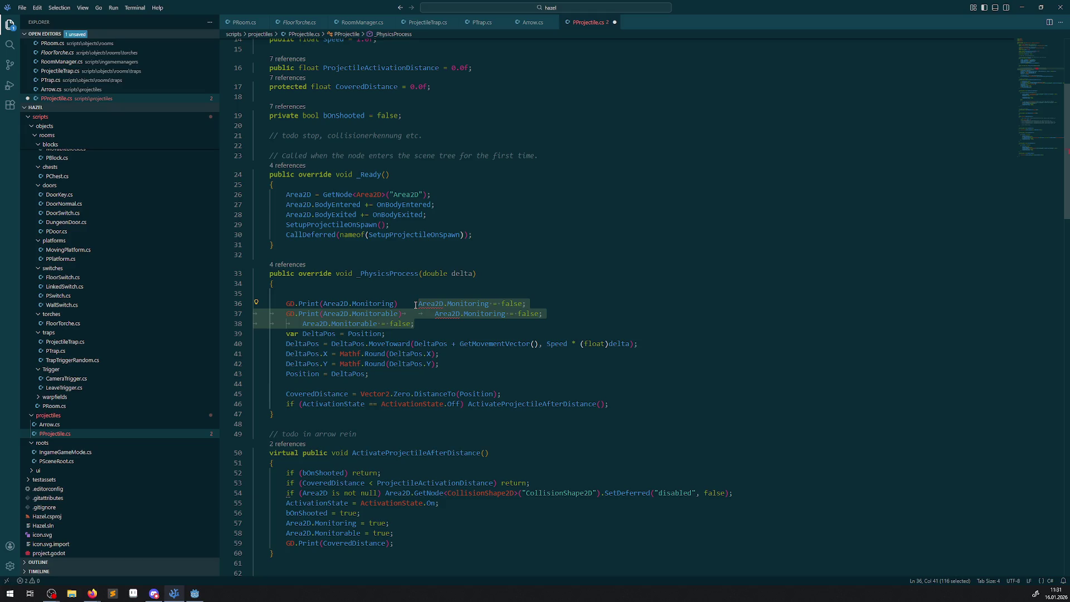
pyautogui.press('BackSpace')
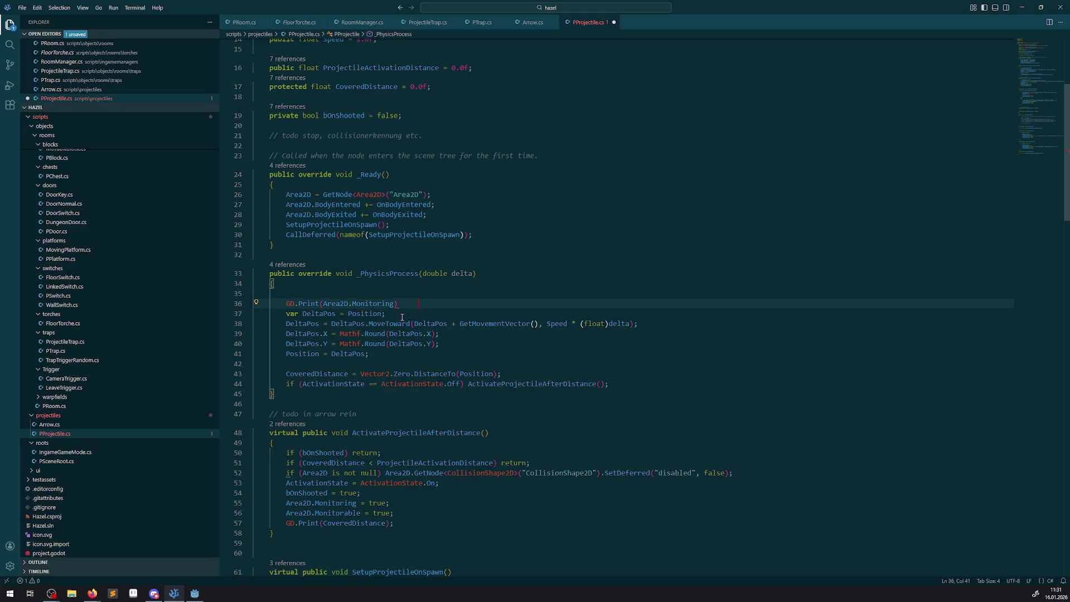
pyautogui.hotkey('ctrl', 'z')
pyautogui.click(422, 326)
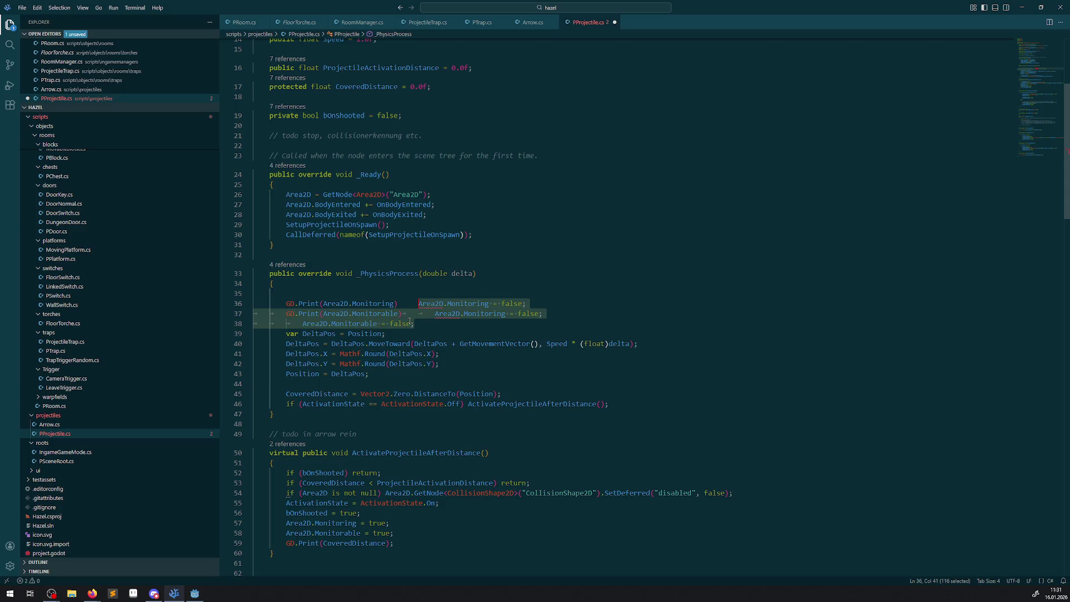
pyautogui.hotkey('ctrl', 'z')
# Trim the trailing assignments from both print lines, fix the semicolons and save
pyautogui.moveTo(418, 303)
pyautogui.mouseDown()
pyautogui.moveTo(518, 304)
pyautogui.moveTo(438, 314)
pyautogui.mouseUp()
pyautogui.hotkey('shift', 'End')
pyautogui.press('BackSpace')
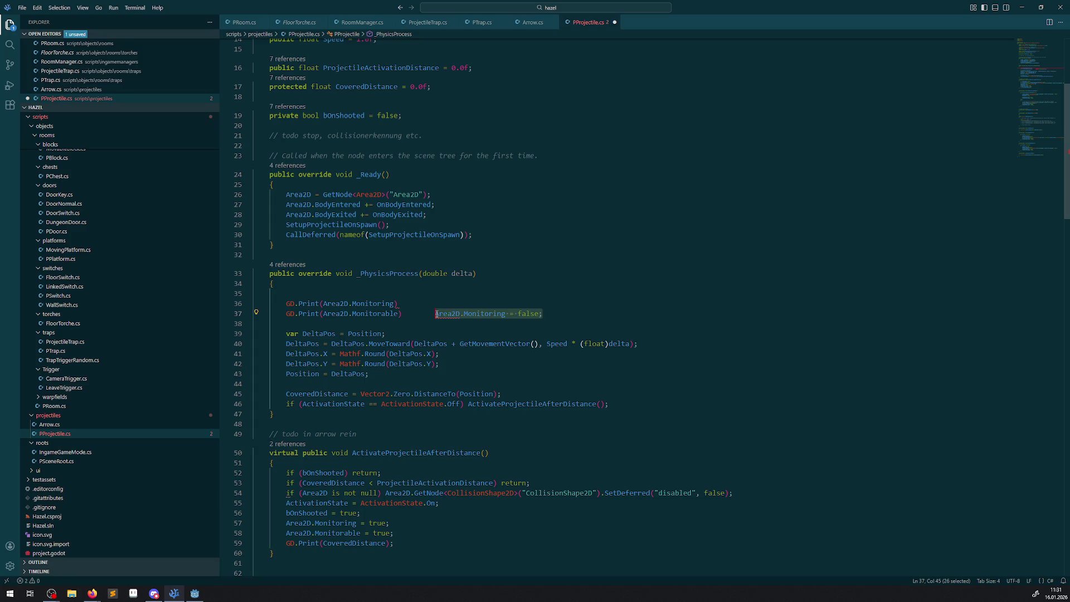
pyautogui.press('BackSpace')
pyautogui.doubleClick(372, 303)
pyautogui.click(415, 303)
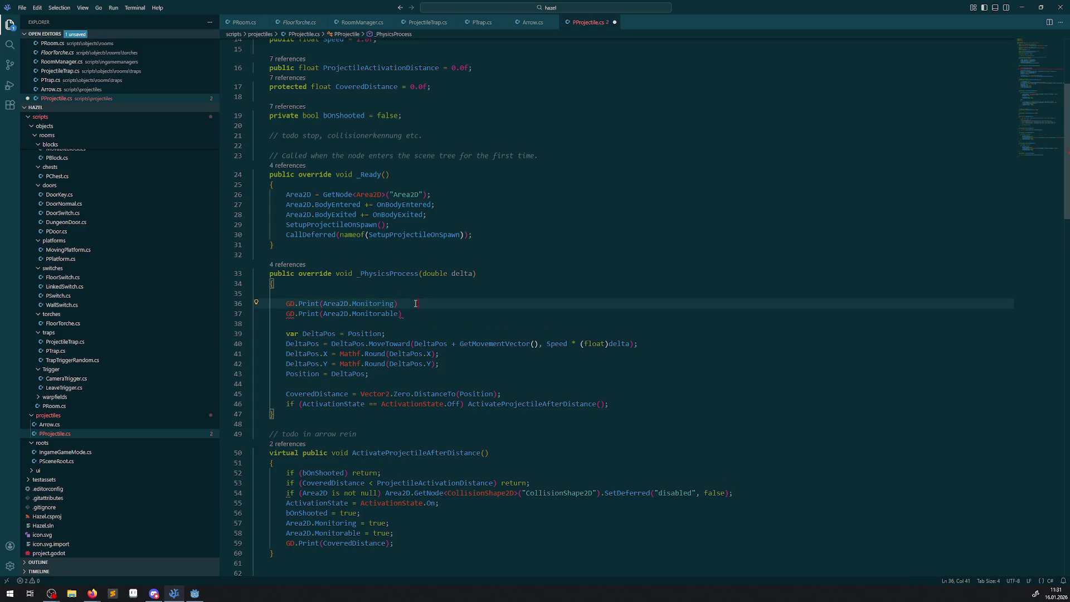
pyautogui.write(';')
pyautogui.press('BackSpace')
pyautogui.press('BackSpace')
pyautogui.press('BackSpace')
pyautogui.click(380, 314)
pyautogui.press('End')
pyautogui.write(';')
pyautogui.hotkey('ctrl', 's')
# Prefix the print calls with "Monitoring" and "Monitorable" labels and save the script
pyautogui.click(324, 303)
pyautogui.write('"Monitoring')
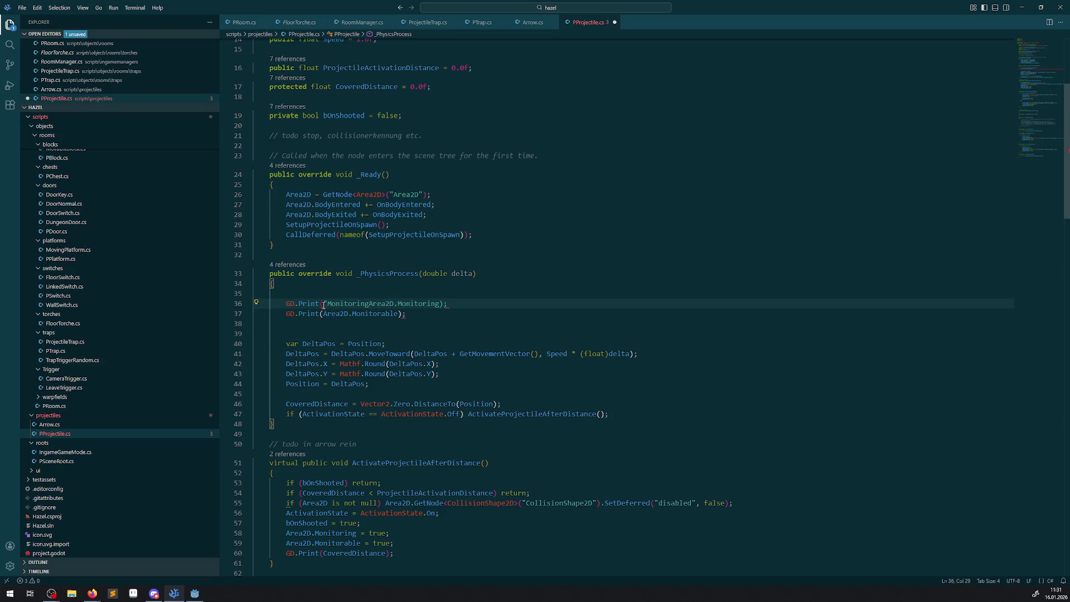
pyautogui.write('" +')
pyautogui.hotkey('ctrl', 's')
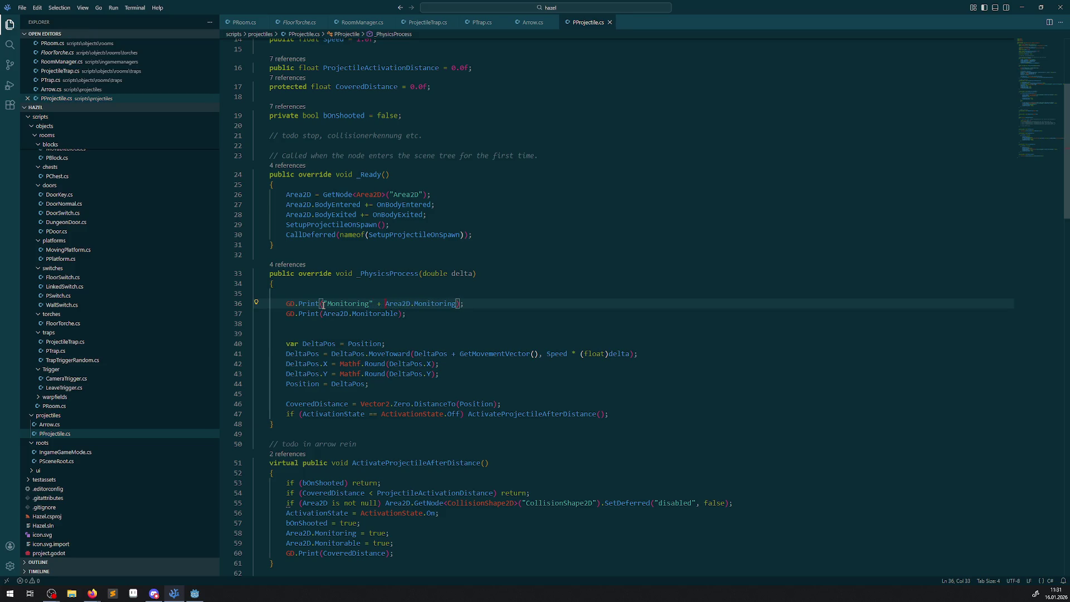
pyautogui.moveTo(323, 304); pyautogui.dragTo(386, 303)
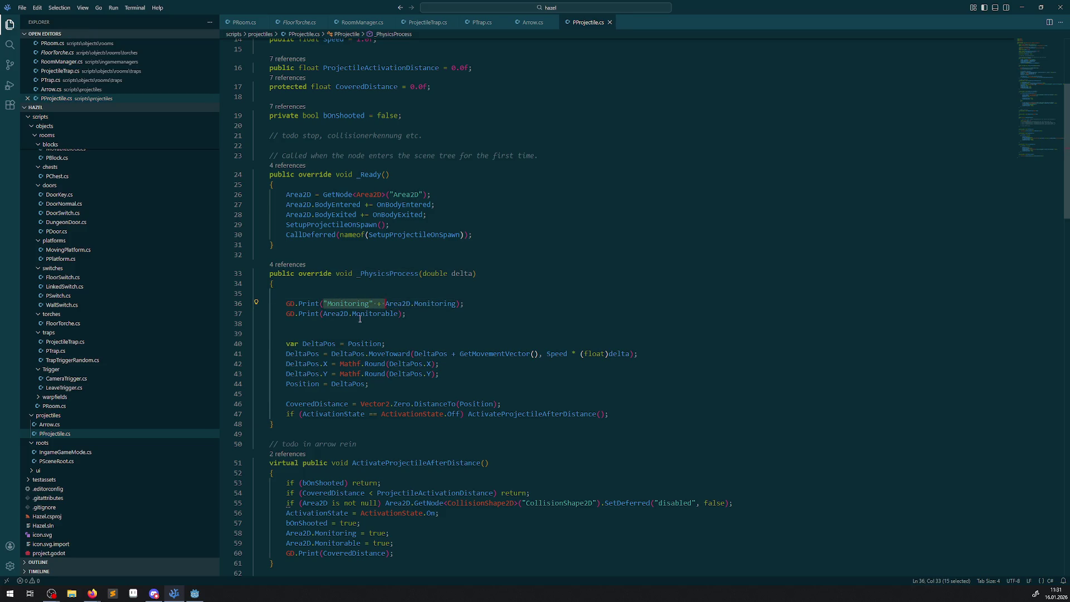
pyautogui.hotkey('ctrl', 'c')
pyautogui.click(325, 314)
pyautogui.hotkey('ctrl', 'v')
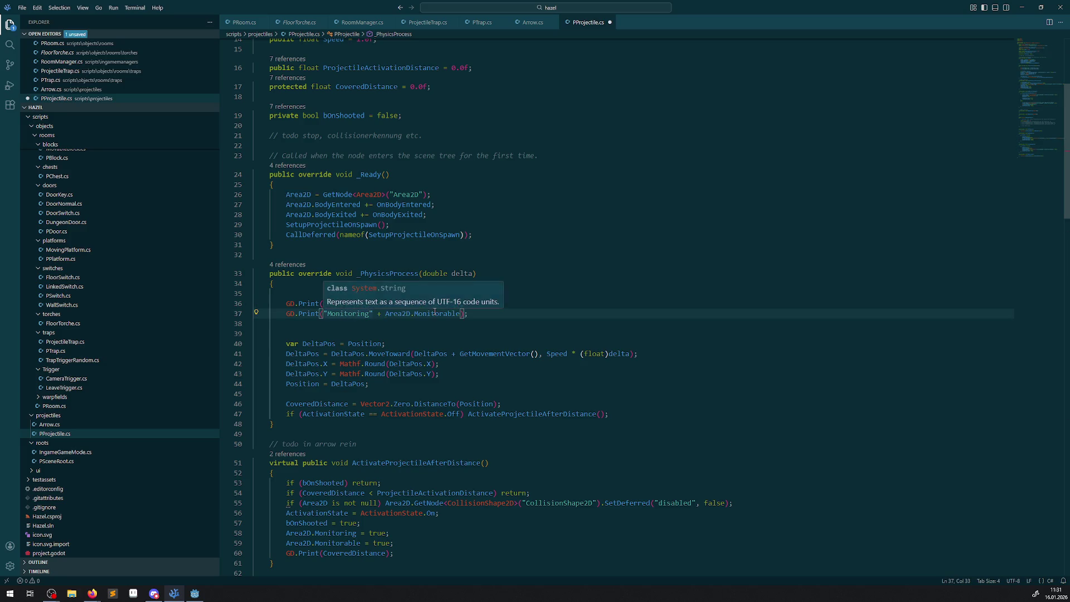
pyautogui.doubleClick(437, 314)
pyautogui.hotkey('ctrl', 'c')
pyautogui.doubleClick(349, 314)
pyautogui.hotkey('ctrl', 'v')
pyautogui.hotkey('ctrl', 's')
# Move the two debug print lines below the movement code and save
pyautogui.click(487, 314)
pyautogui.keyDown('shift'); pyautogui.click(267, 304); pyautogui.keyUp('shift')
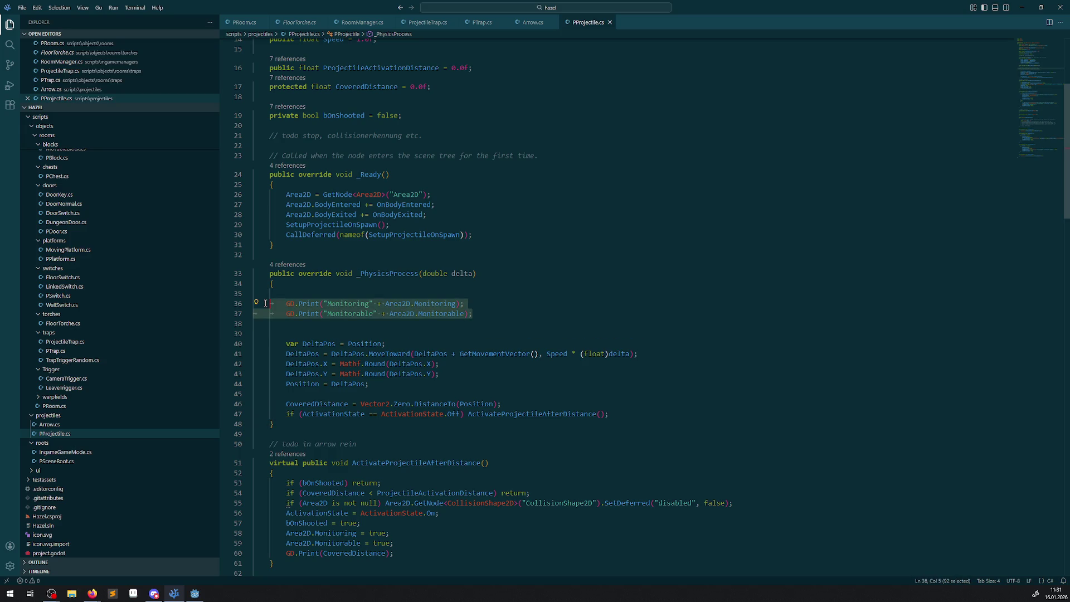
pyautogui.press('BackSpace')
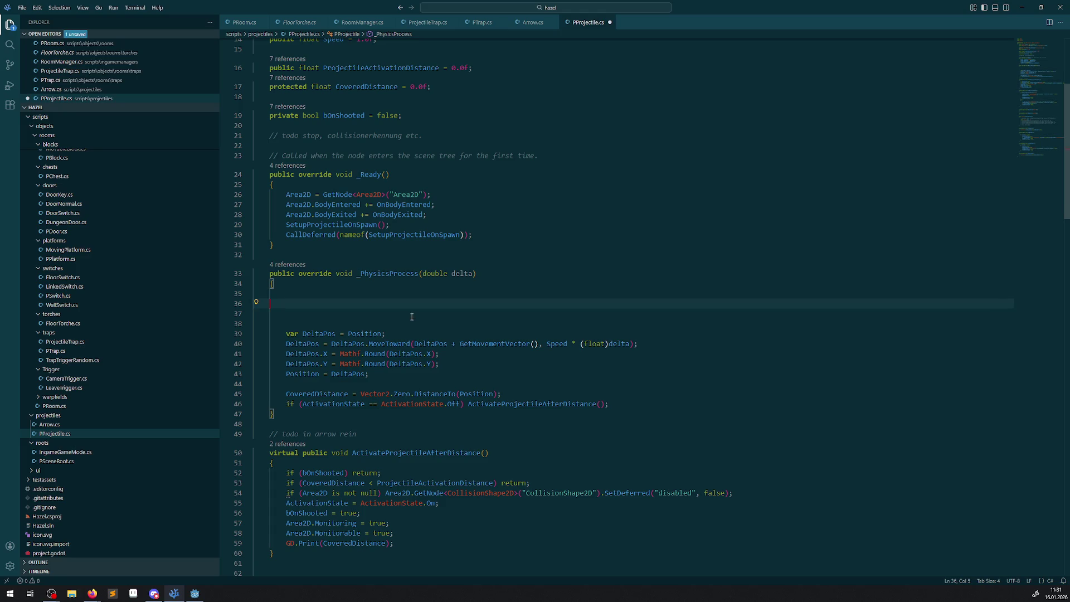
pyautogui.click(650, 398)
pyautogui.press('Return')
pyautogui.press('Return')
pyautogui.hotkey('ctrl', 'v')
pyautogui.hotkey('ctrl', 's')
# Delete the blank lines left in _PhysicsProcess and return to Godot
pyautogui.click(406, 323)
pyautogui.press('BackSpace')
pyautogui.press('BackSpace')
pyautogui.press('BackSpace')
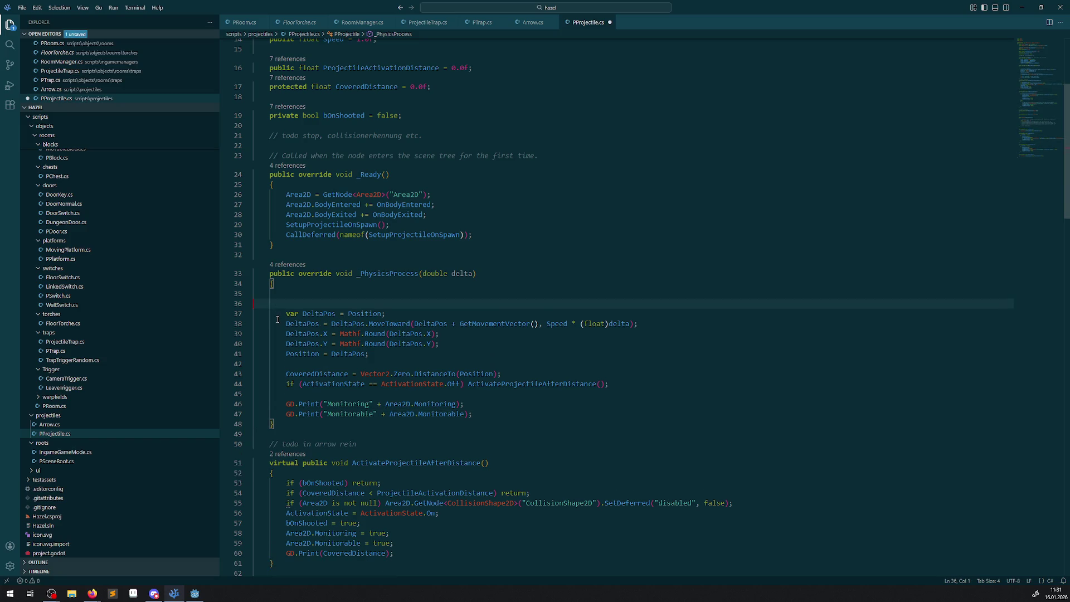
pyautogui.click(502, 324)
pyautogui.click(195, 593)
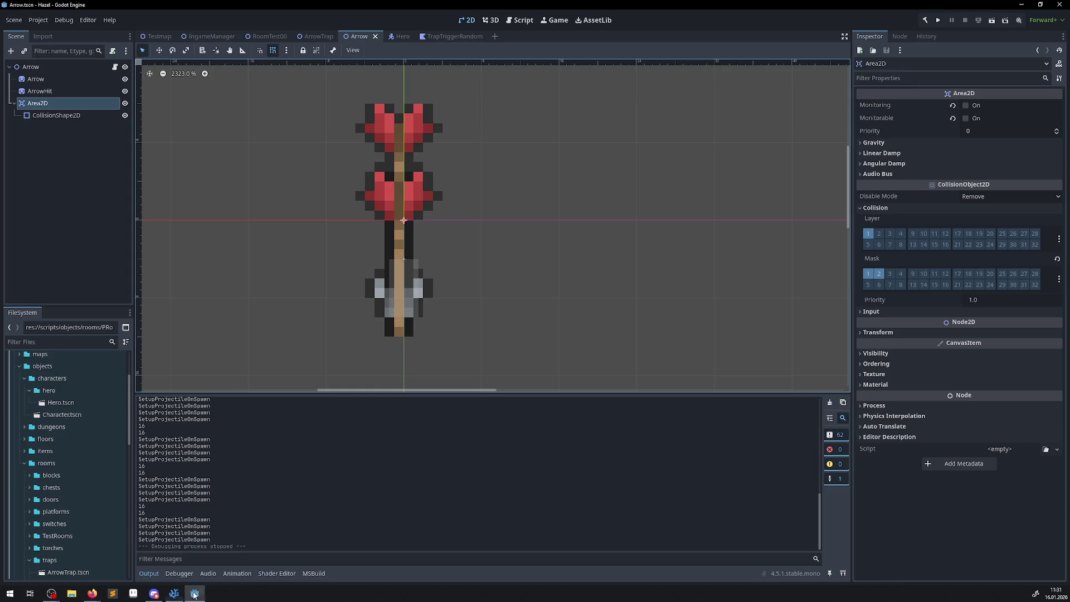
# Run the game to test the arrow, then review the Output log
pyautogui.click(941, 23)
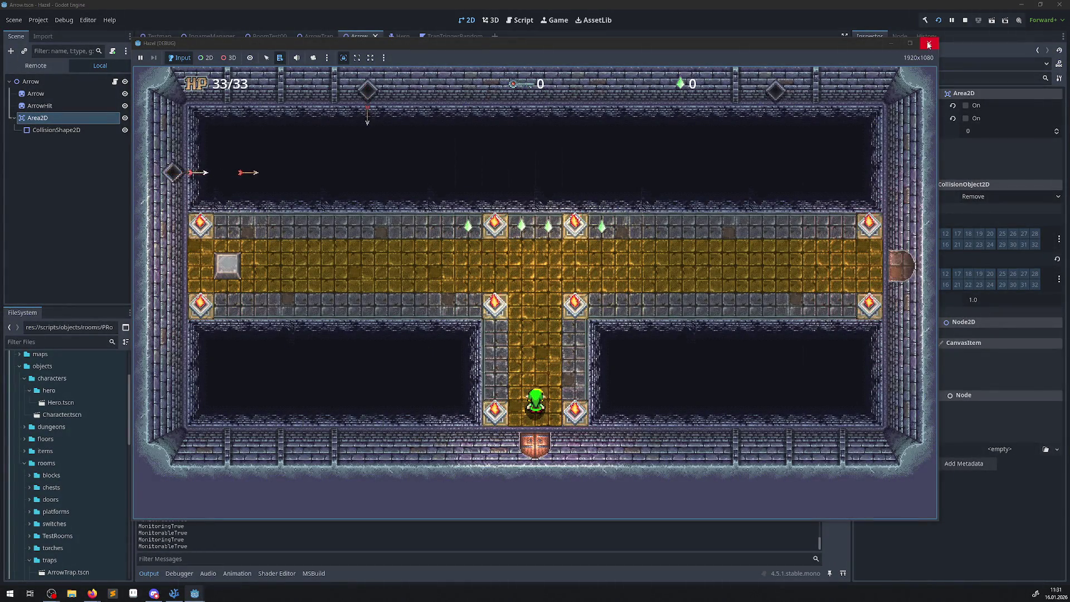
pyautogui.click(929, 43)
pyautogui.scroll(15, 216, 470)
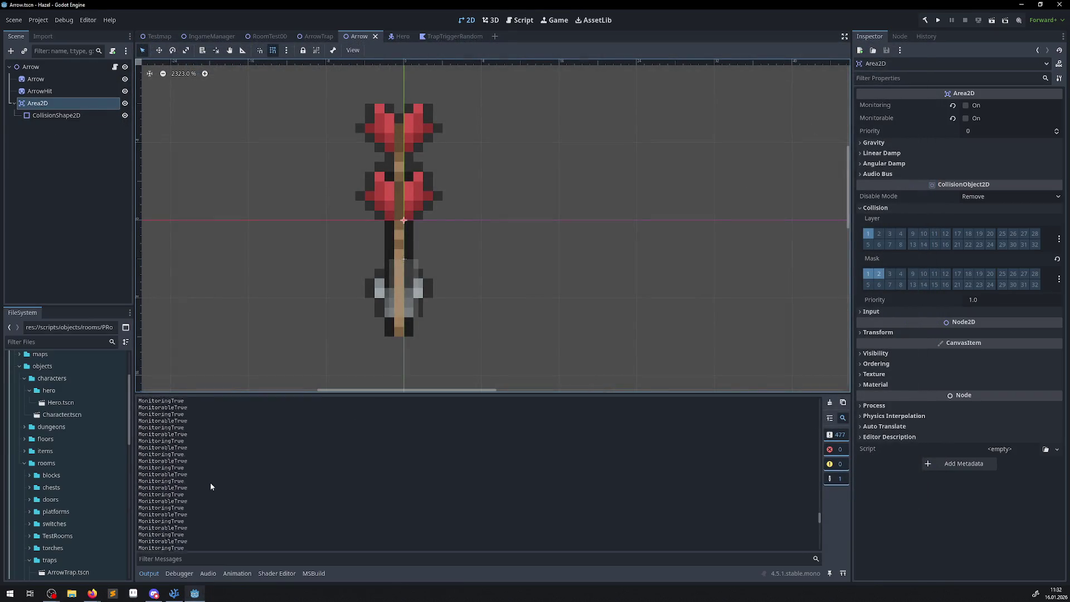
pyautogui.scroll(10, 214, 477)
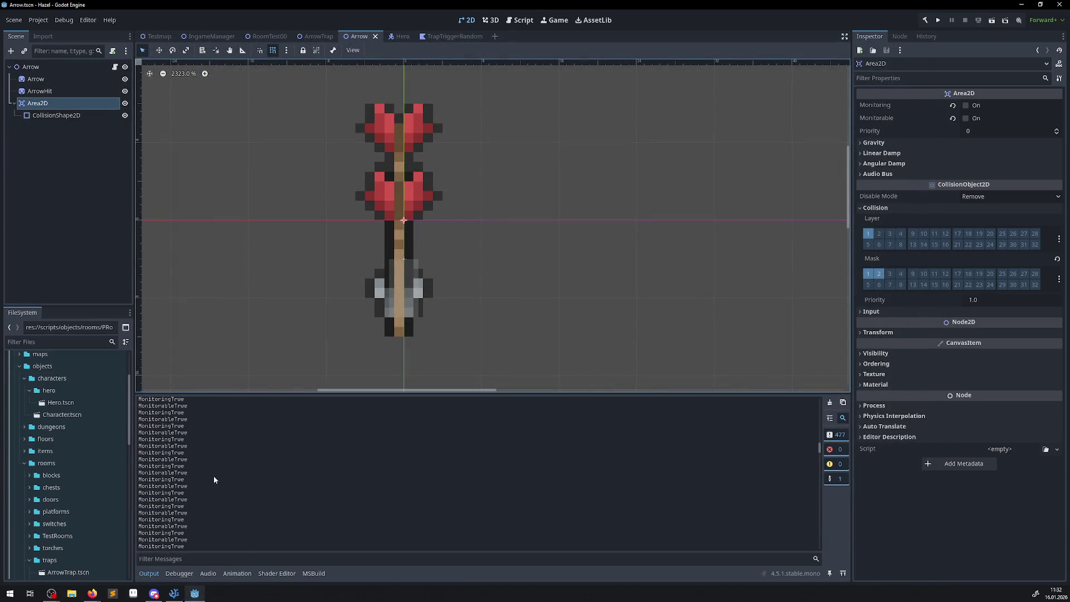
pyautogui.scroll(5, 214, 480)
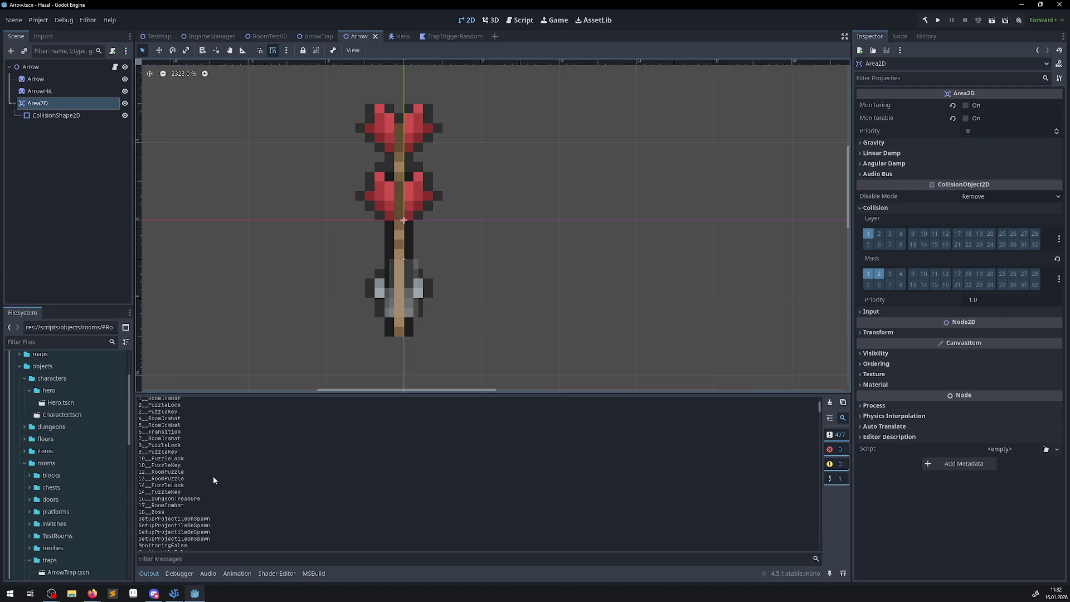
pyautogui.scroll(-5, 213, 480)
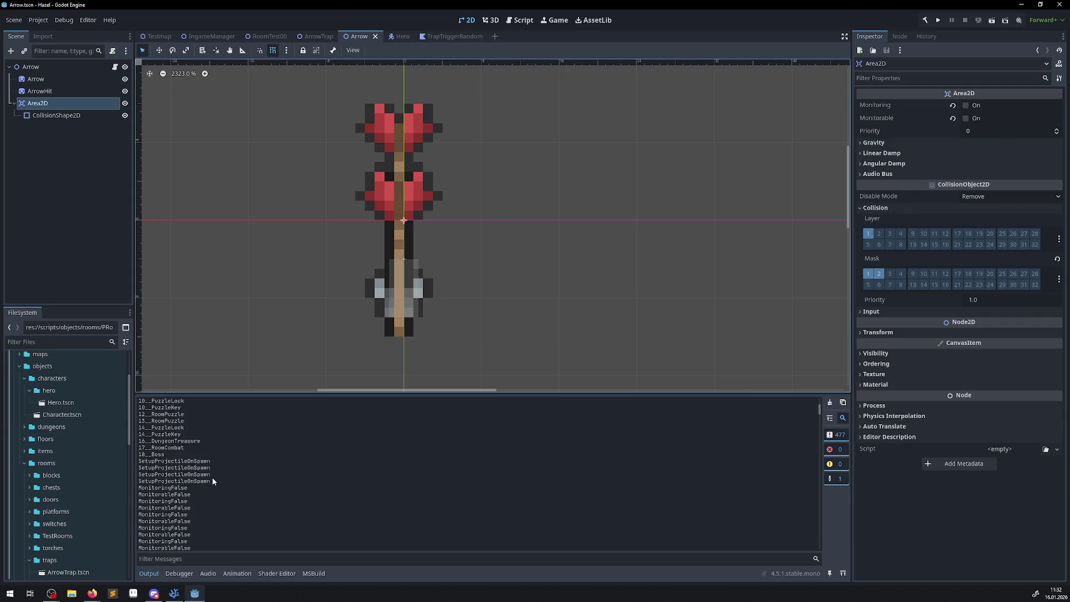
# Run the game again and select the MonitoringTrue and MonitorableTrue lines in the Output
pyautogui.click(938, 19)
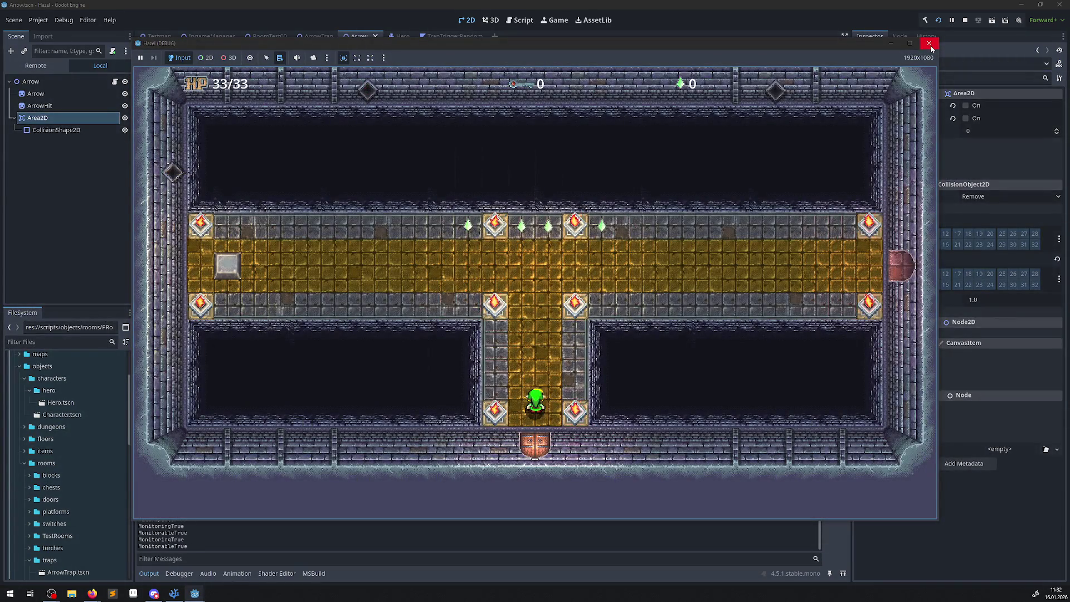
pyautogui.click(930, 44)
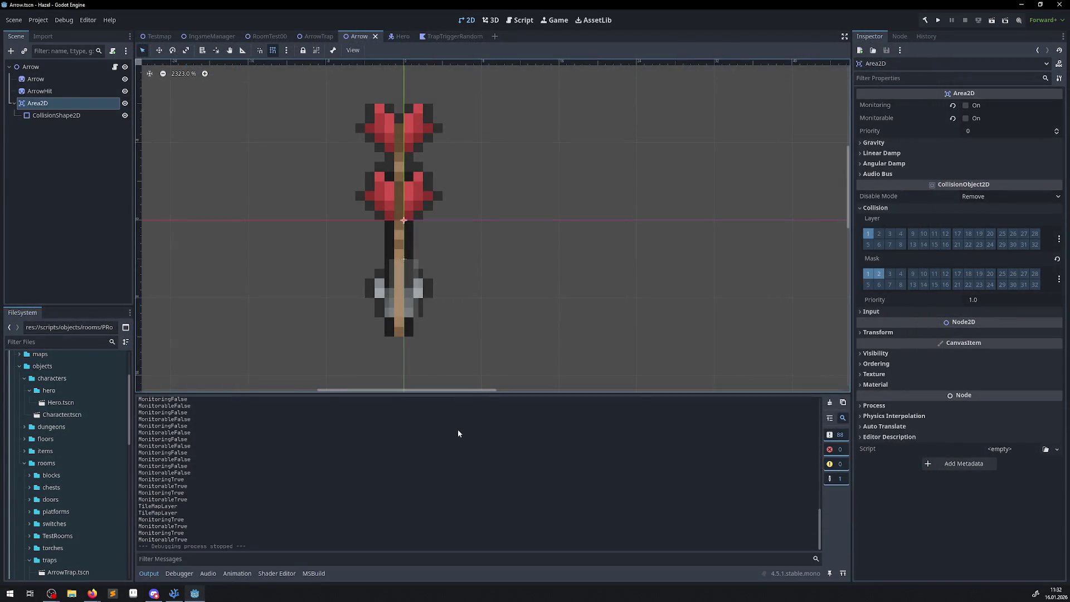
pyautogui.scroll(10, 302, 481)
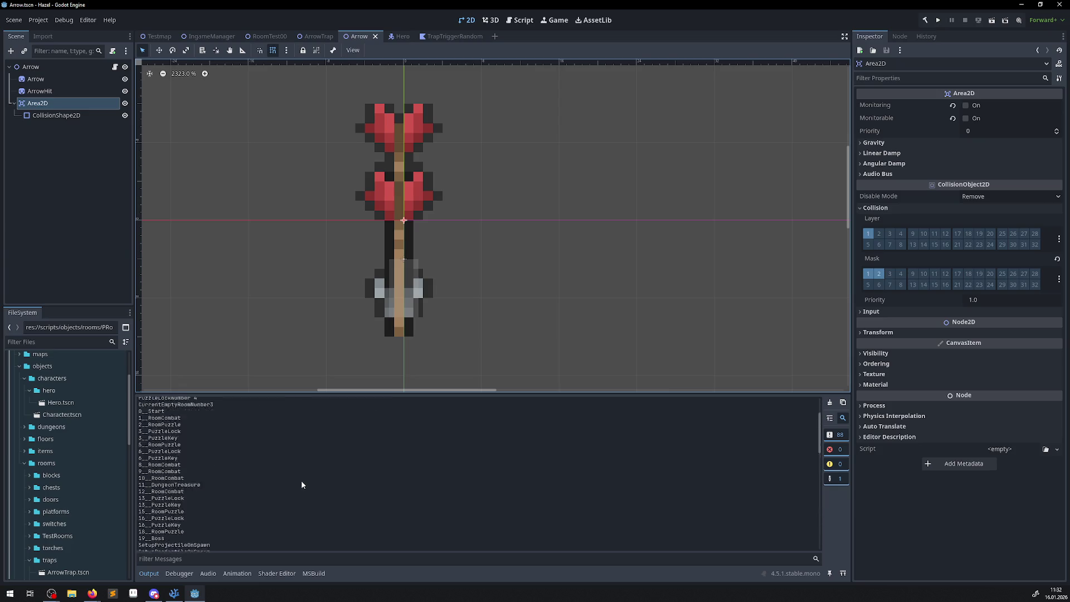
pyautogui.scroll(-3, 299, 482)
pyautogui.scroll(-5, 199, 463)
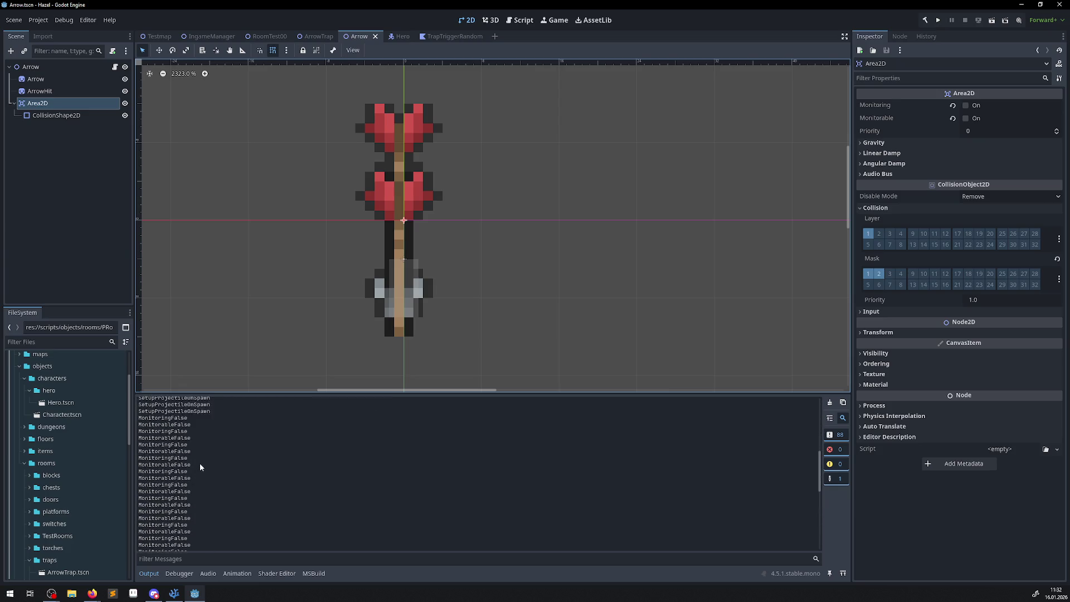
pyautogui.scroll(-3, 207, 462)
pyautogui.scroll(-2, 212, 477)
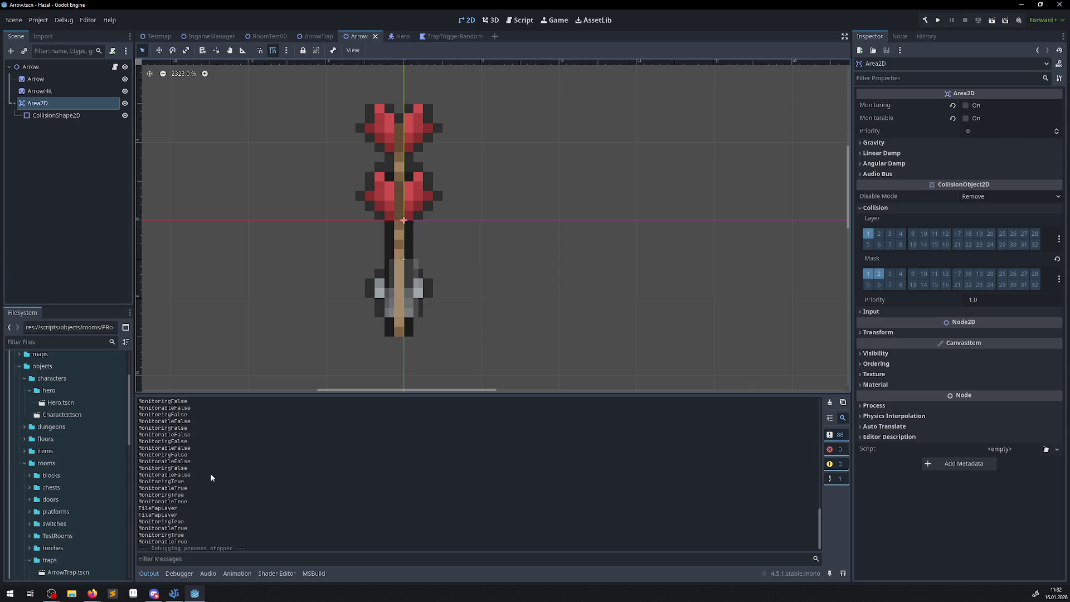
pyautogui.scroll(-1, 211, 478)
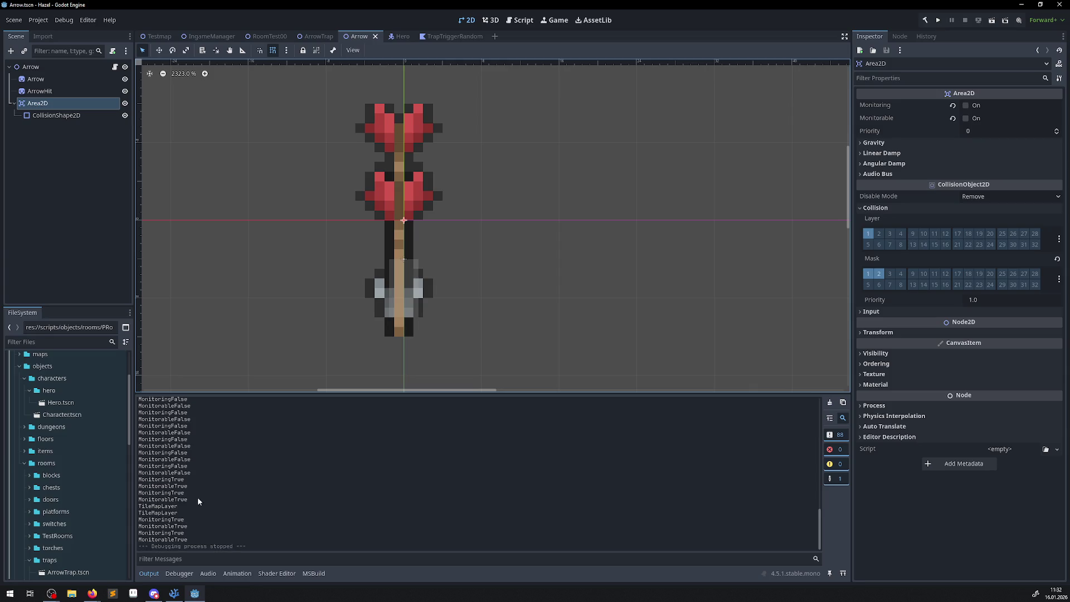
pyautogui.moveTo(181, 514); pyautogui.dragTo(134, 502)
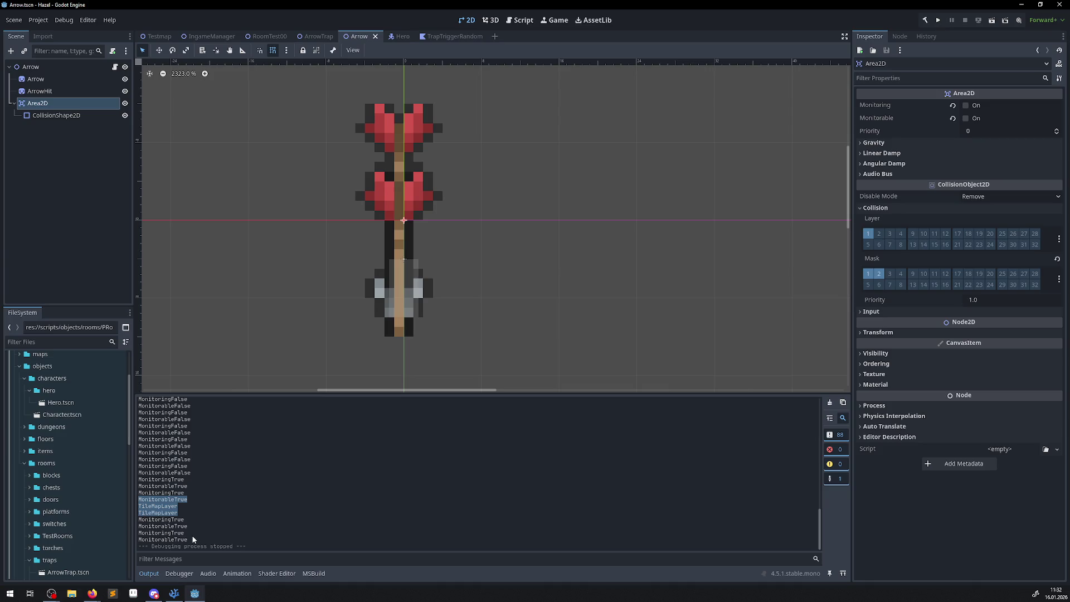
pyautogui.moveTo(196, 531); pyautogui.dragTo(134, 518)
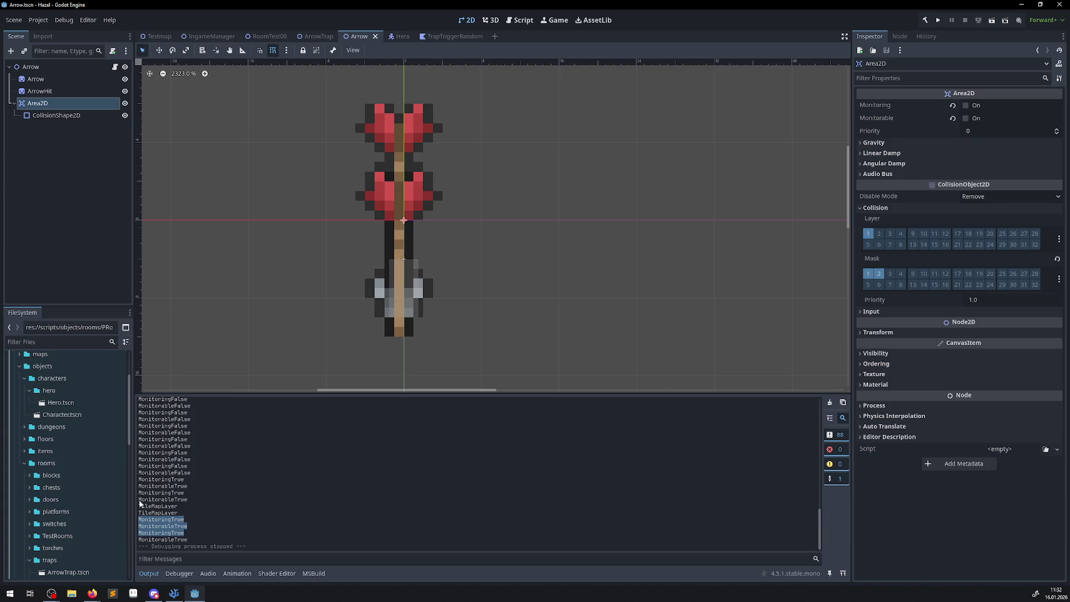
pyautogui.moveTo(183, 594)
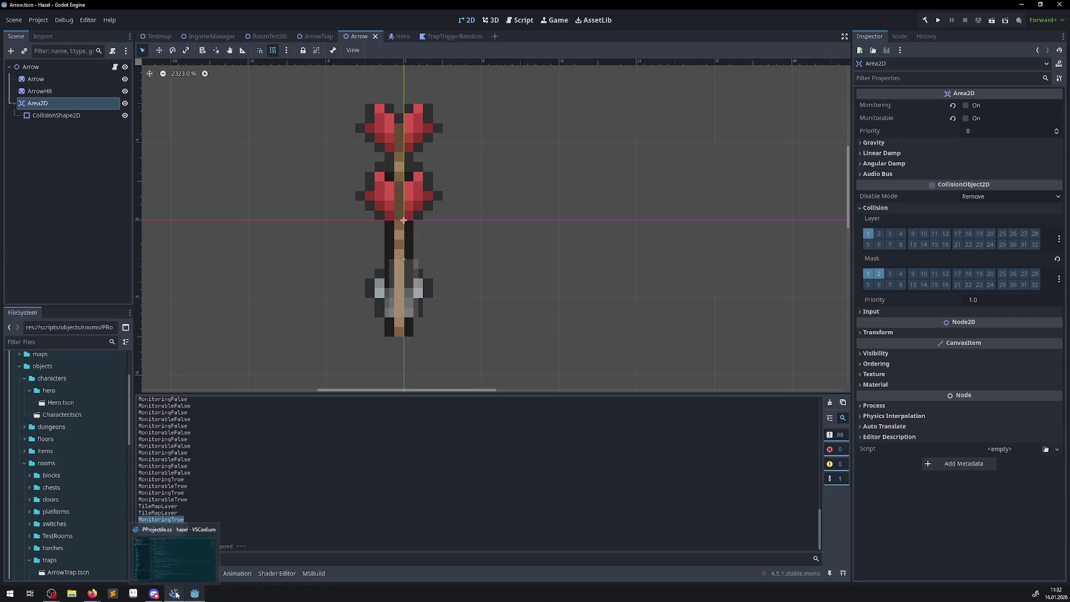
pyautogui.click(171, 596)
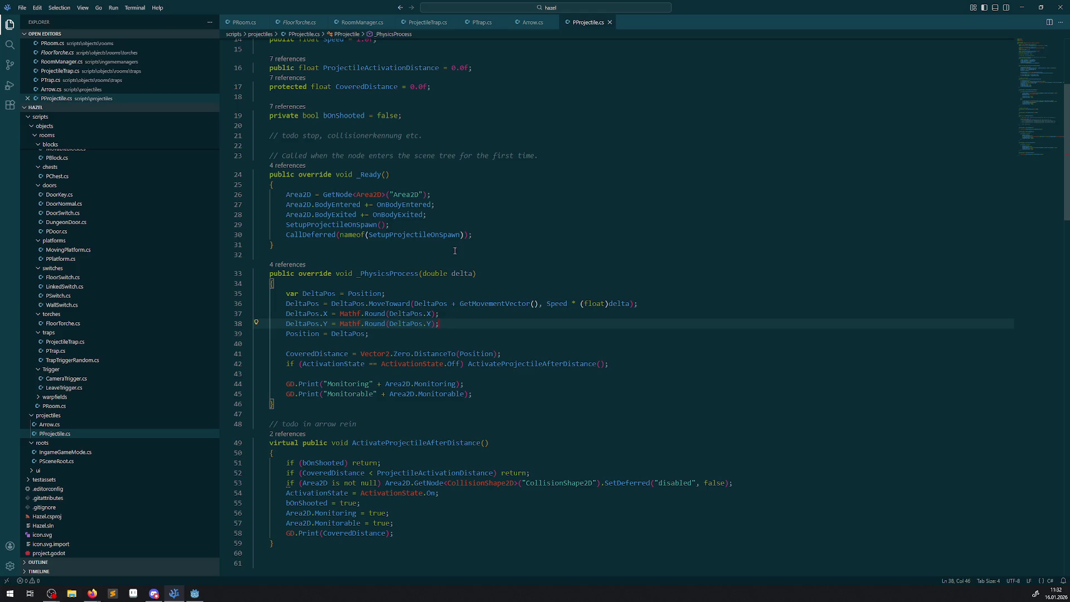
# Duplicate the Monitoring print line into a CoveredDistance print in PProjectile.cs and save
pyautogui.click(440, 384)
pyautogui.hotkey('shift', 'alt', 'Down')
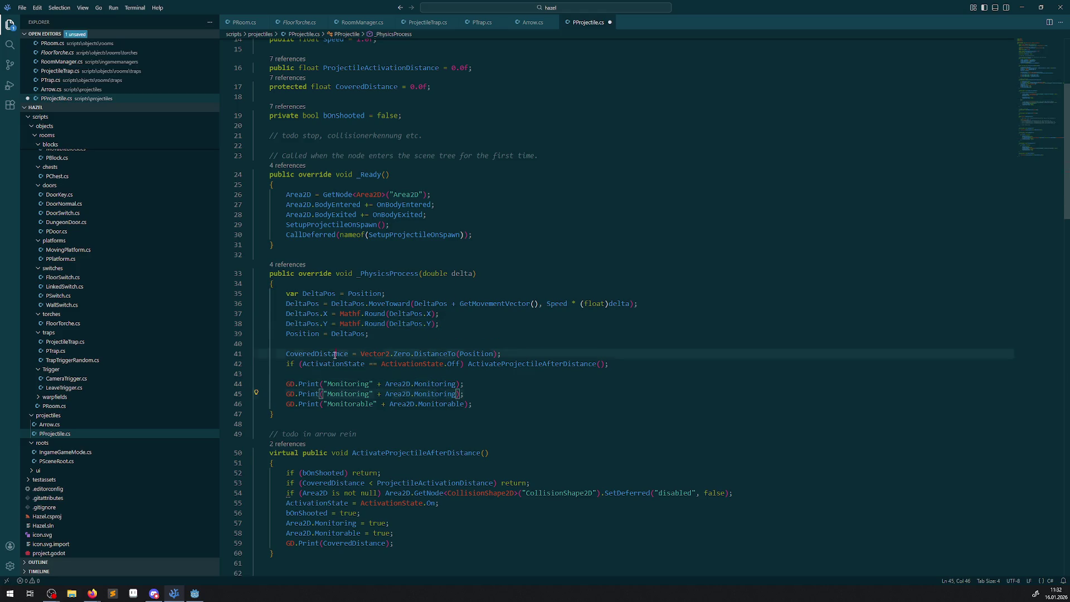
pyautogui.doubleClick(336, 354)
pyautogui.hotkey('ctrl', 'c')
pyautogui.doubleClick(348, 384)
pyautogui.hotkey('ctrl', 'v')
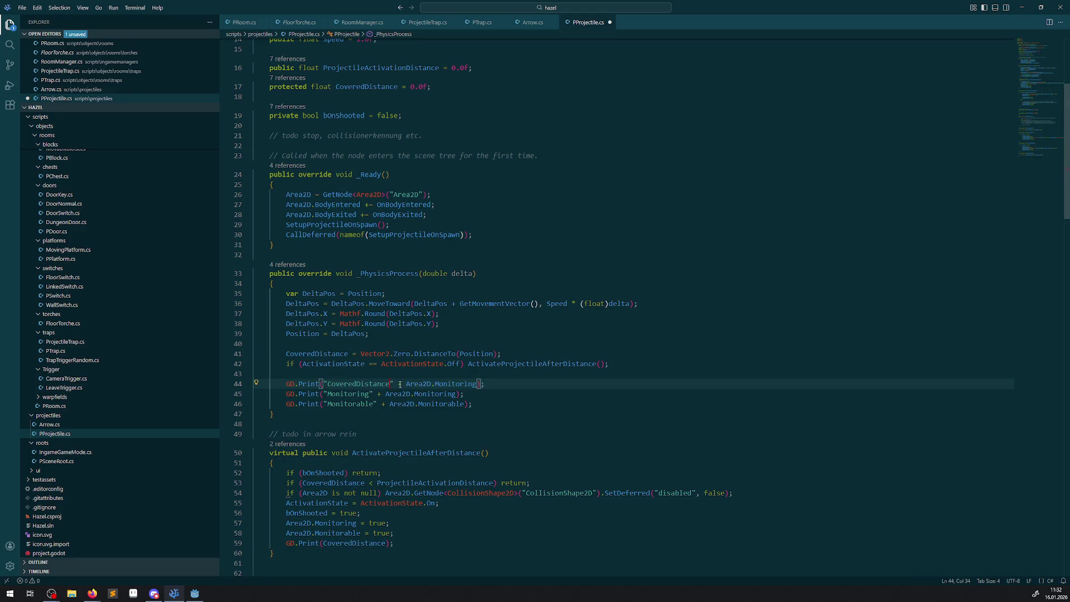
pyautogui.moveTo(406, 384); pyautogui.dragTo(470, 384)
pyautogui.hotkey('ctrl', 'v')
pyautogui.hotkey('ctrl', 's')
pyautogui.click(191, 595)
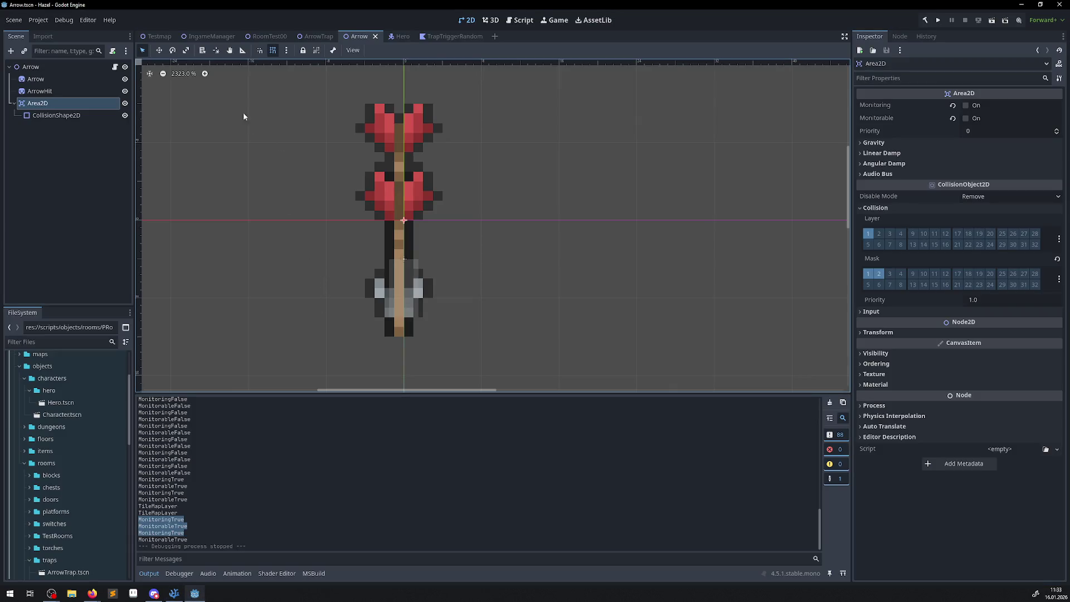
pyautogui.click(268, 36)
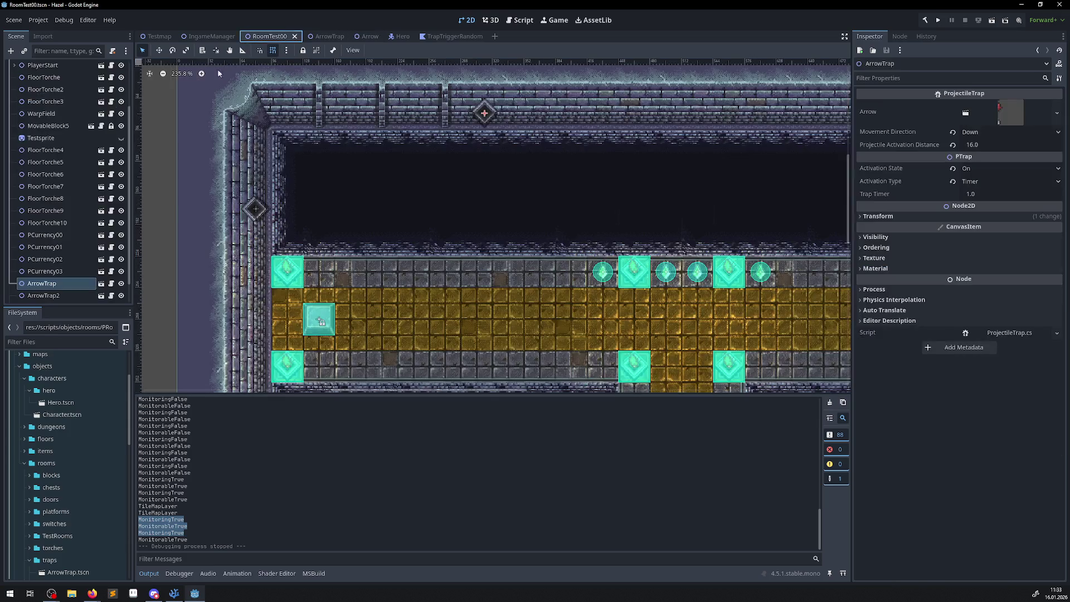
pyautogui.click(256, 208)
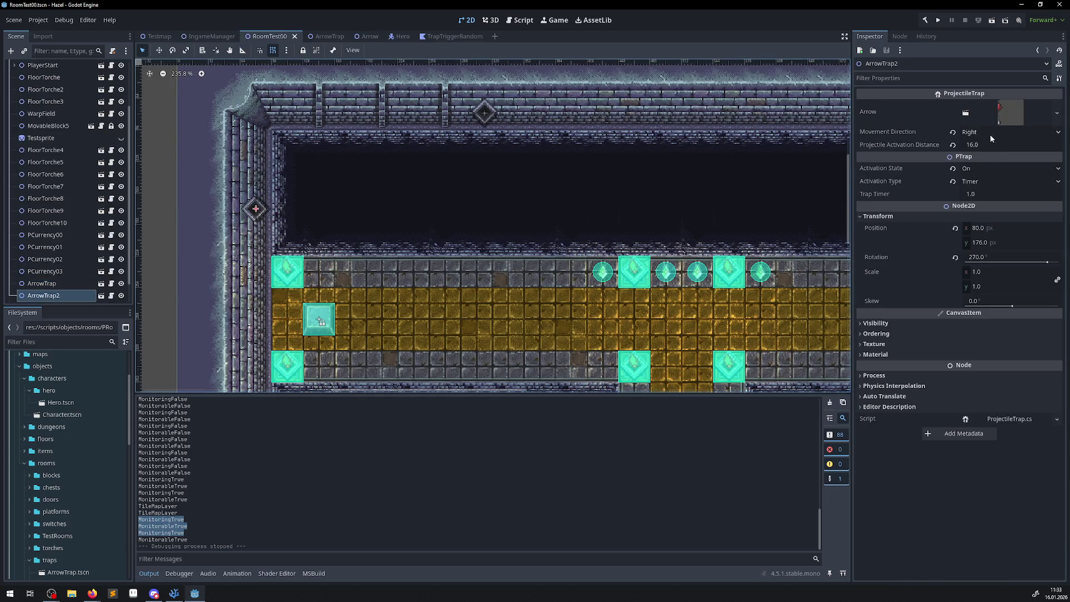
pyautogui.click(984, 182)
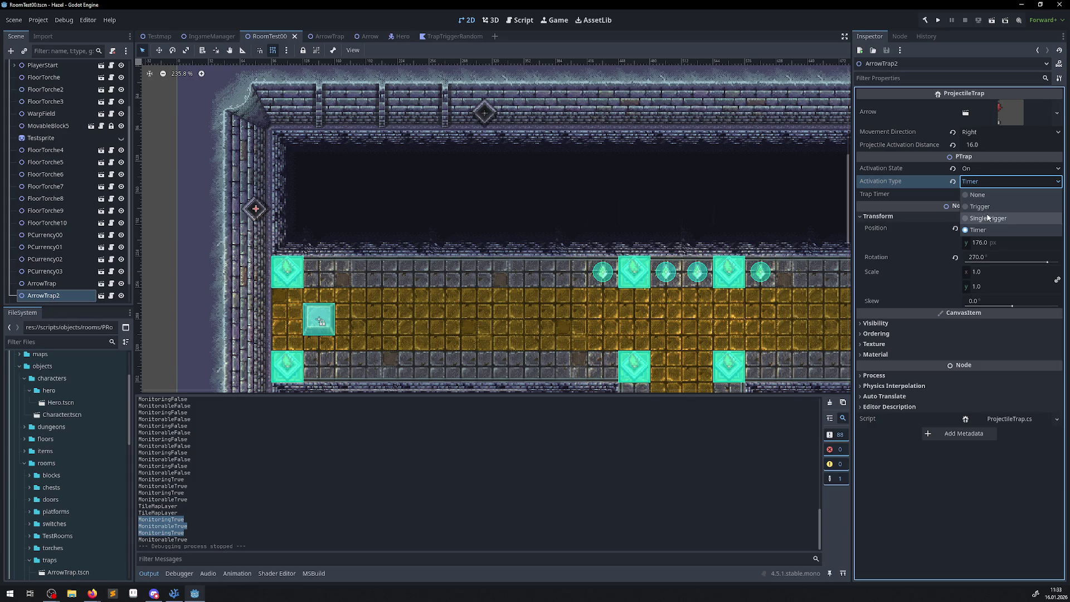
pyautogui.click(985, 208)
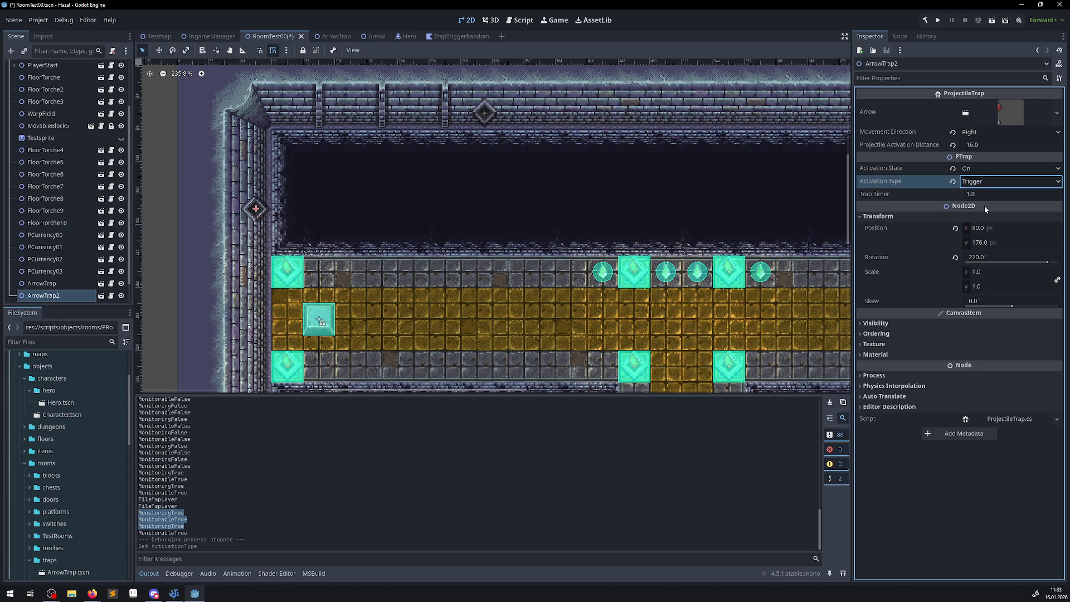
pyautogui.click(942, 22)
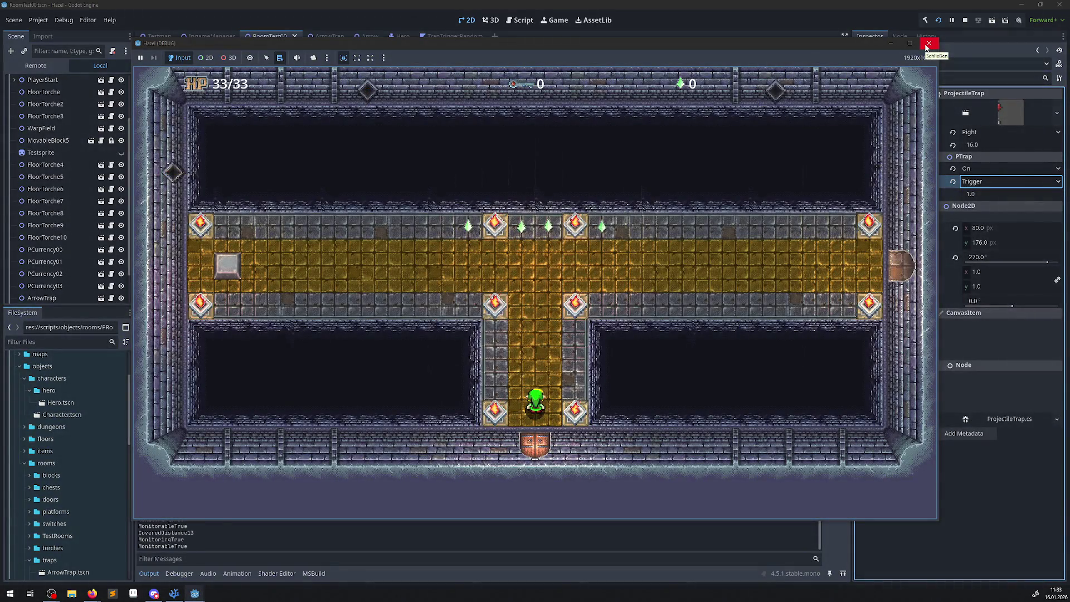
pyautogui.click(928, 44)
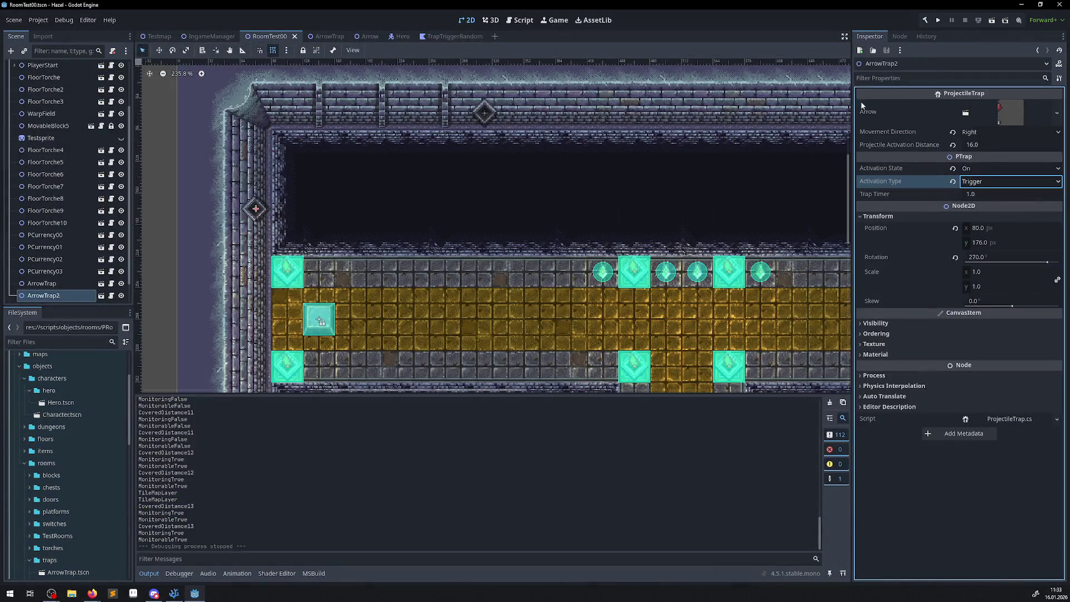
pyautogui.click(980, 169)
pyautogui.click(981, 186)
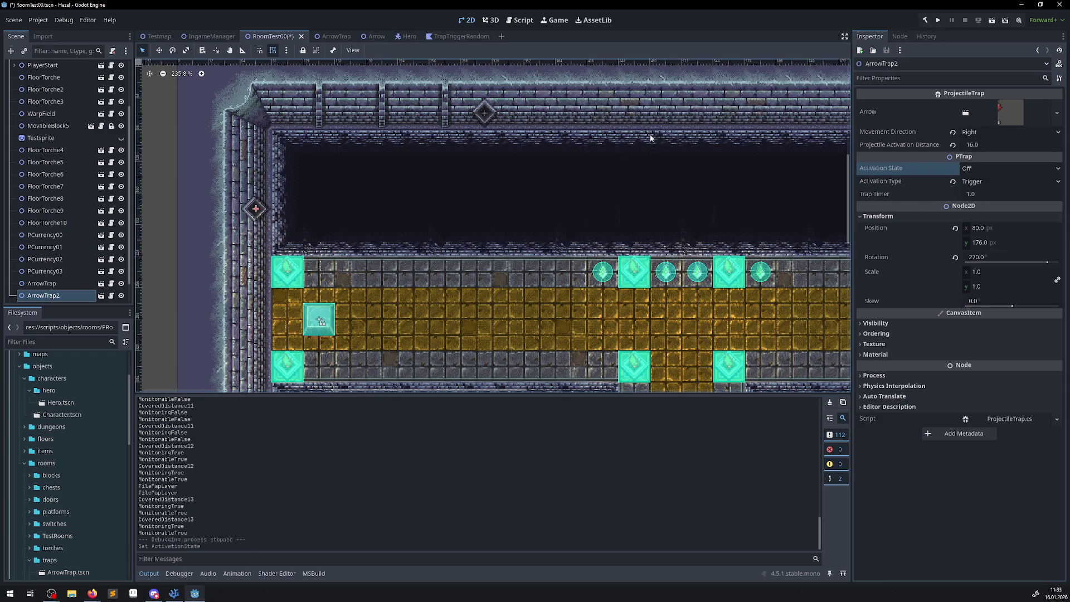
pyautogui.click(942, 19)
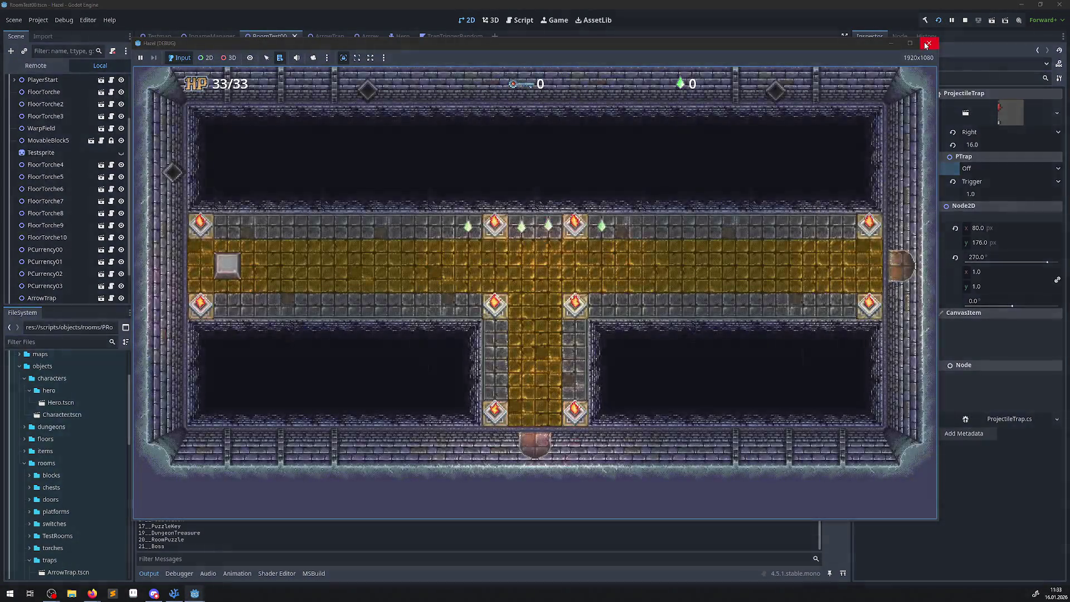
pyautogui.click(929, 42)
pyautogui.scroll(10, 280, 461)
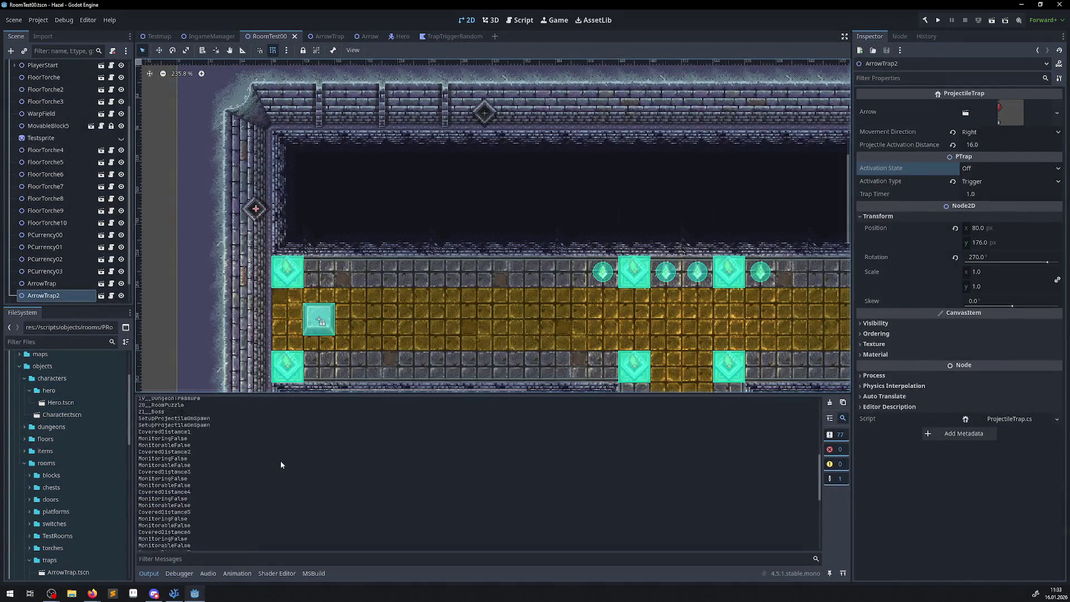
pyautogui.scroll(-8, 209, 482)
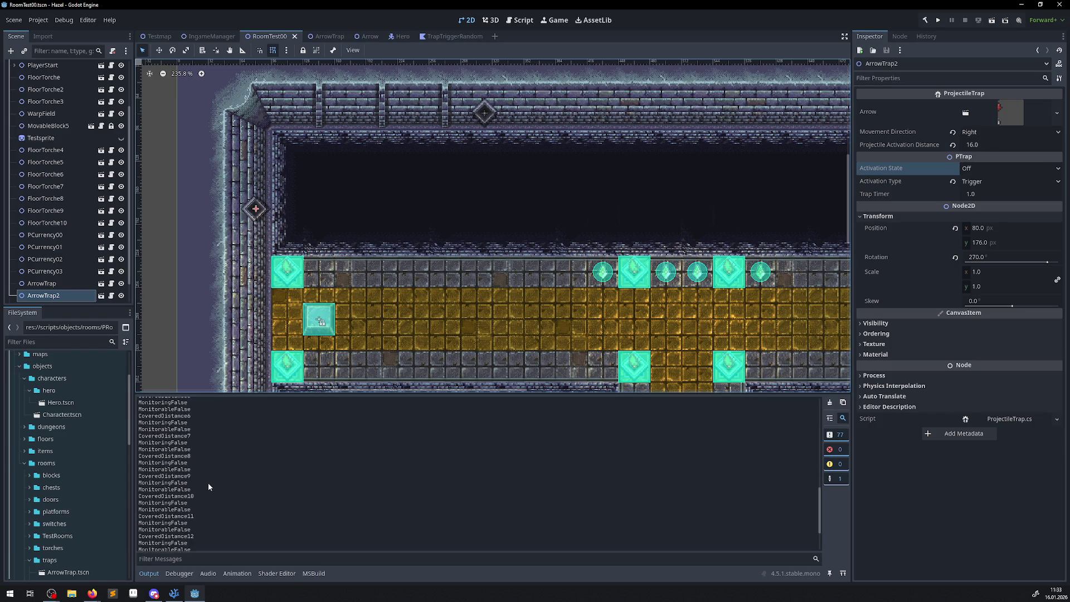
pyautogui.scroll(-3, 210, 488)
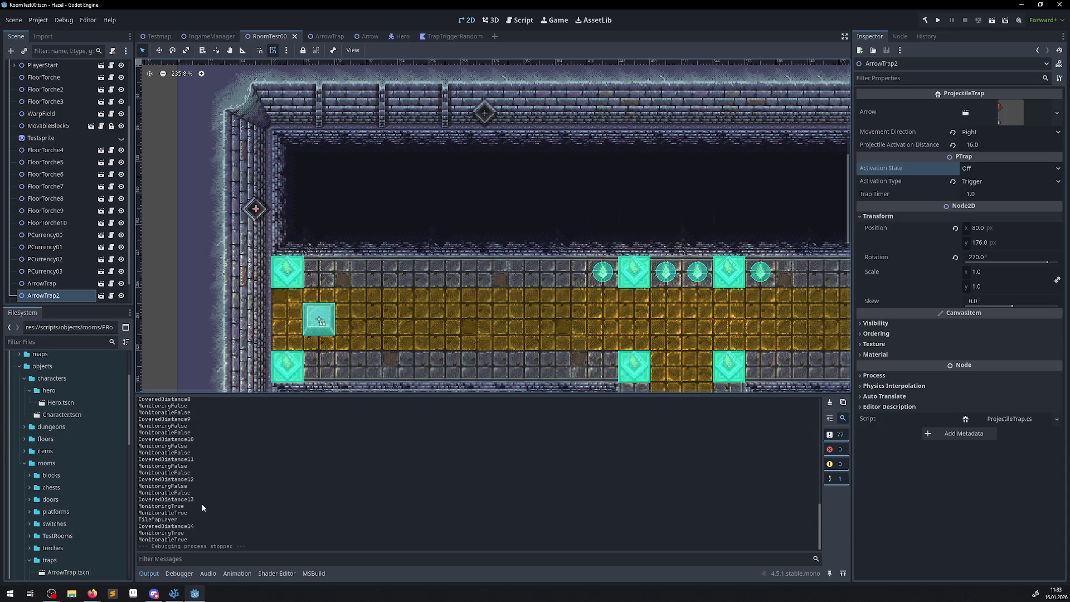
pyautogui.moveTo(198, 499); pyautogui.dragTo(144, 500)
pyautogui.scroll(5, 429, 242)
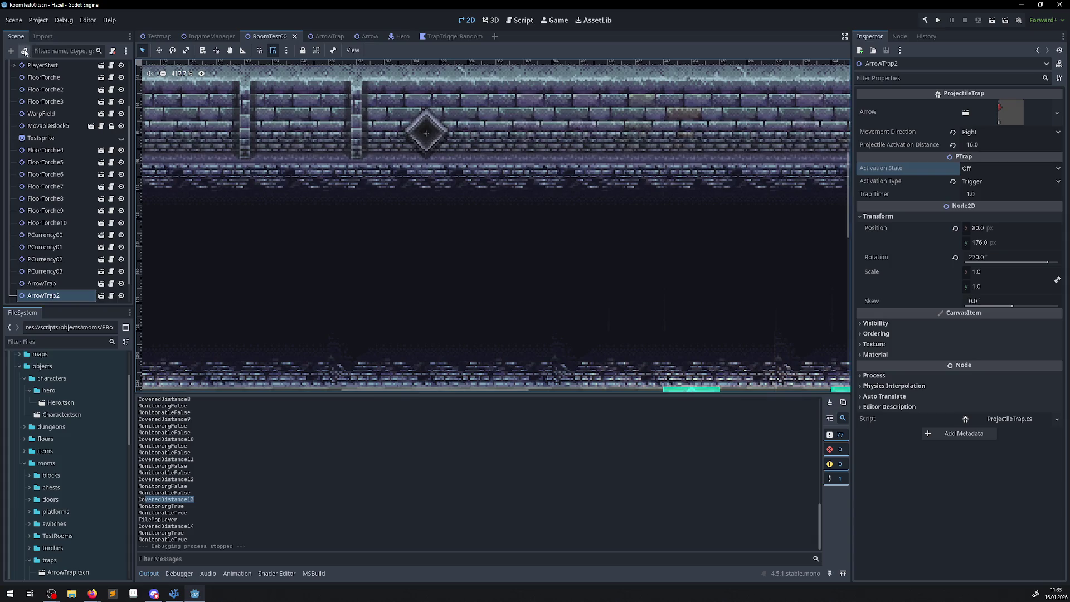
pyautogui.click(27, 56)
# Instantiate the Arrow scene and reparent it directly under RoomTest00
pyautogui.write('arrow')
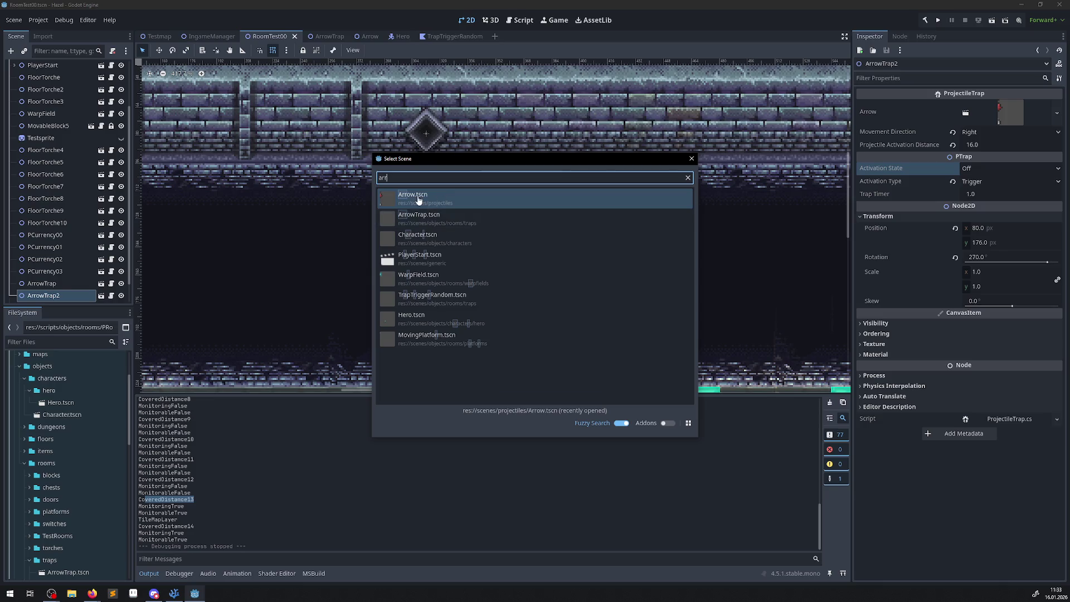
pyautogui.doubleClick(417, 198)
pyautogui.moveTo(63, 292)
pyautogui.mouseDown()
pyautogui.moveTo(42, 205)
pyautogui.moveTo(51, 87)
pyautogui.moveTo(40, 67)
pyautogui.mouseUp()
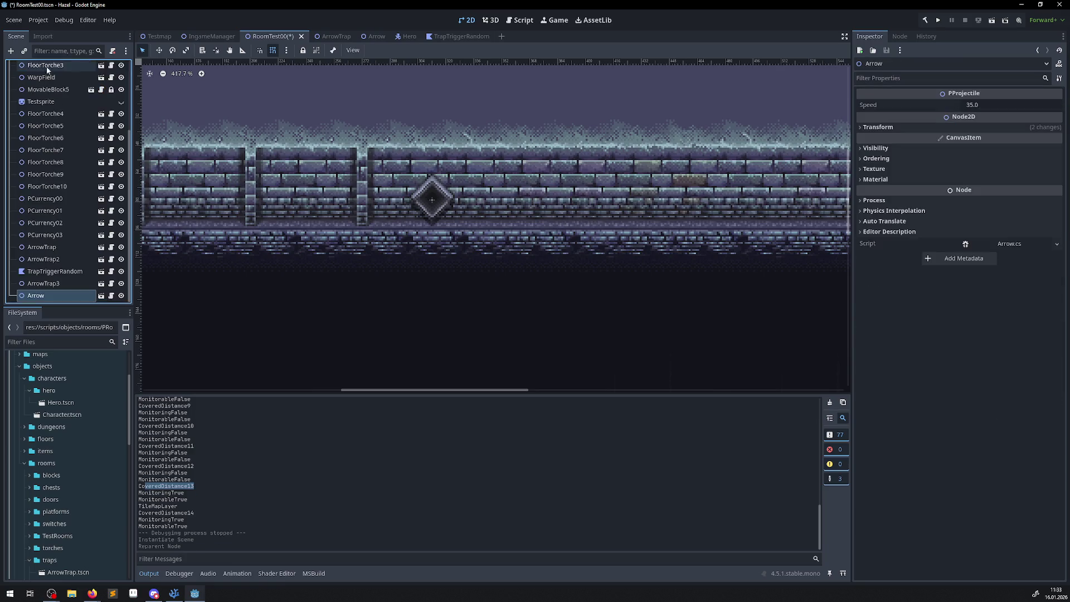
pyautogui.scroll(-5, 477, 192)
pyautogui.scroll(-5, 477, 192)
pyautogui.scroll(3, 466, 226)
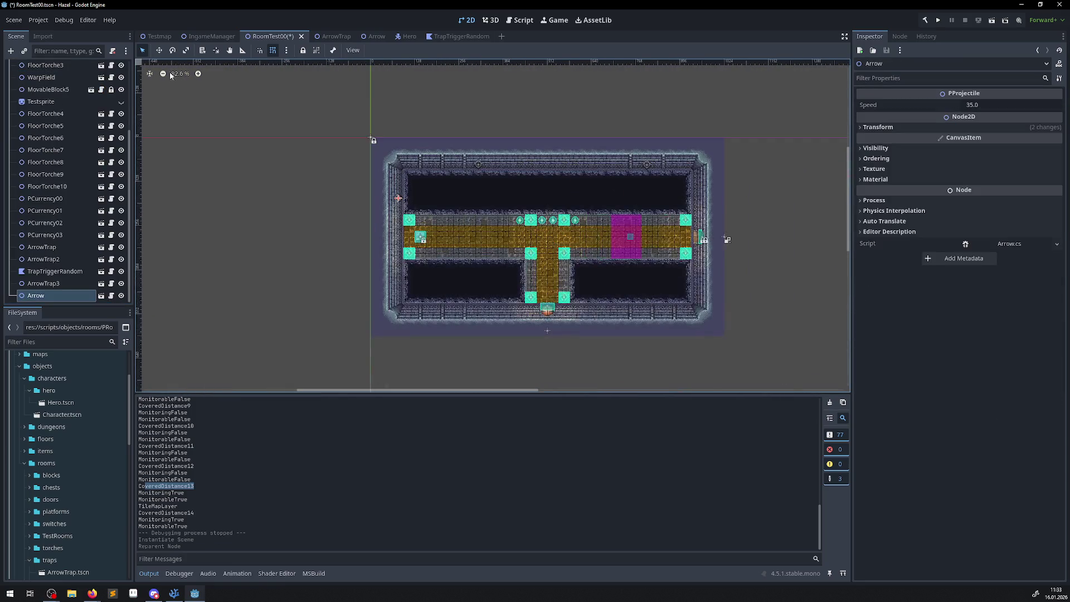
# Move the arrow onto the top-wall arrow trap and set its rotation to 0
pyautogui.click(159, 50)
pyautogui.scroll(3, 416, 191)
pyautogui.moveTo(407, 187); pyautogui.dragTo(500, 151)
pyautogui.scroll(10, 502, 152)
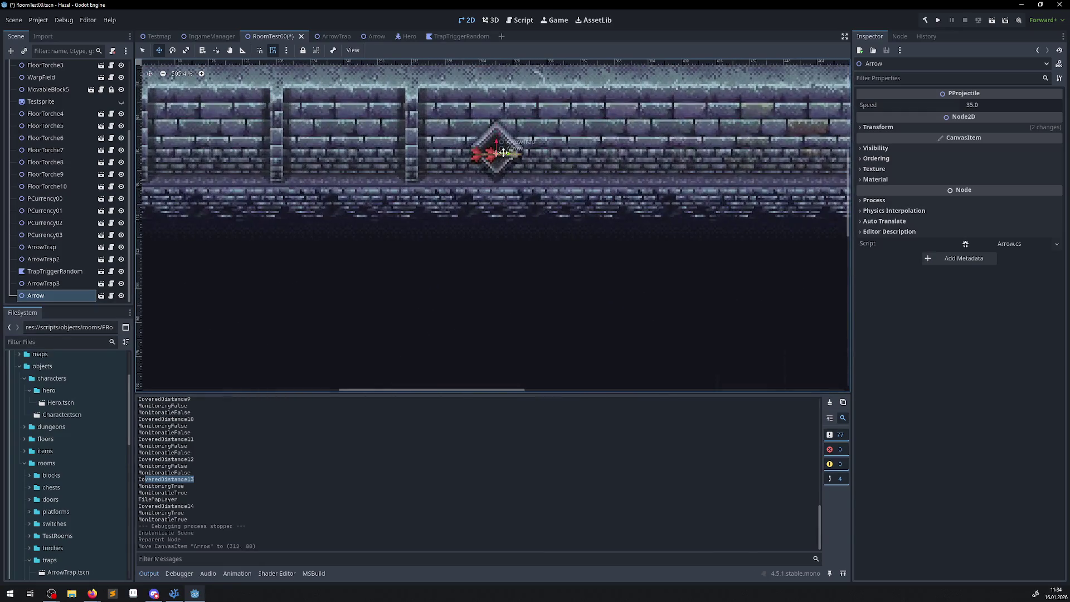
pyautogui.click(861, 127)
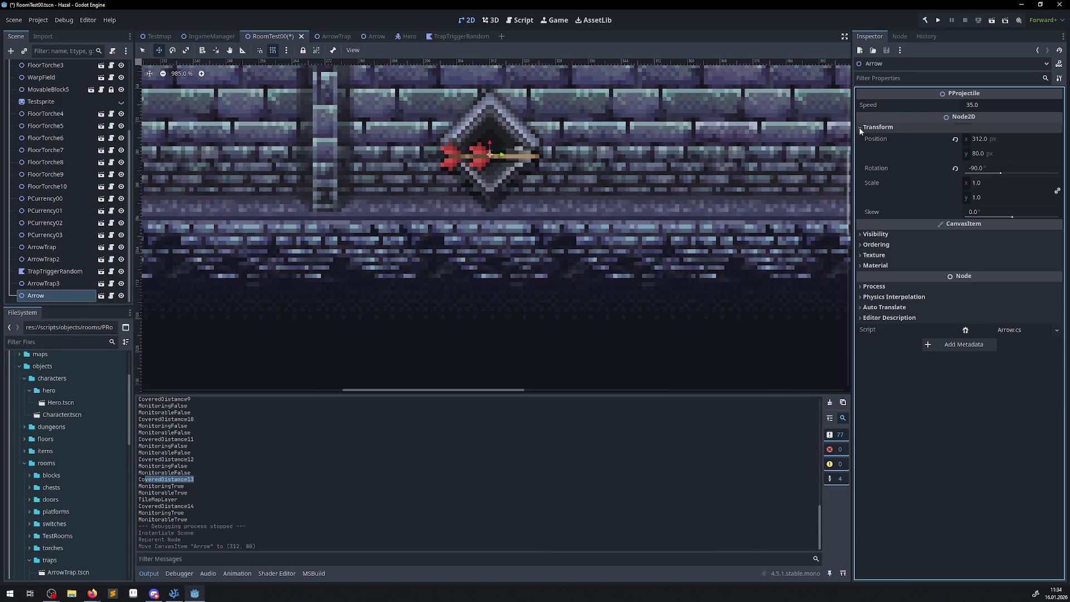
pyautogui.click(980, 168)
pyautogui.write('0')
pyautogui.press('Return')
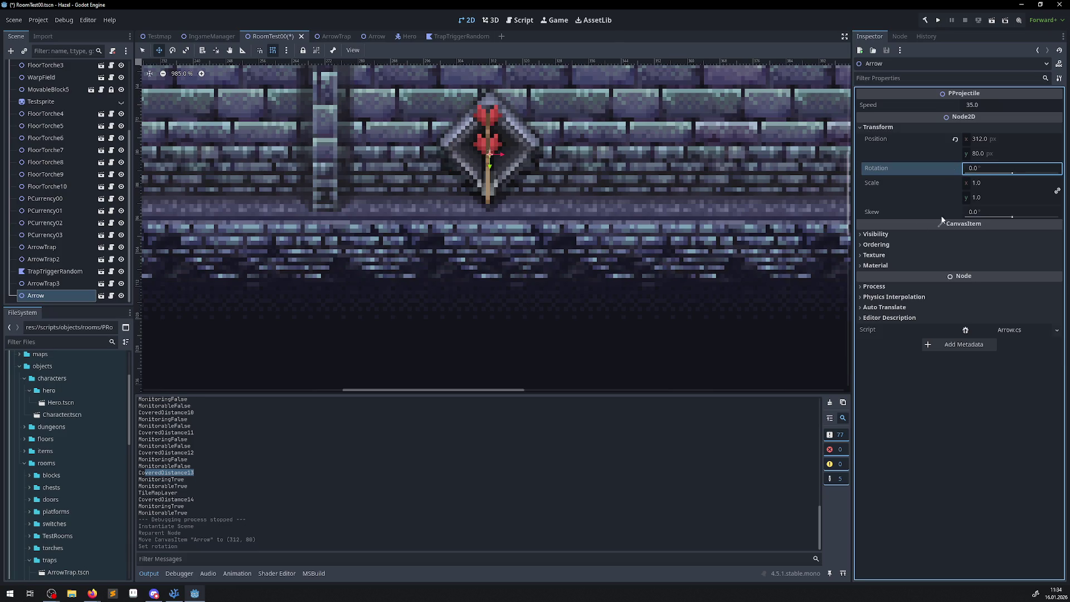
pyautogui.scroll(2, 489, 175)
pyautogui.scroll(1, 490, 175)
# Nudge the arrow upward, then set its vertical position to 79
pyautogui.moveTo(480, 136)
pyautogui.mouseDown()
pyautogui.moveTo(532, 136)
pyautogui.moveTo(480, 136)
pyautogui.mouseUp()
pyautogui.scroll(19, 485, 137)
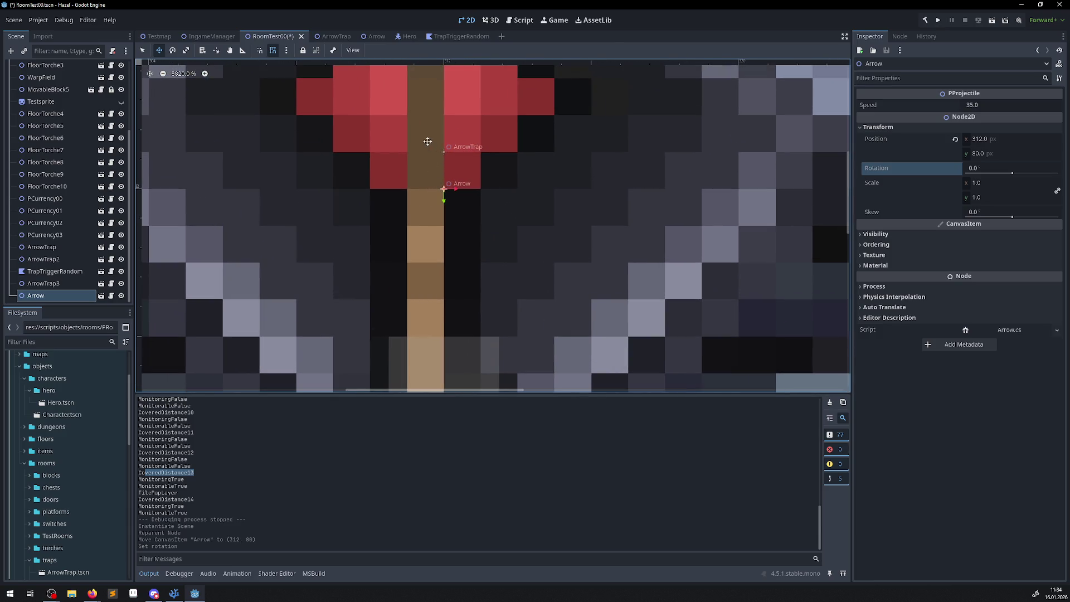
pyautogui.scroll(-13, 432, 173)
pyautogui.moveTo(438, 193)
pyautogui.mouseDown()
pyautogui.moveTo(436, 142)
pyautogui.moveTo(434, 166)
pyautogui.mouseUp()
pyautogui.rightClick(434, 166)
pyautogui.click(1015, 153)
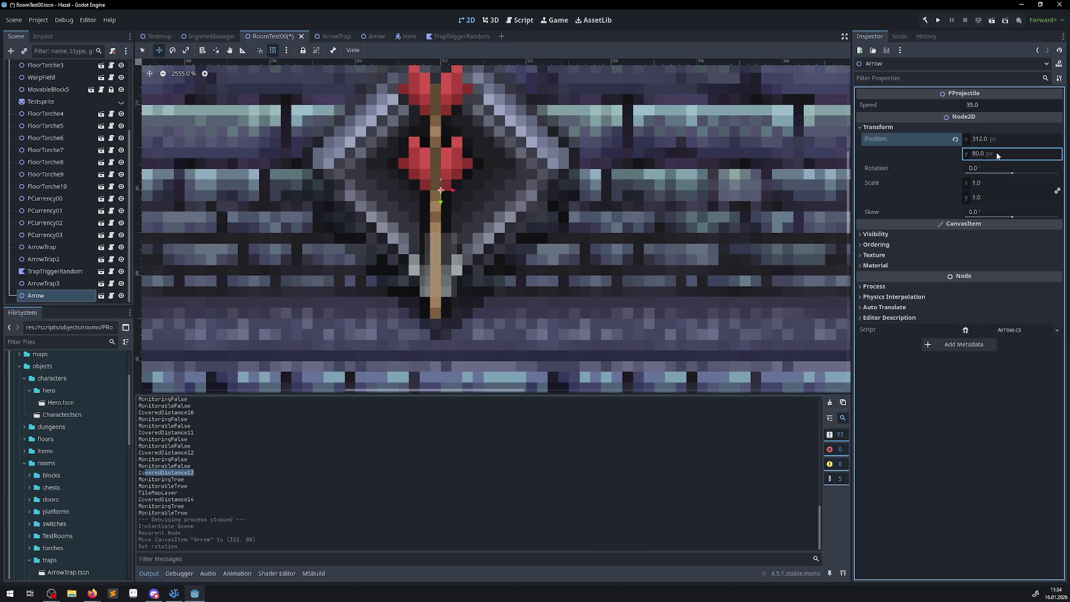
pyautogui.press('Down')
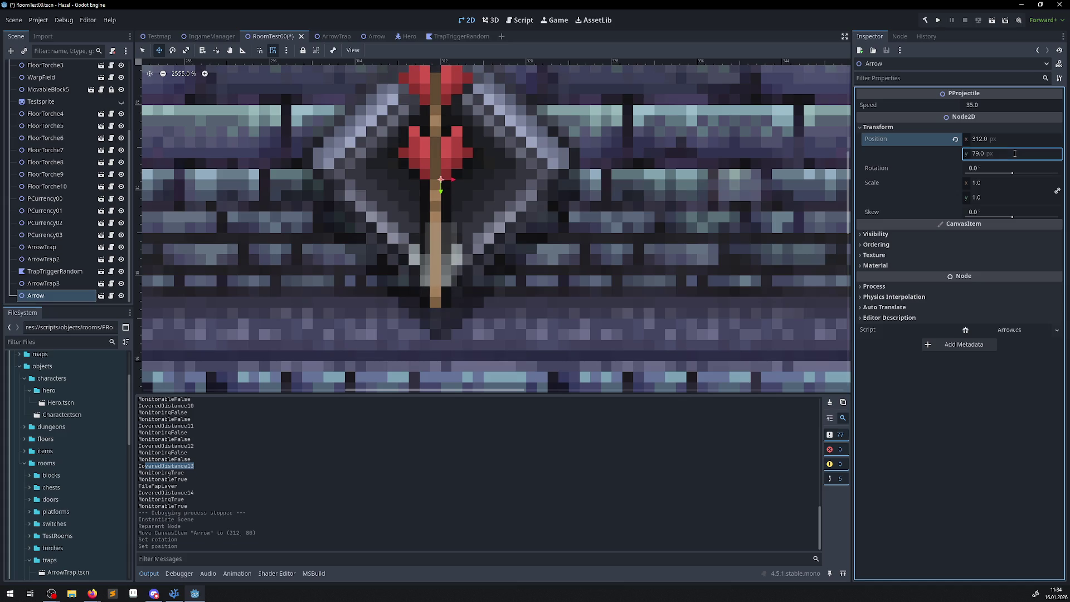
# Shift the arrow down and settle its Position y at 93
pyautogui.moveTo(440, 134); pyautogui.dragTo(440, 229)
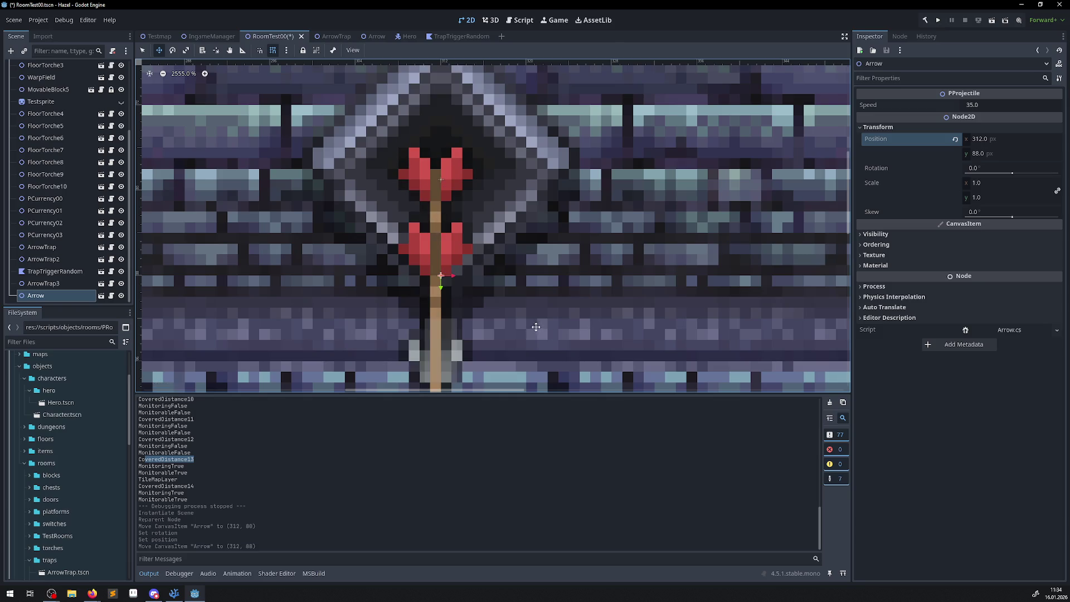
pyautogui.scroll(-4, 521, 251)
pyautogui.scroll(2, 521, 251)
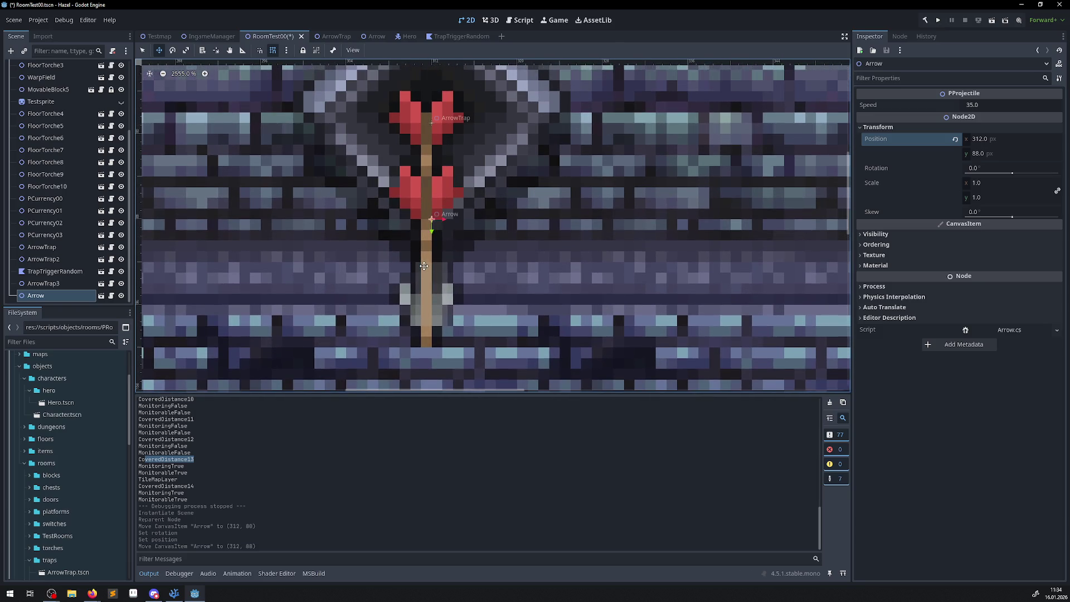
pyautogui.hotkey('shift', 'Down')
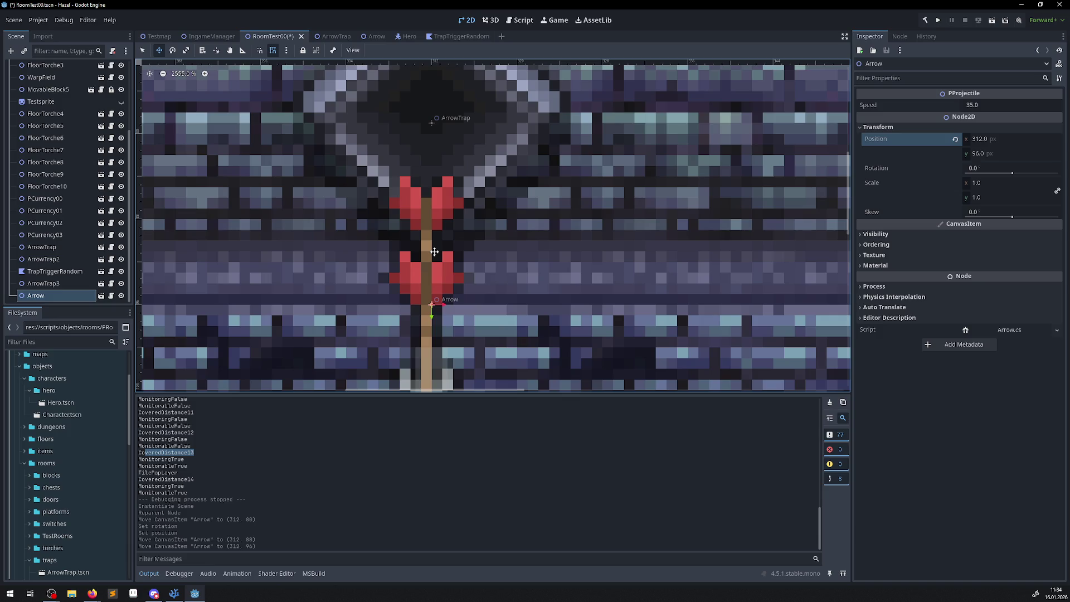
pyautogui.scroll(-4, 435, 252)
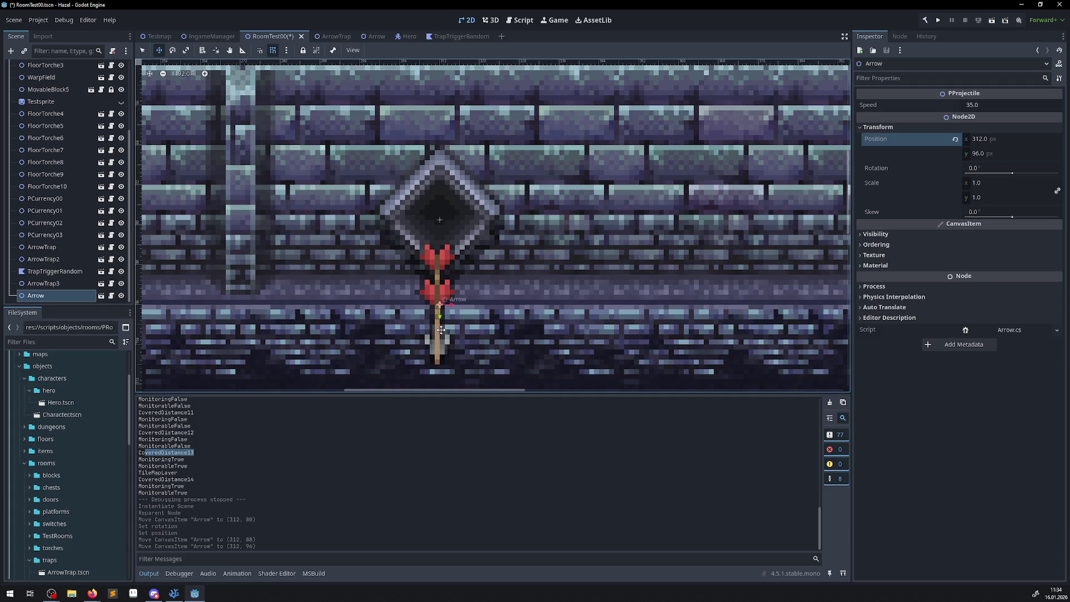
pyautogui.moveTo(433, 311)
pyautogui.mouseDown()
pyautogui.moveTo(432, 229)
pyautogui.moveTo(425, 326)
pyautogui.moveTo(433, 252)
pyautogui.mouseUp()
pyautogui.click(1024, 154)
pyautogui.write('93')
pyautogui.press('Return')
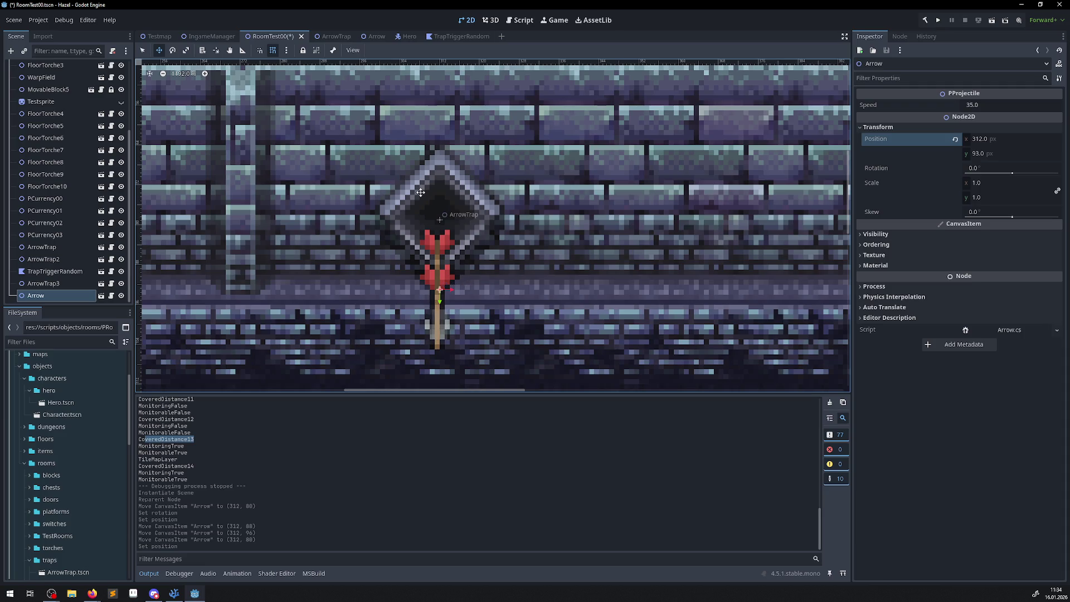
pyautogui.click(331, 37)
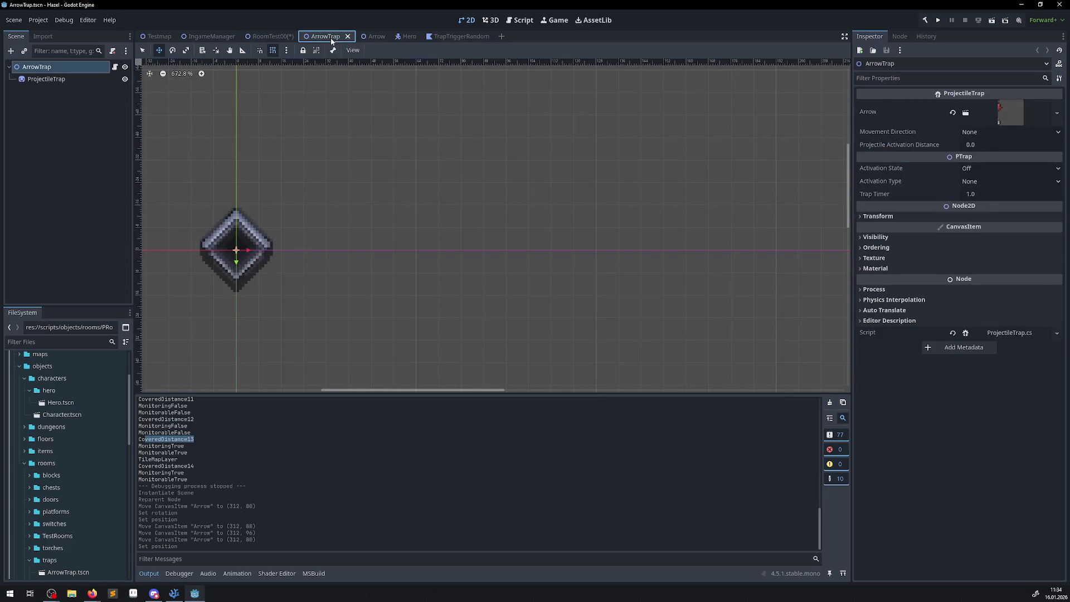
# In the Arrow scene, hide ArrowHit and inspect the CollisionShape2D's SegmentShape2D
pyautogui.click(368, 36)
pyautogui.click(125, 91)
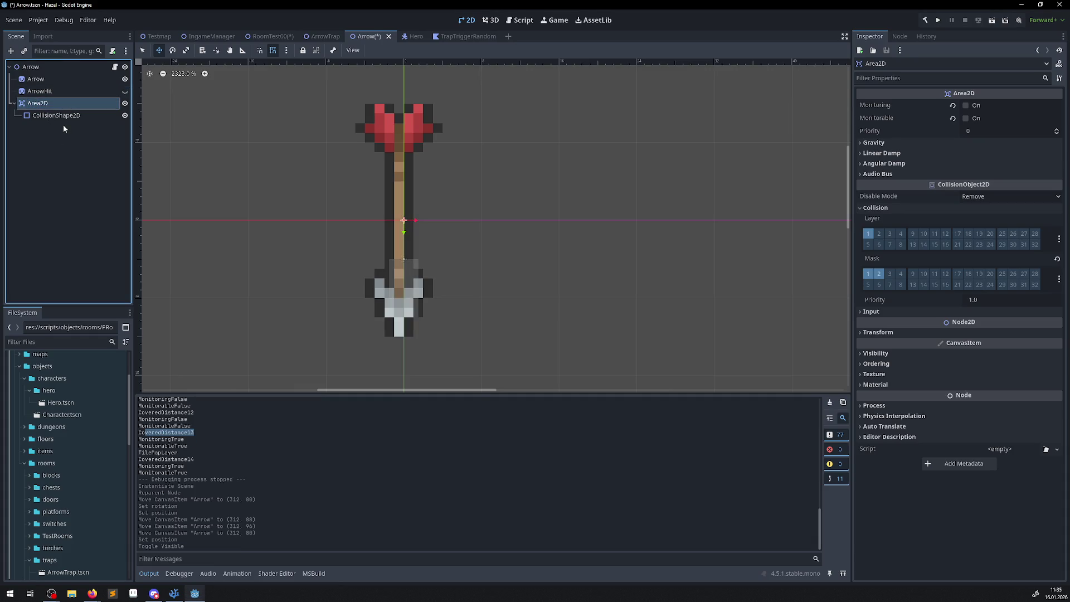
pyautogui.click(99, 115)
pyautogui.scroll(1, 432, 305)
pyautogui.scroll(4, 432, 305)
pyautogui.scroll(4, 394, 285)
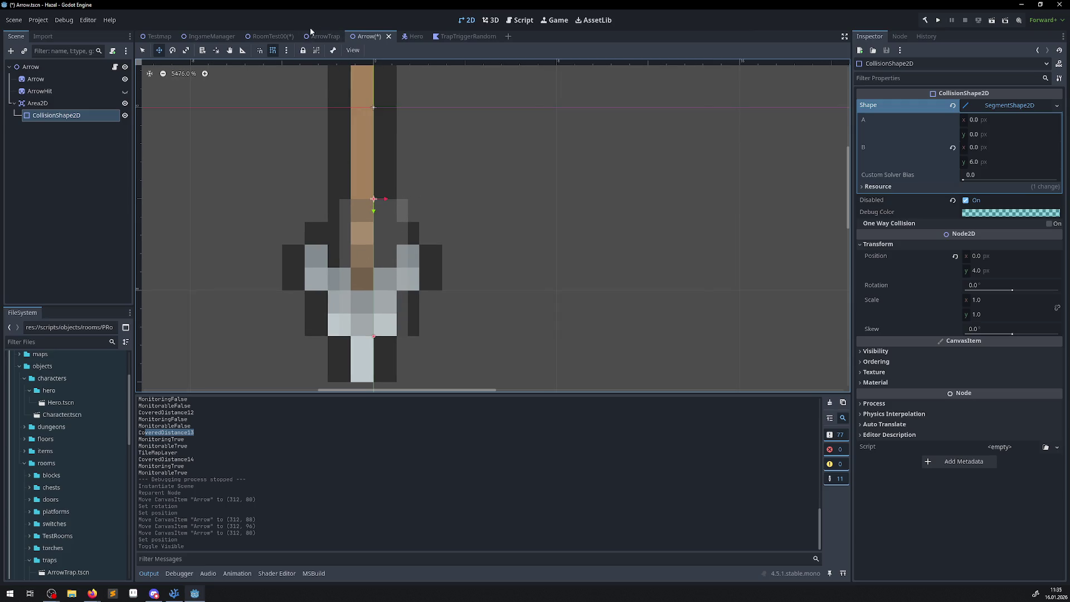
# Return to the RoomTest00 scene and look over the placed arrow
pyautogui.click(269, 37)
pyautogui.scroll(8, 429, 325)
pyautogui.scroll(4, 429, 325)
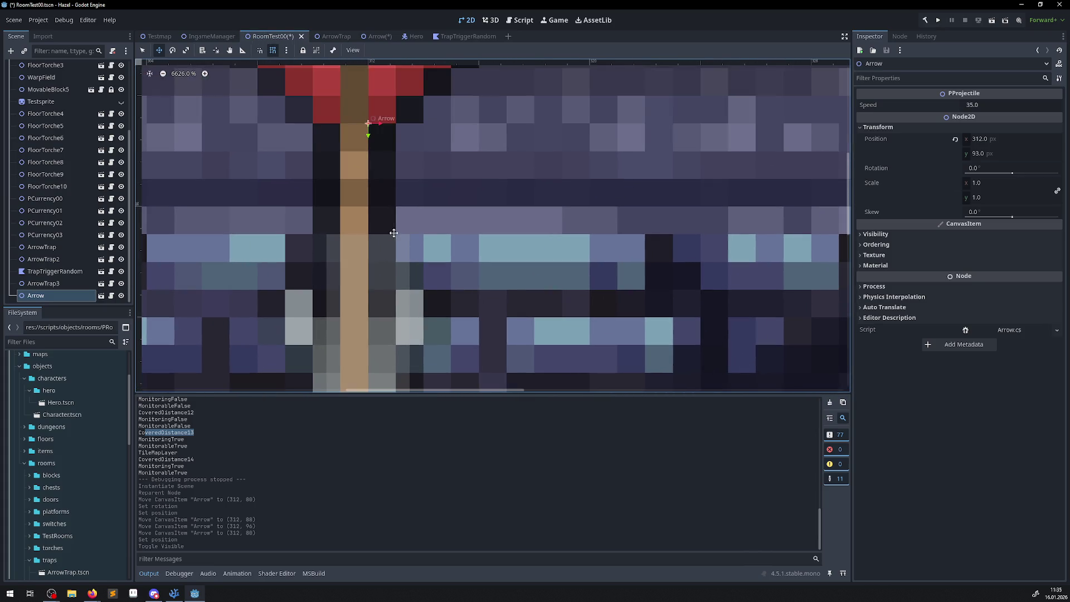
pyautogui.scroll(-15, 413, 251)
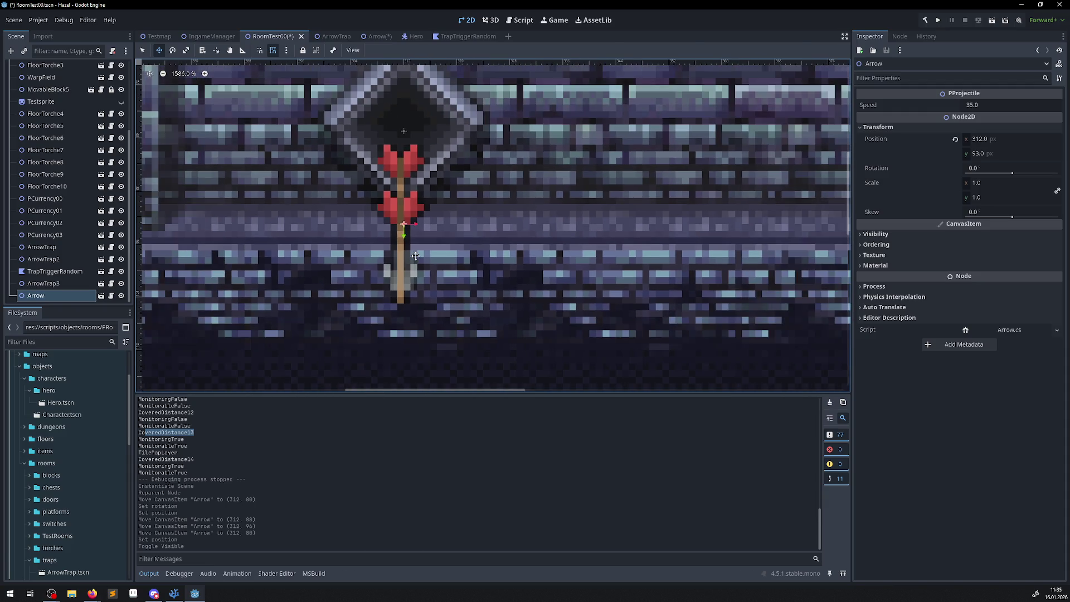
pyautogui.scroll(18, 416, 256)
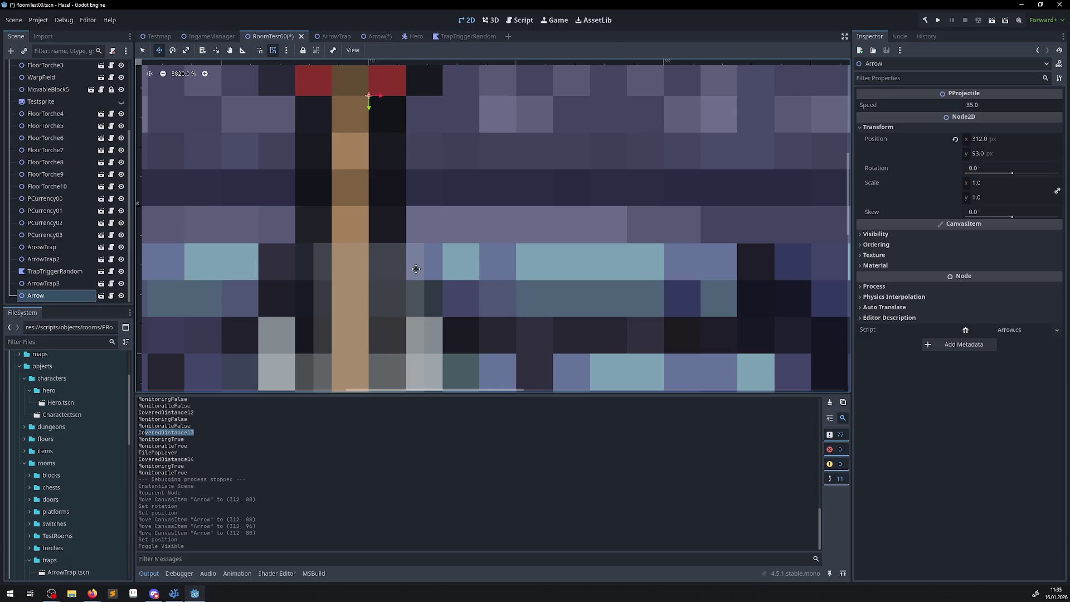
pyautogui.scroll(-5, 471, 238)
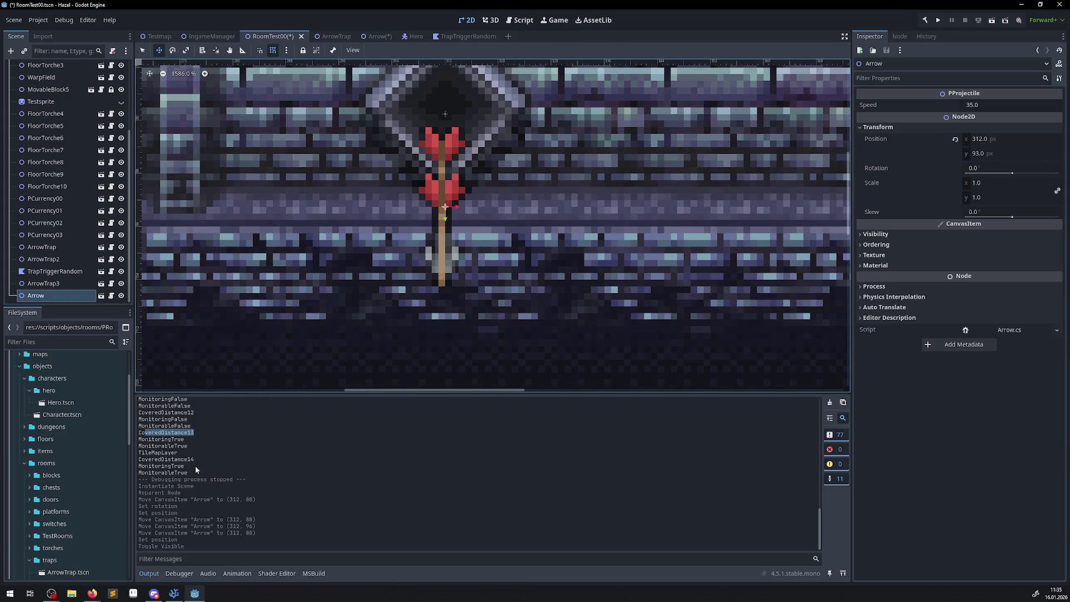
pyautogui.click(174, 594)
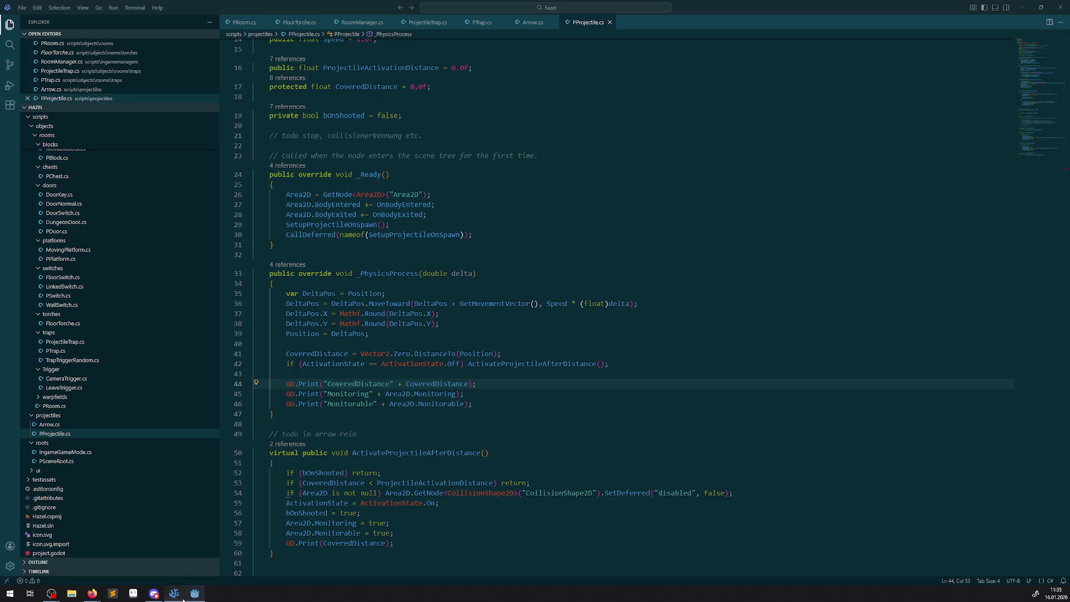
# Change the activation check on line 53 to CoveredDistance <= ProjectileActivationDistance
pyautogui.moveTo(374, 354)
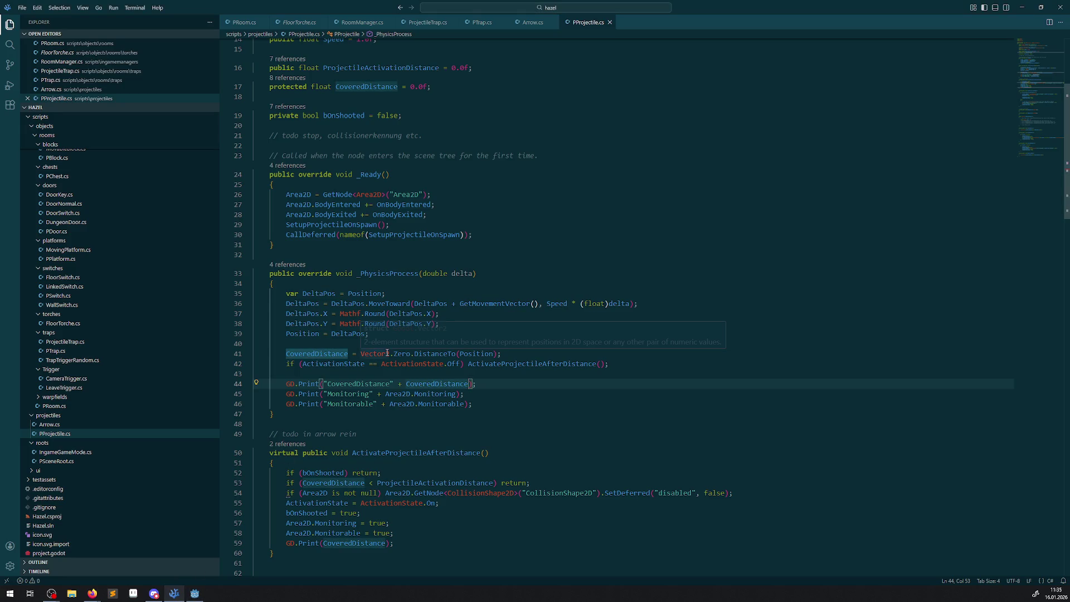
pyautogui.click(312, 353)
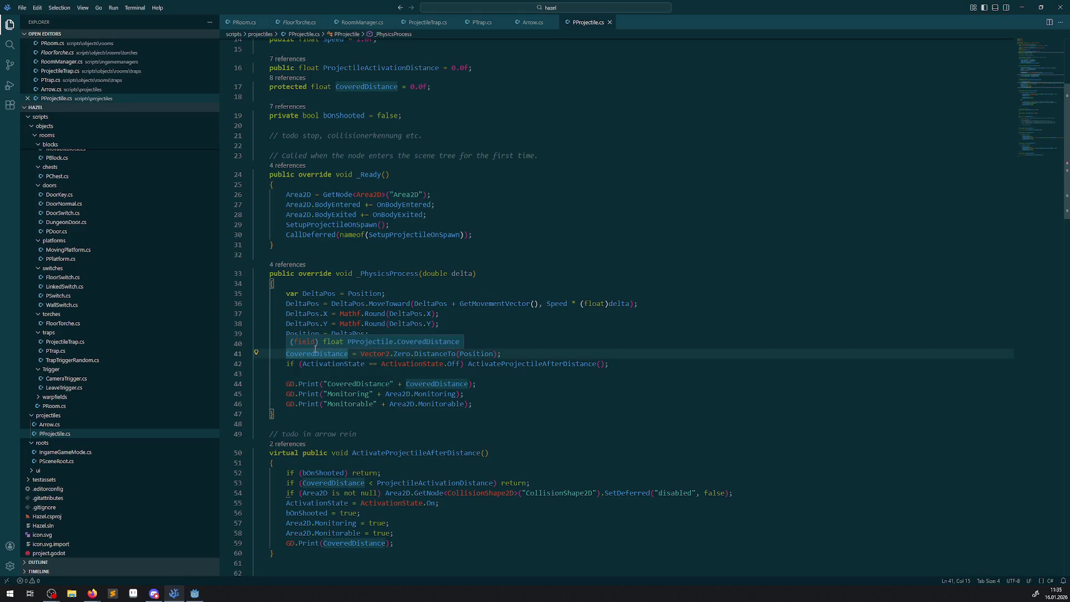
pyautogui.moveTo(382, 481)
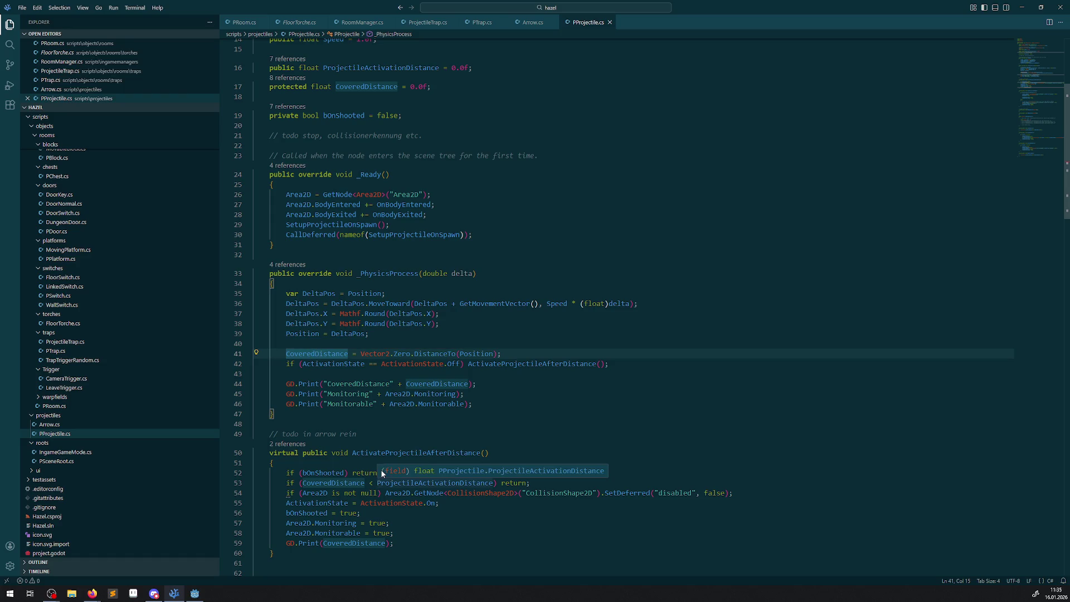
pyautogui.doubleClick(413, 483)
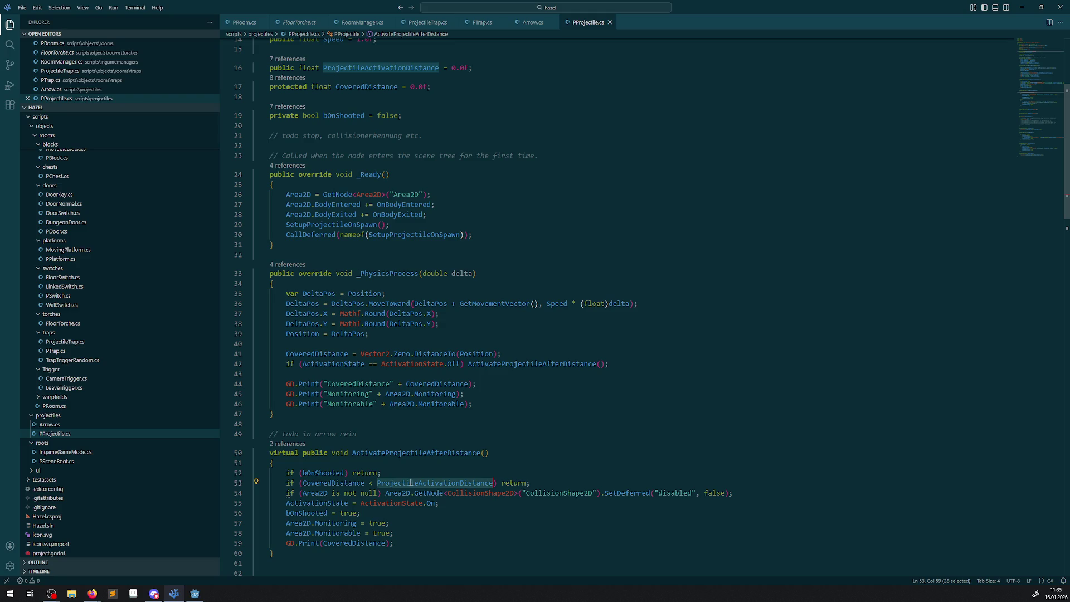
pyautogui.click(372, 484)
pyautogui.write('=')
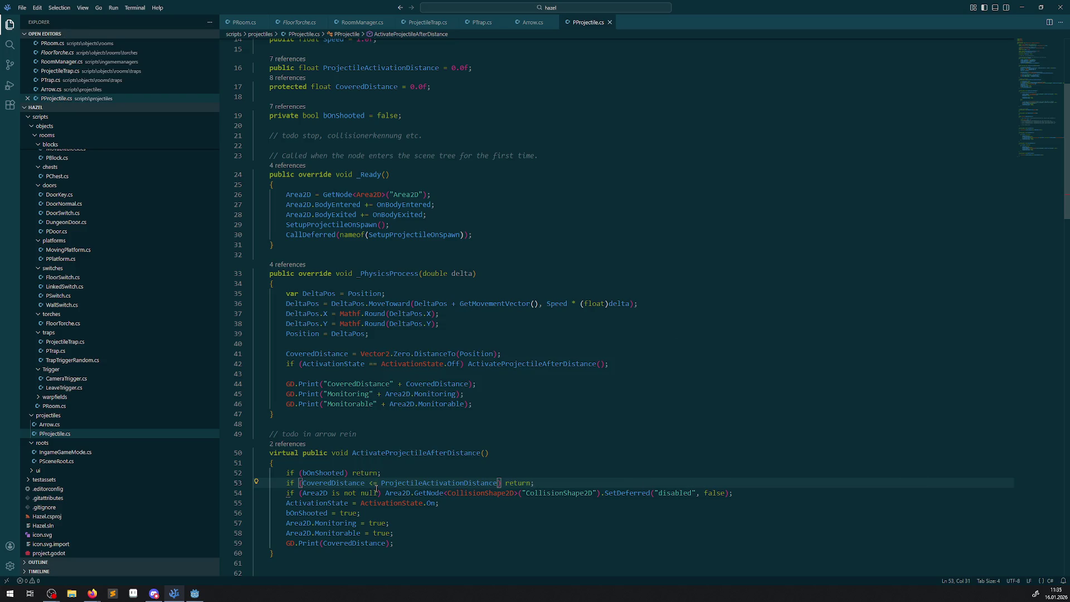
pyautogui.moveTo(378, 483)
pyautogui.click(309, 354)
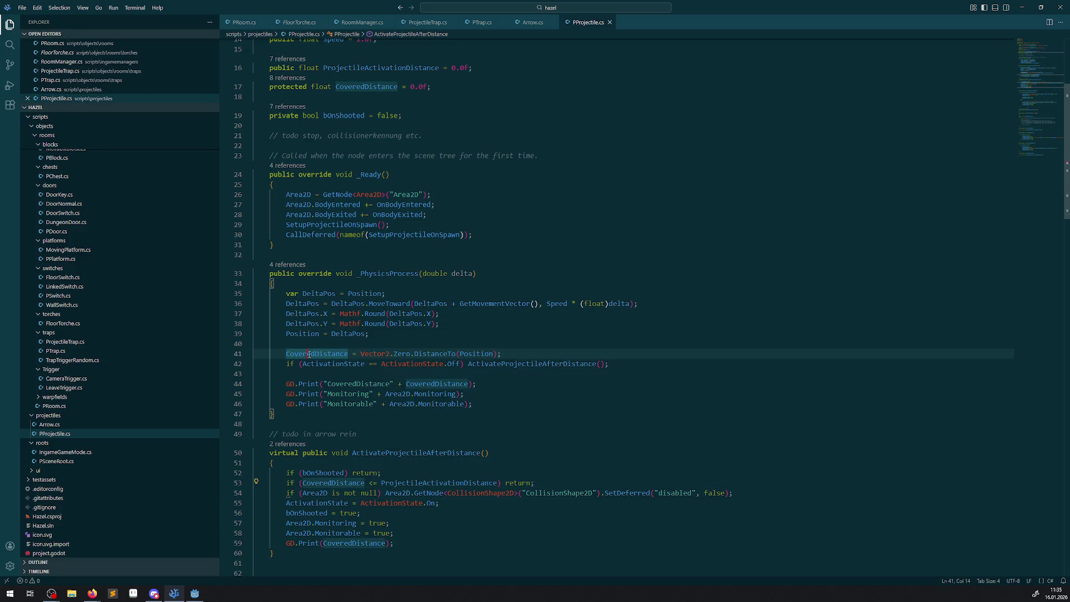
pyautogui.click(385, 364)
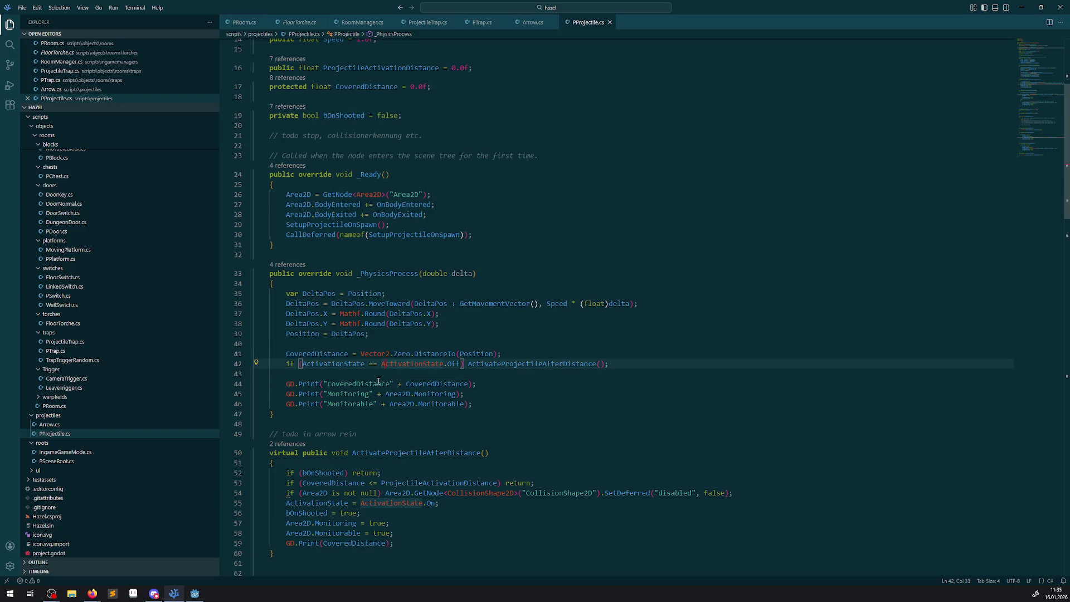
pyautogui.click(190, 595)
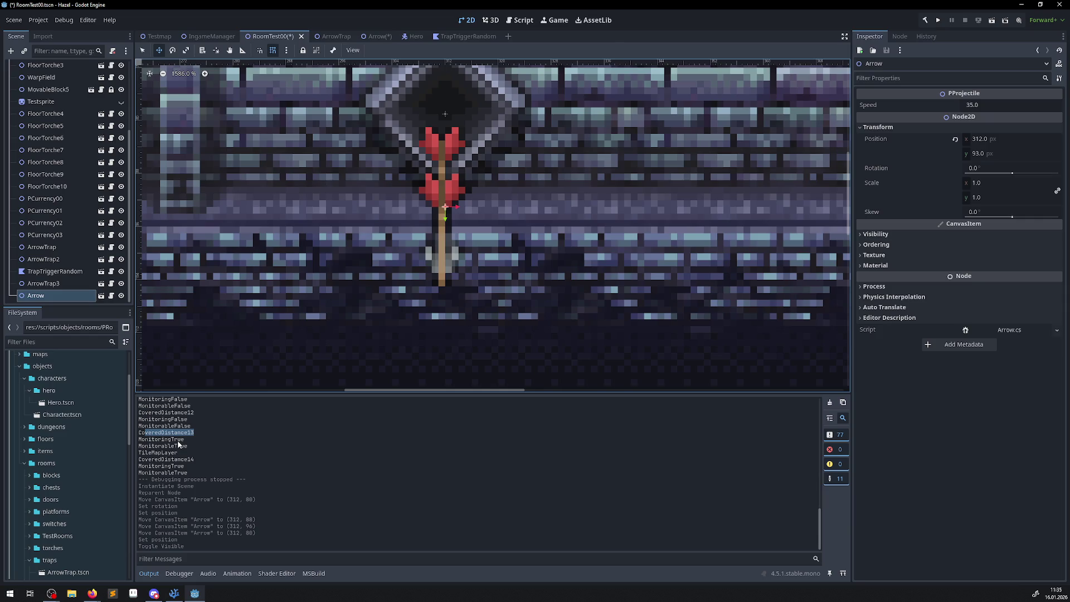
# Select the MonitoringTrue through CoveredDistance14 lines in Godot's Output log, then return to PProjectile.cs
pyautogui.click(178, 444)
pyautogui.moveTo(172, 440); pyautogui.dragTo(185, 452)
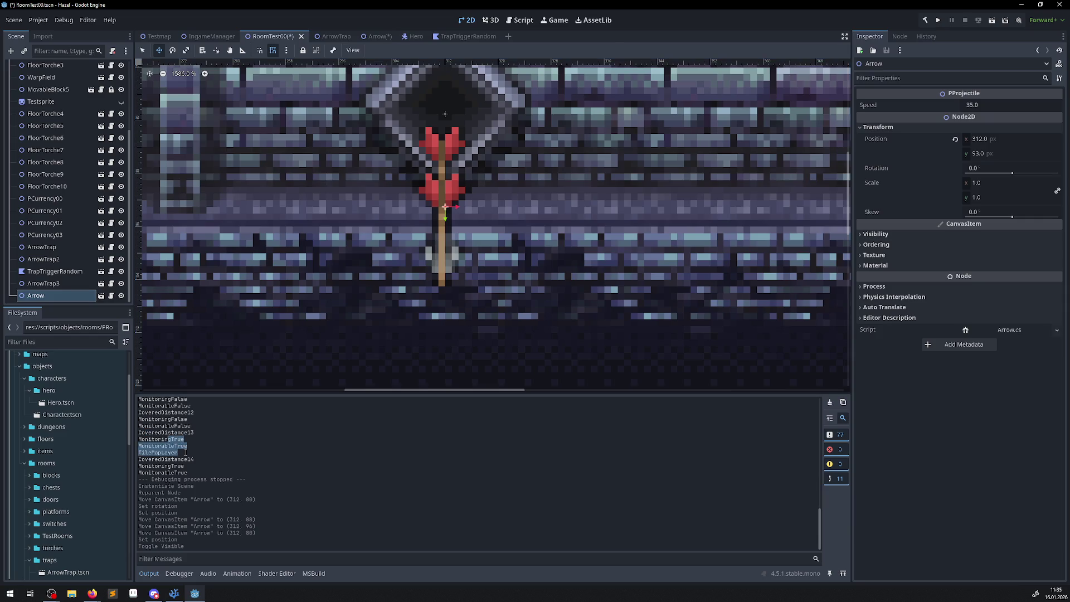
pyautogui.click(185, 449)
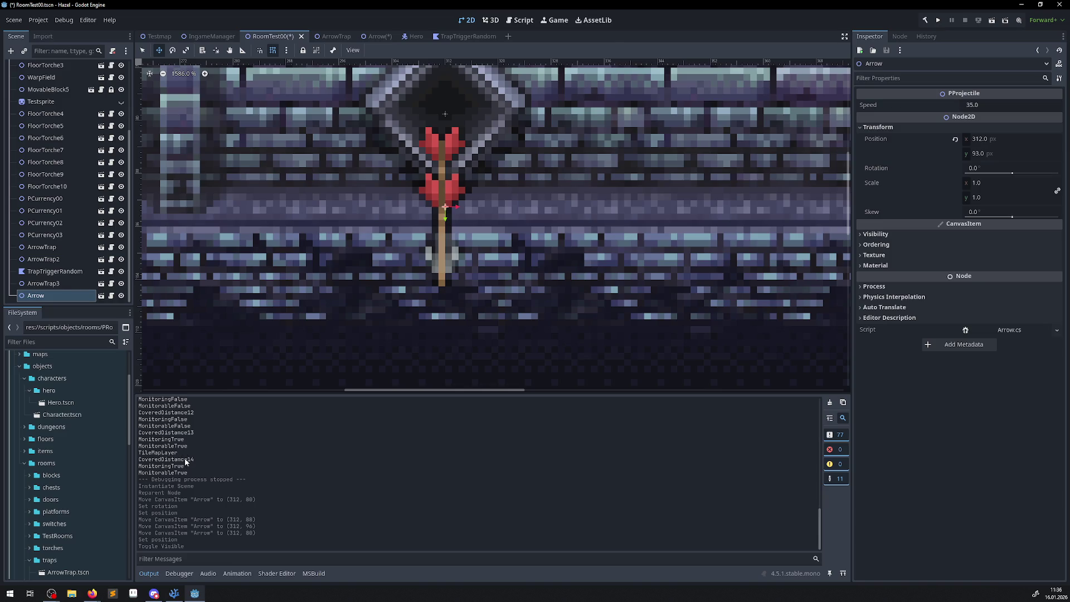
pyautogui.moveTo(195, 459); pyautogui.dragTo(143, 445)
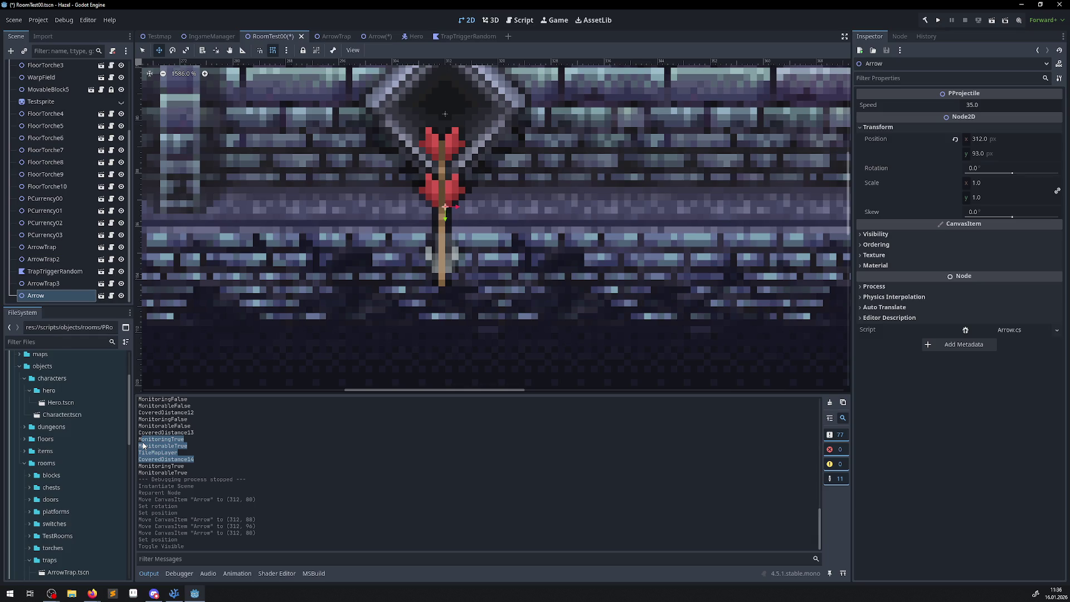
pyautogui.click(172, 595)
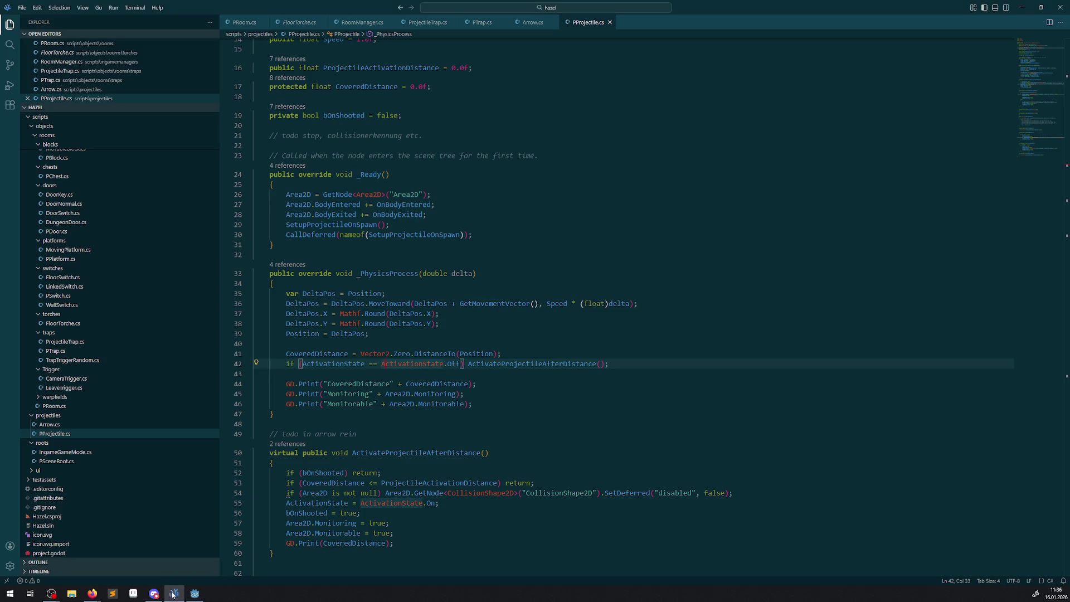
# Change line 59 to GD.Print("A___" + CoveredDistance) and save PProjectile.cs
pyautogui.scroll(-1, 444, 415)
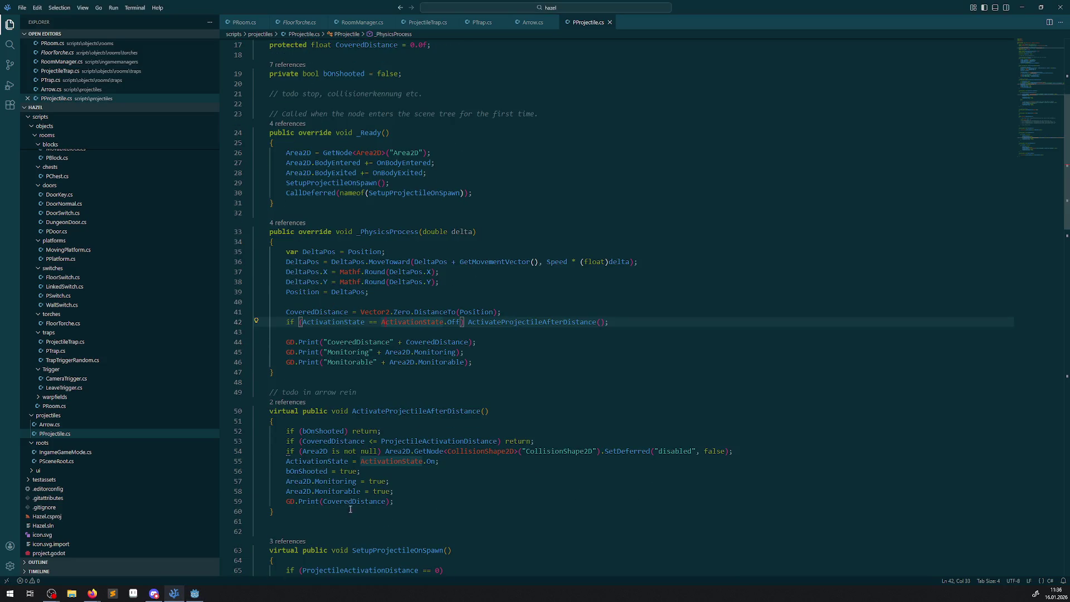
pyautogui.click(197, 593)
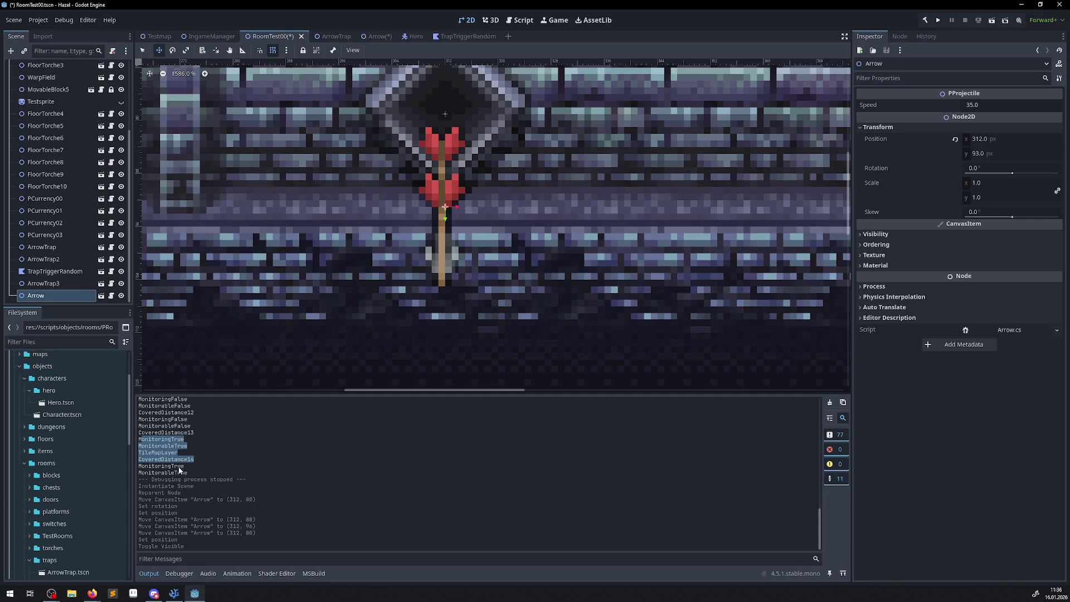
pyautogui.click(174, 594)
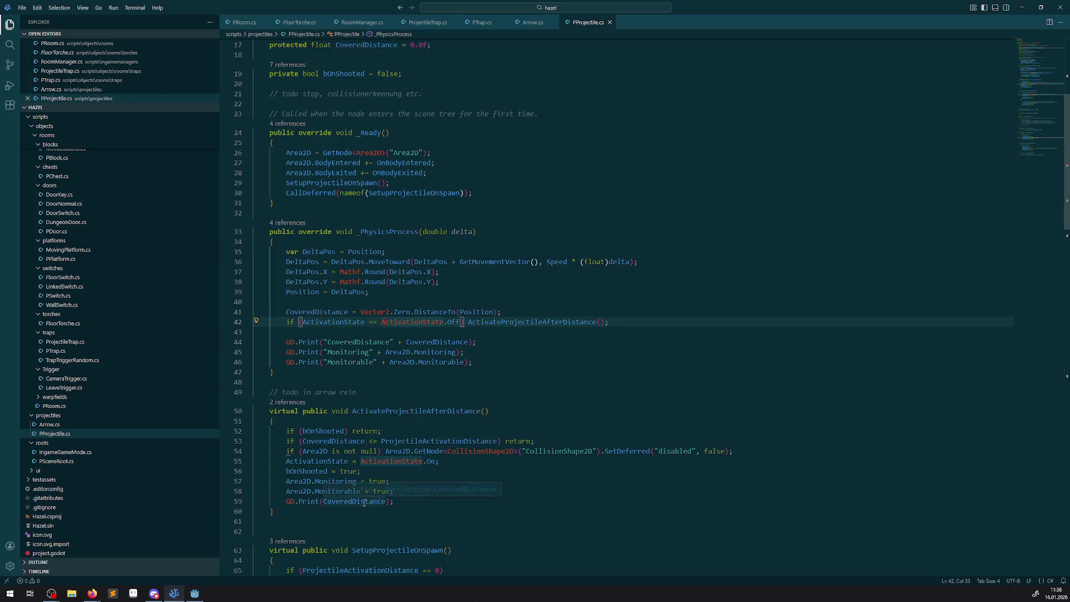
pyautogui.click(323, 501)
pyautogui.write('"A___"')
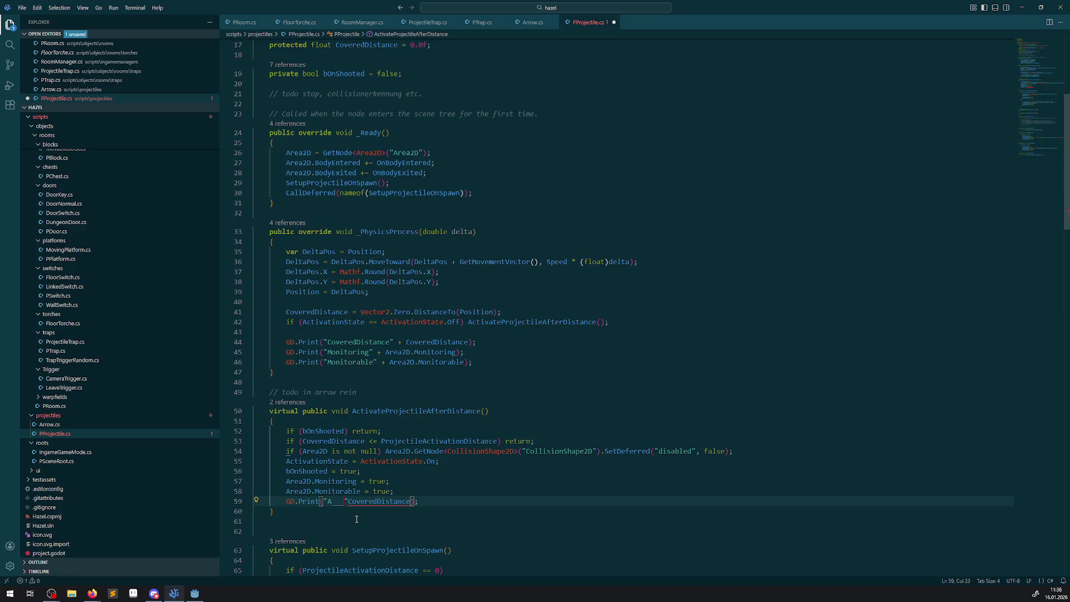
pyautogui.write(' +')
pyautogui.hotkey('ctrl', 's')
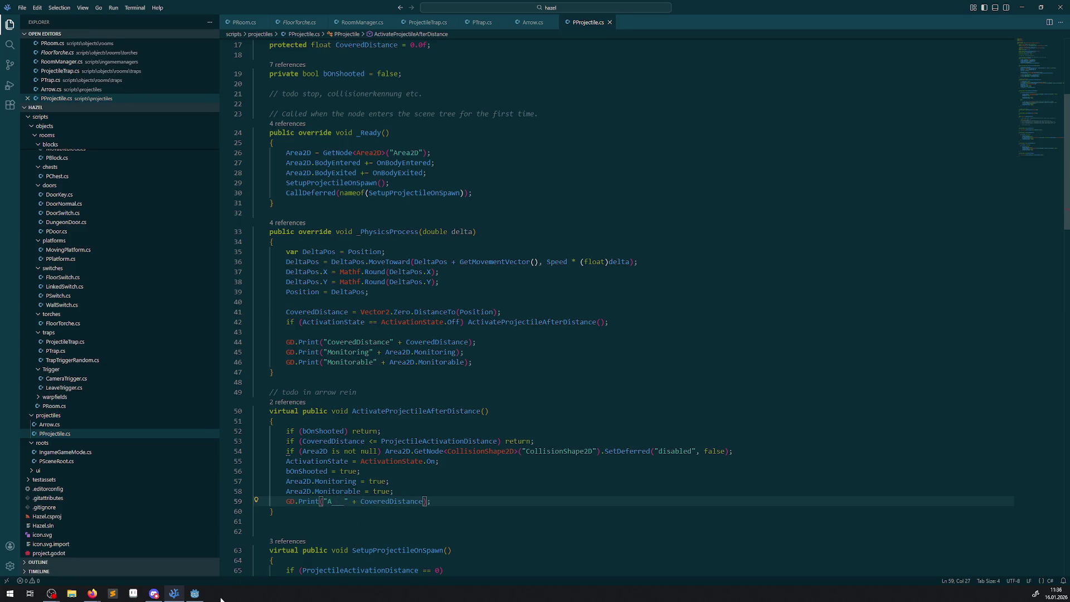
pyautogui.click(195, 593)
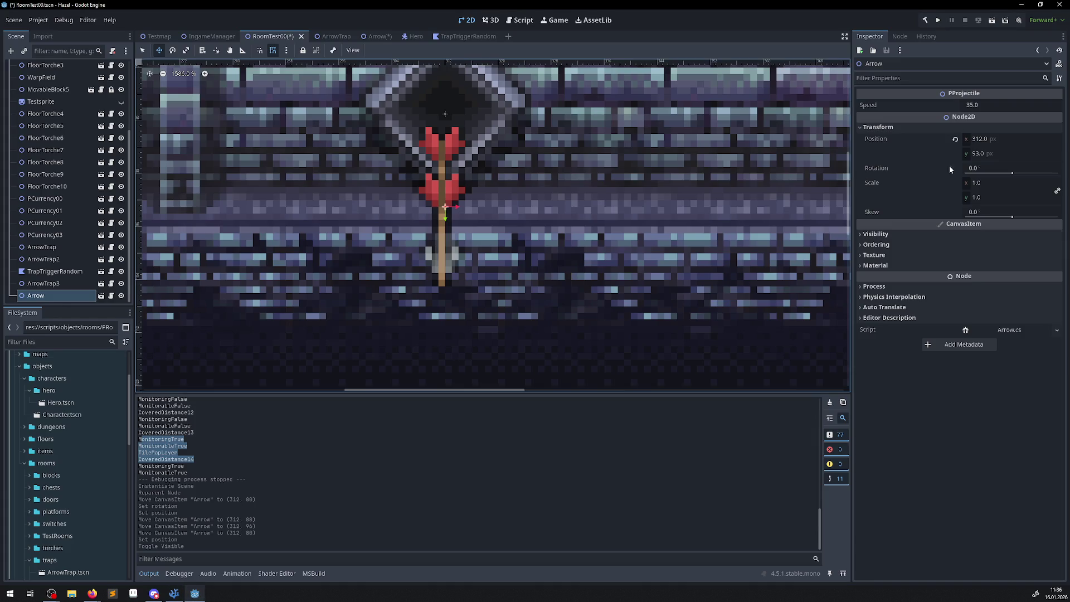
# Run the project again from Godot, then open the Godot log file in Notepad
pyautogui.click(939, 20)
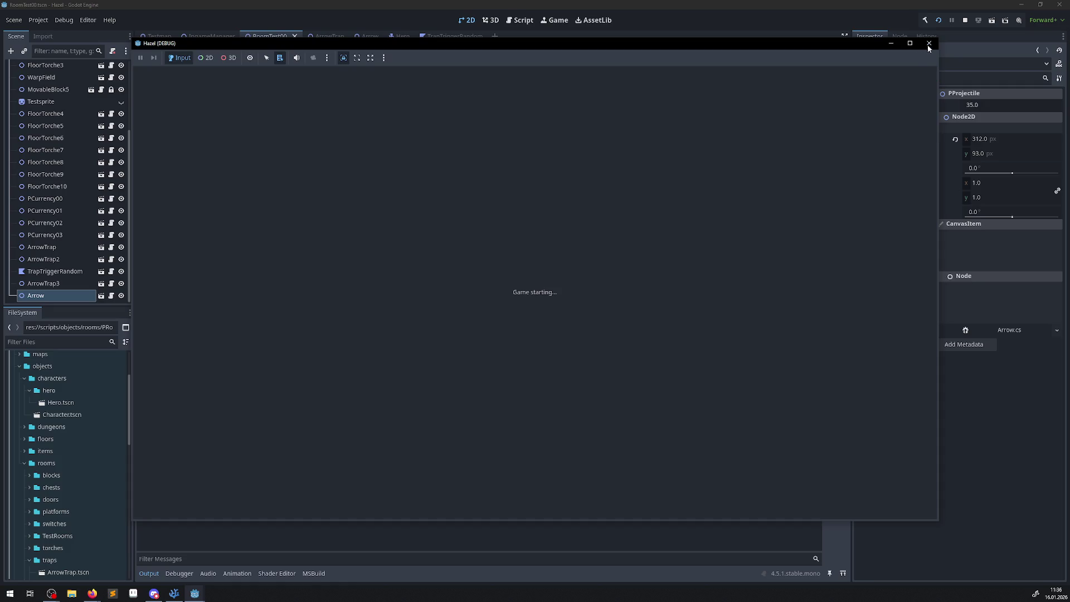
pyautogui.click(930, 47)
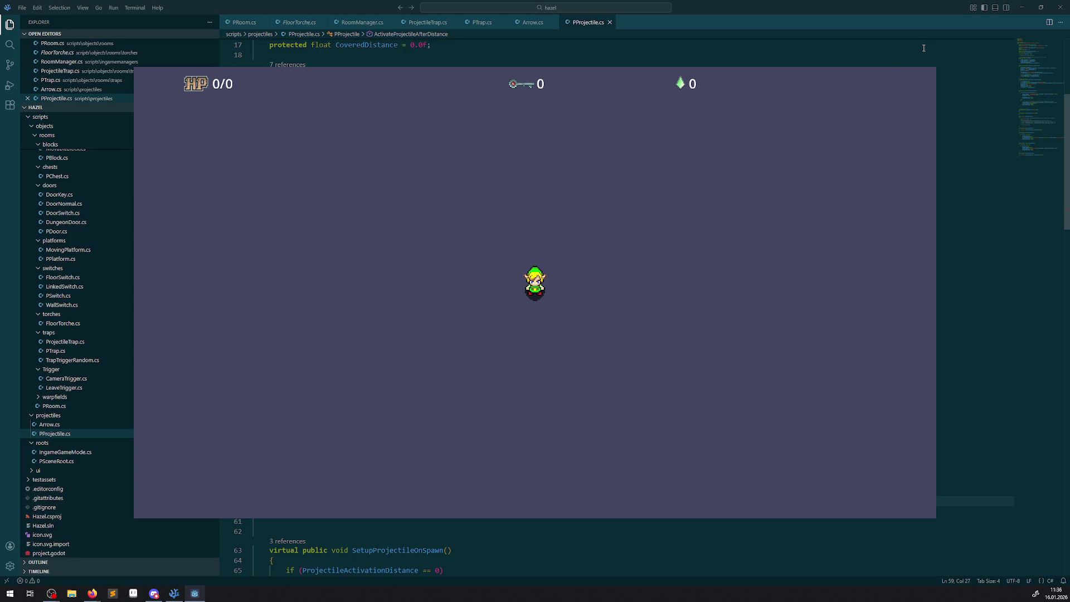
pyautogui.rightClick(198, 594)
pyautogui.click(357, 386)
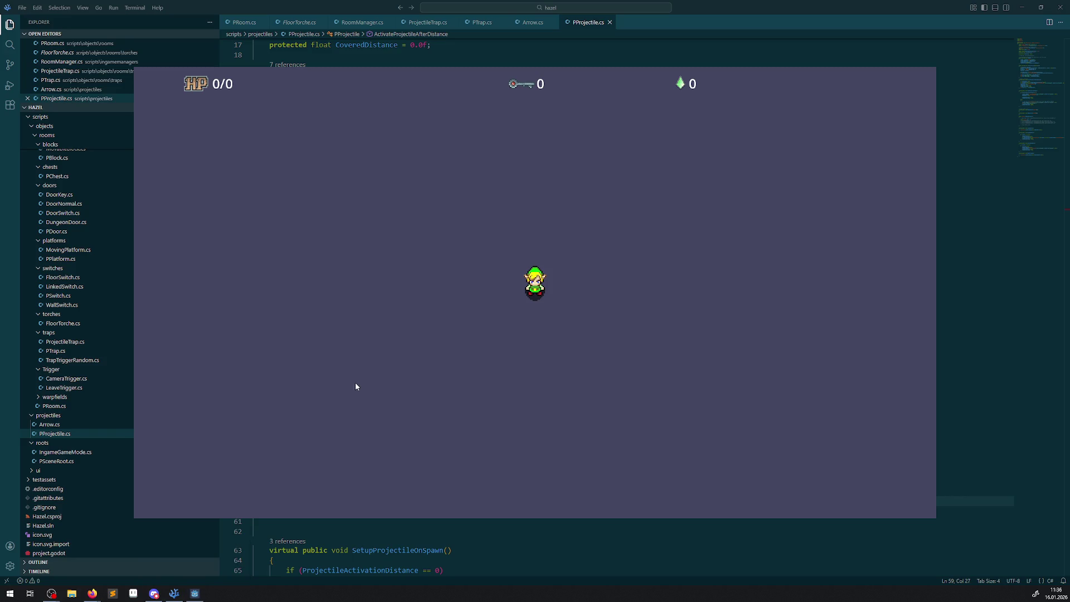
pyautogui.rightClick(218, 594)
pyautogui.click(252, 556)
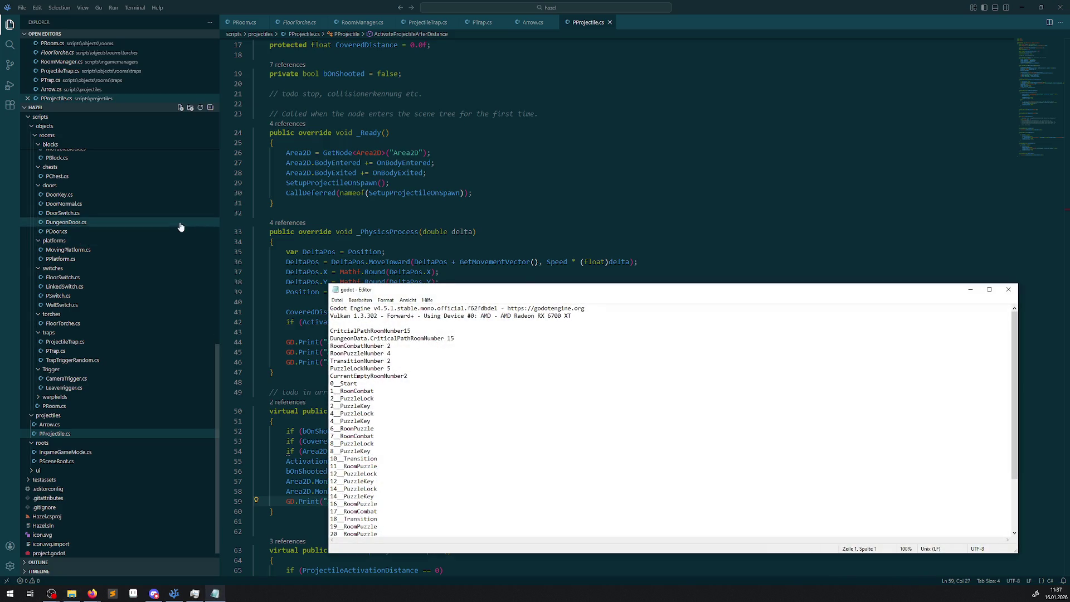
# Read the CanvasItem RID and ObjectDB leak warnings at the end of both Godot logs, then close Notepad
pyautogui.scroll(-5, 495, 392)
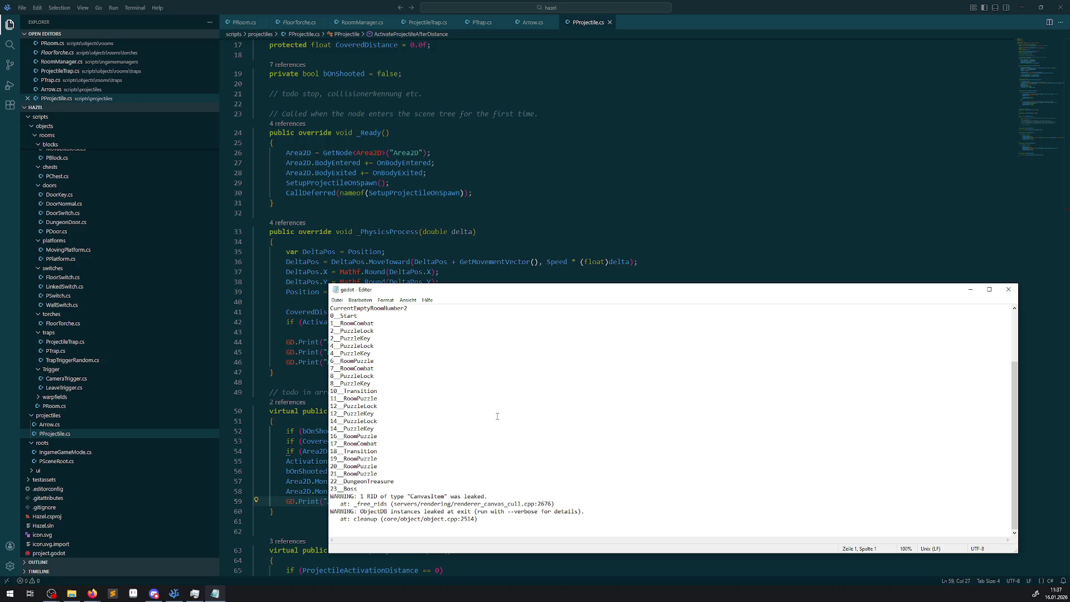
pyautogui.moveTo(495, 531); pyautogui.dragTo(310, 490)
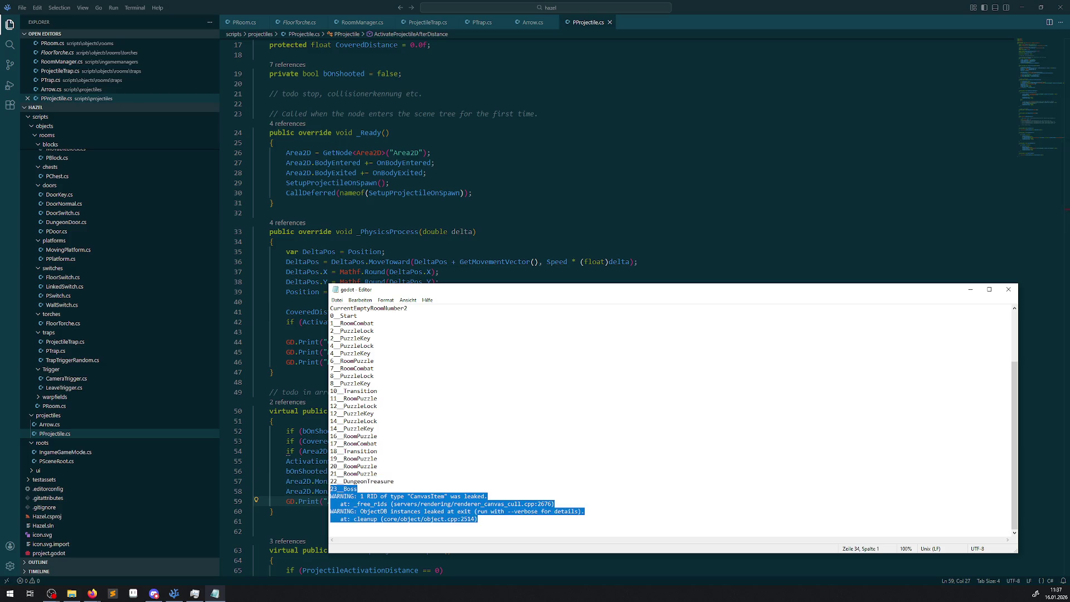
pyautogui.hotkey('alt', 'Tab')
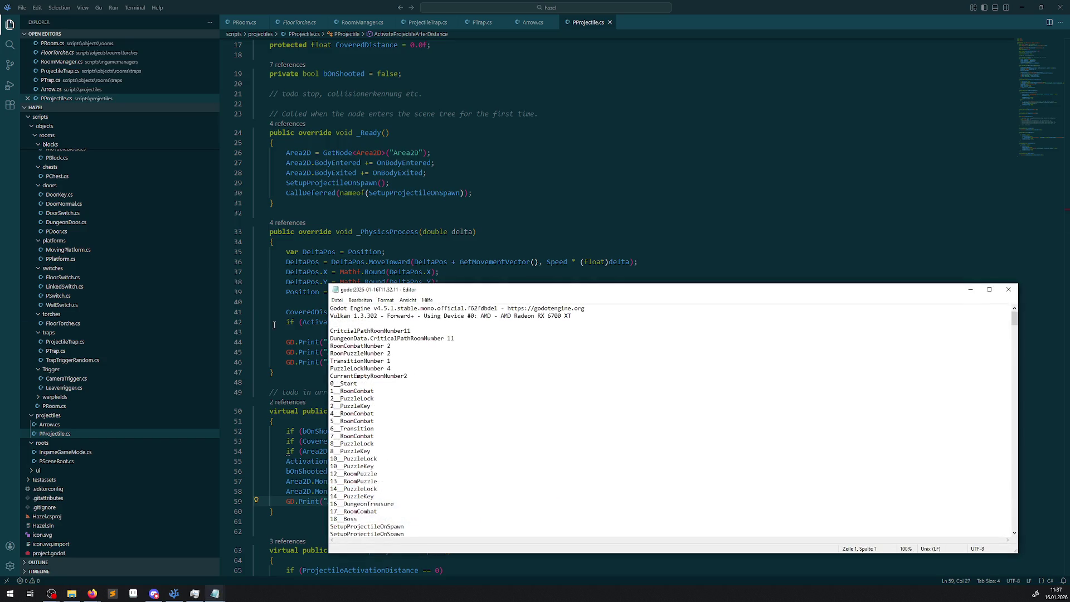
pyautogui.scroll(-10, 468, 433)
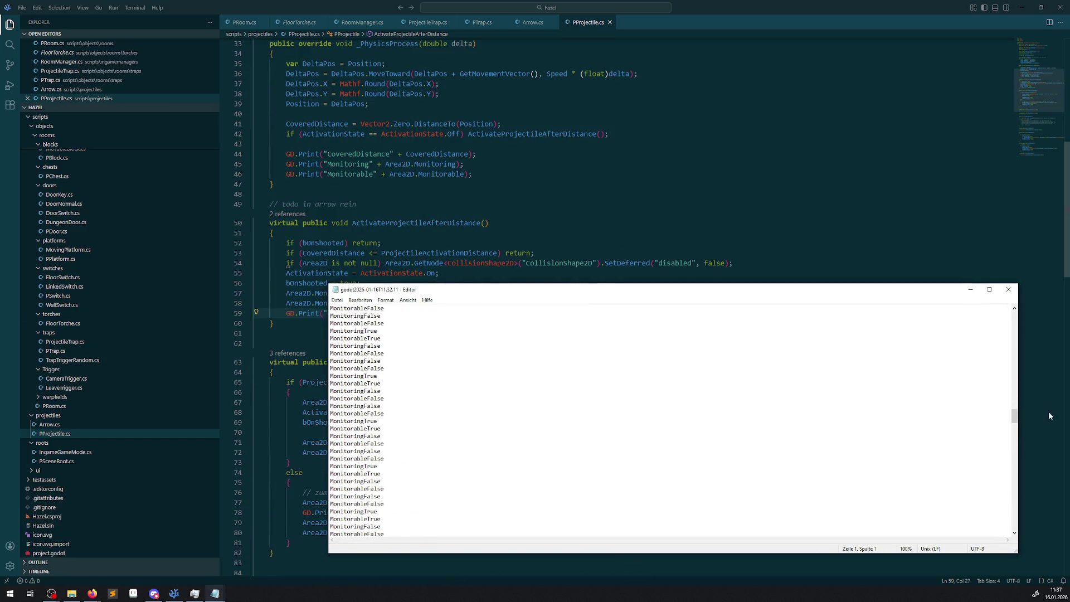
pyautogui.scroll(-3, 1014, 415)
pyautogui.moveTo(1014, 415); pyautogui.dragTo(1013, 531)
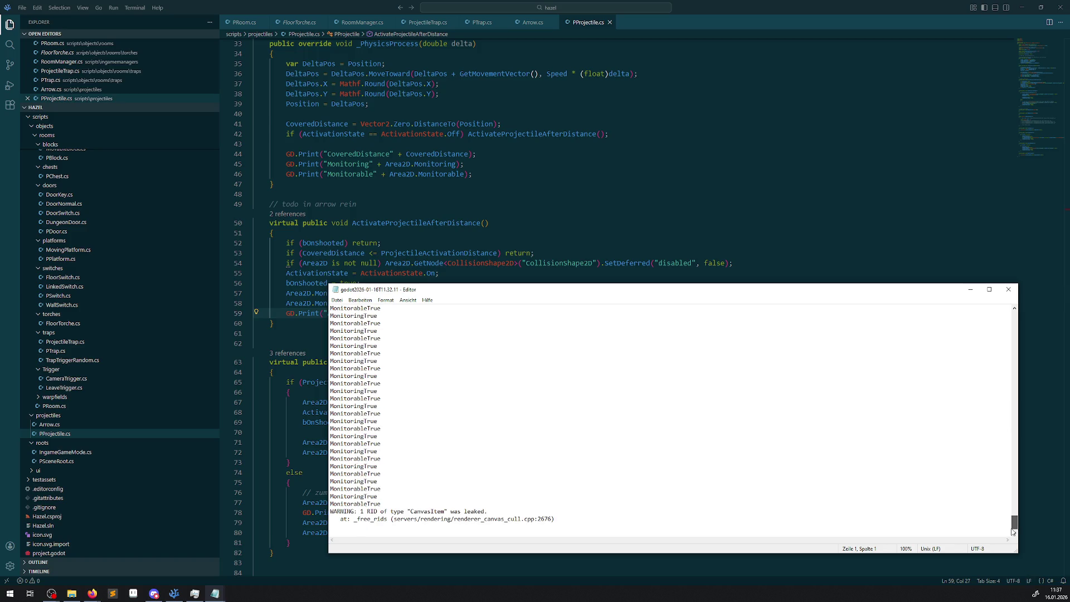
pyautogui.moveTo(555, 519); pyautogui.dragTo(331, 511)
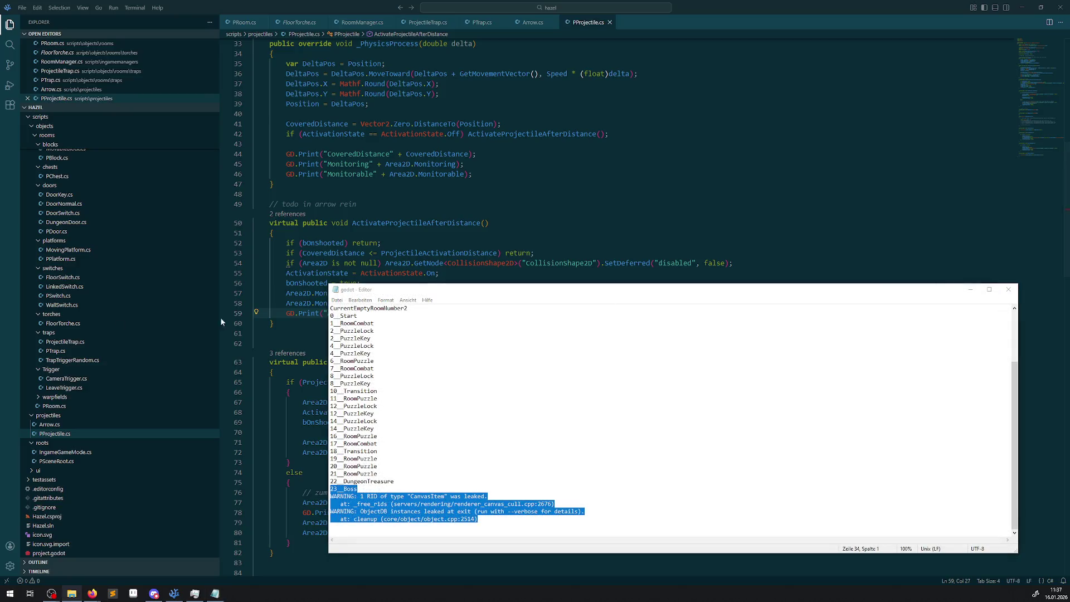
pyautogui.click(1009, 289)
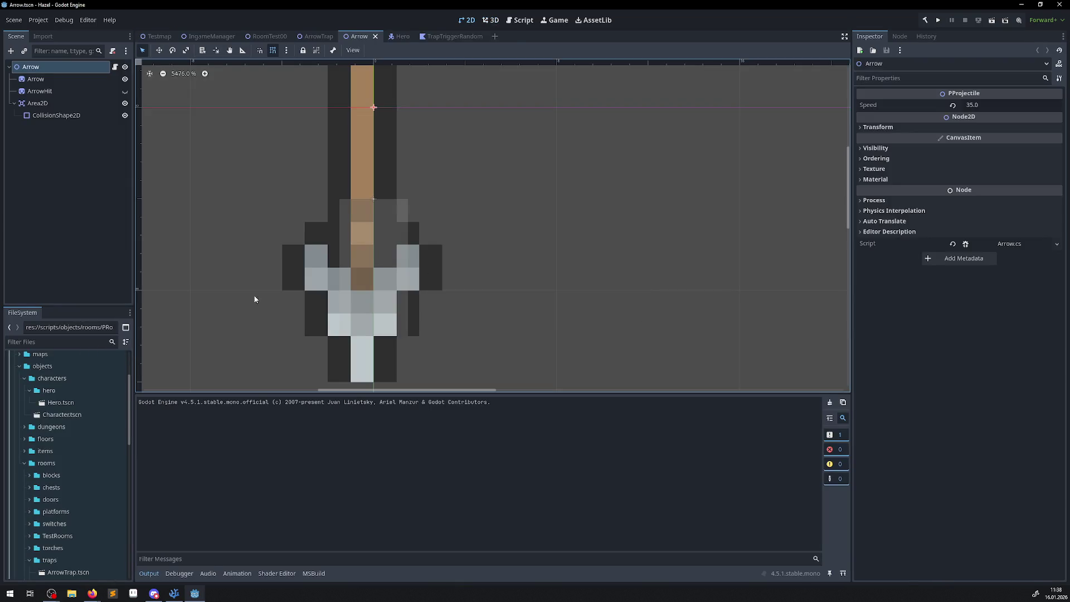
# Set the arrow's CollisionShape2D y position to 0
pyautogui.scroll(-3, 387, 254)
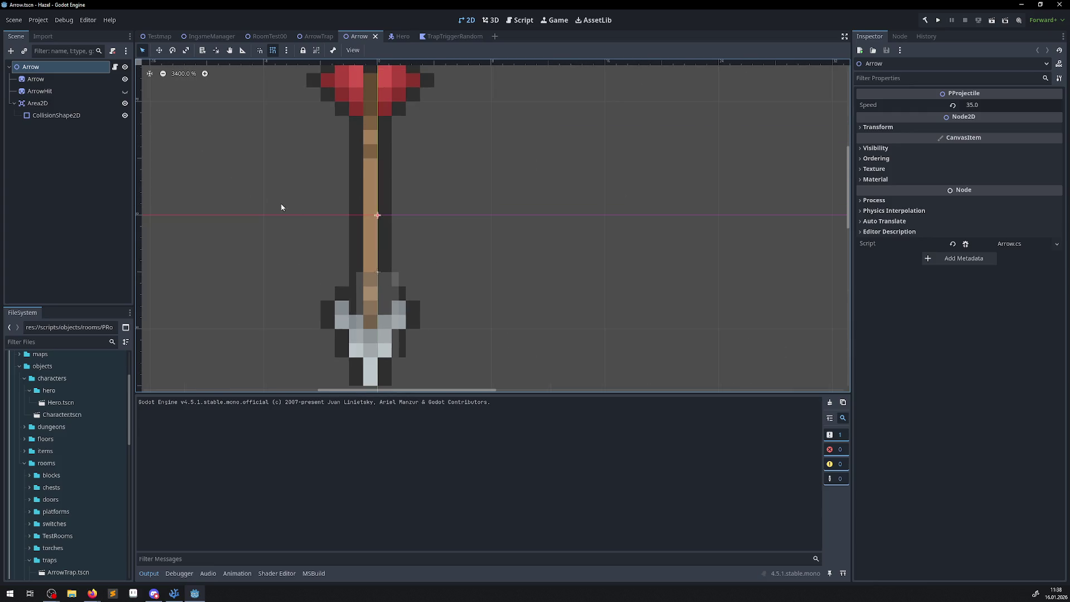
pyautogui.click(33, 91)
pyautogui.click(35, 103)
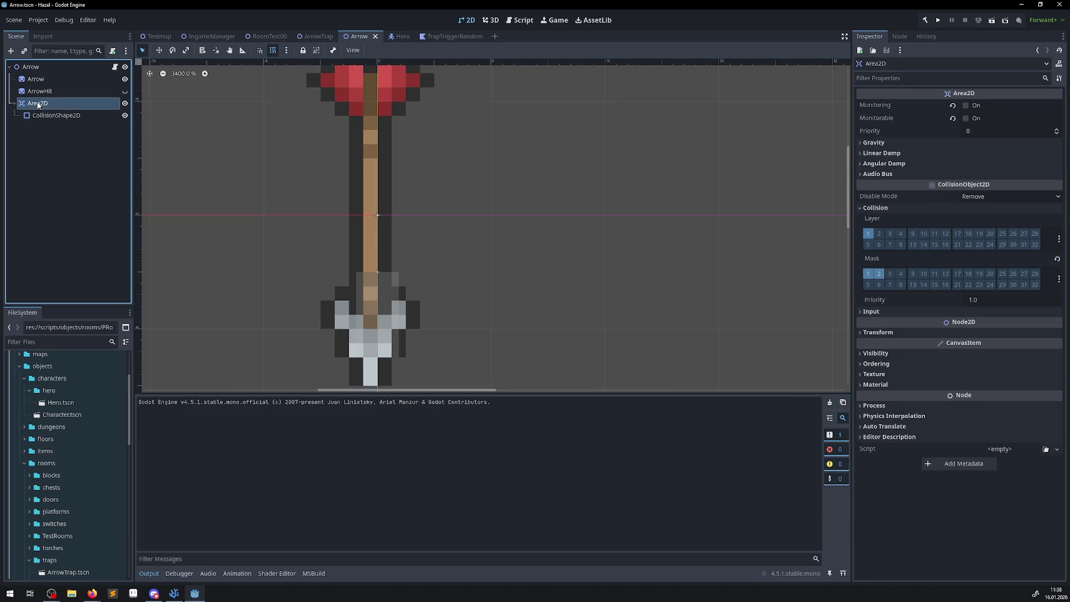
pyautogui.click(864, 332)
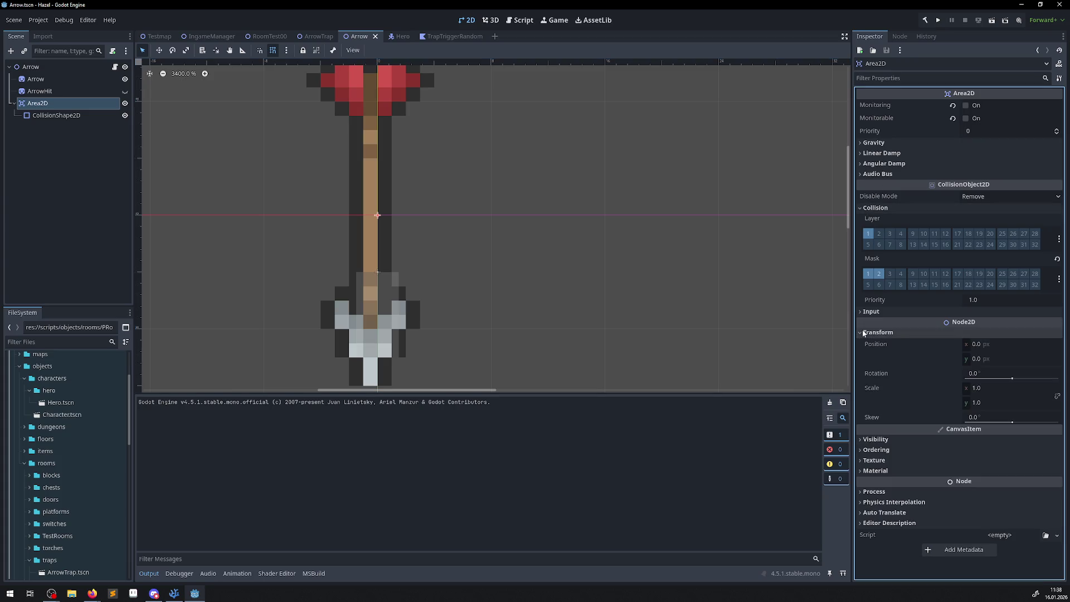
pyautogui.click(49, 116)
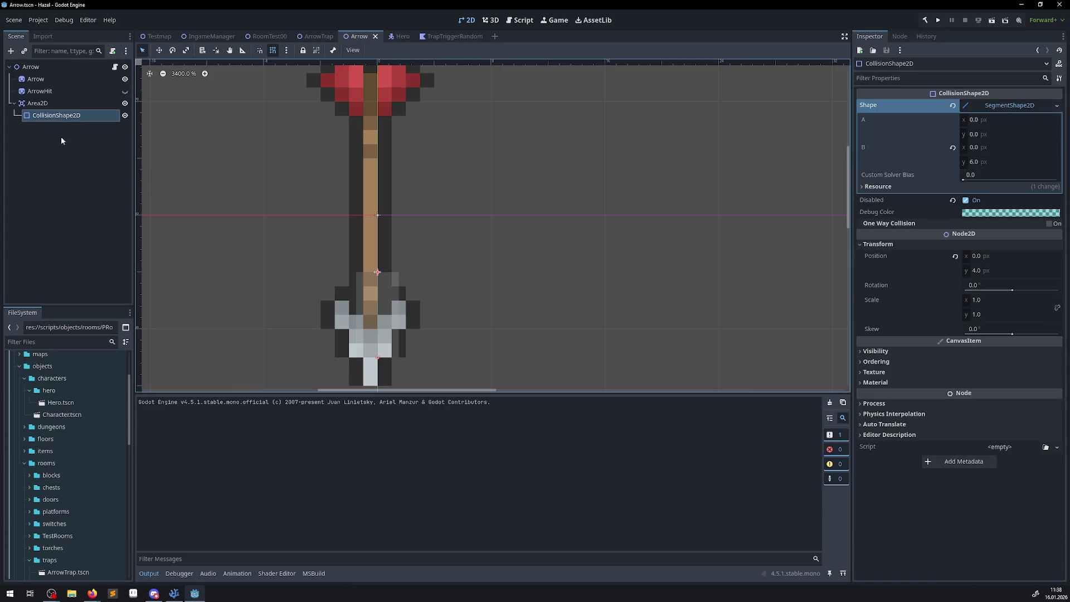
pyautogui.click(982, 270)
pyautogui.write('0')
pyautogui.press('Return')
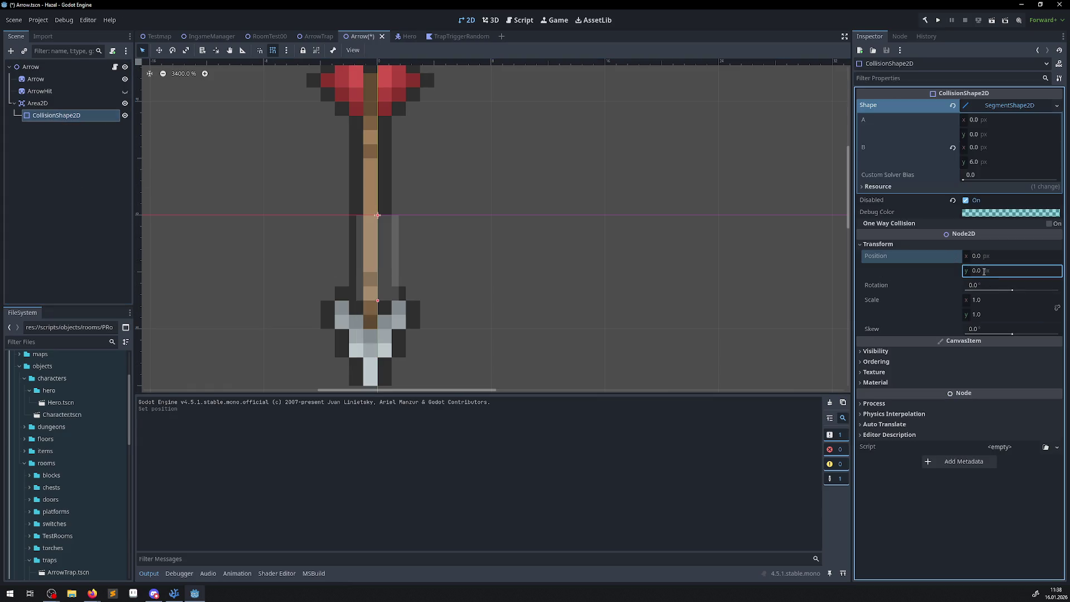
# Move the Area2D to y 4, save the Arrow scene, and open the Hero scene
pyautogui.click(31, 104)
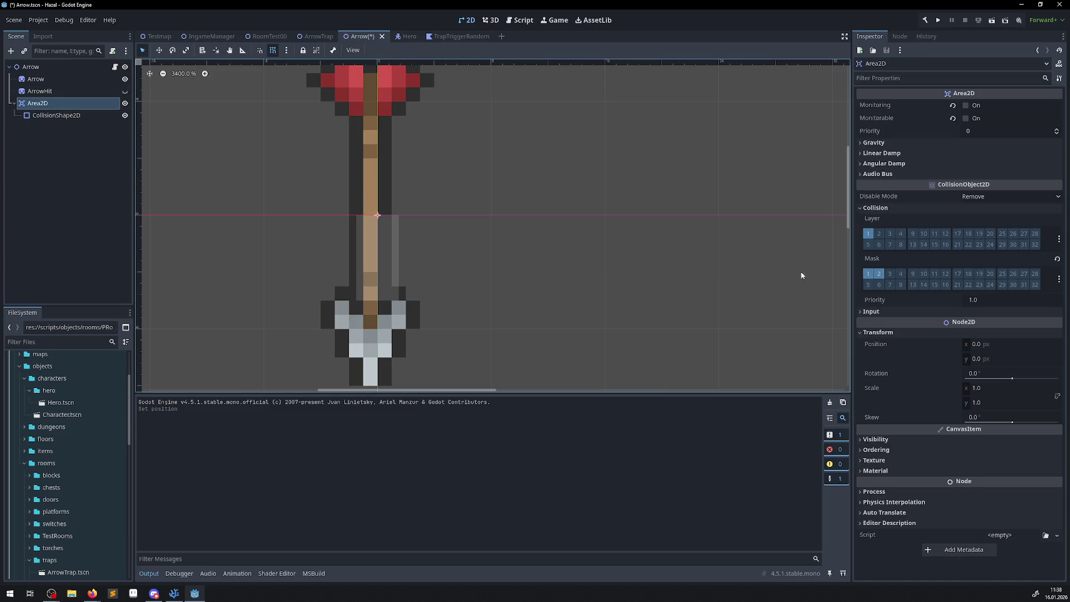
pyautogui.click(983, 359)
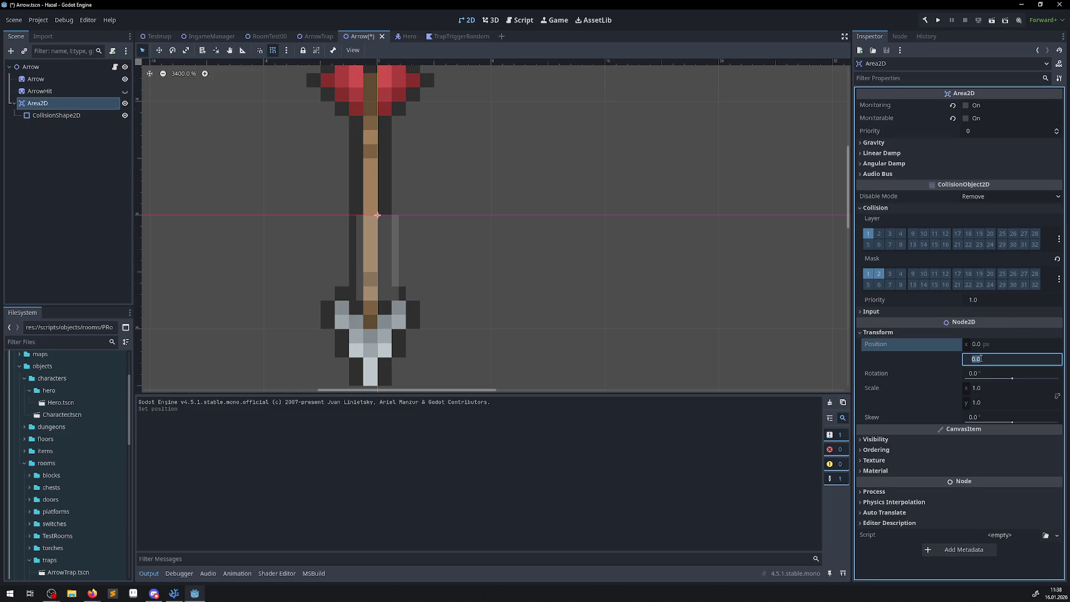
pyautogui.write('4')
pyautogui.press('Return')
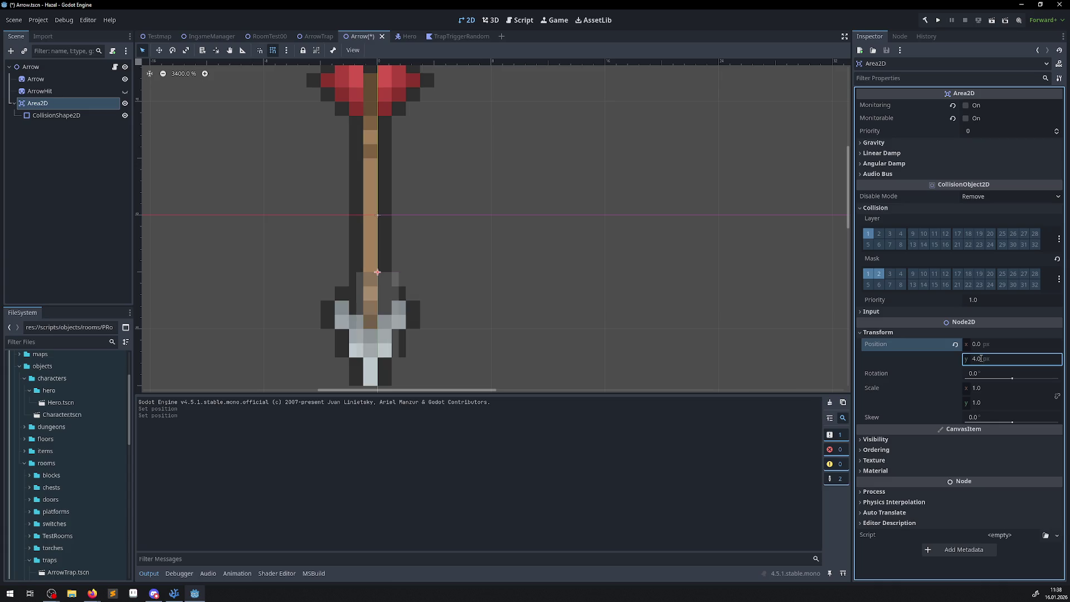
pyautogui.hotkey('ctrl', 's')
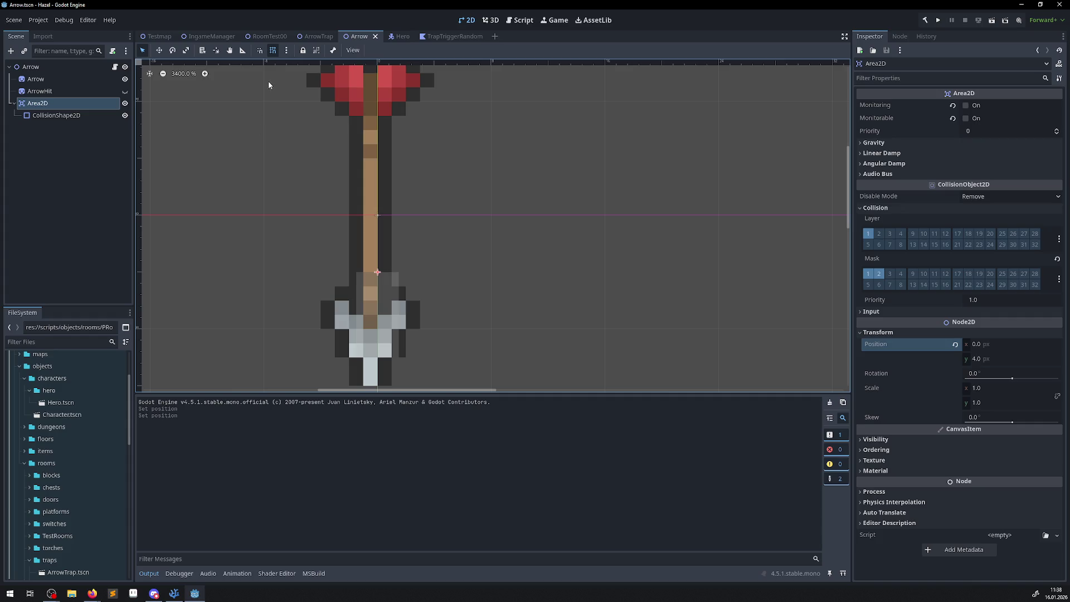
pyautogui.click(441, 36)
pyautogui.click(392, 37)
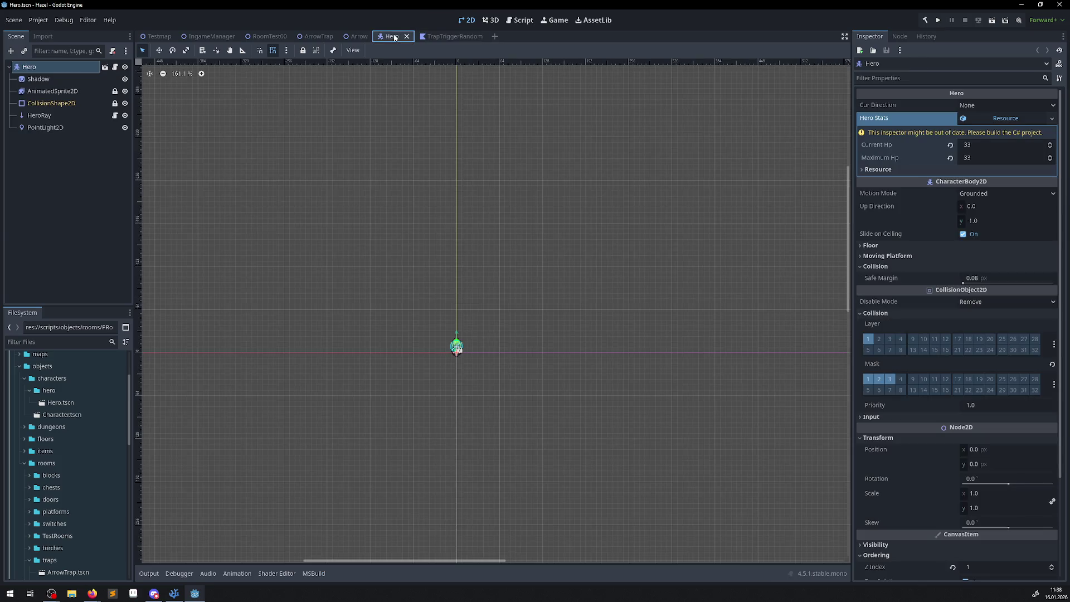
# Build and launch the game from Godot, then close the Hazel (DEBUG) window
pyautogui.hotkey('alt', 'Tab')
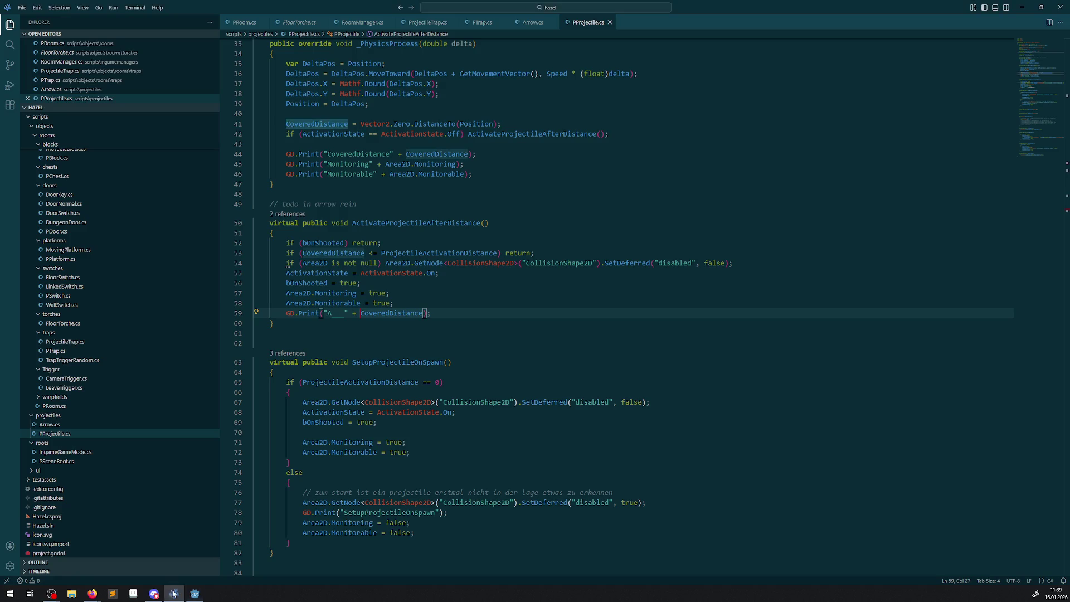
pyautogui.click(390, 335)
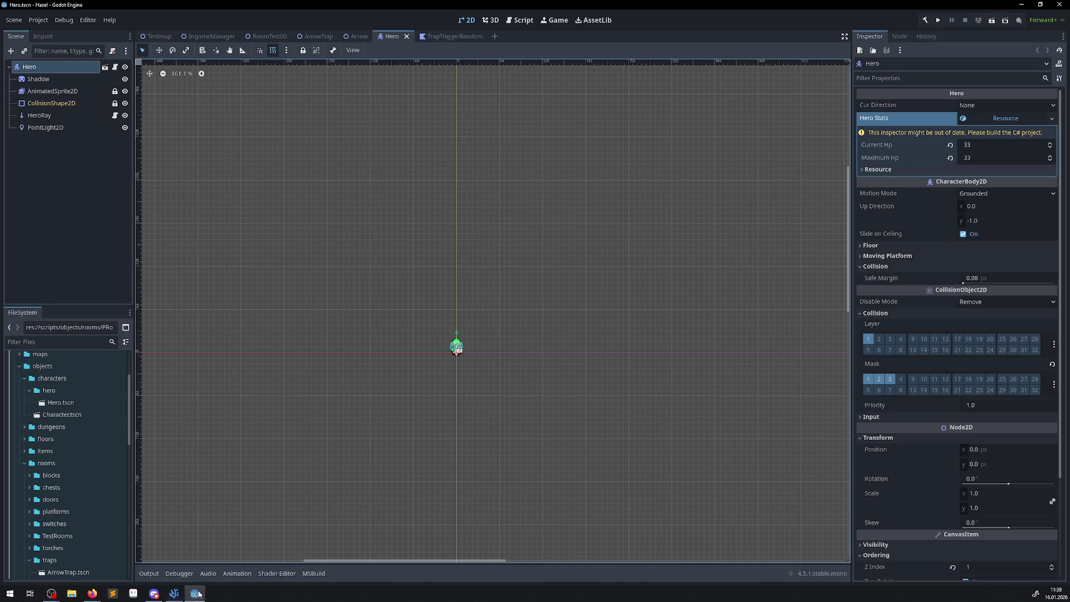
pyautogui.hotkey('alt', 'Tab')
pyautogui.click(938, 20)
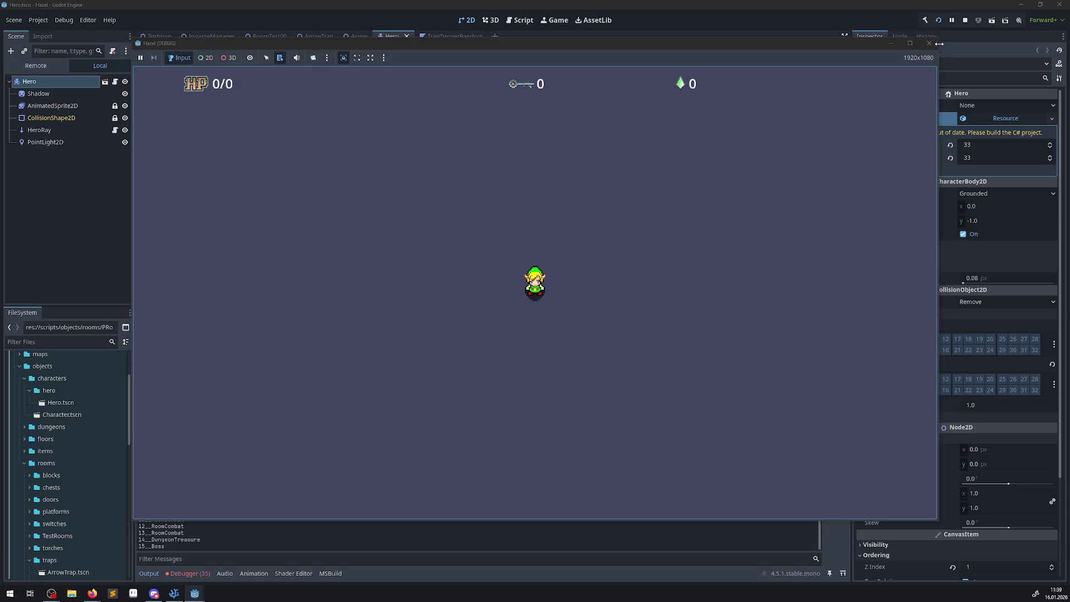
pyautogui.click(929, 44)
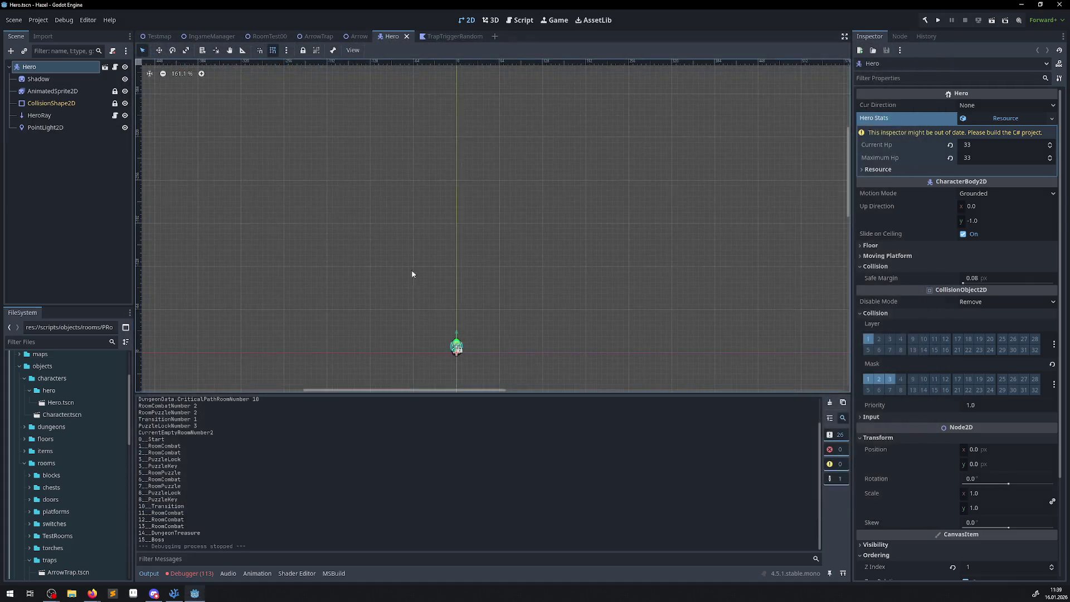
# Rebuild the C# project twice, run the game, and stop it
pyautogui.click(188, 573)
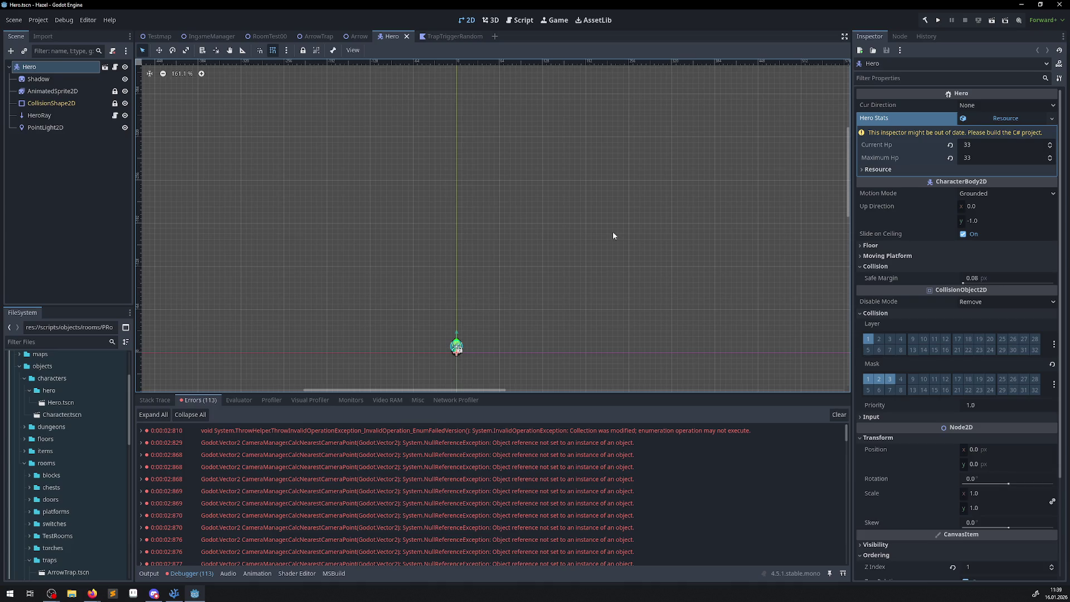
pyautogui.click(926, 20)
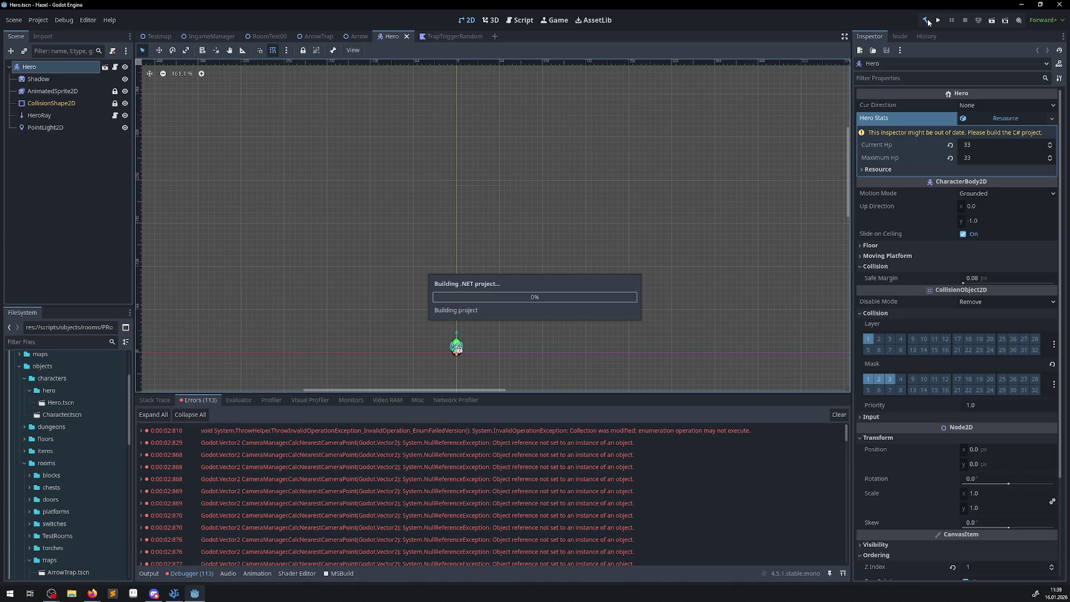
pyautogui.click(926, 21)
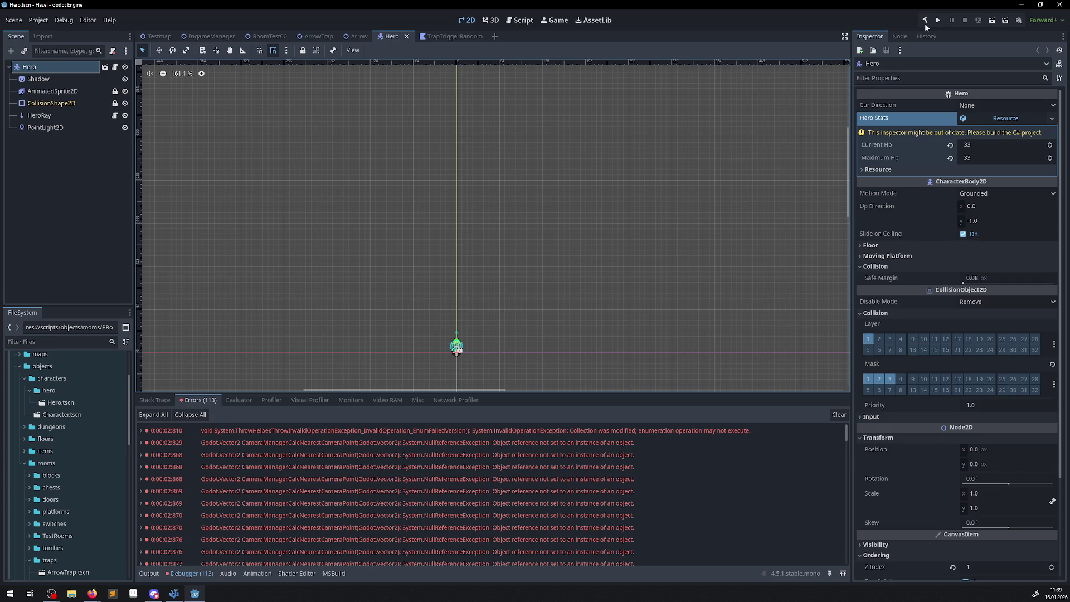
pyautogui.click(939, 20)
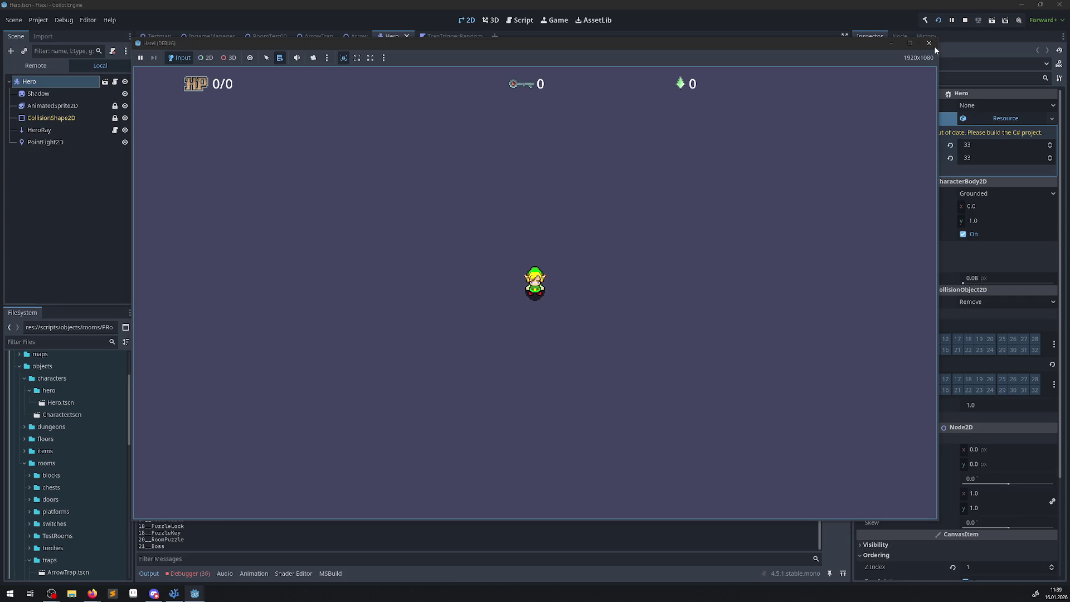
pyautogui.click(933, 44)
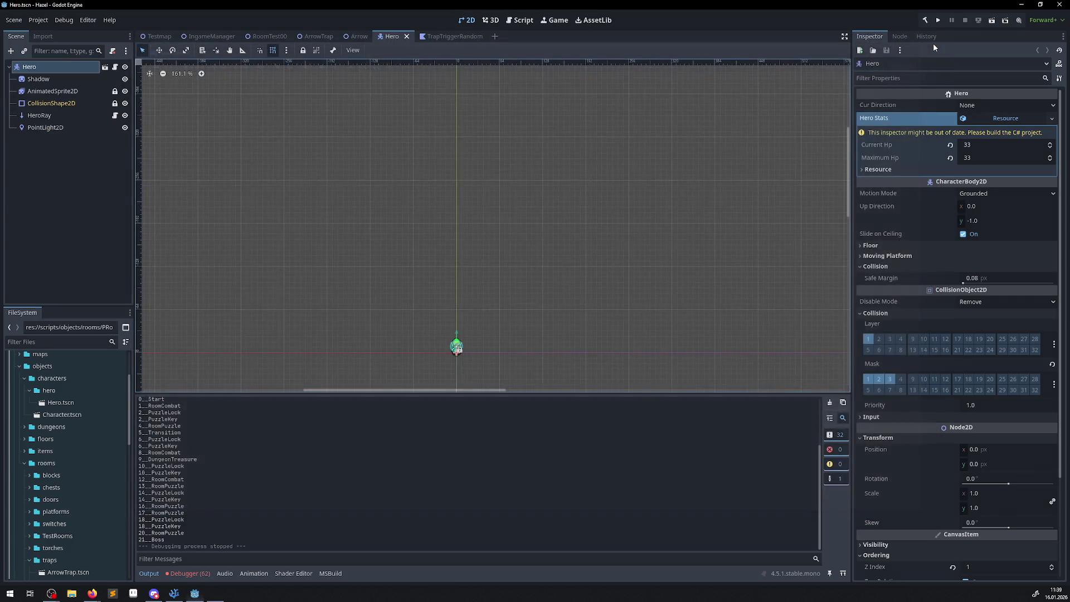
# Review the 62 debugger errors, mostly CameraManager.CalcNearestCameraPoint null references at line 48
pyautogui.click(208, 573)
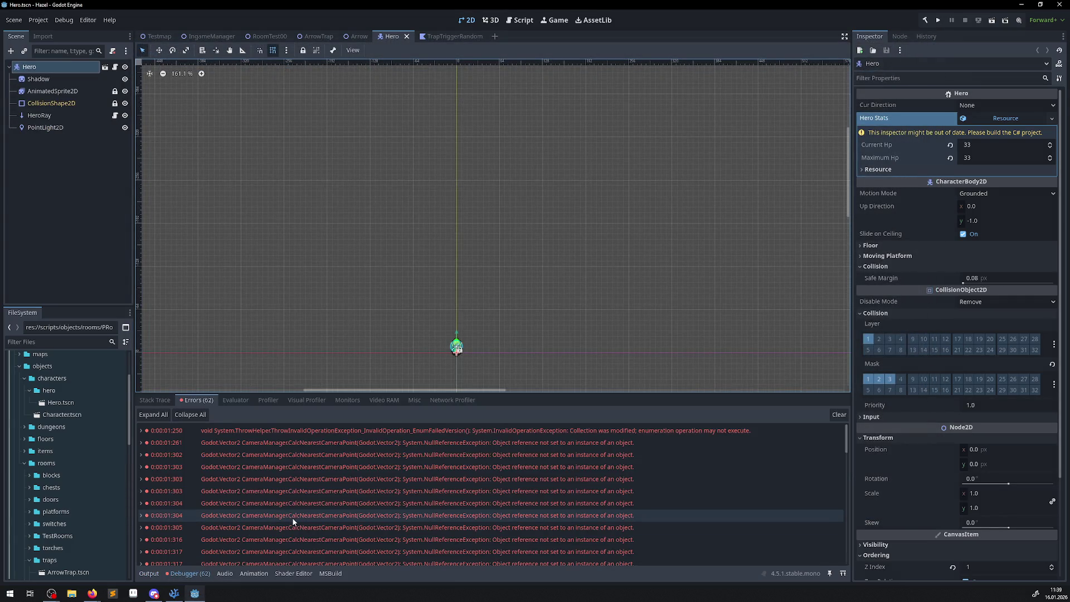
pyautogui.moveTo(293, 521)
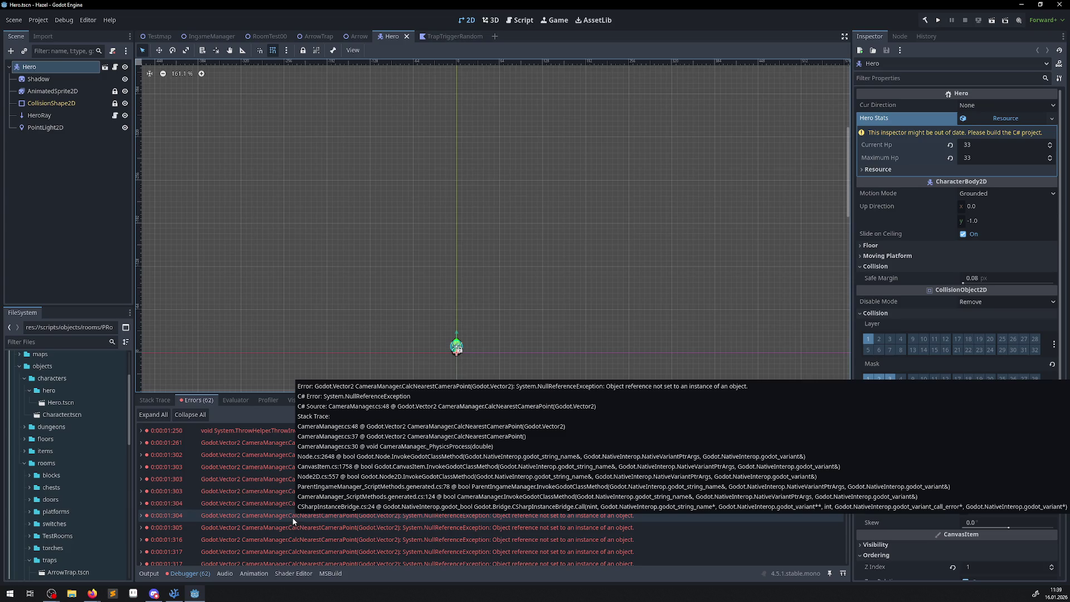
pyautogui.scroll(-10, 292, 516)
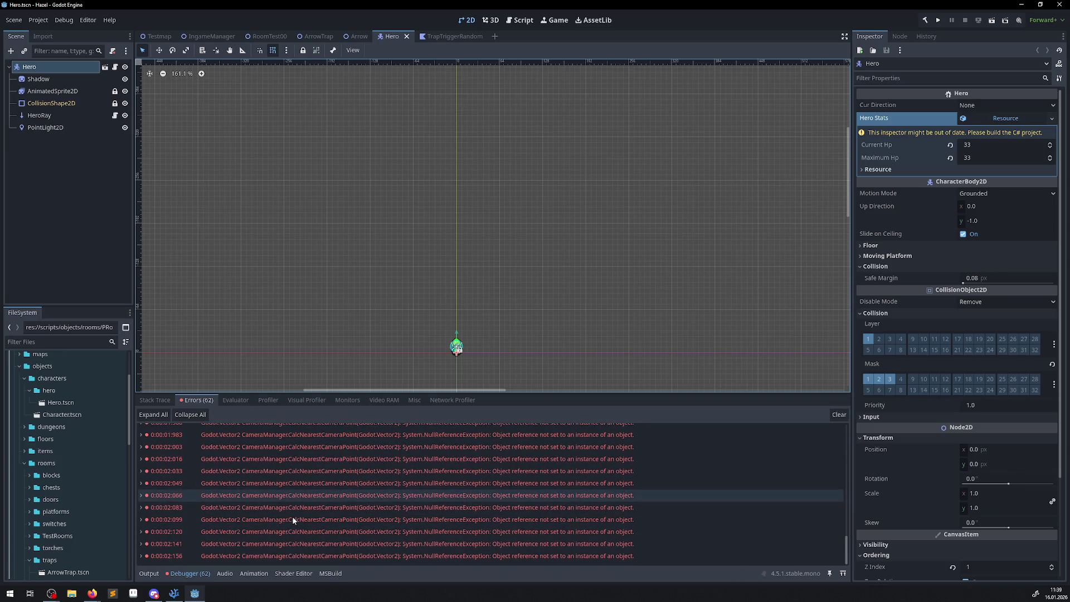
pyautogui.scroll(5, 330, 506)
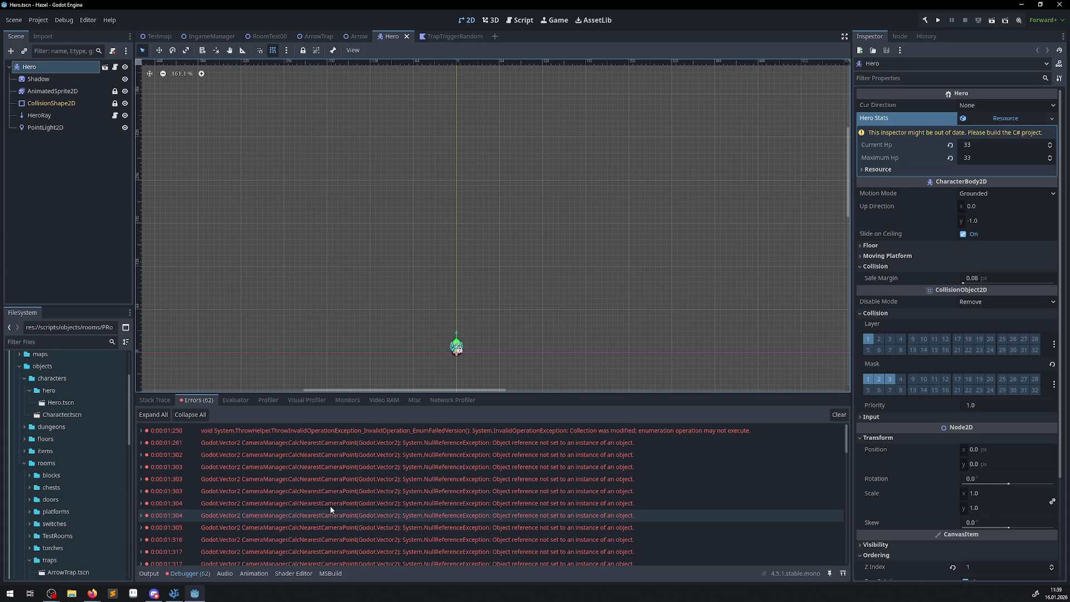
pyautogui.moveTo(330, 506)
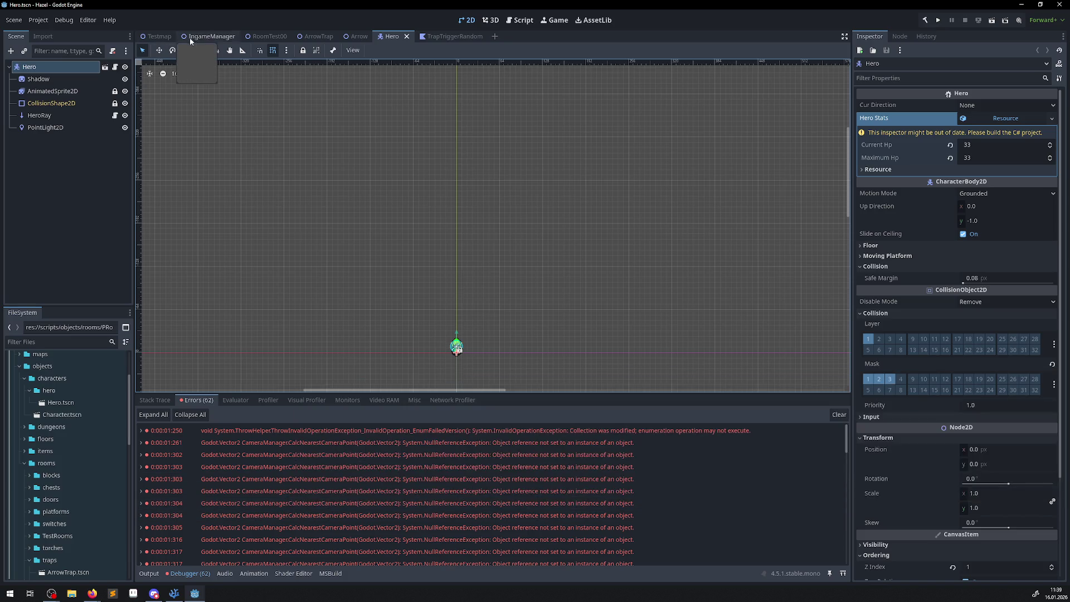
# Inspect RoomTest00's CameraArea and expand its Data polygon to show the four points
pyautogui.click(196, 37)
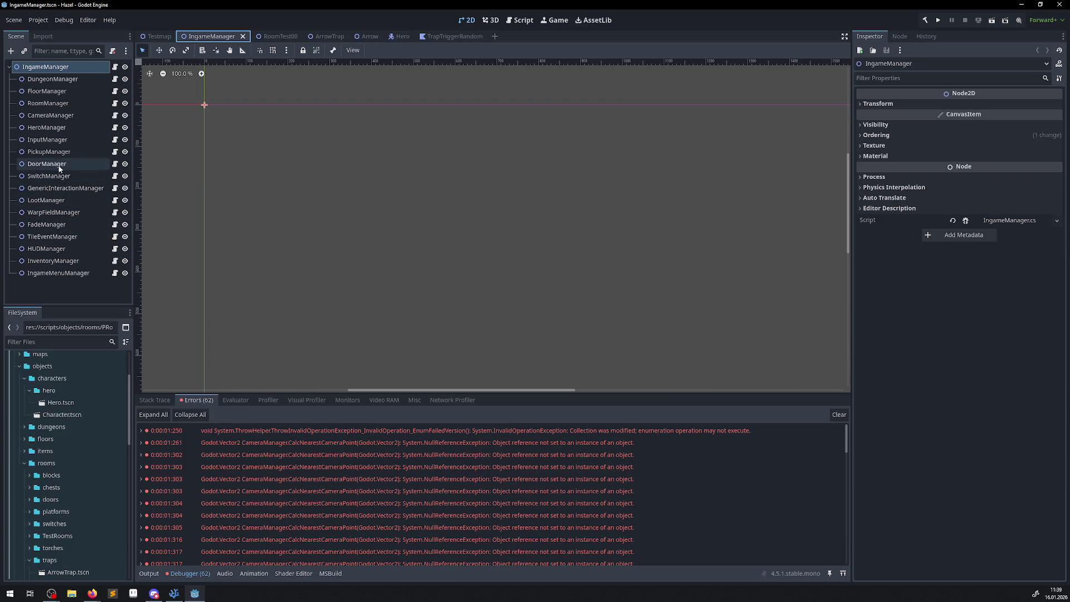
pyautogui.click(56, 103)
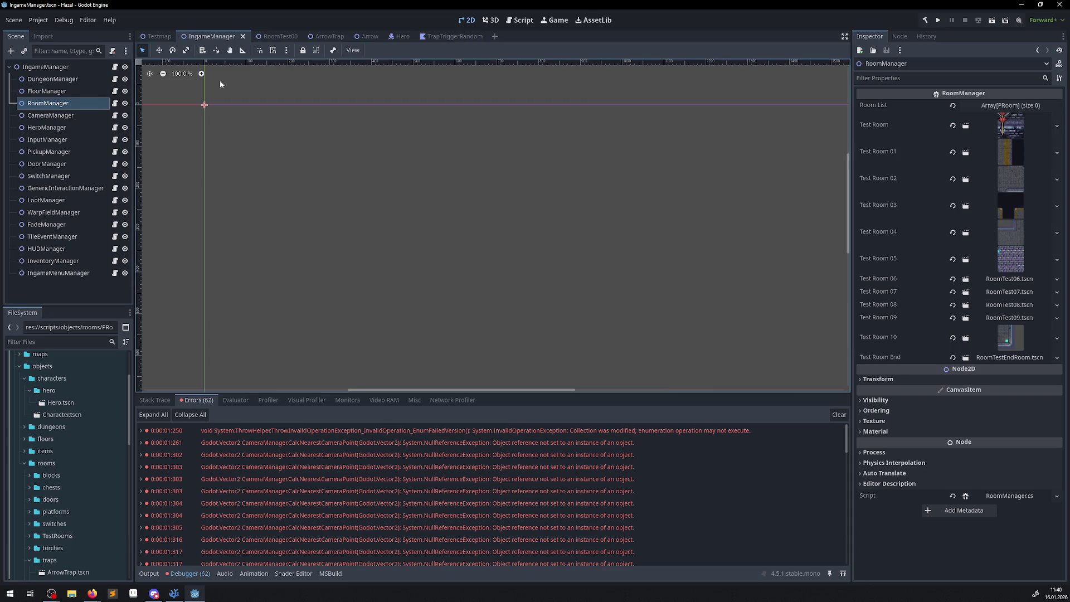
pyautogui.click(265, 38)
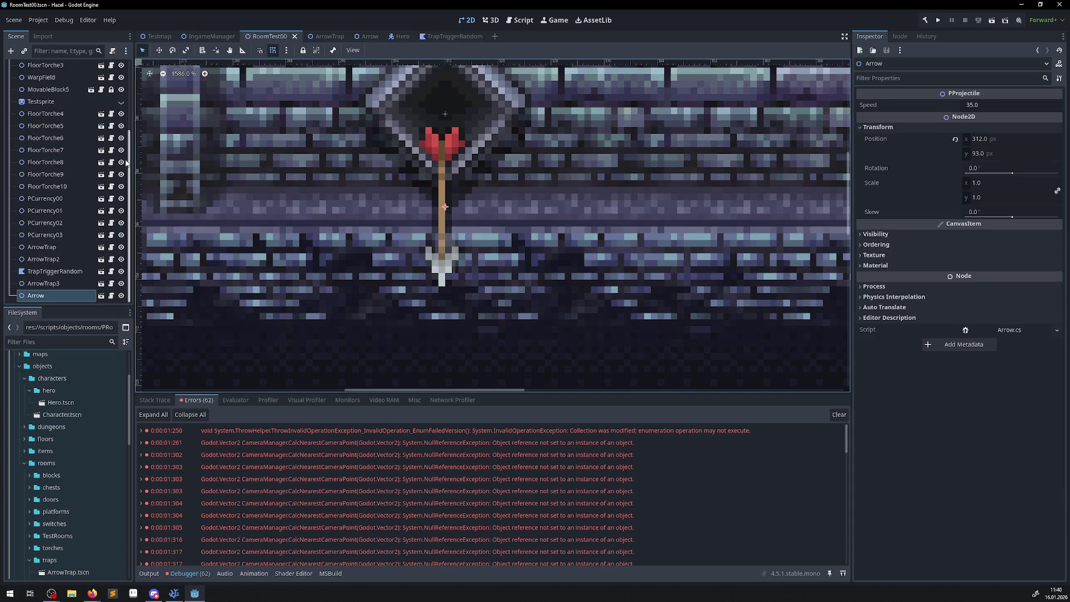
pyautogui.scroll(5, 41, 65)
pyautogui.click(42, 65)
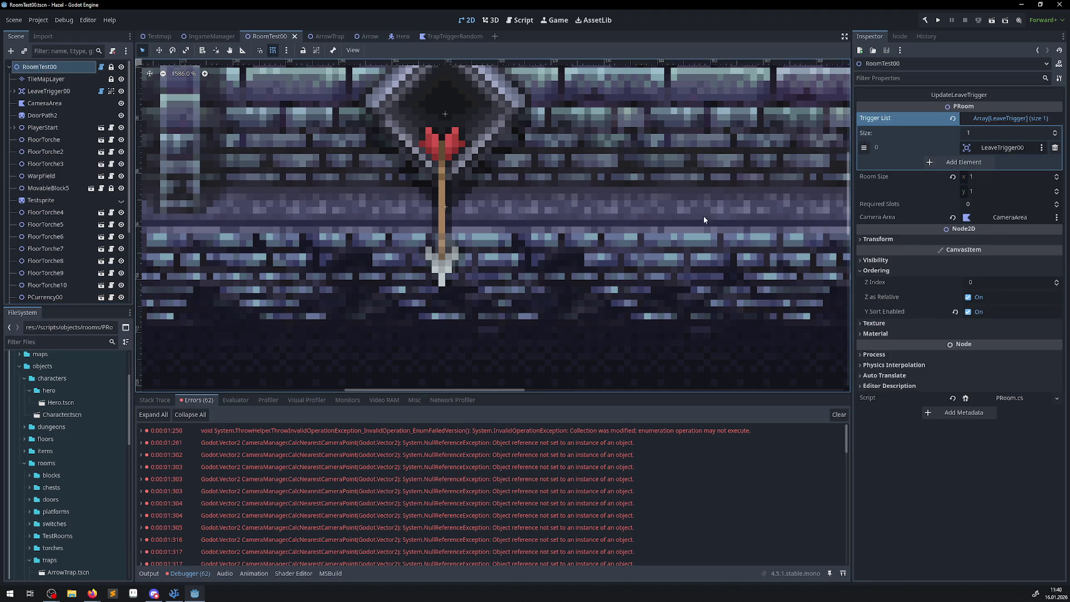
pyautogui.click(61, 103)
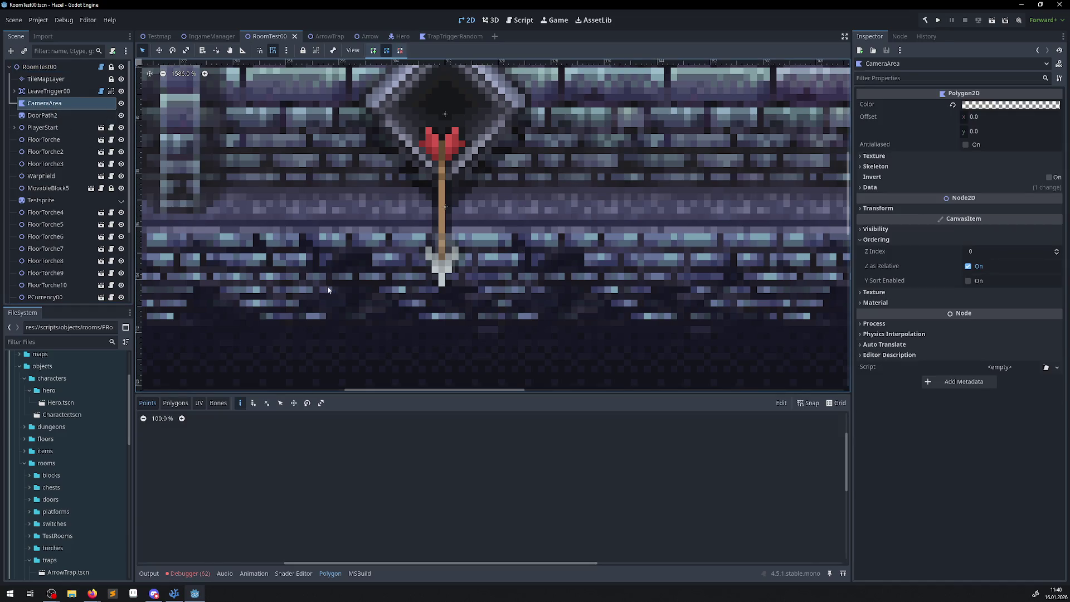
pyautogui.click(859, 189)
pyautogui.click(1008, 200)
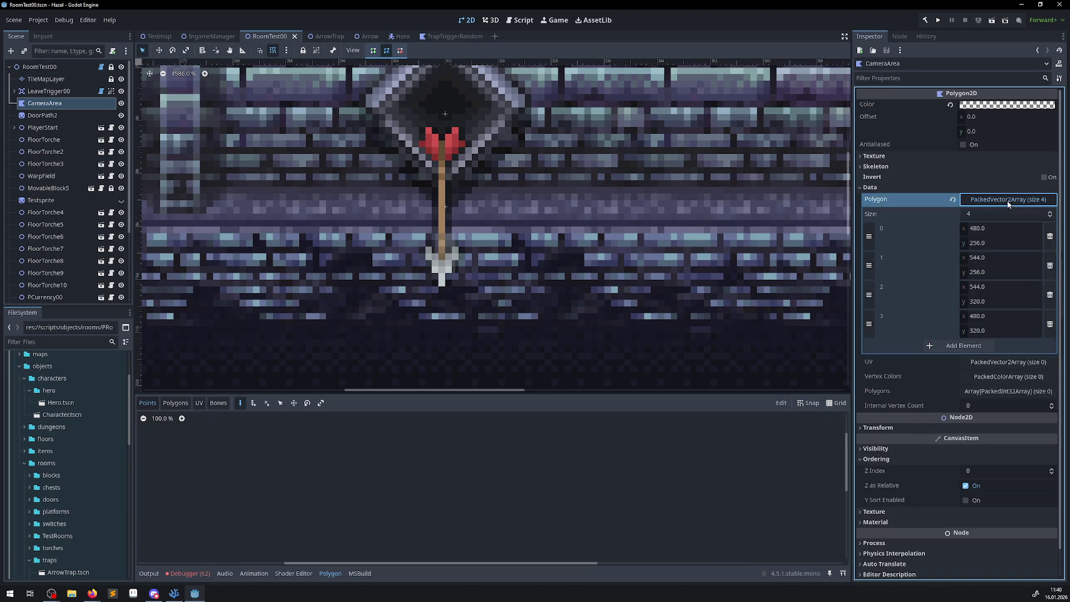
pyautogui.scroll(-5, 459, 384)
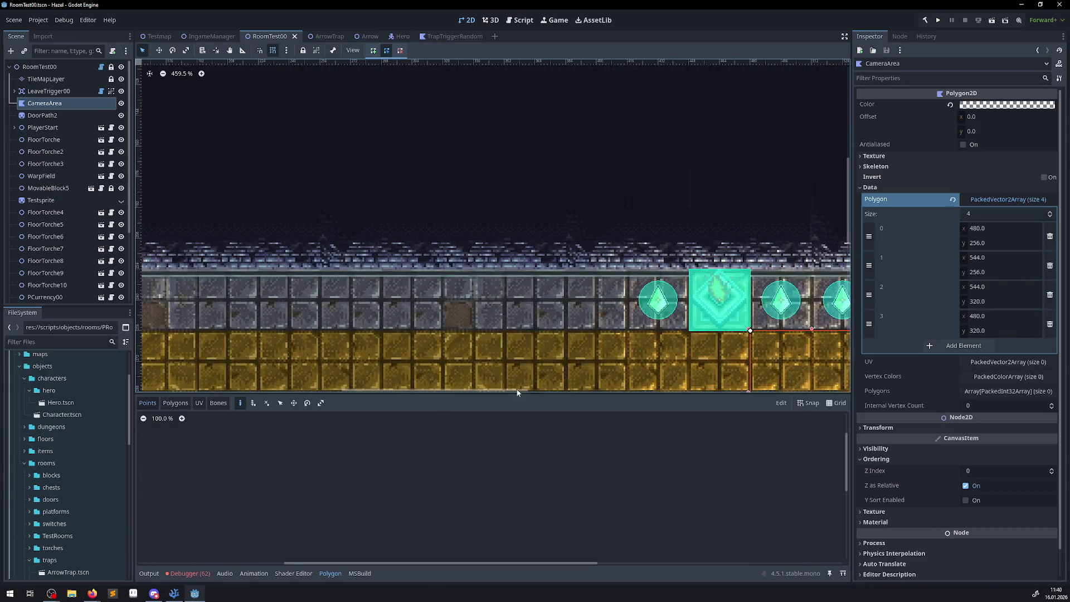
pyautogui.scroll(-5, 412, 261)
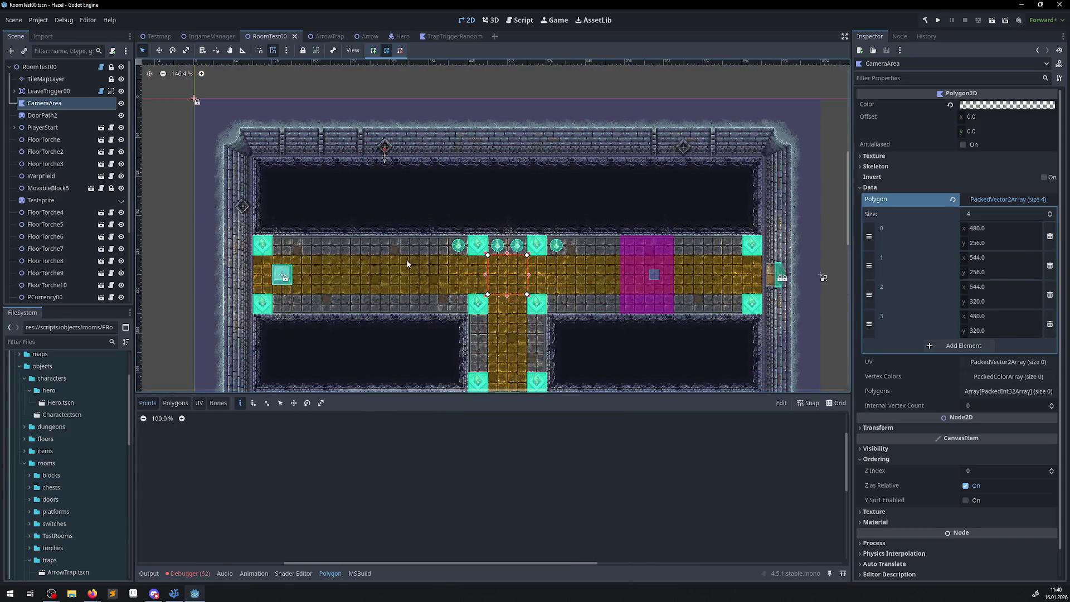
# Recheck the CameraManager errors, then open Testmap and select its IngameCamera
pyautogui.click(188, 573)
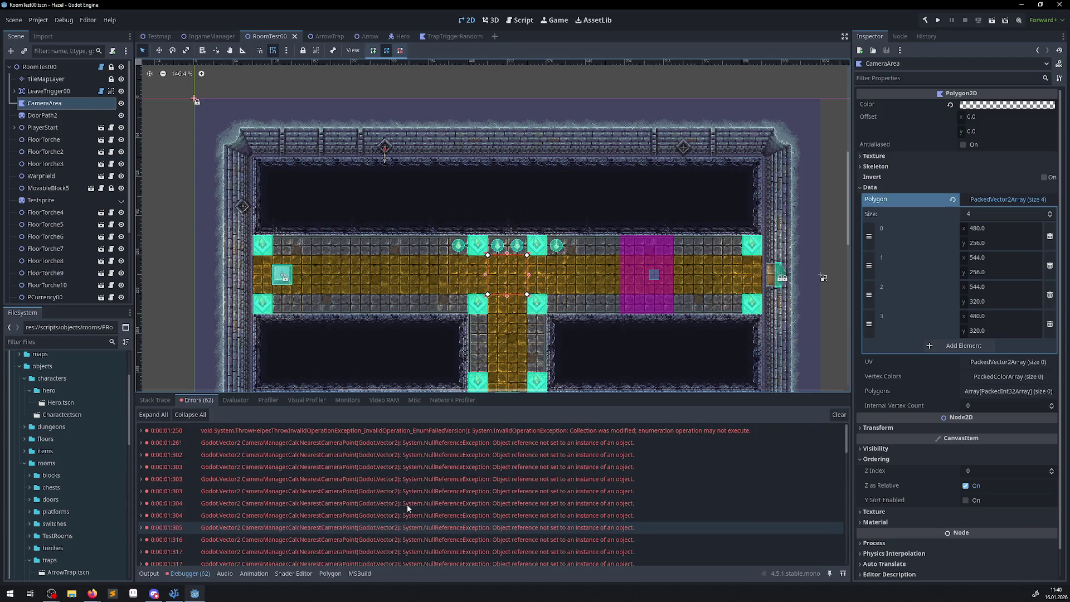
pyautogui.moveTo(597, 446)
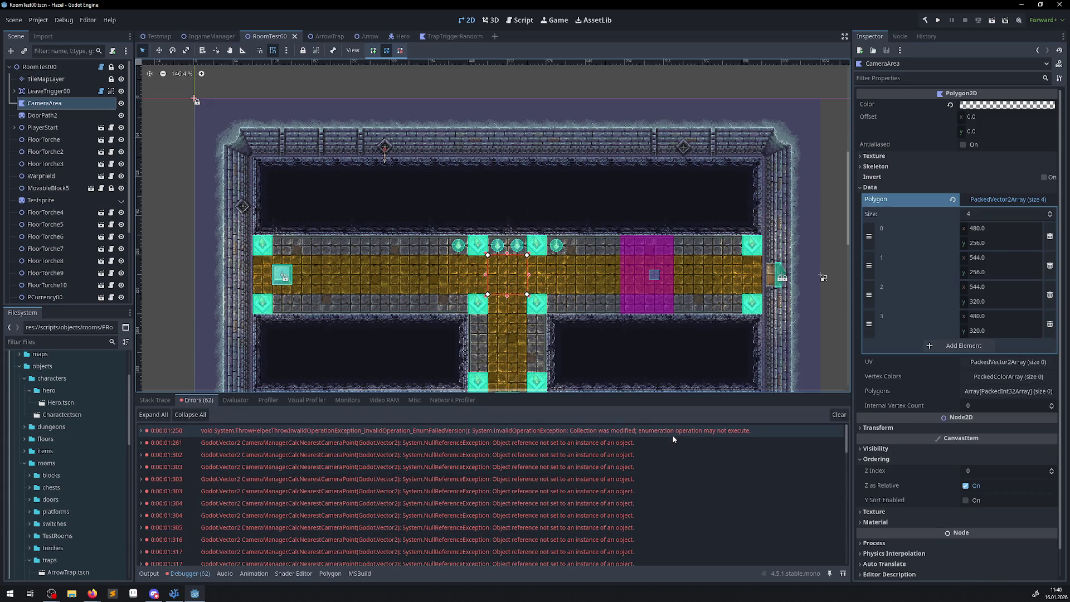
pyautogui.moveTo(673, 438)
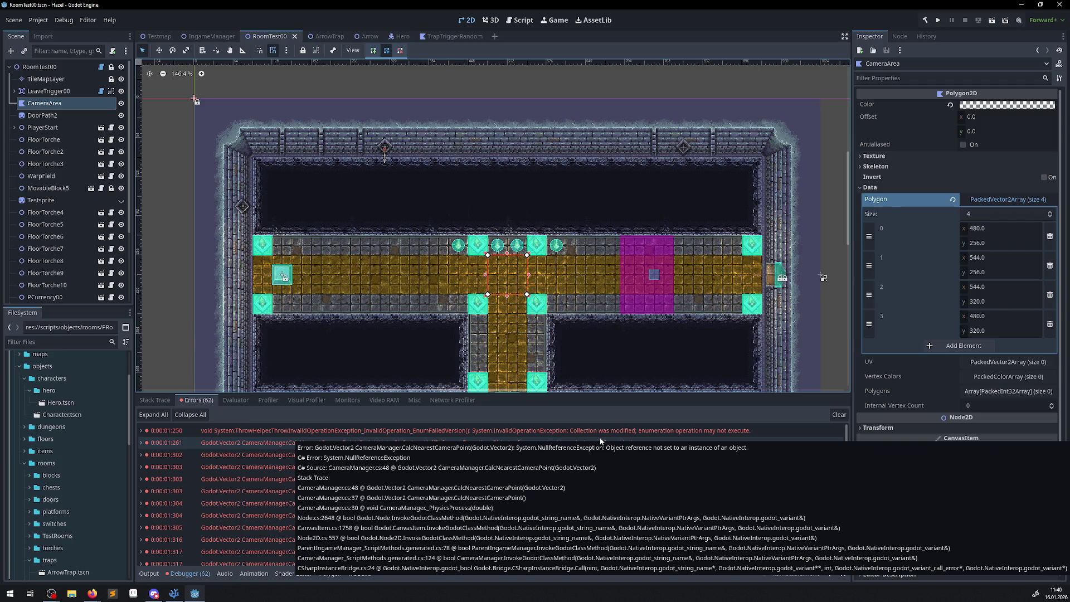
pyautogui.click(203, 37)
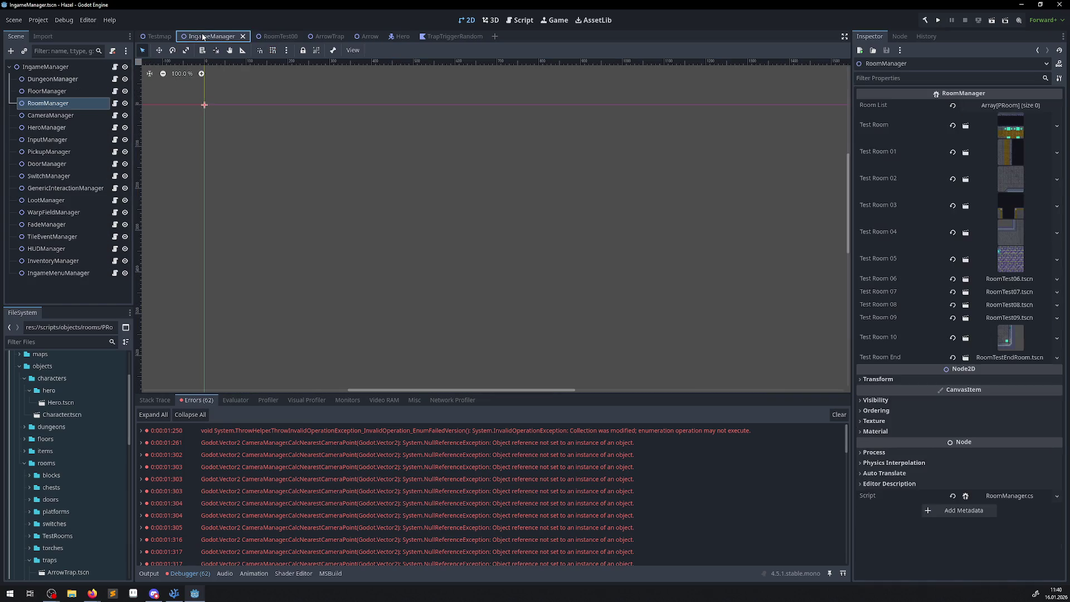
pyautogui.click(162, 39)
pyautogui.click(47, 139)
pyautogui.click(42, 127)
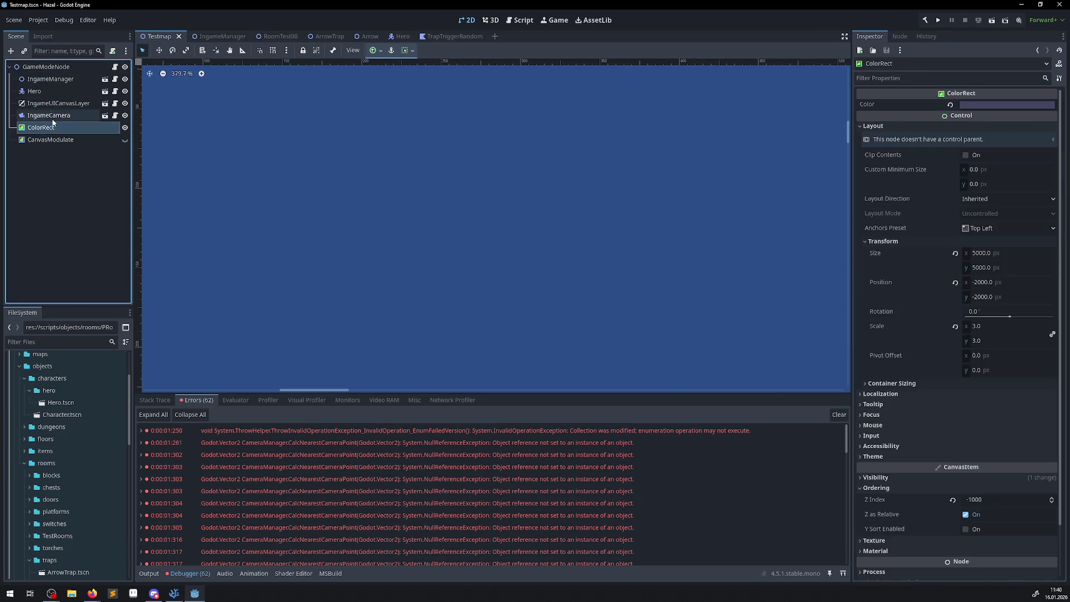
pyautogui.click(53, 115)
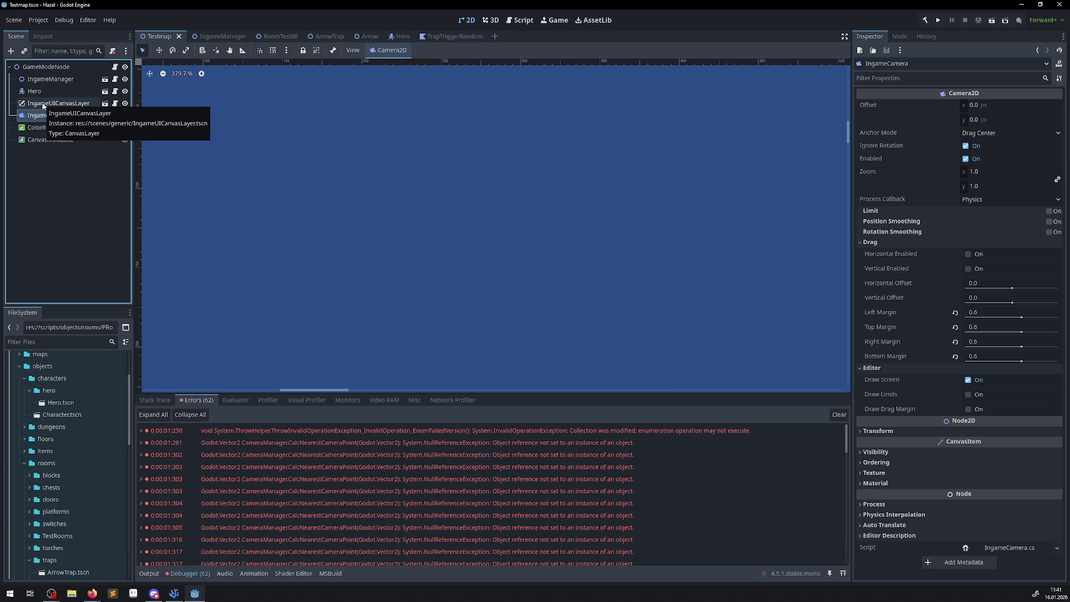
# Check IngameUICanvasLayer's unassigned fade, Hud and menu references, then the IngameManager node
pyautogui.click(44, 105)
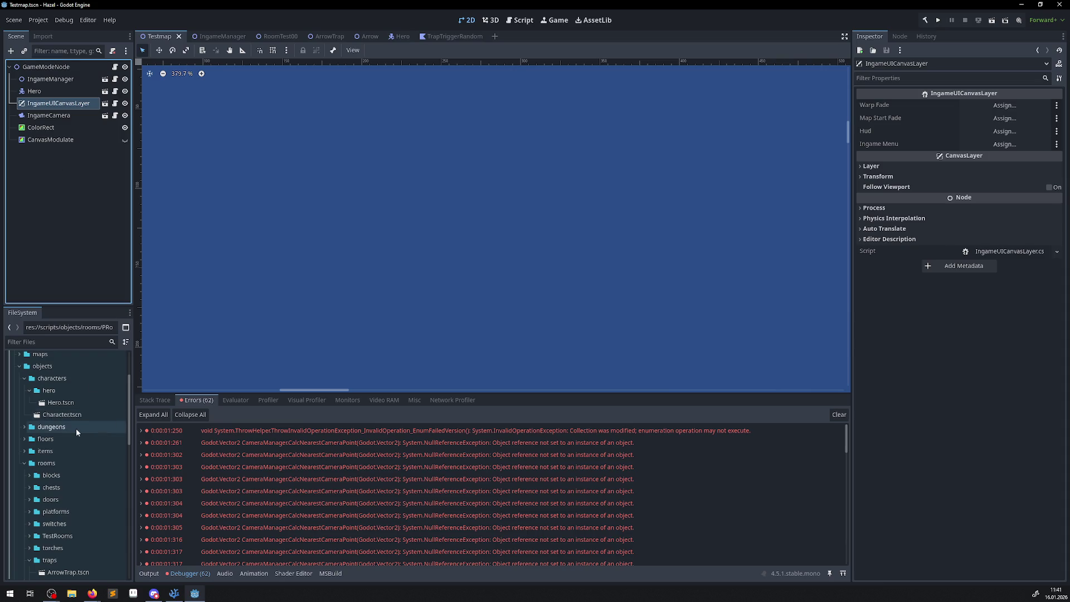
pyautogui.click(44, 79)
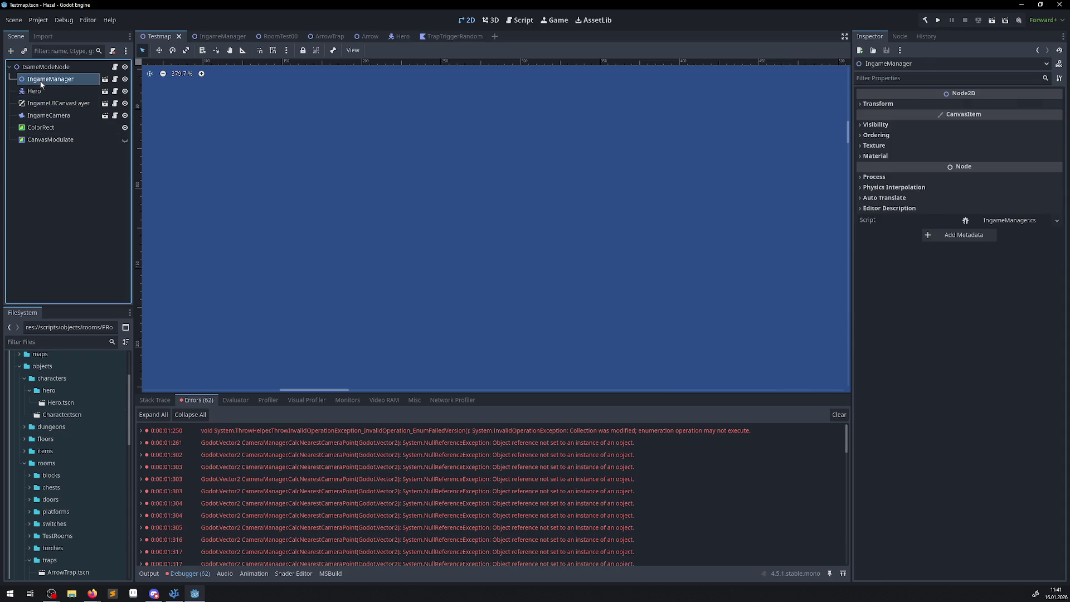
pyautogui.click(55, 103)
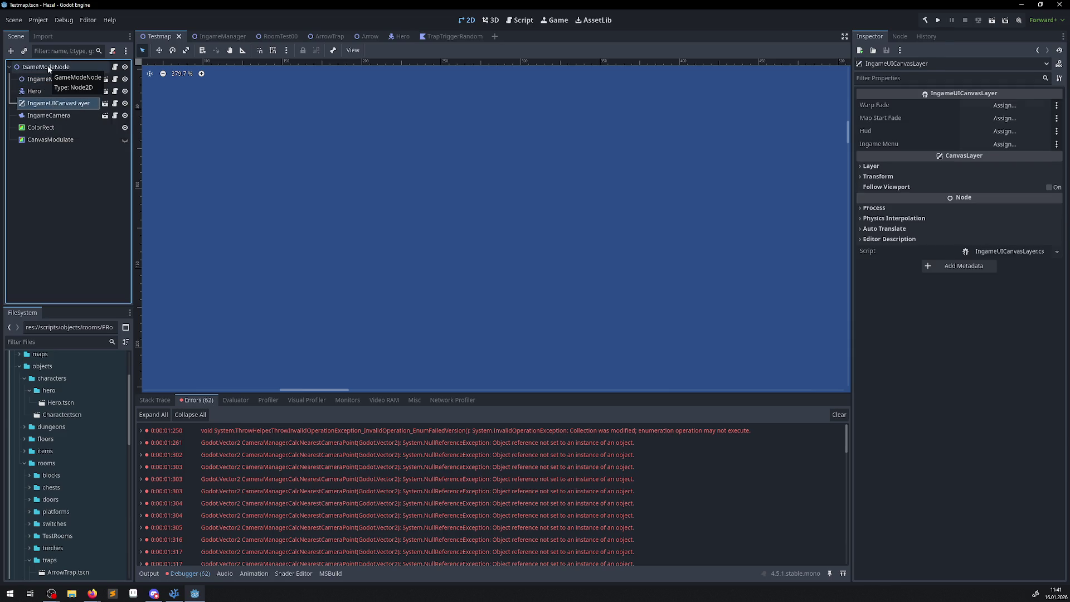
pyautogui.scroll(3, 55, 397)
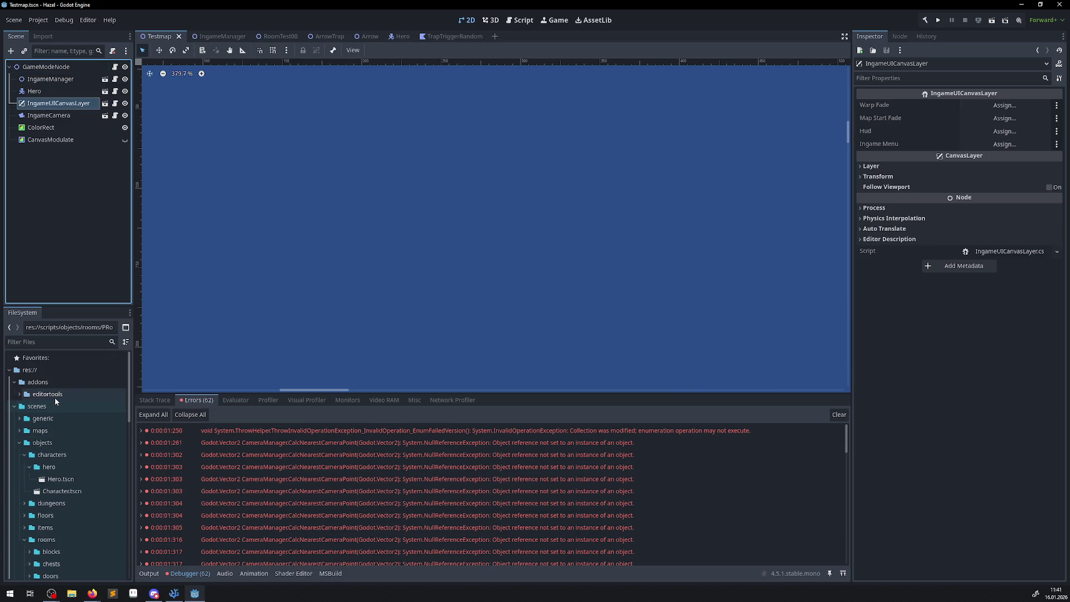
pyautogui.scroll(-10, 45, 423)
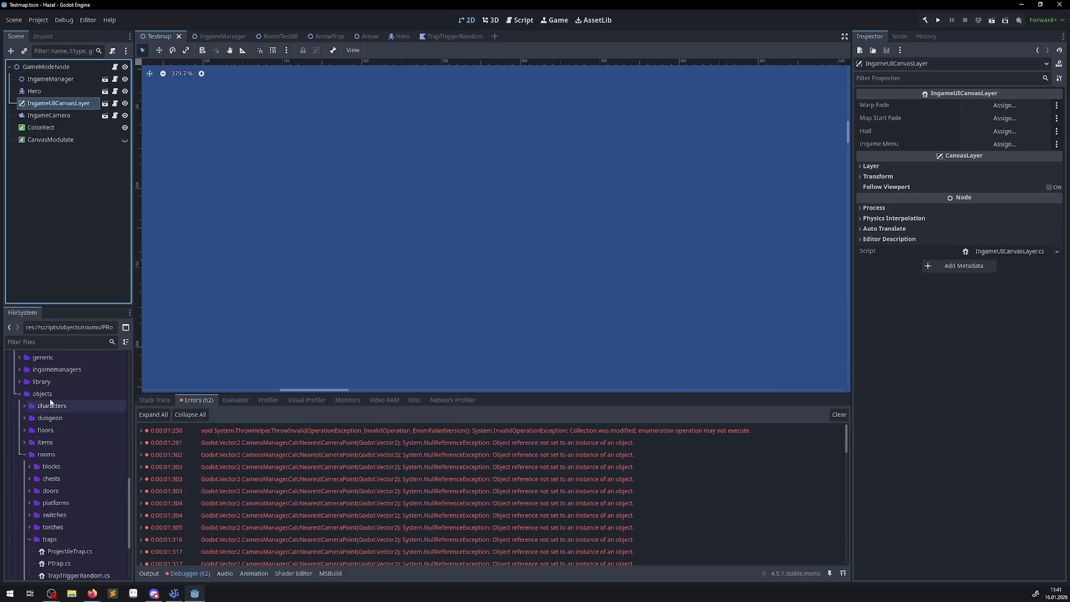
pyautogui.scroll(3, 50, 434)
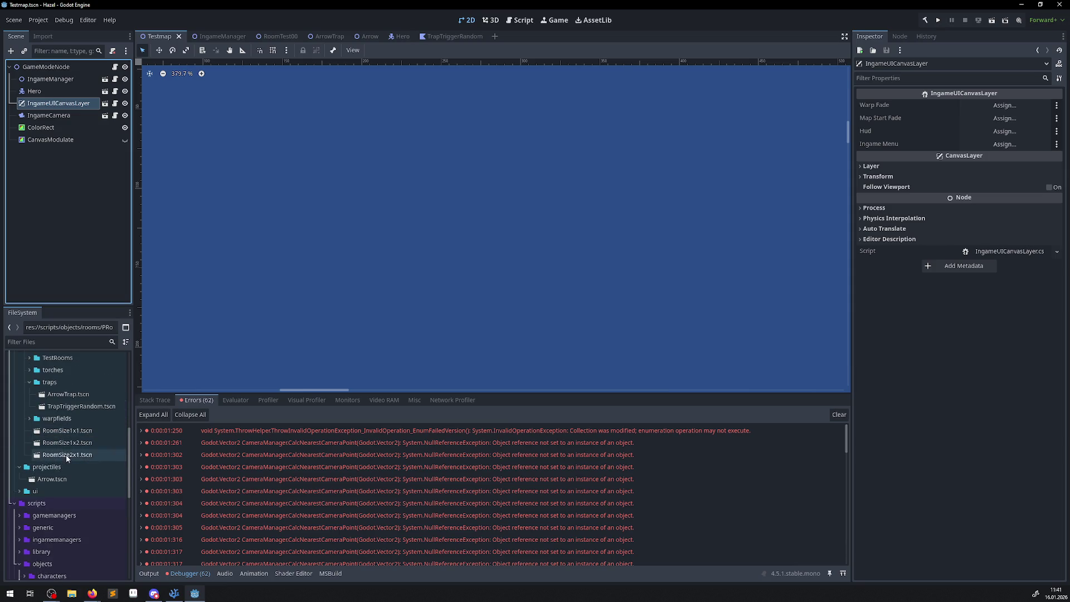
# Expand the ui, hud and transitionscenes folders in the FileSystem dock
pyautogui.click(20, 491)
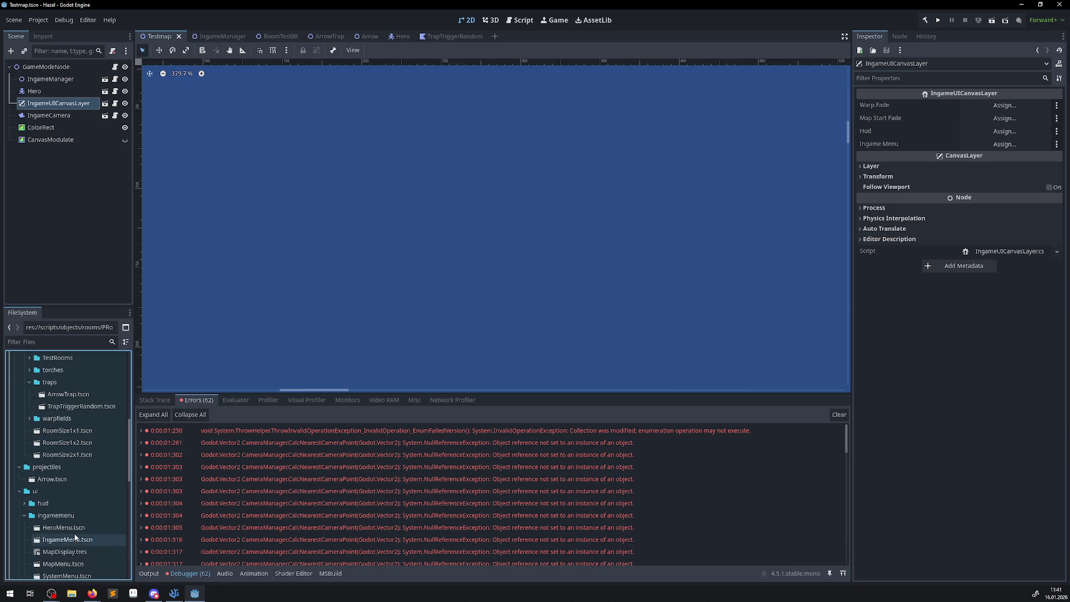
pyautogui.scroll(-1, 83, 548)
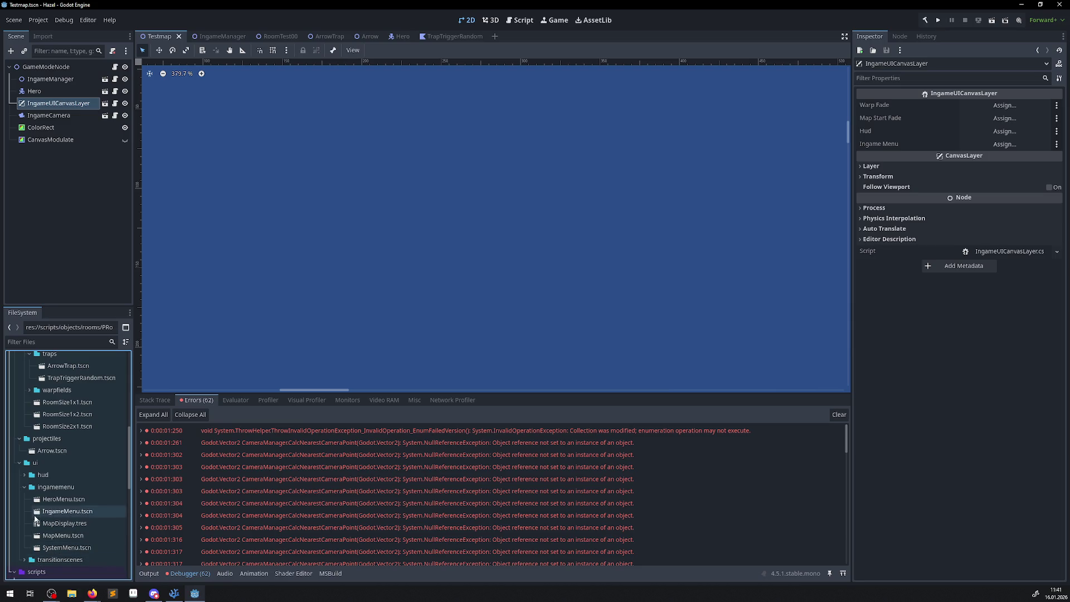
pyautogui.click(25, 477)
pyautogui.scroll(-2, 24, 501)
pyautogui.click(25, 516)
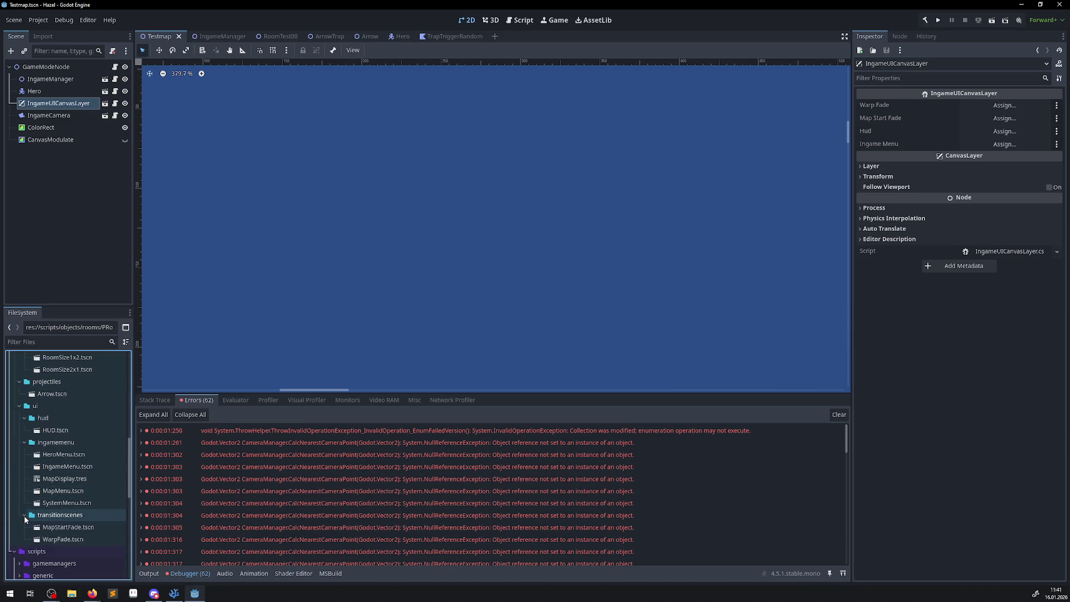
pyautogui.scroll(7, 72, 467)
pyautogui.scroll(7, 72, 468)
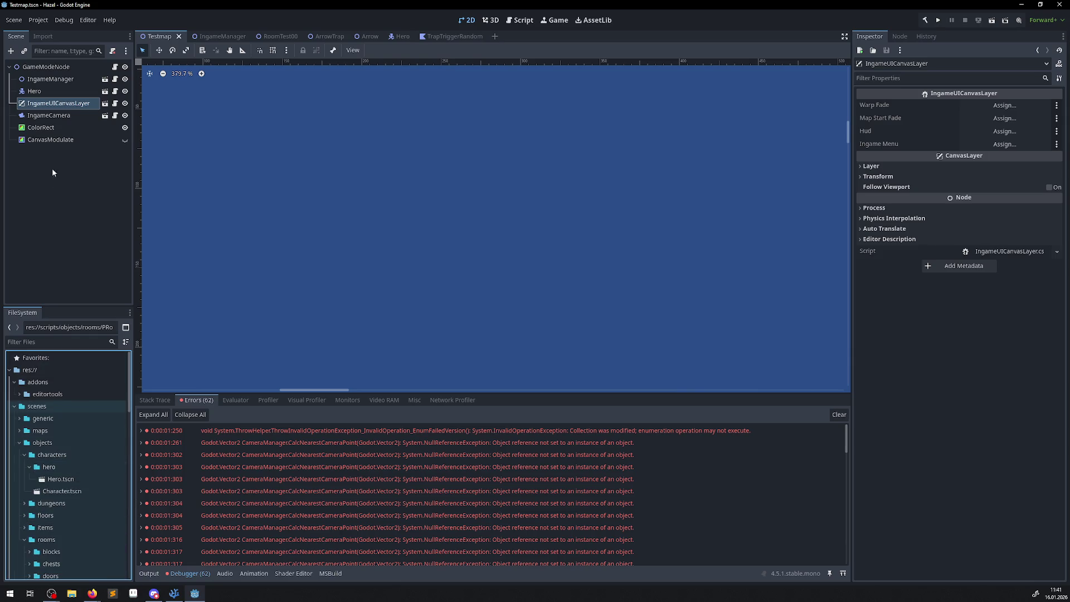
# Open the IngameUICanvasLayer scene and select its root node to view the references
pyautogui.click(105, 102)
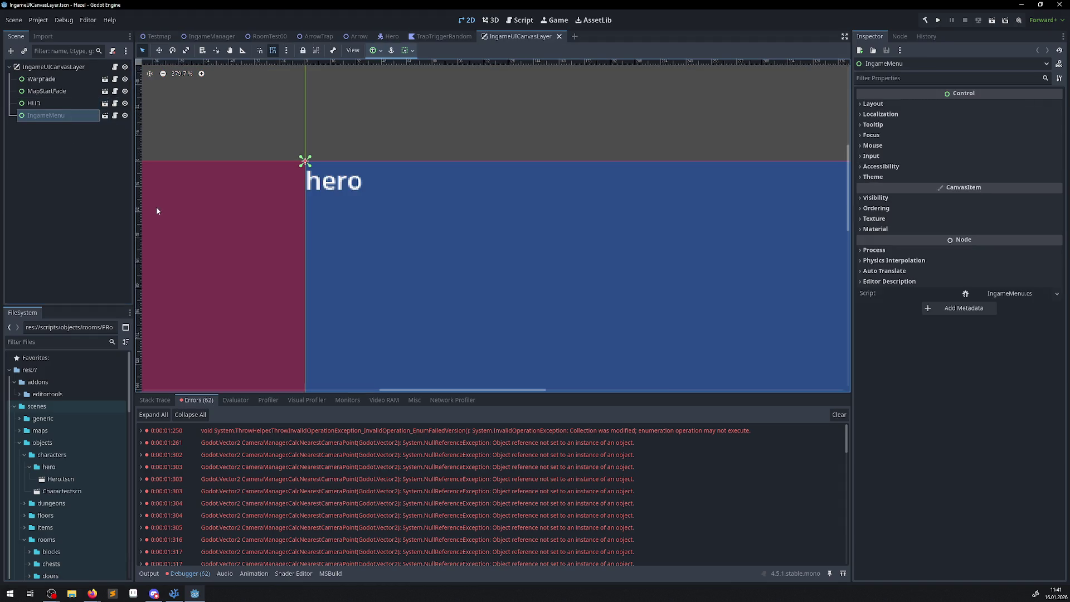
pyautogui.click(62, 68)
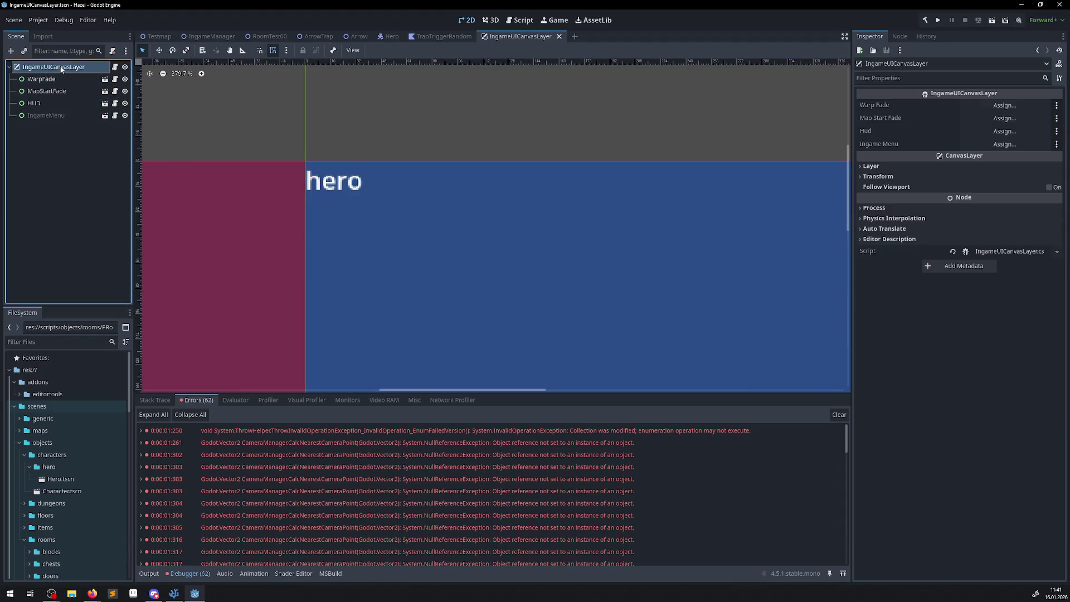
pyautogui.click(53, 116)
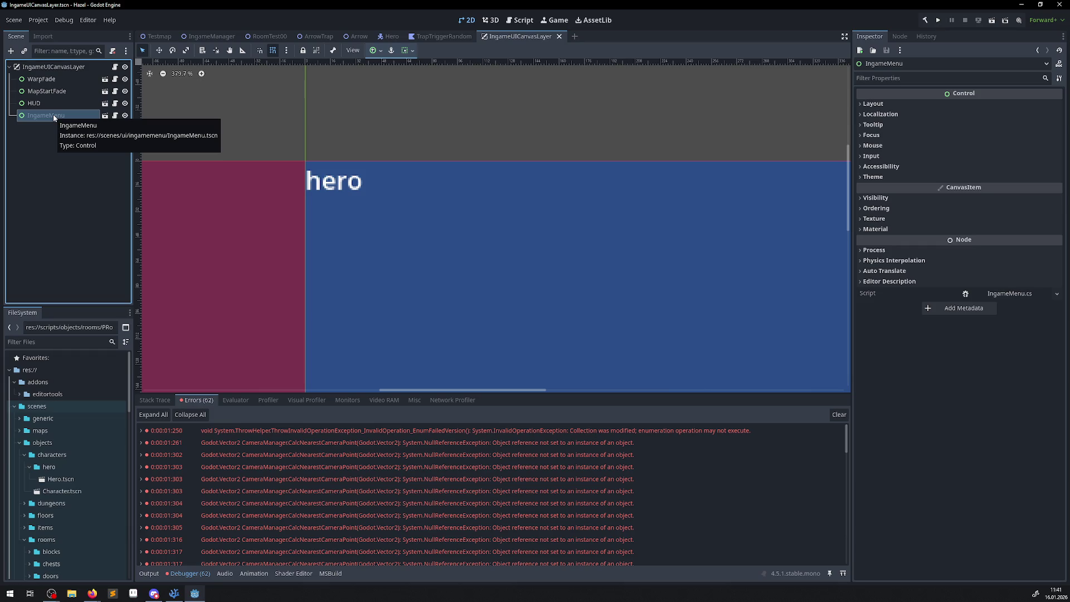
pyautogui.click(50, 68)
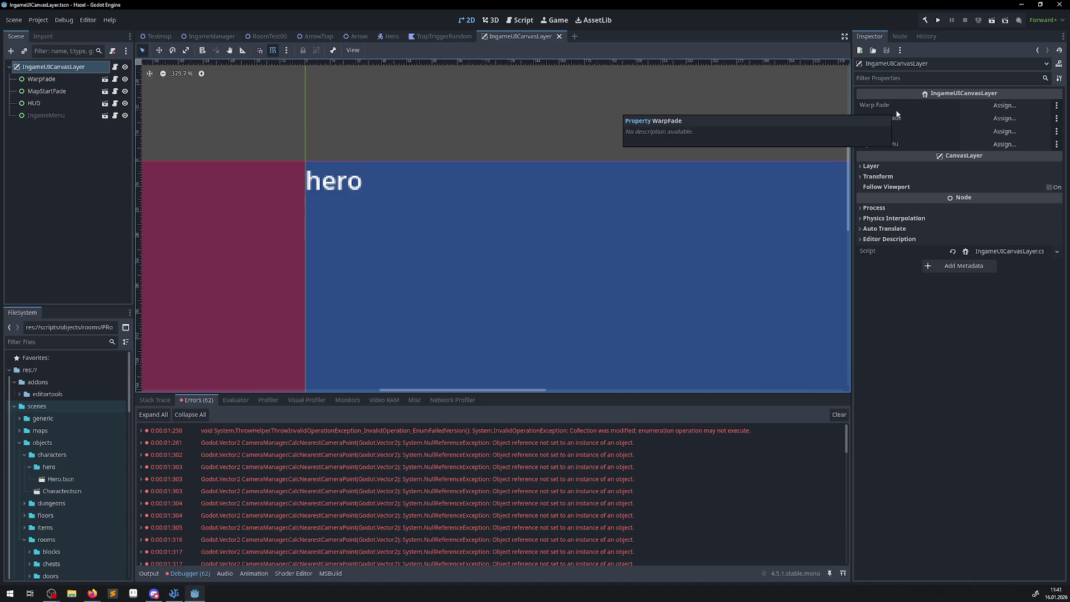
# Assign WarpFade, MapStartFade, HUD and IngameMenu to their matching references, then open IngameMenu.tscn
pyautogui.moveTo(41, 79)
pyautogui.mouseDown()
pyautogui.moveTo(1010, 123)
pyautogui.moveTo(995, 109)
pyautogui.mouseUp()
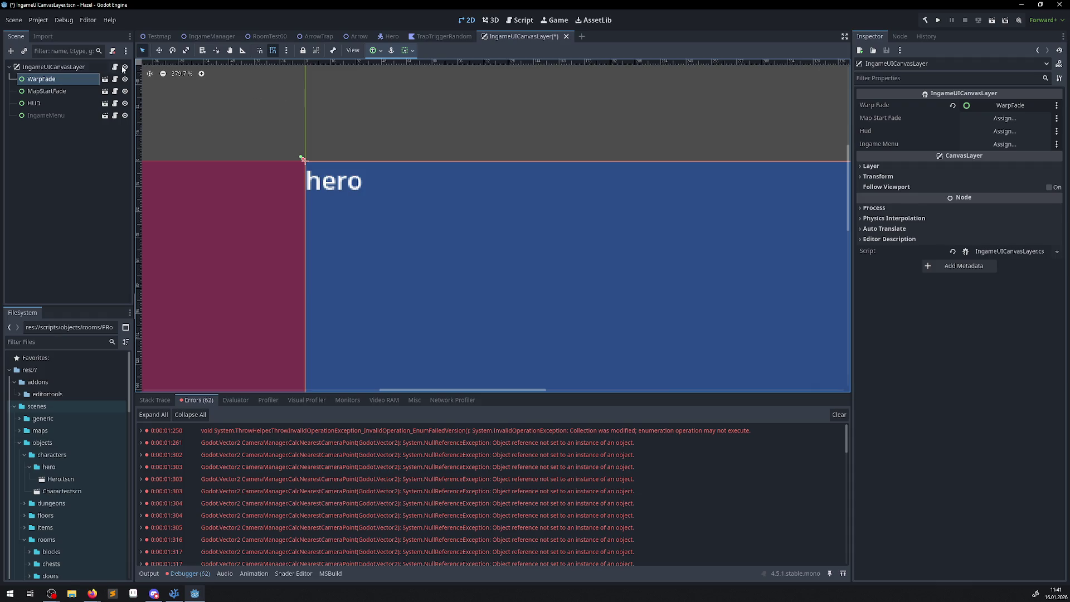
pyautogui.moveTo(47, 91)
pyautogui.mouseDown()
pyautogui.moveTo(527, 133)
pyautogui.moveTo(1021, 136)
pyautogui.moveTo(1019, 124)
pyautogui.mouseUp()
pyautogui.moveTo(34, 103)
pyautogui.mouseDown()
pyautogui.moveTo(1003, 142)
pyautogui.moveTo(989, 134)
pyautogui.mouseUp()
pyautogui.moveTo(46, 115); pyautogui.dragTo(991, 146)
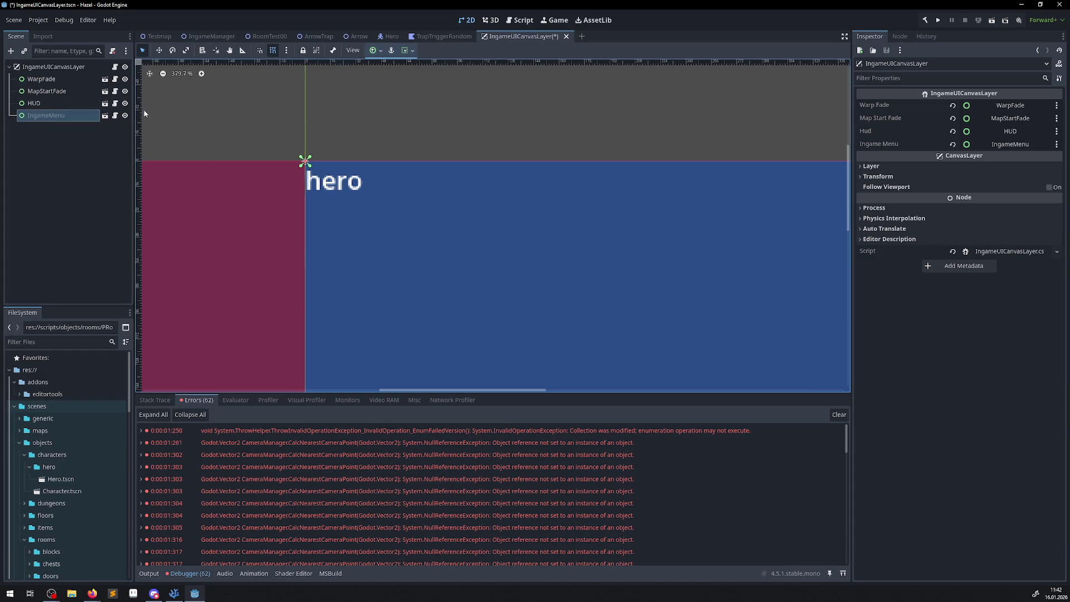
pyautogui.click(105, 116)
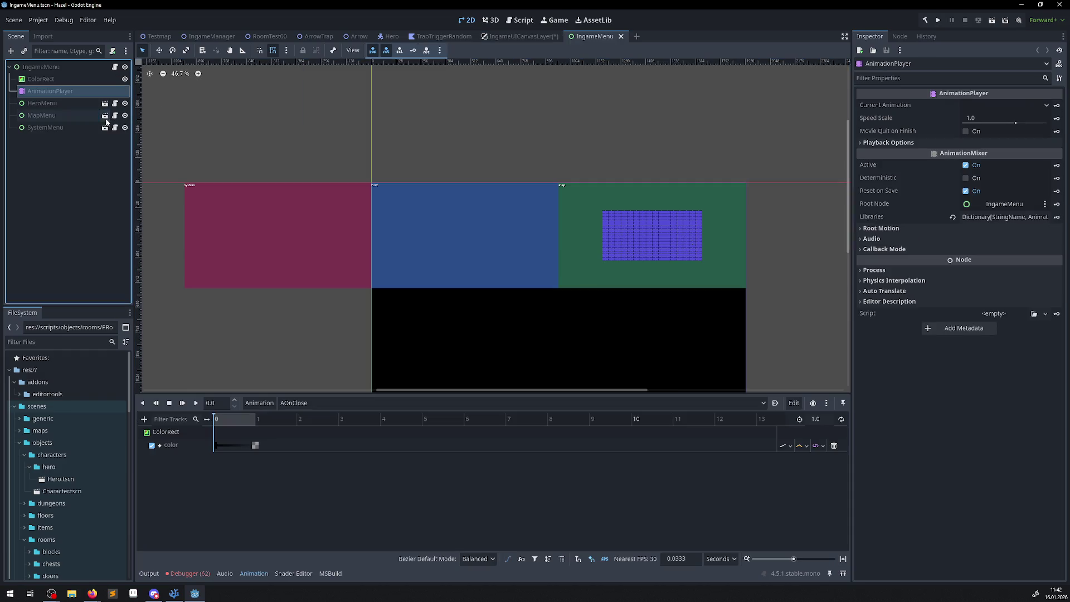
# Save the IngameMenu scene and go back to the IngameUICanvasLayer scene
pyautogui.click(81, 70)
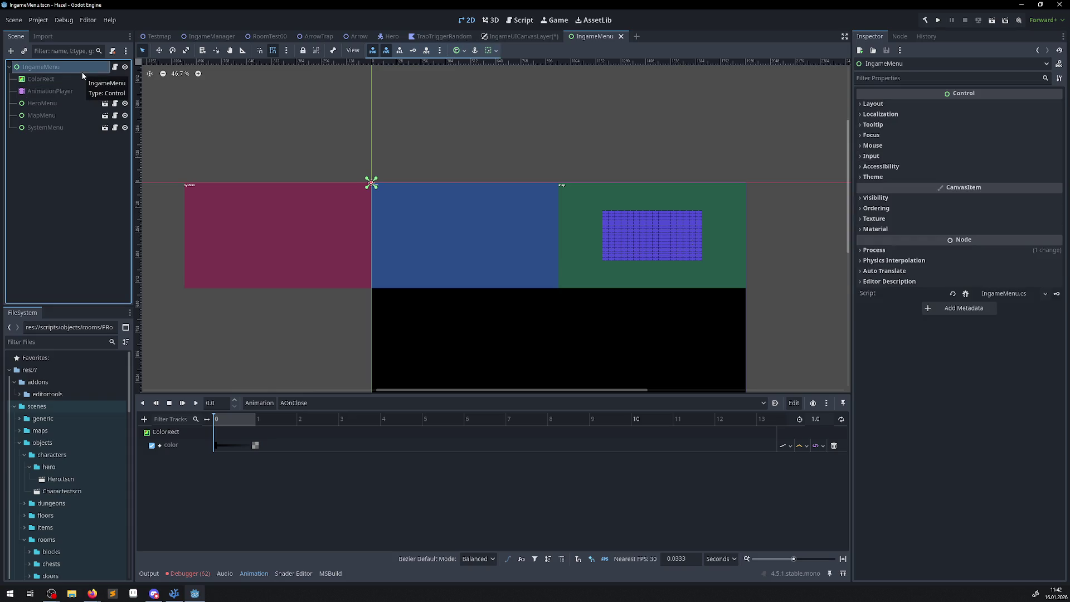
pyautogui.hotkey('ctrl', 's')
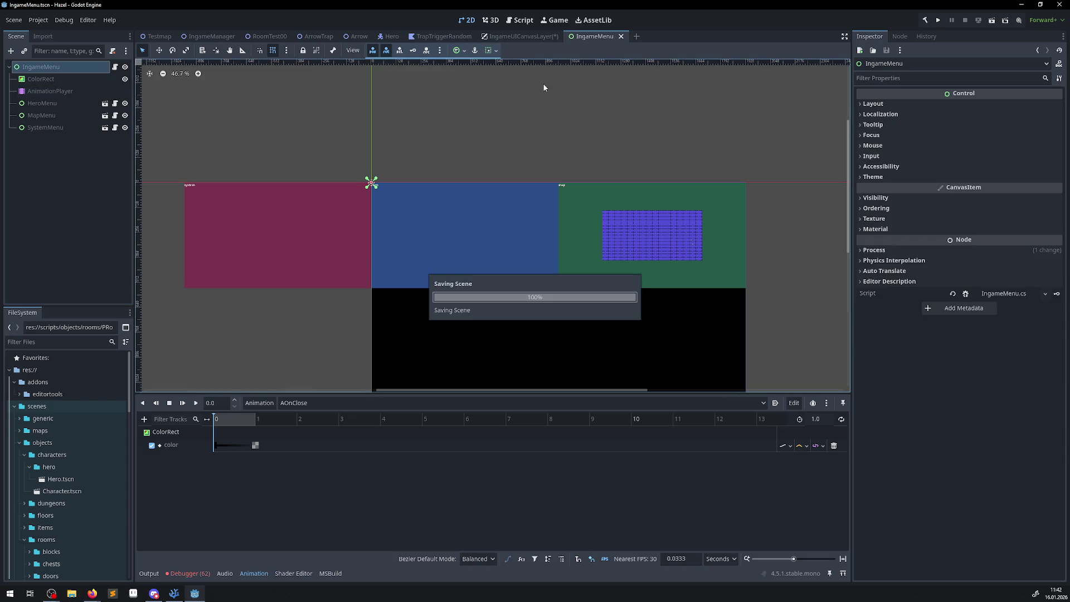
pyautogui.click(504, 36)
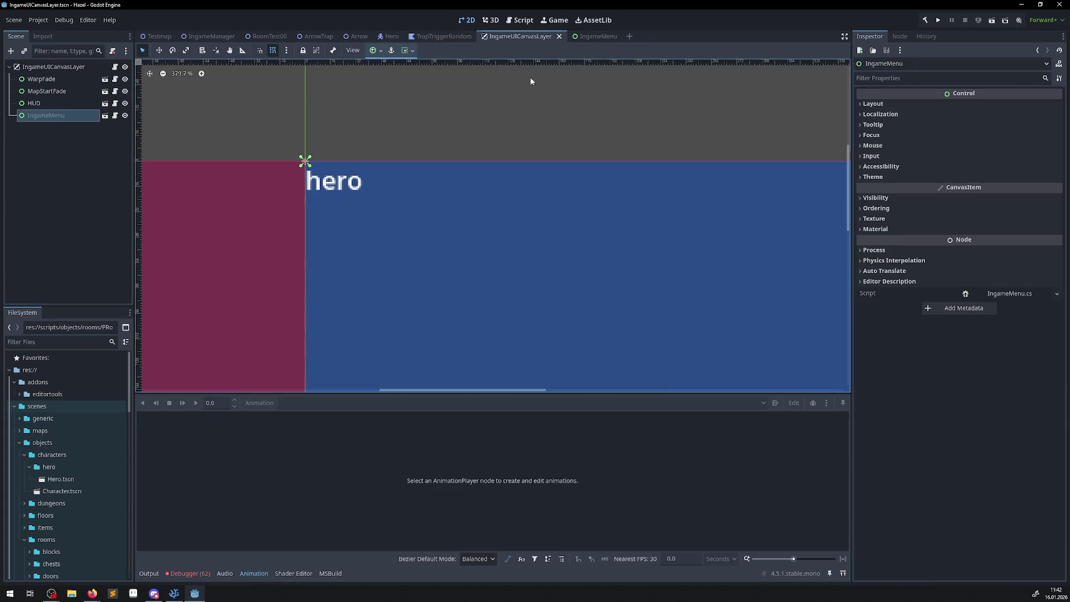
# Run and stop the game, review the 124 CameraManager errors, then return to IngameMenu
pyautogui.click(942, 21)
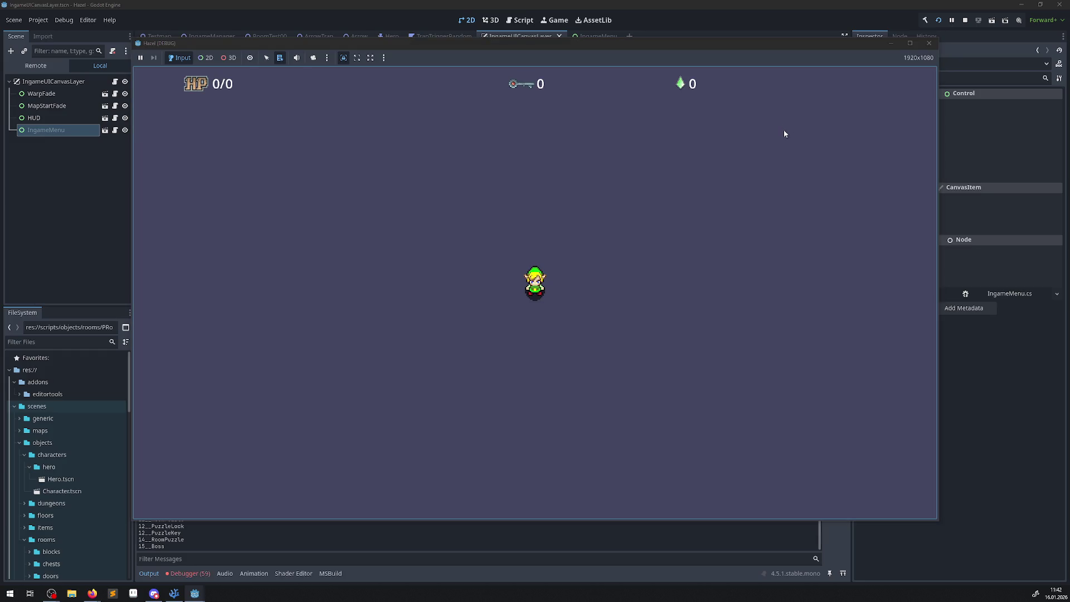
pyautogui.click(930, 44)
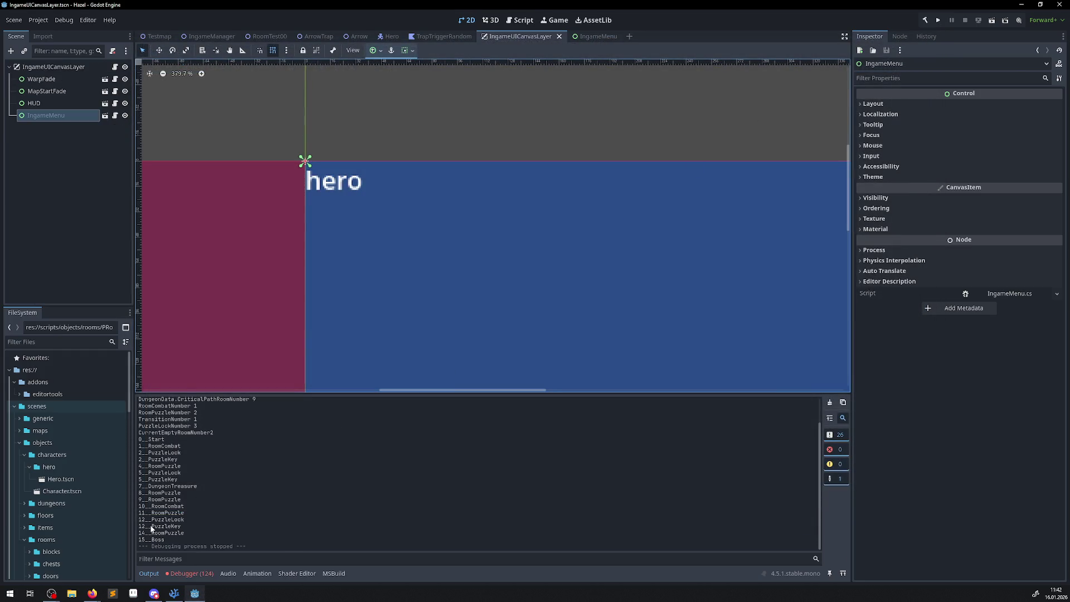
pyautogui.click(202, 574)
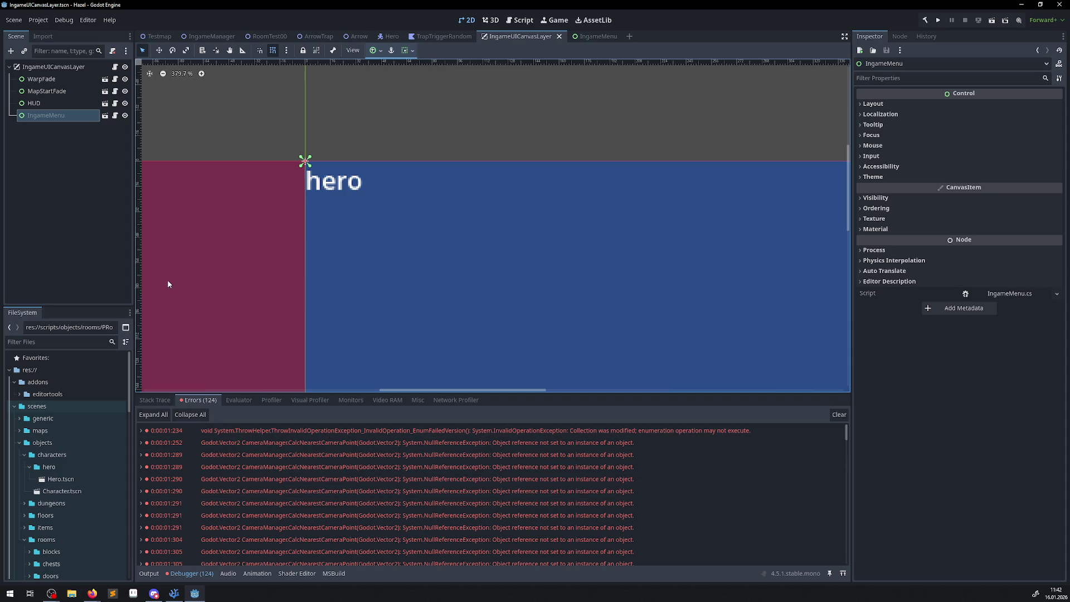
pyautogui.click(602, 39)
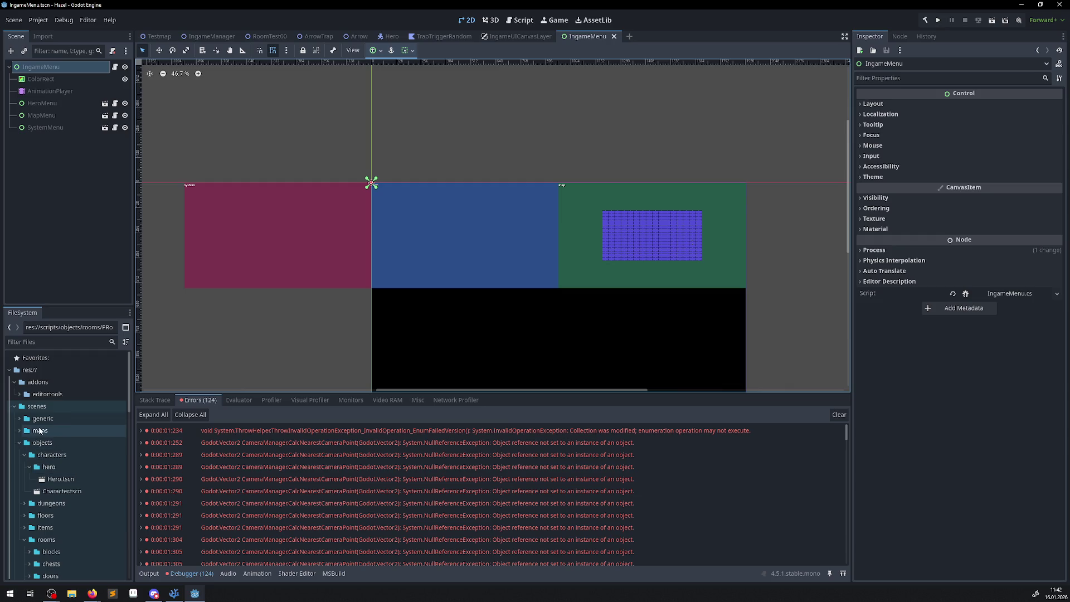
# Open ui/hud/HUD.tscn, inspect its root node, then close it and return to Testmap
pyautogui.click(14, 382)
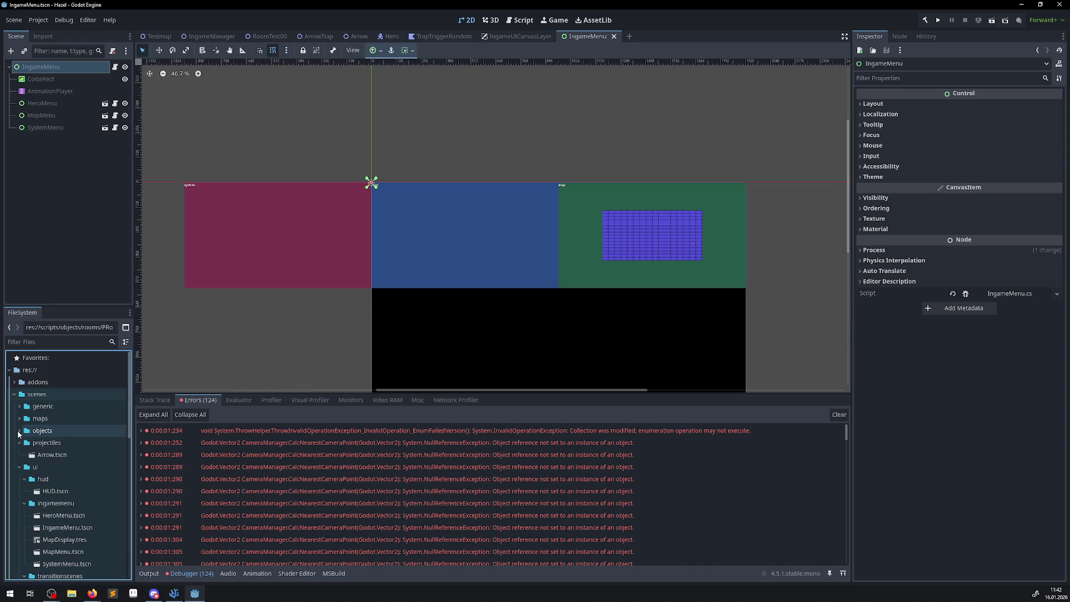
pyautogui.click(20, 431)
pyautogui.click(20, 455)
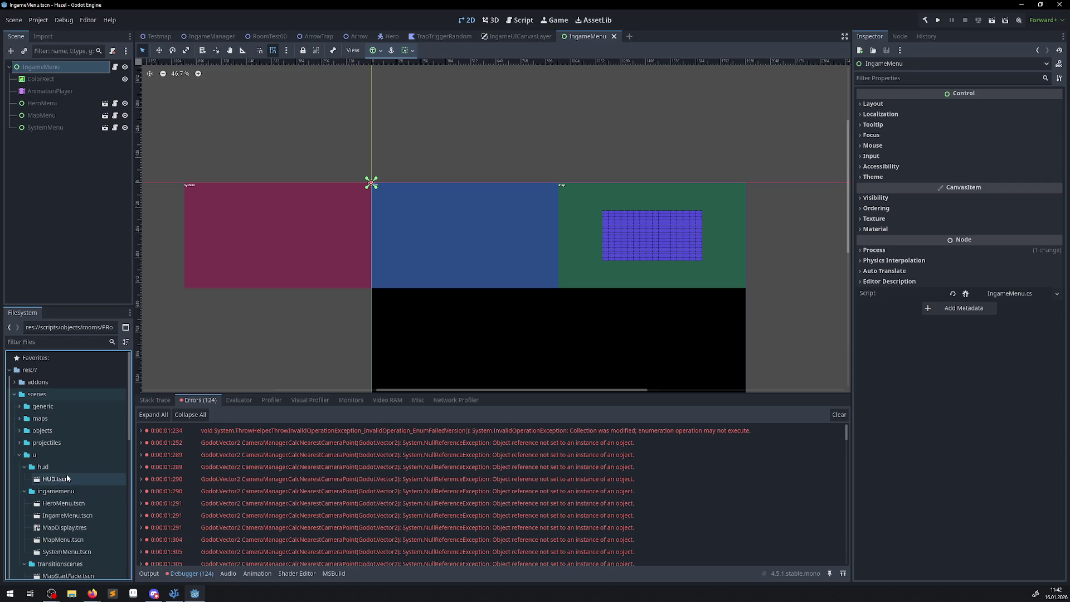
pyautogui.doubleClick(55, 479)
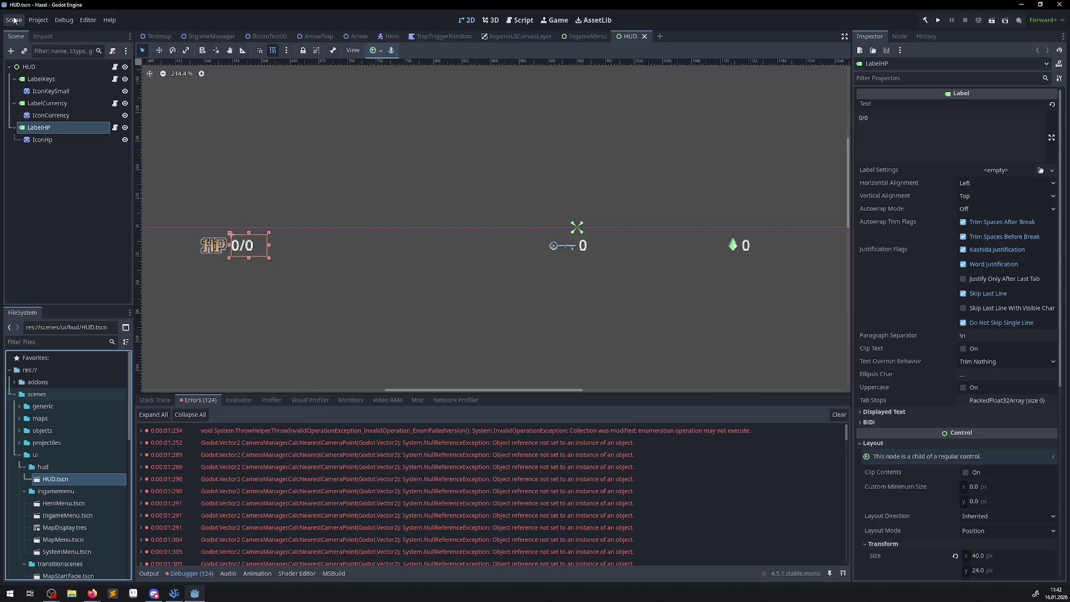
pyautogui.click(30, 68)
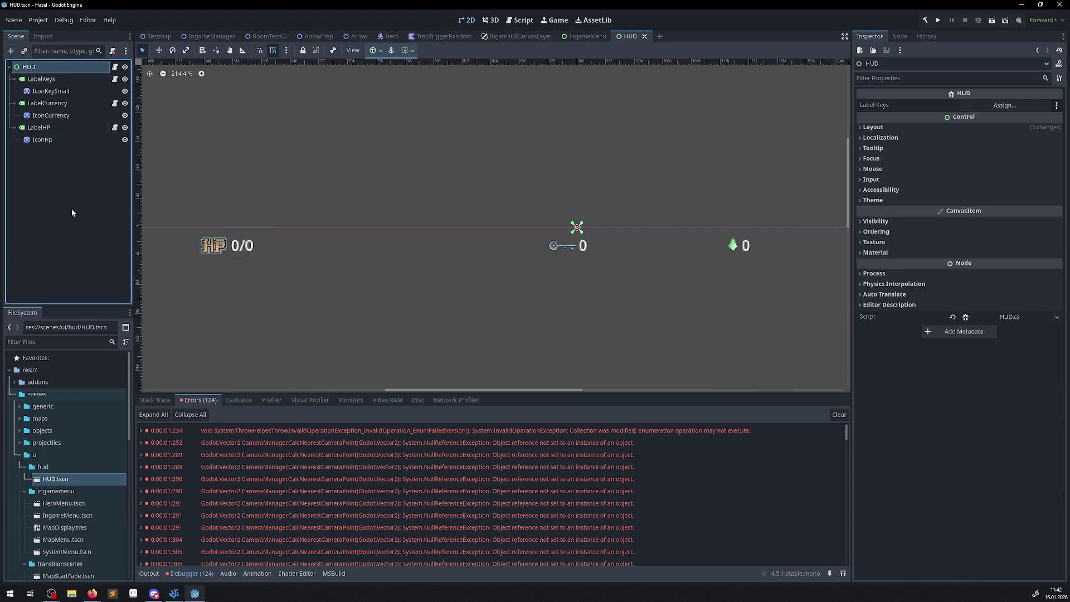
pyautogui.click(645, 36)
pyautogui.click(159, 36)
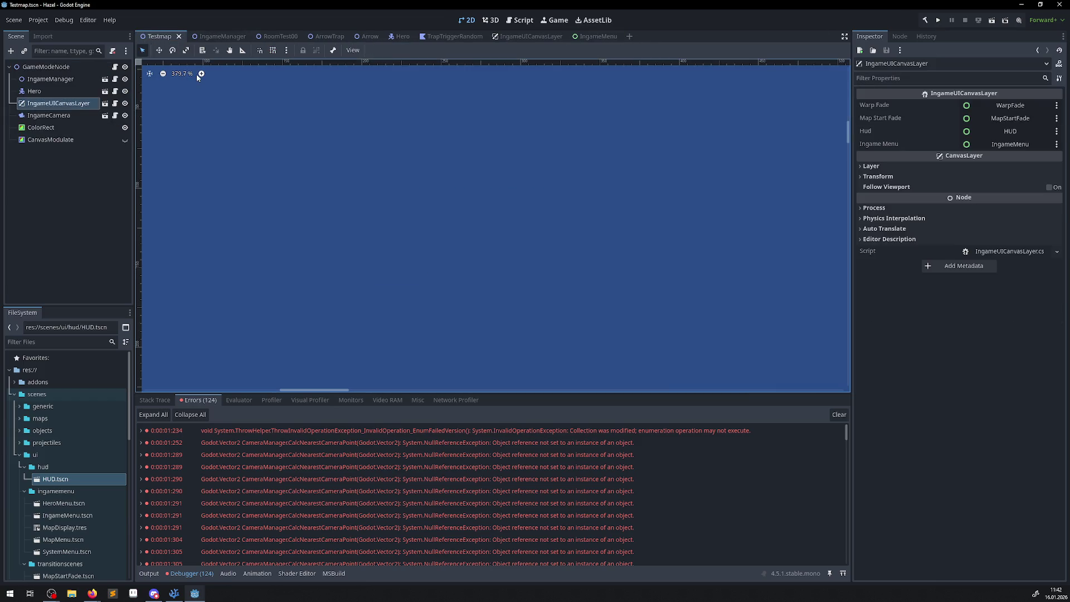
# Inspect the Testmap nodes: IngameManager, Hero, IngameUICanvasLayer, CanvasModulate, ColorRect, IngameCamera, GameModeNode
pyautogui.click(50, 79)
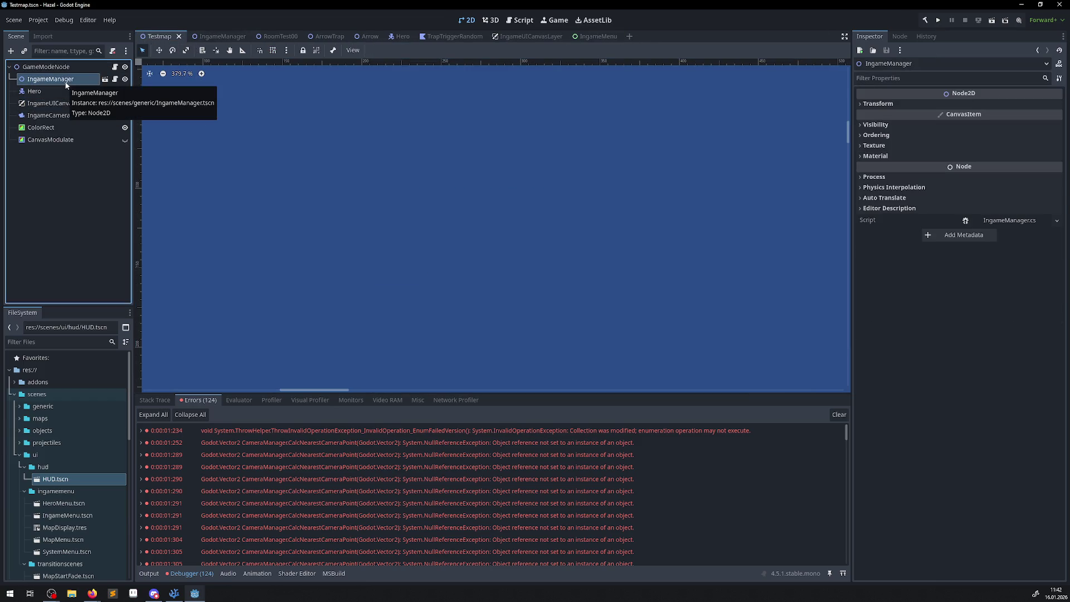
pyautogui.click(56, 91)
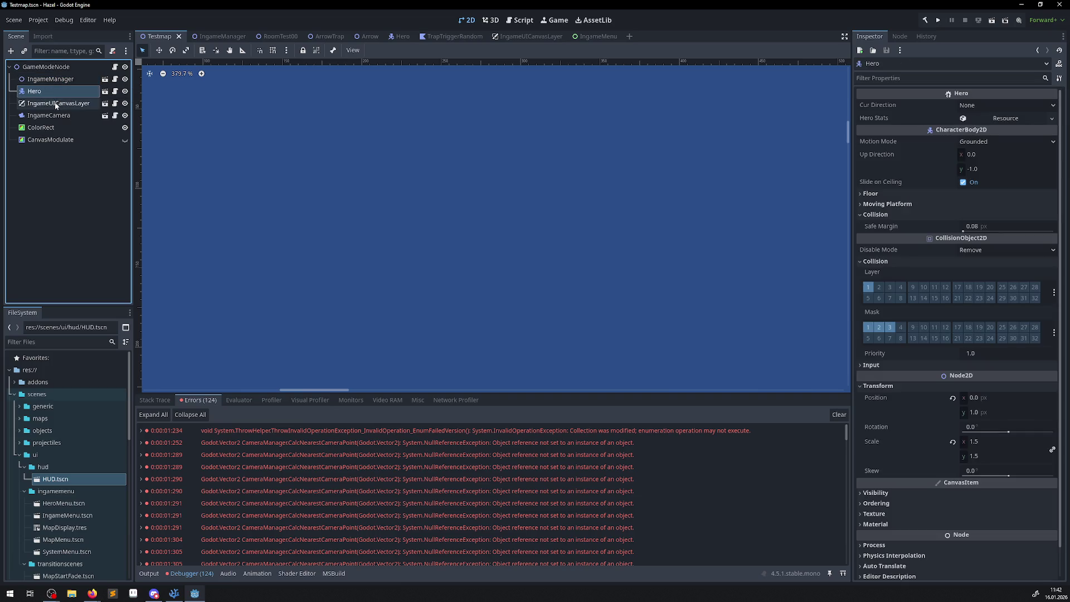
pyautogui.click(56, 104)
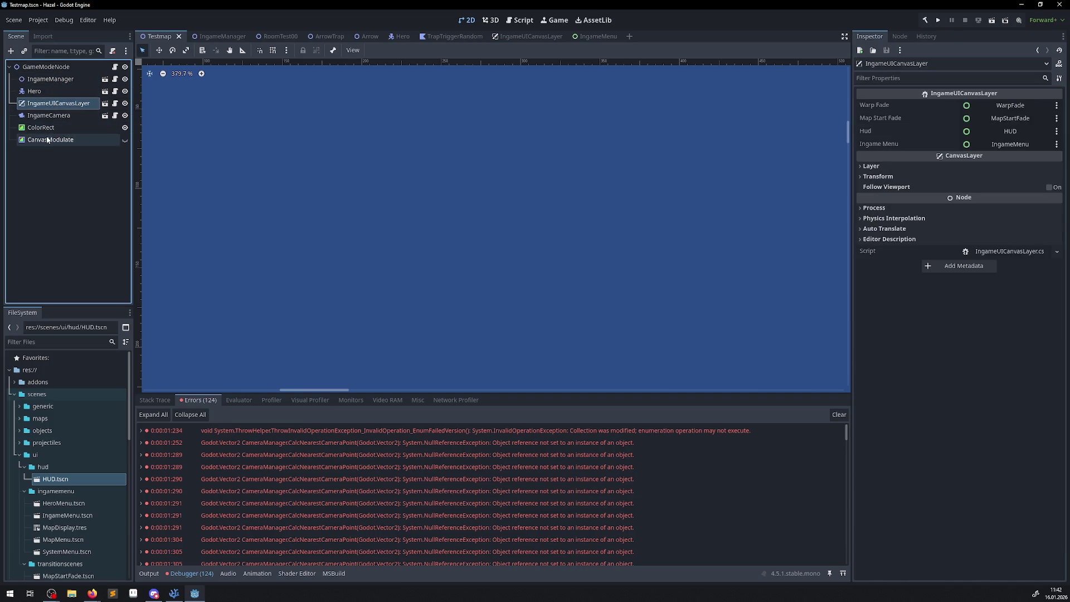
pyautogui.click(47, 140)
pyautogui.click(47, 127)
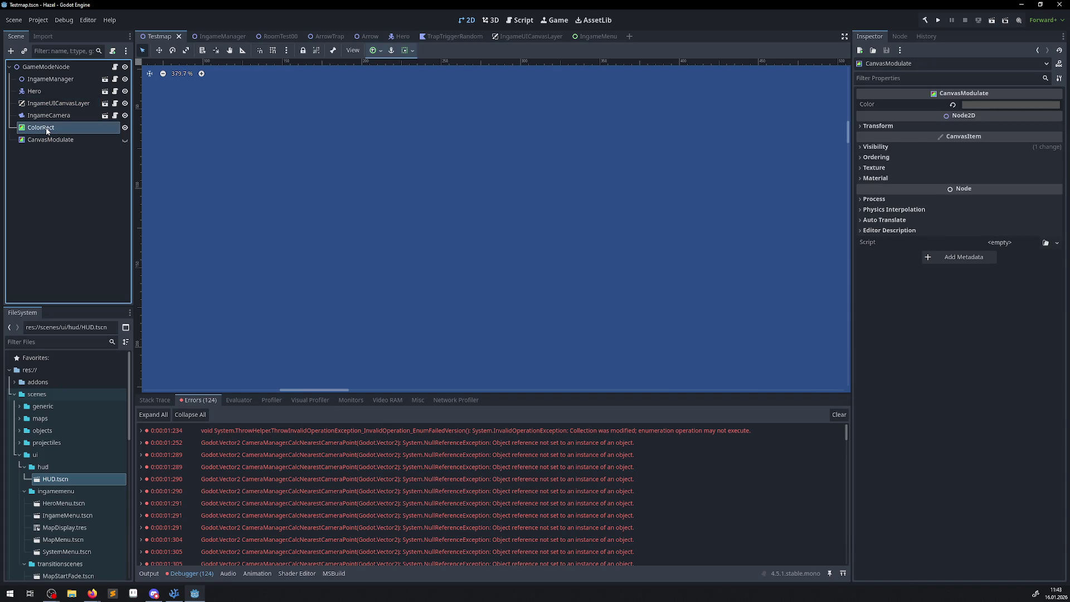
pyautogui.click(54, 116)
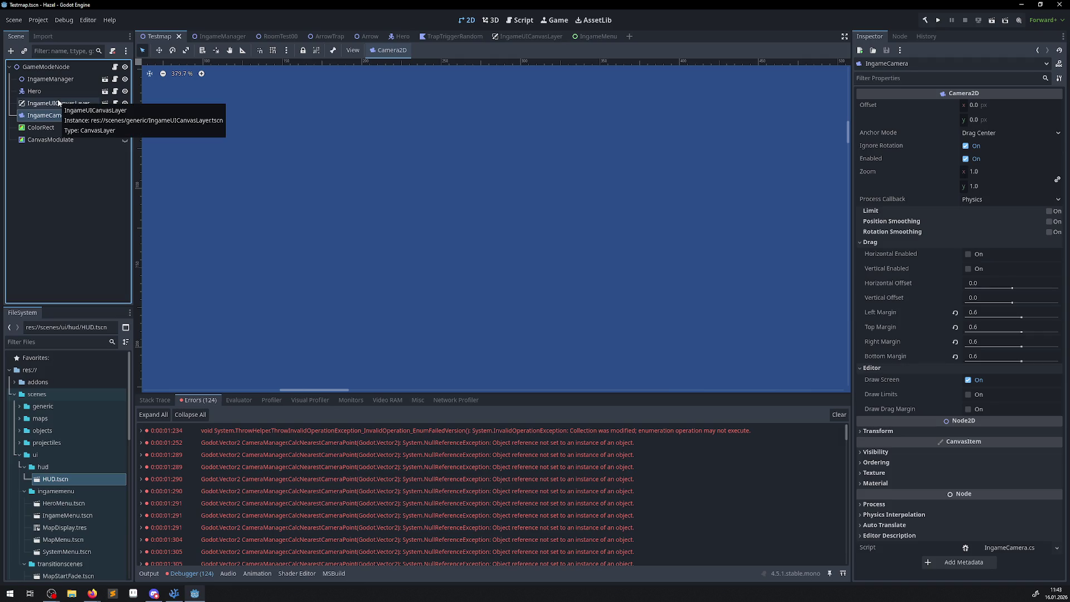
pyautogui.click(58, 104)
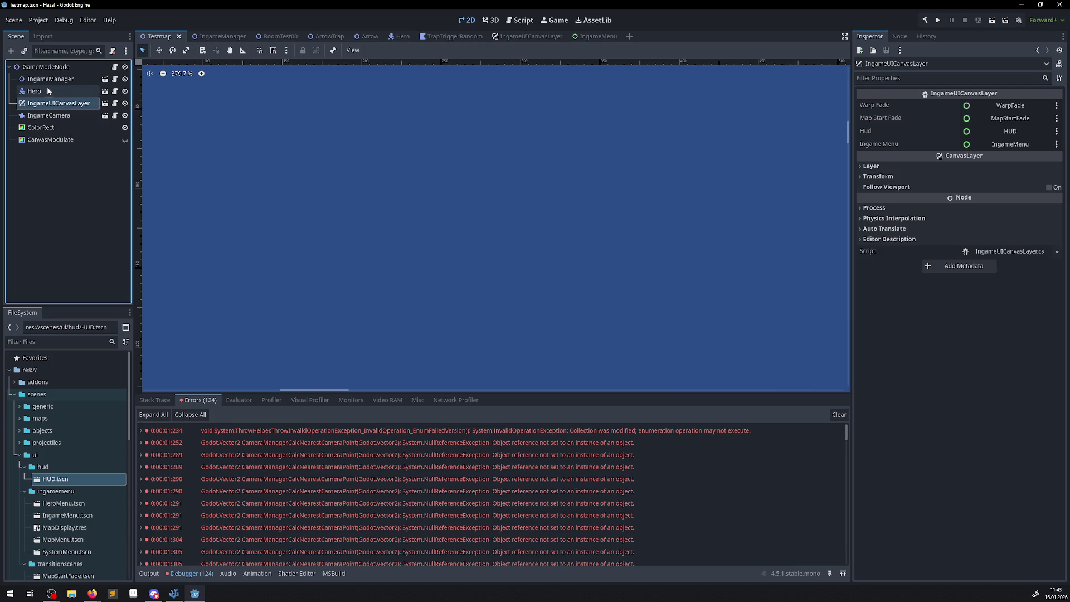
pyautogui.click(44, 93)
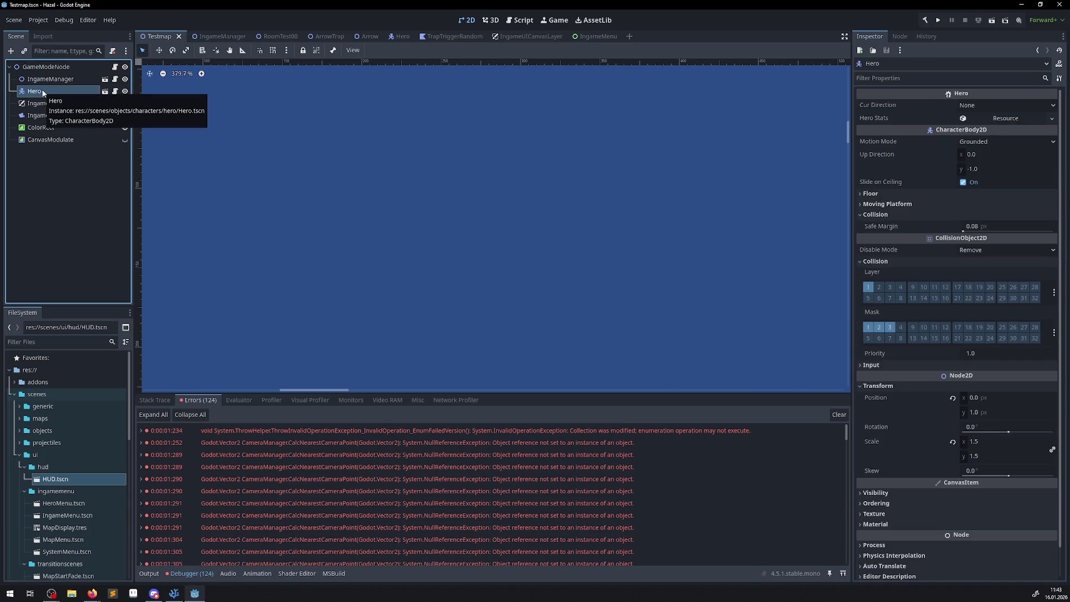
pyautogui.click(46, 80)
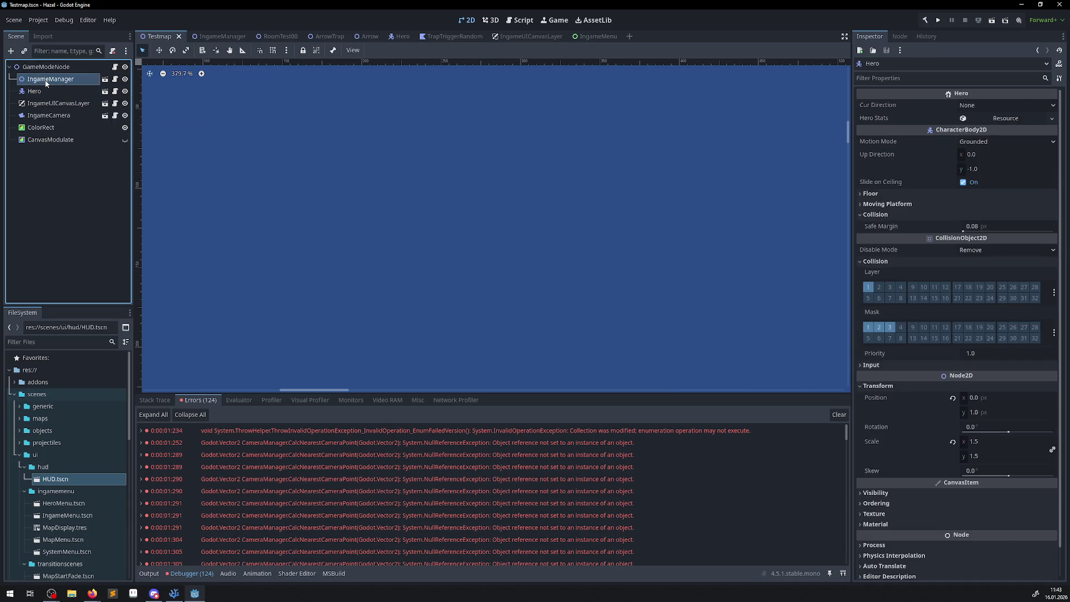
pyautogui.click(49, 71)
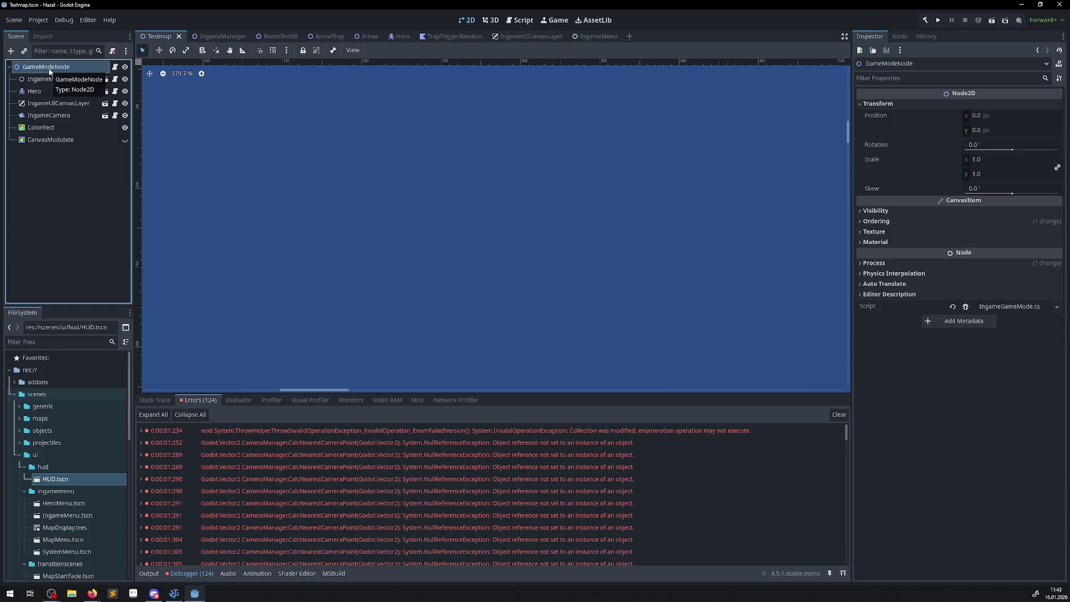
# Run the game and expand GameModeNode > IngameManager in the live remote tree
pyautogui.click(926, 20)
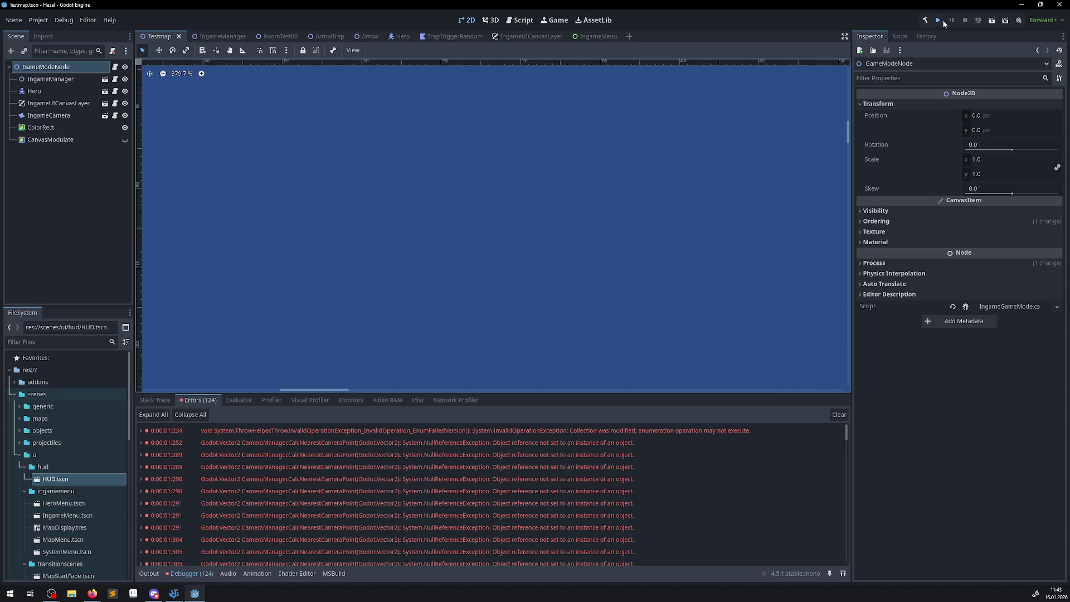
pyautogui.click(940, 21)
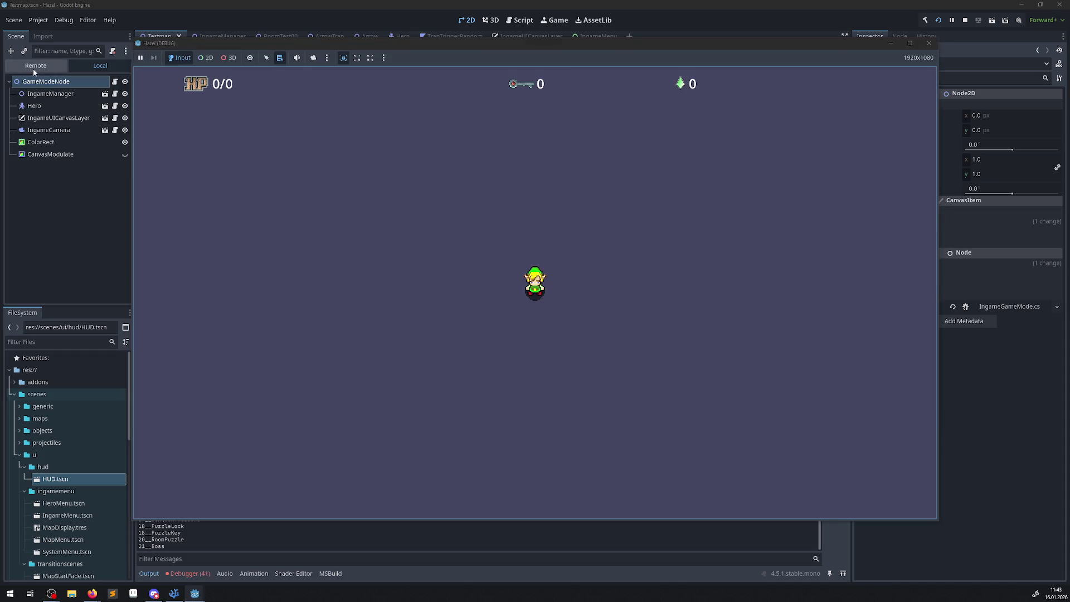
pyautogui.click(32, 69)
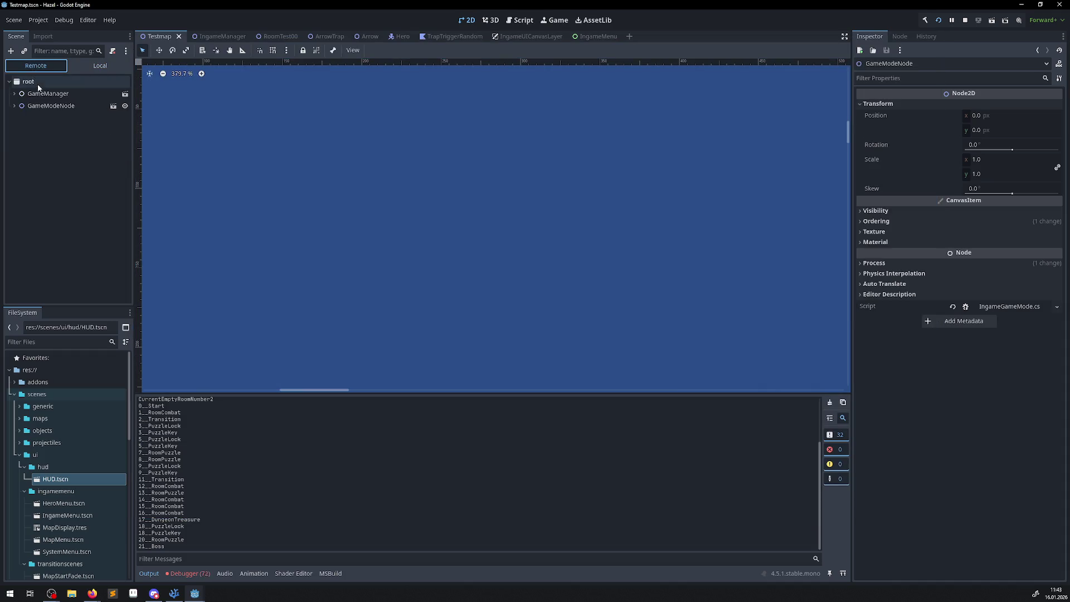
pyautogui.click(48, 93)
pyautogui.click(54, 111)
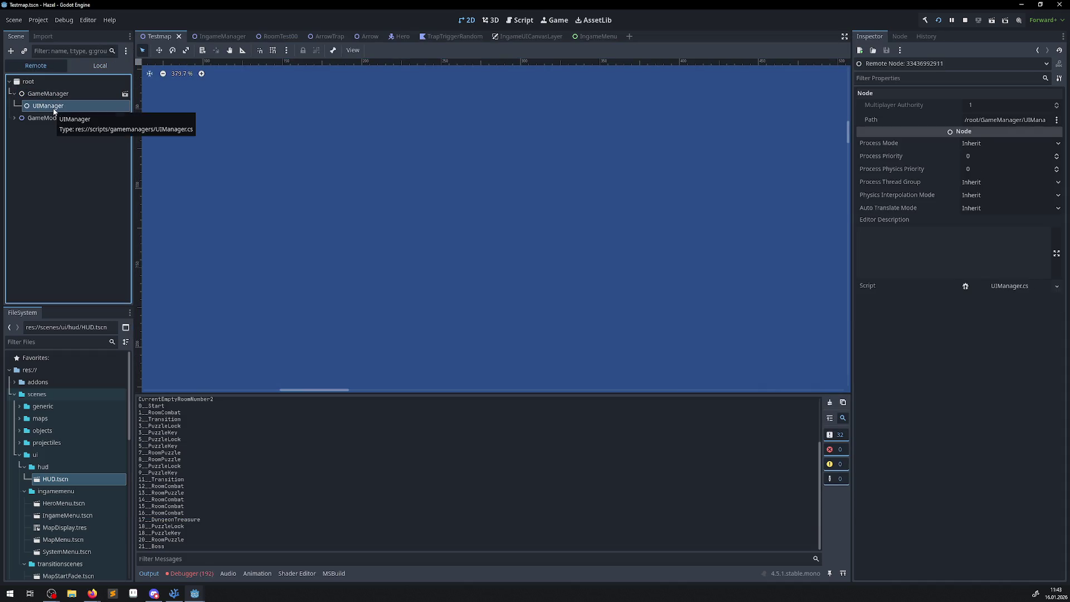
pyautogui.click(14, 117)
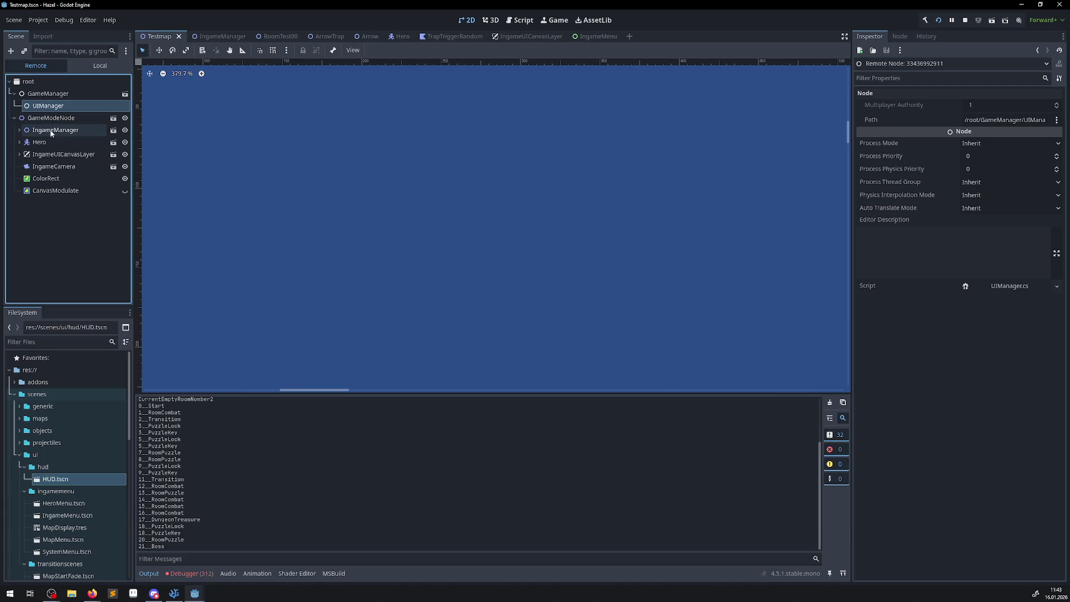
pyautogui.click(19, 130)
# Inspect the live DungeonManager, FloorManager, RoomManager, CameraManager, HeroManager, InputManager and PickupManager nodes
pyautogui.click(75, 141)
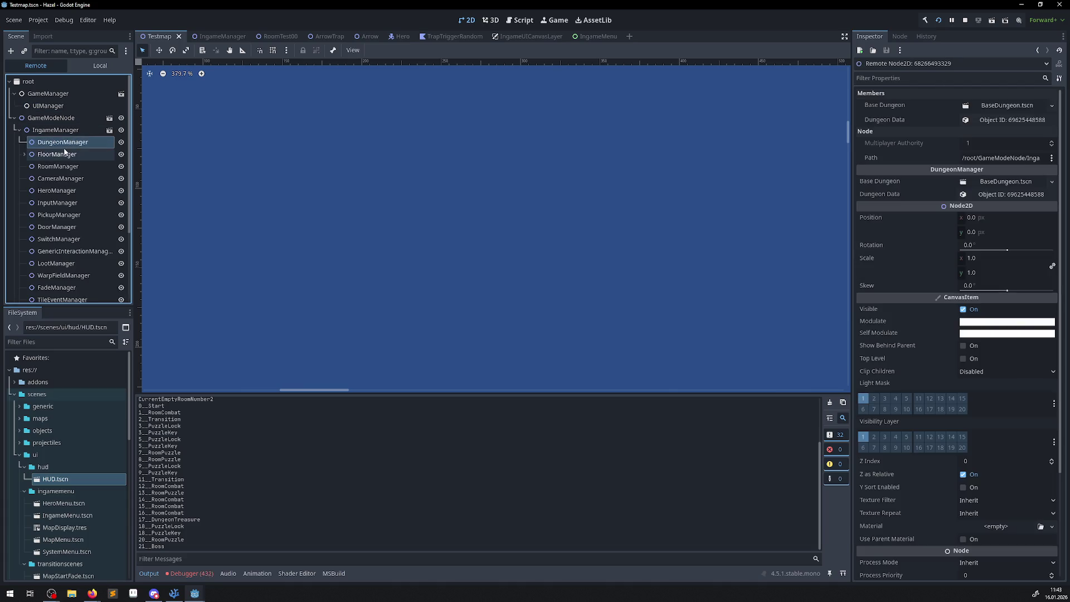
pyautogui.click(65, 153)
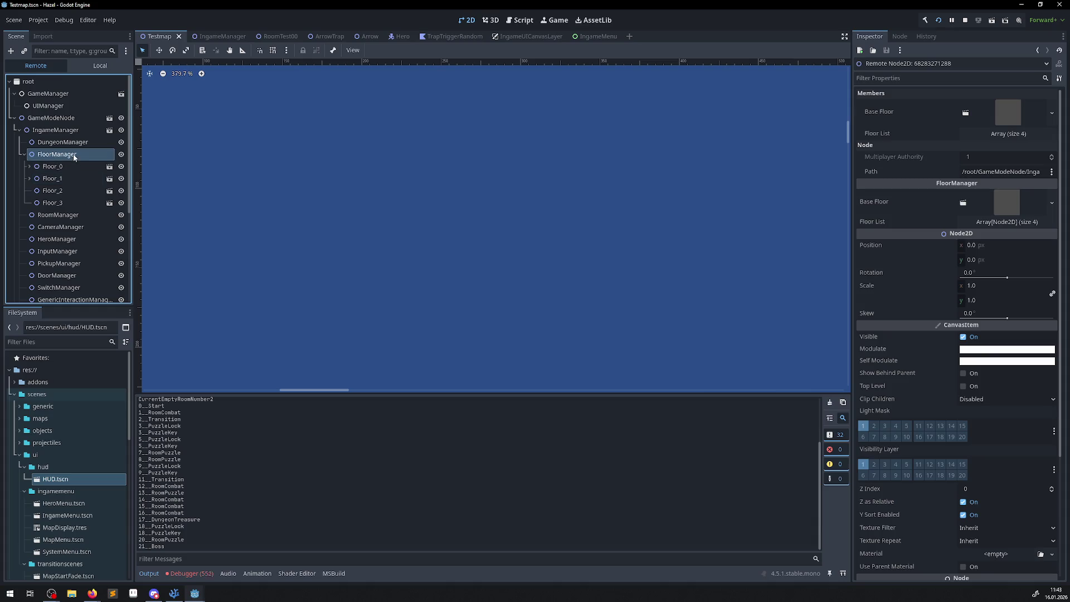
pyautogui.click(60, 215)
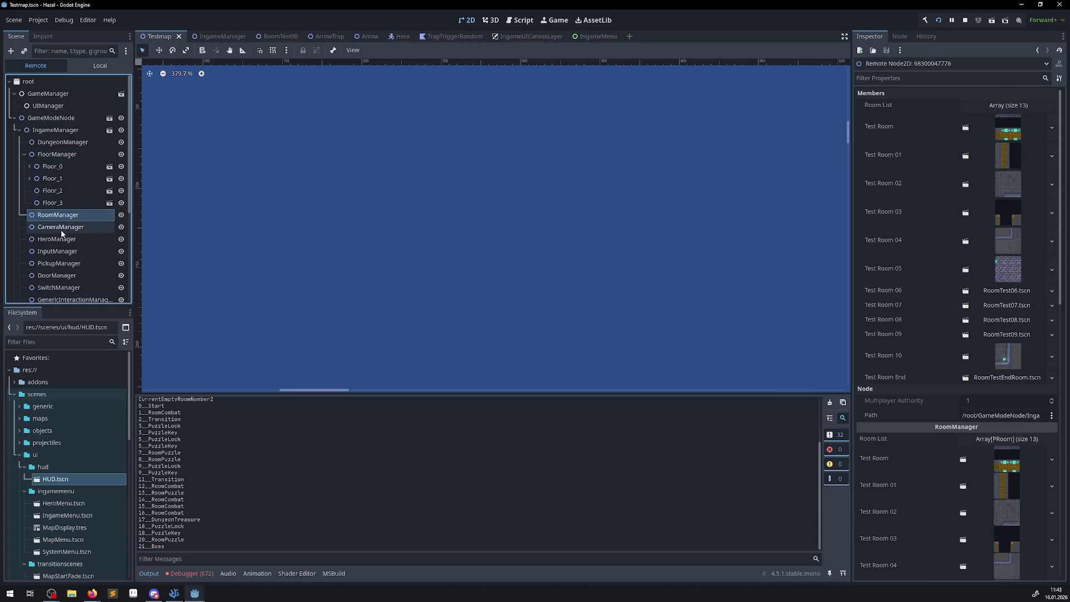
pyautogui.click(61, 228)
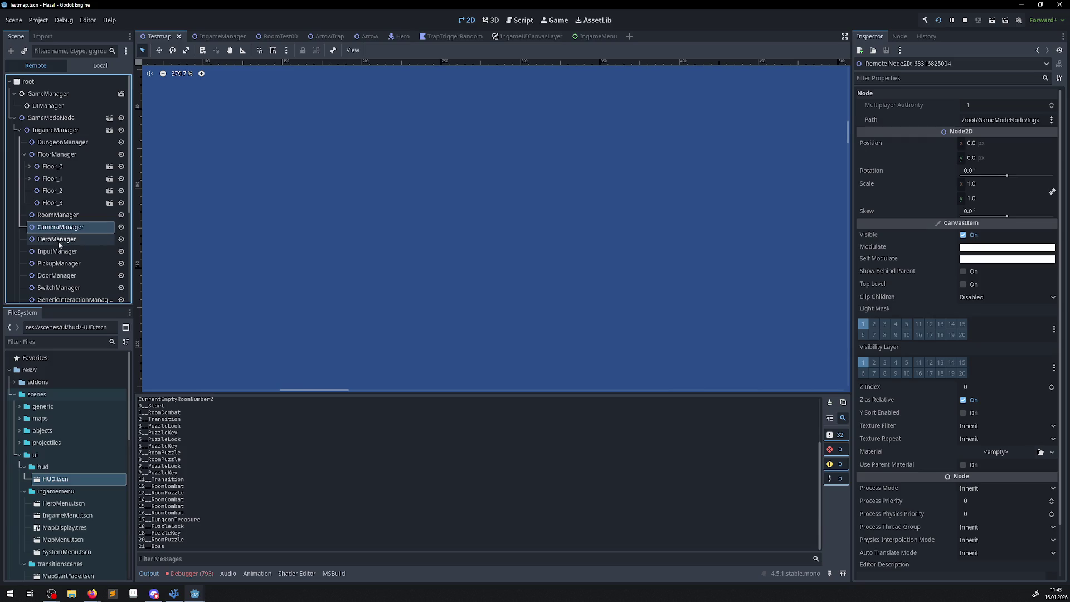
pyautogui.click(59, 239)
pyautogui.click(57, 251)
pyautogui.click(56, 263)
# Inspect FadeManager, SwitchManager, HUDManager, InventoryManager and IngameMenuManager, then stop the game
pyautogui.scroll(-3, 77, 258)
pyautogui.click(67, 227)
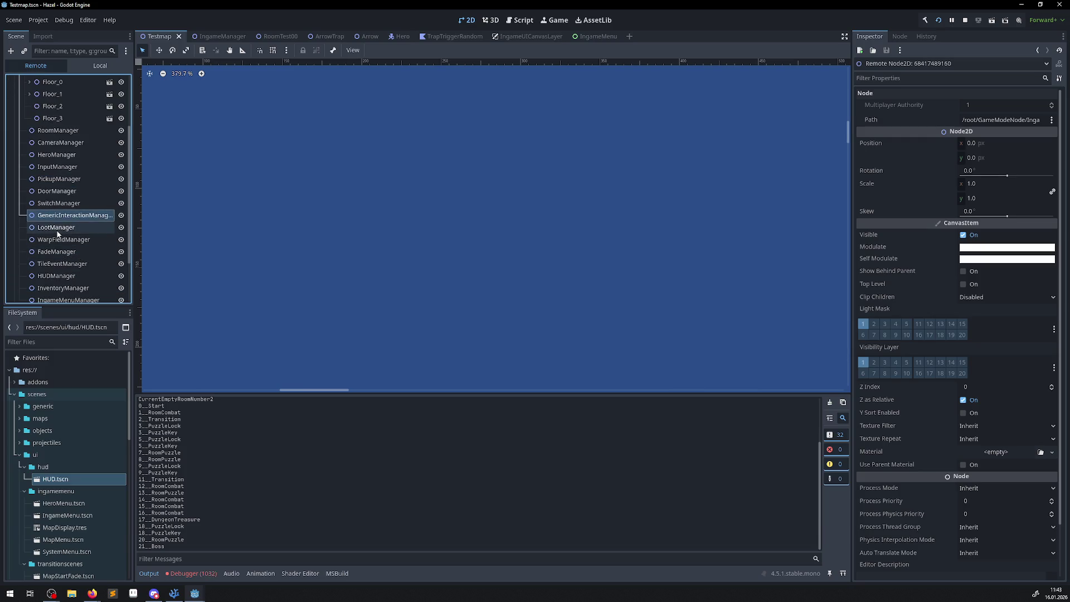
pyautogui.click(64, 239)
pyautogui.click(58, 251)
pyautogui.click(59, 203)
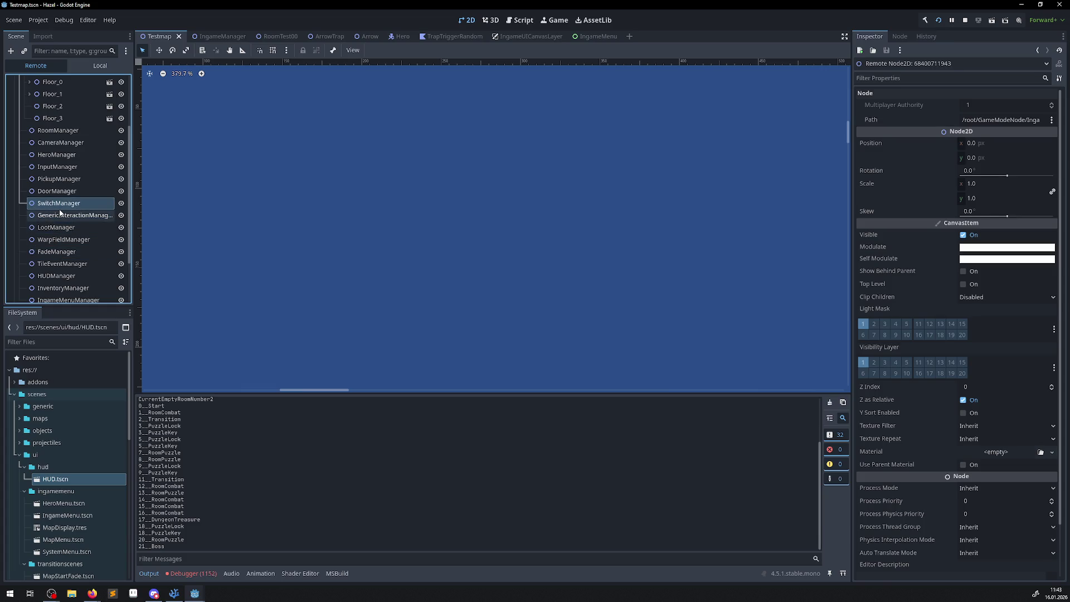
pyautogui.scroll(-2, 61, 223)
pyautogui.click(61, 219)
pyautogui.click(62, 232)
pyautogui.click(64, 243)
pyautogui.scroll(-1, 65, 243)
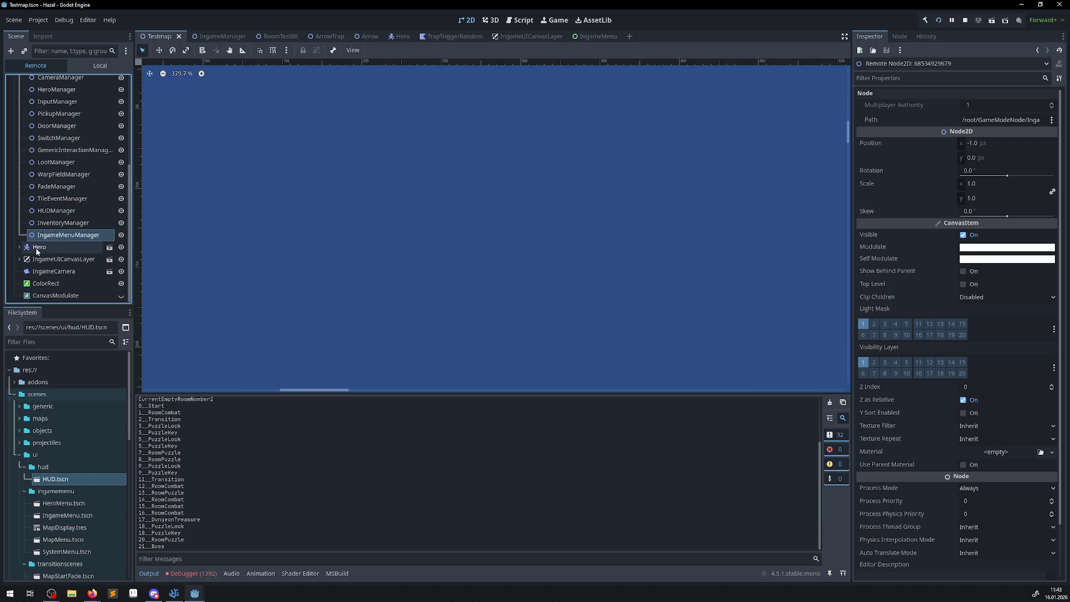
pyautogui.click(965, 22)
# From the Errors list, open the CalcNearestCameraPoint null-reference error at CameraManager.cs line 48
pyautogui.click(190, 573)
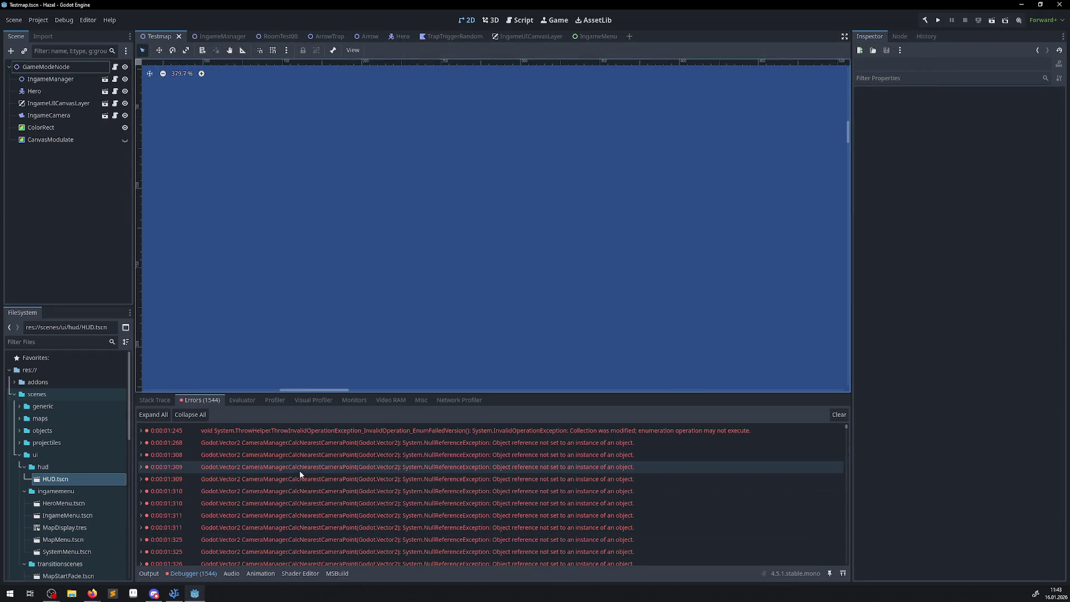
pyautogui.moveTo(308, 469)
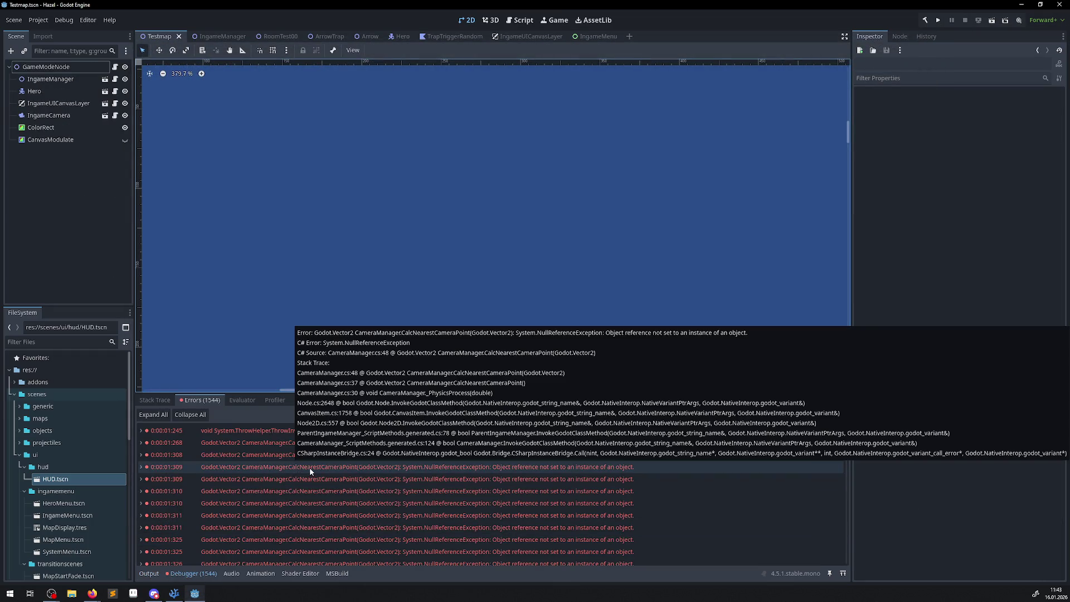
pyautogui.click(311, 471)
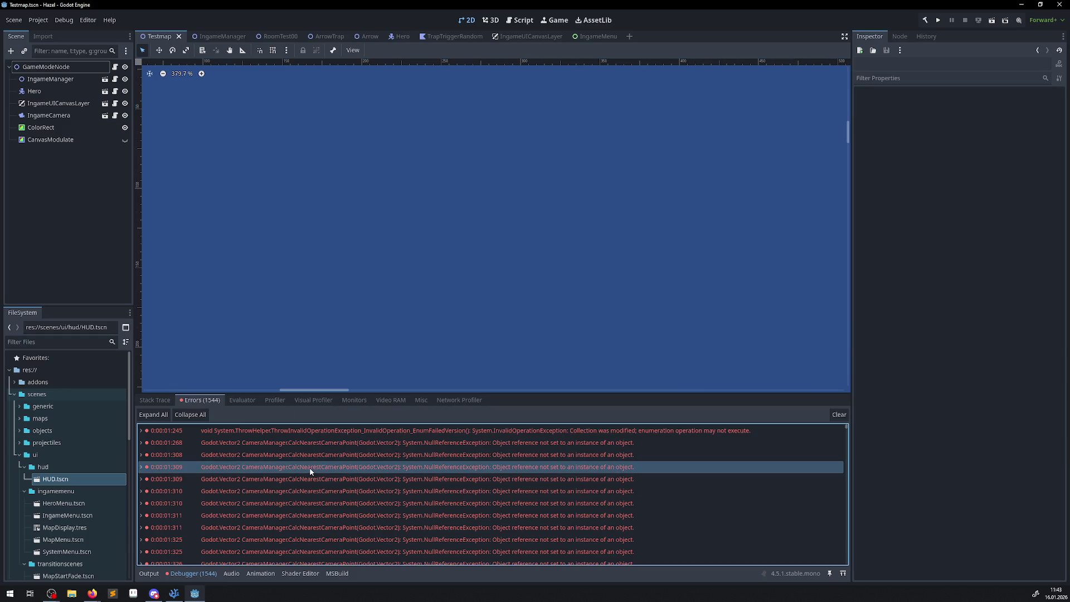
pyautogui.doubleClick(310, 472)
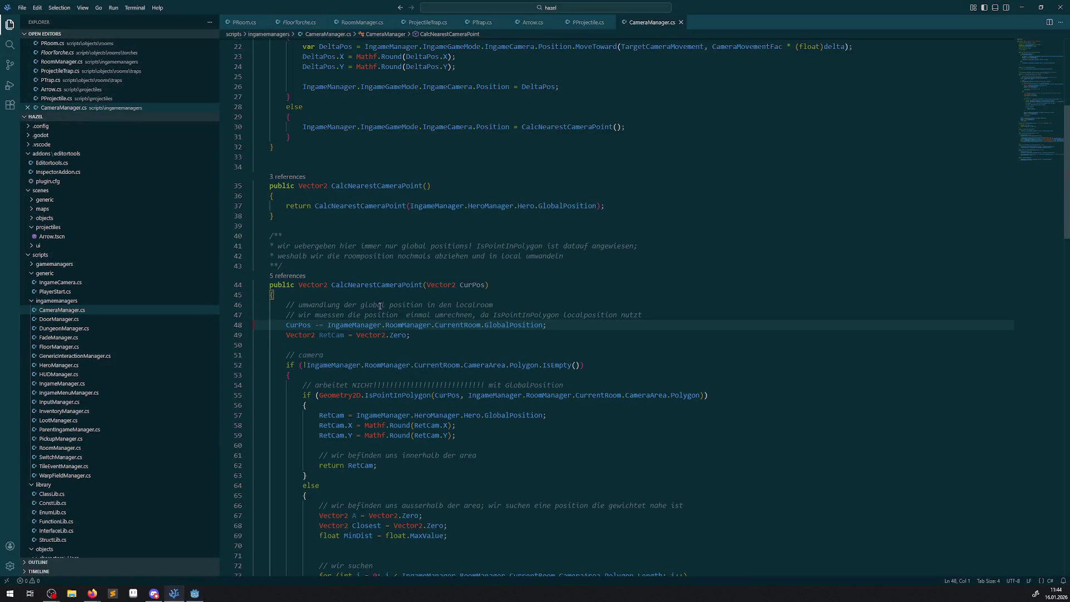
# Insert an 'if (CurrentRoom is null)' guard with an empty braced block above line 48
pyautogui.click(452, 323)
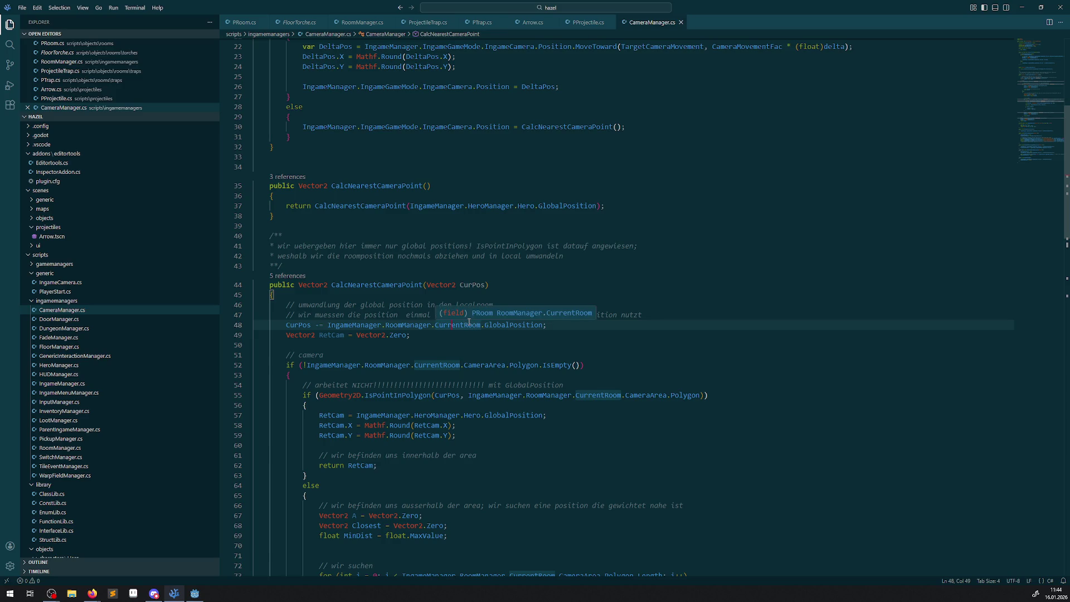
pyautogui.doubleClick(470, 323)
pyautogui.click(659, 315)
pyautogui.press('Return')
pyautogui.press('Return')
pyautogui.write('if')
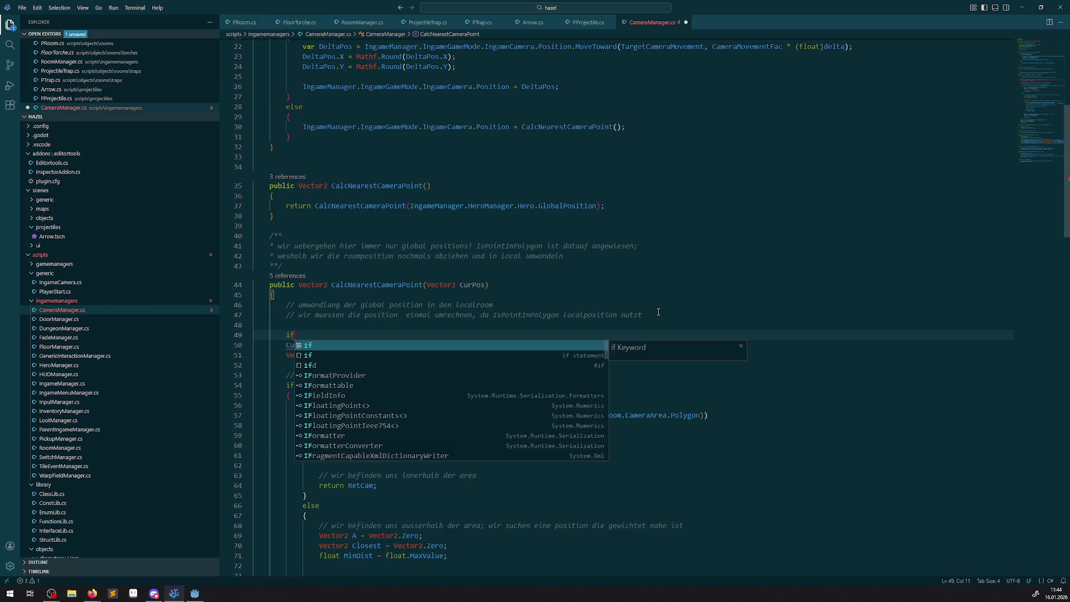
pyautogui.write('()CurrentRoom is nul')
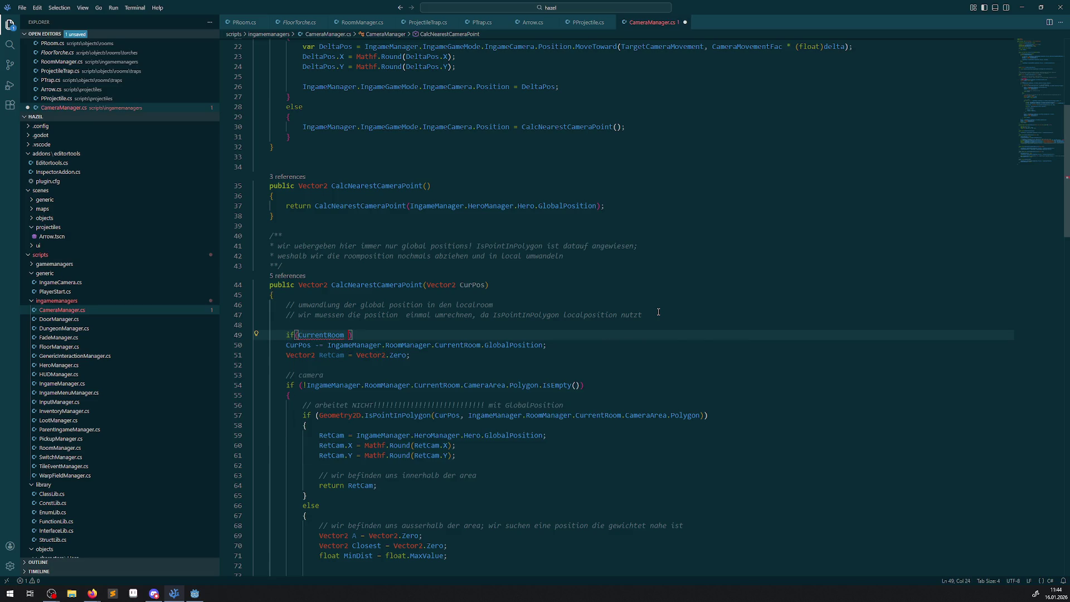
pyautogui.press('Escape')
pyautogui.write('ll')
pyautogui.press('Return')
pyautogui.write('{')
pyautogui.press('Return')
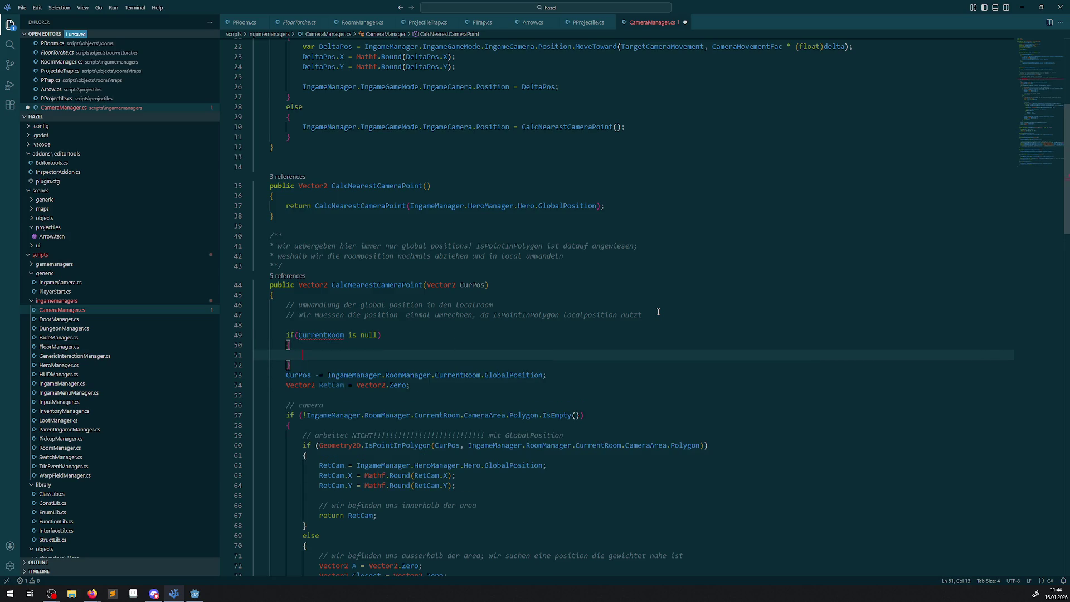
# Prefix the guard's CurrentRoom with IngameManager.RoomManager. and save
pyautogui.moveTo(327, 375); pyautogui.dragTo(433, 375)
pyautogui.hotkey('ctrl', 'c')
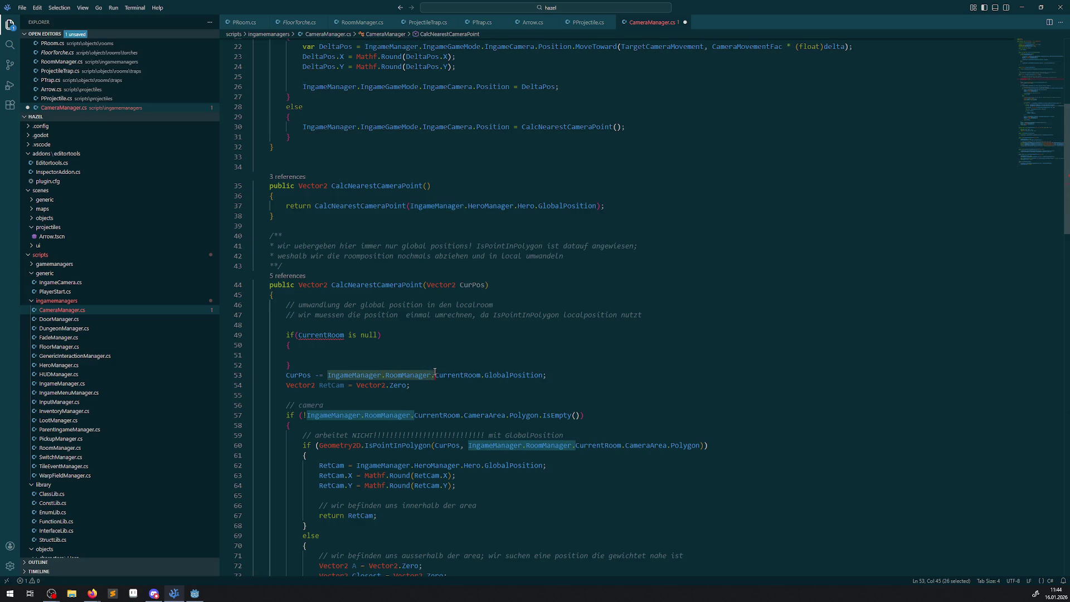
pyautogui.click(296, 336)
pyautogui.hotkey('ctrl', 'v')
pyautogui.hotkey('ctrl', 's')
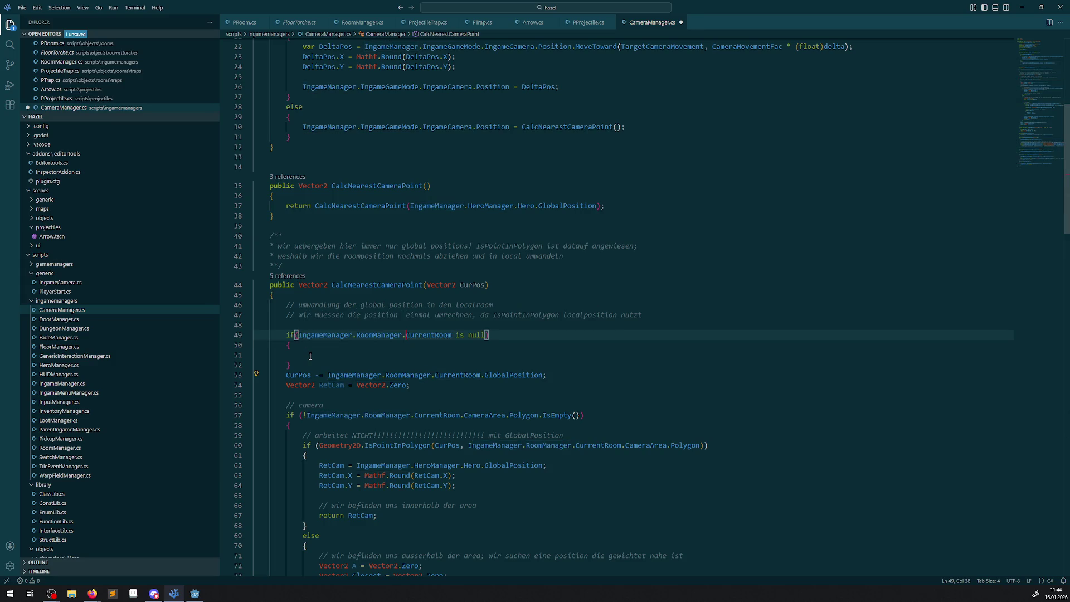
# Inside the guard, add a GD.Print debug message followed by 'return;' and save
pyautogui.click(310, 356)
pyautogui.press('Tab')
pyautogui.write('GD')
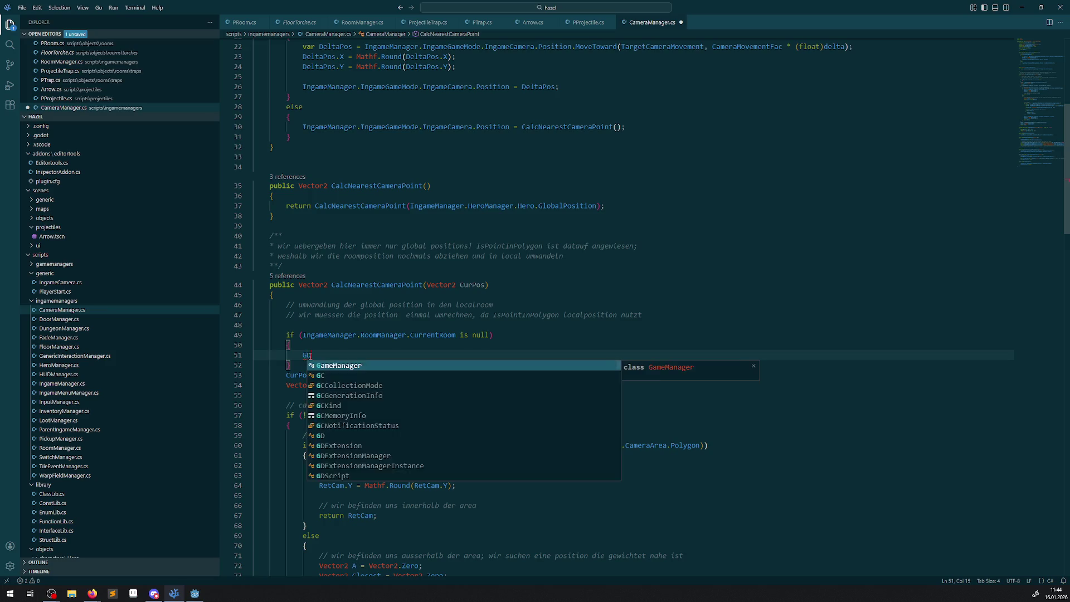
pyautogui.write('.Print();')
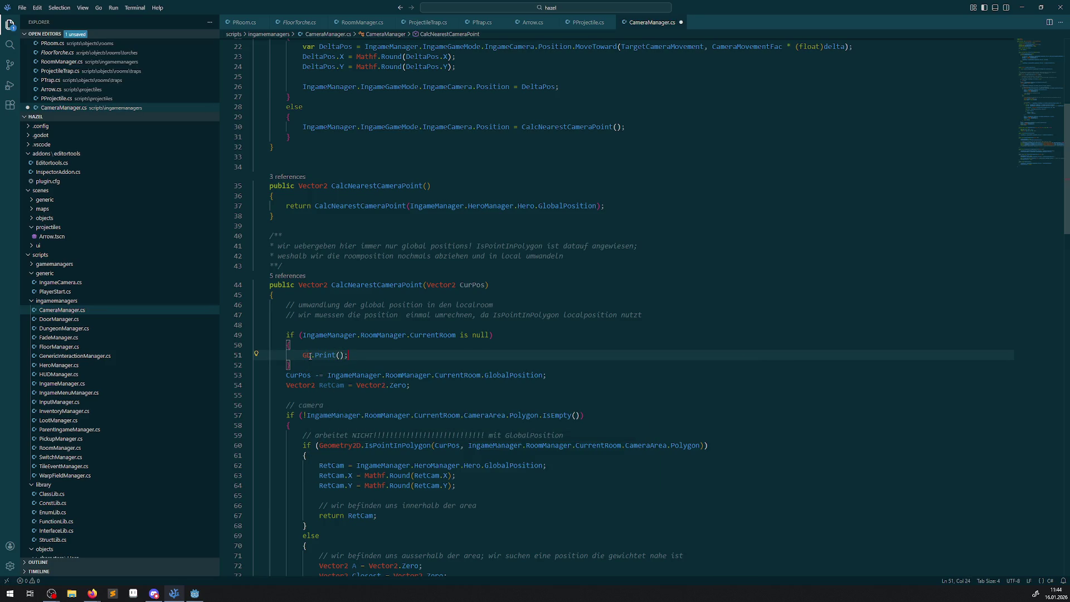
pyautogui.press('Left')
pyautogui.write('"ddd')
pyautogui.press('End')
pyautogui.write(';ddddddddddddddddddddddddddddddd')
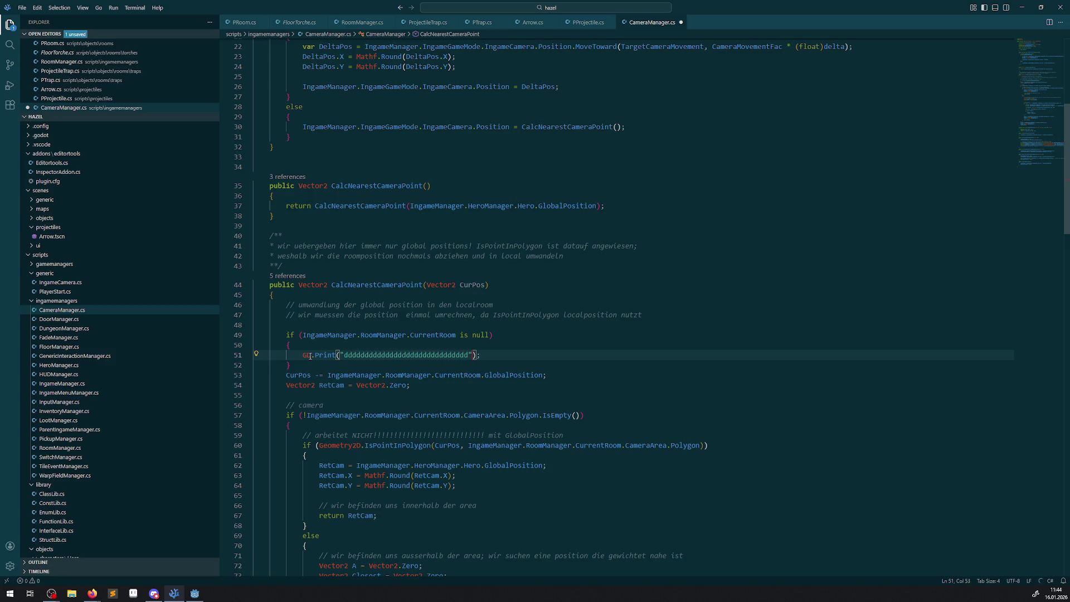
pyautogui.press('Return')
pyautogui.write('return;')
pyautogui.hotkey('ctrl', 's')
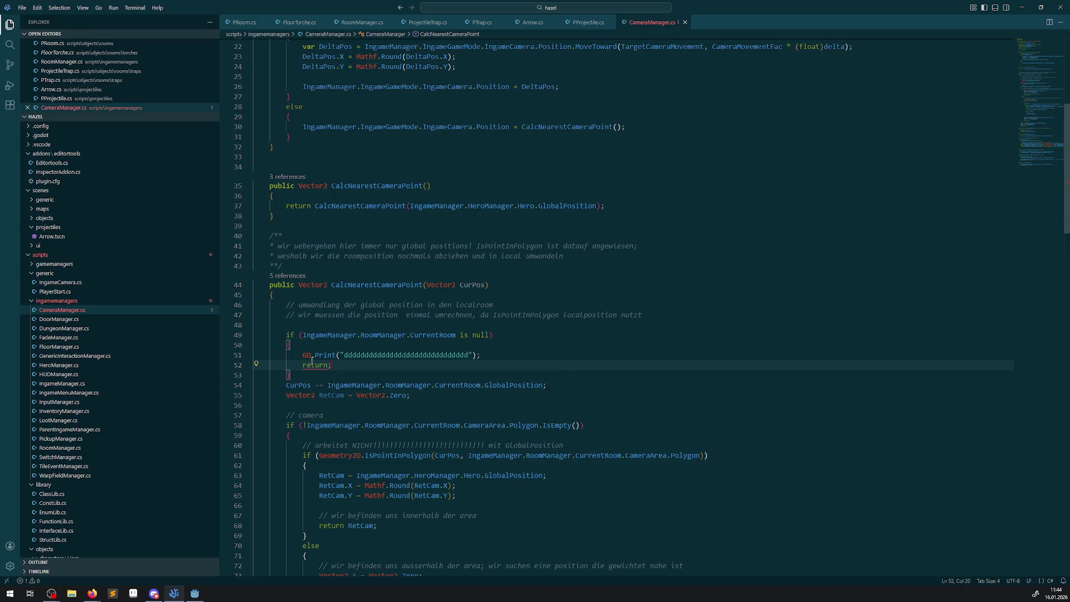
# Make the guard return Vector2.Zero, save CameraManager.cs, and switch to Godot
pyautogui.click(330, 366)
pyautogui.write('Vector2')
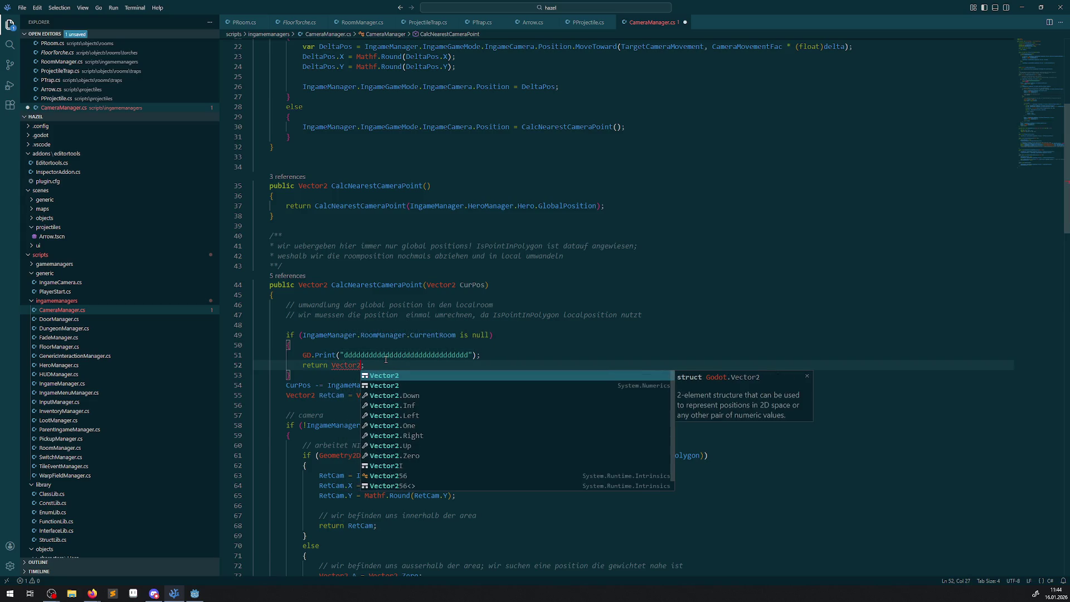
pyautogui.write('.Zero')
pyautogui.hotkey('ctrl', 's')
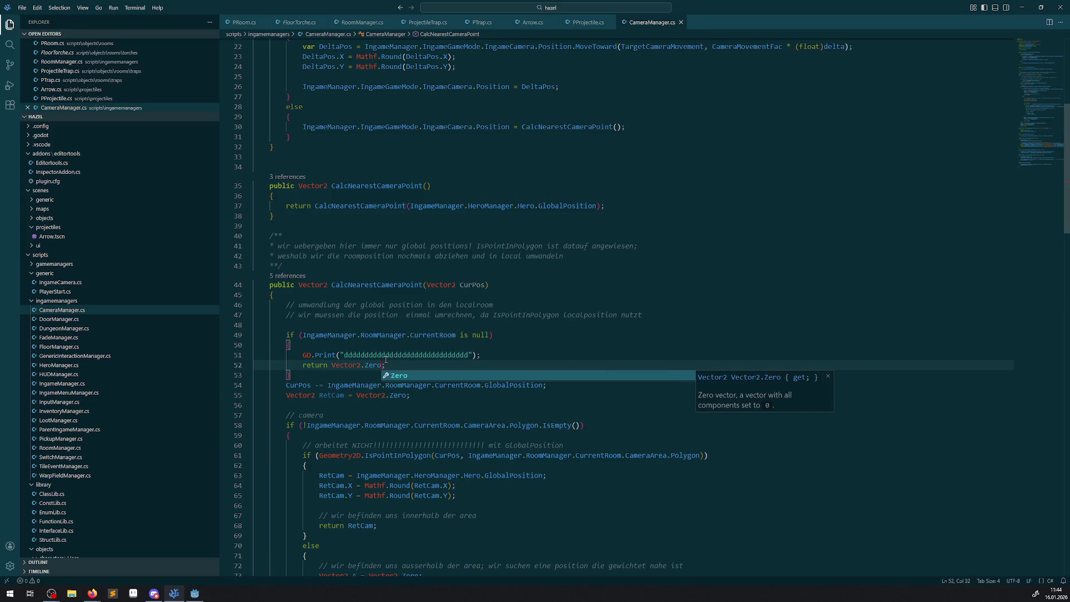
pyautogui.scroll(7, 436, 269)
pyautogui.scroll(-8, 501, 279)
pyautogui.click(521, 291)
pyautogui.click(194, 593)
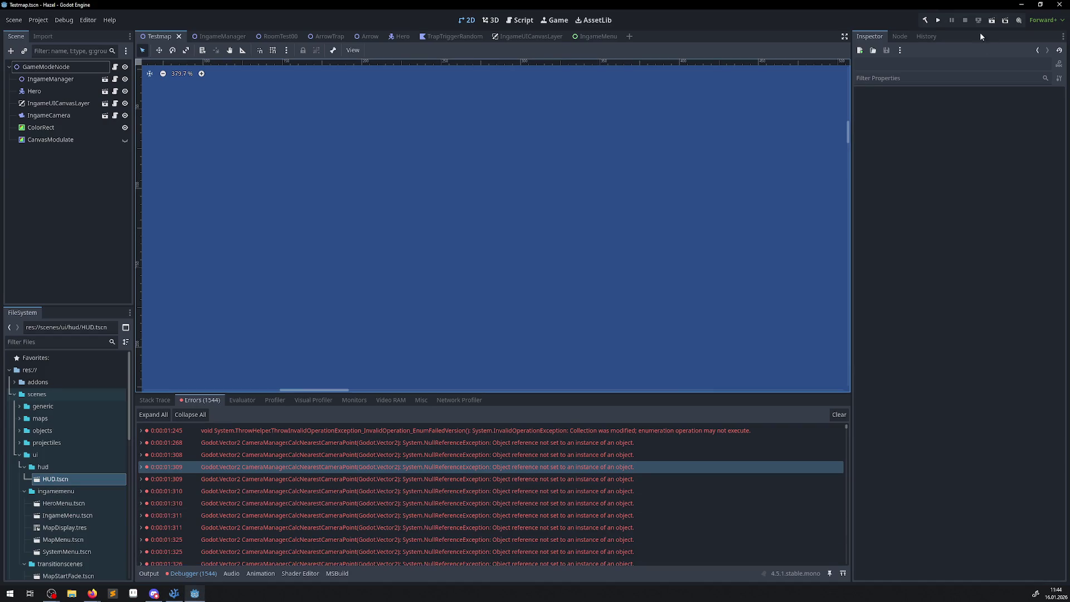
# Run the game to confirm the guard's debug print replaces the errors, then close it
pyautogui.click(935, 21)
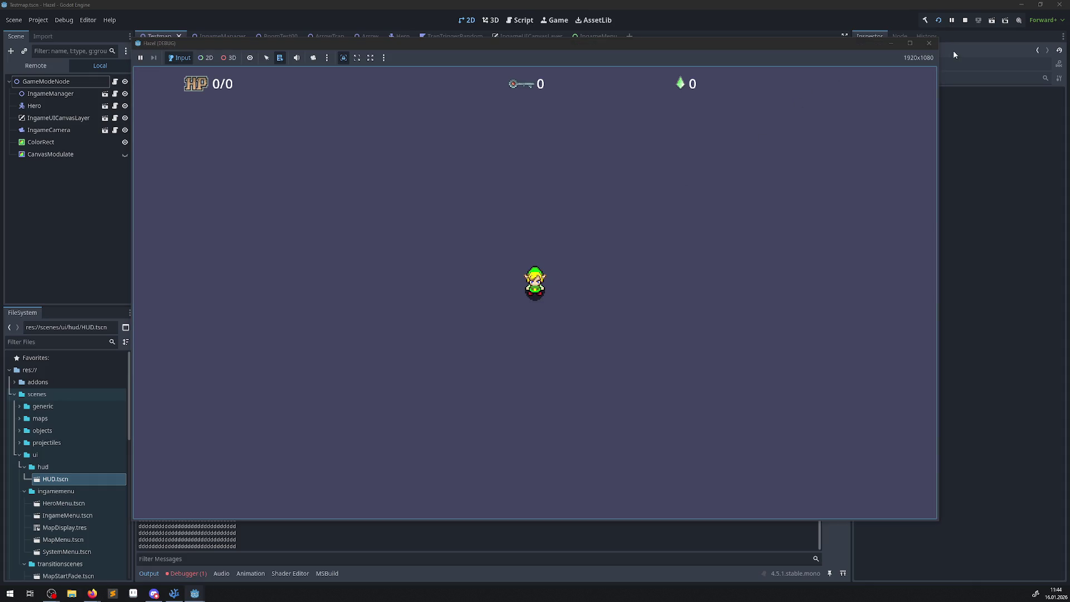
pyautogui.click(929, 43)
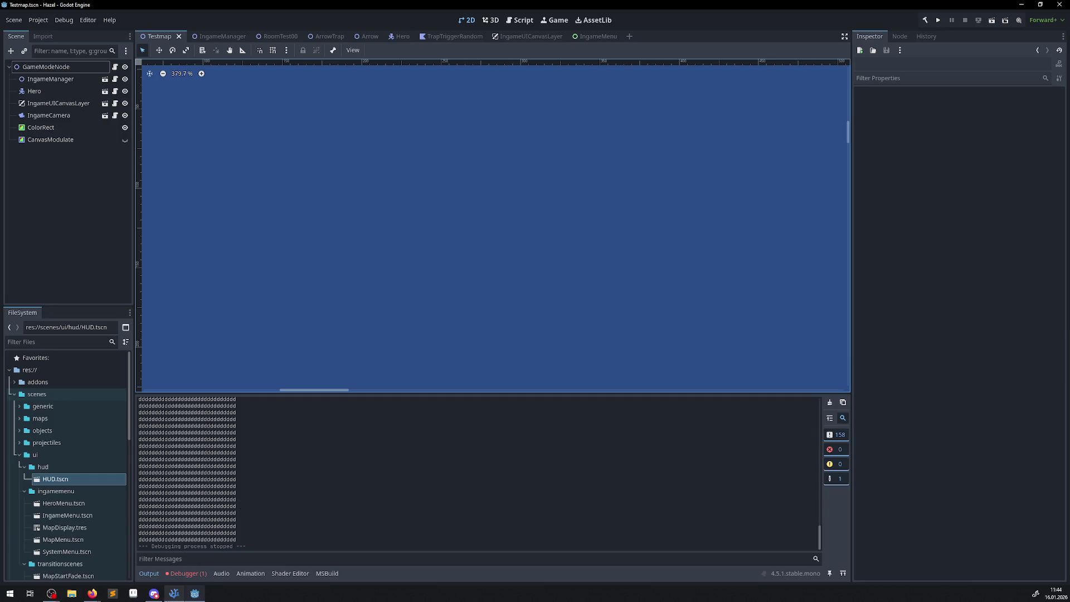
pyautogui.click(174, 594)
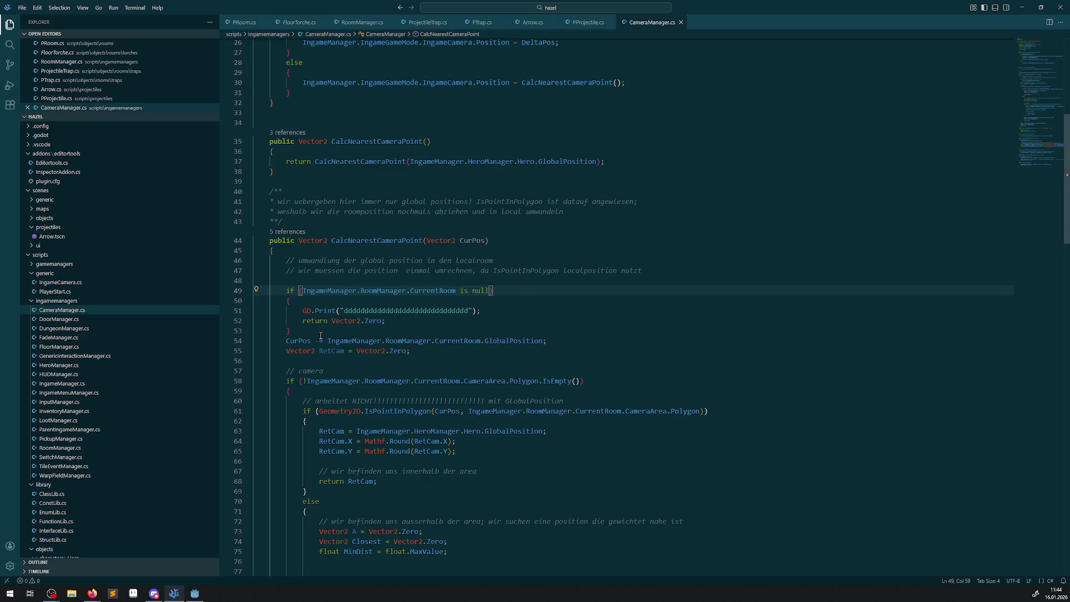
# Delete the null-room guard from CalcNearestCameraPoint and save CameraManager.cs
pyautogui.moveTo(321, 335); pyautogui.dragTo(268, 291)
pyautogui.press('BackSpace')
pyautogui.press('BackSpace')
pyautogui.click(719, 300)
pyautogui.hotkey('ctrl', 's')
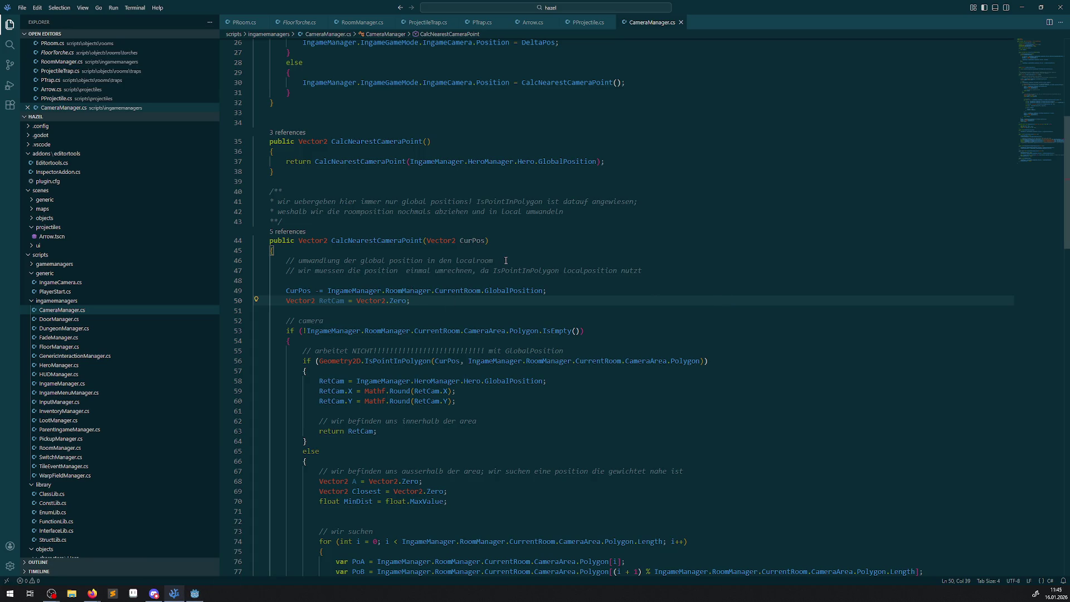
# Open RoomManager.cs and scroll to its room-transition code around line 376
pyautogui.click(361, 22)
pyautogui.scroll(-15, 417, 342)
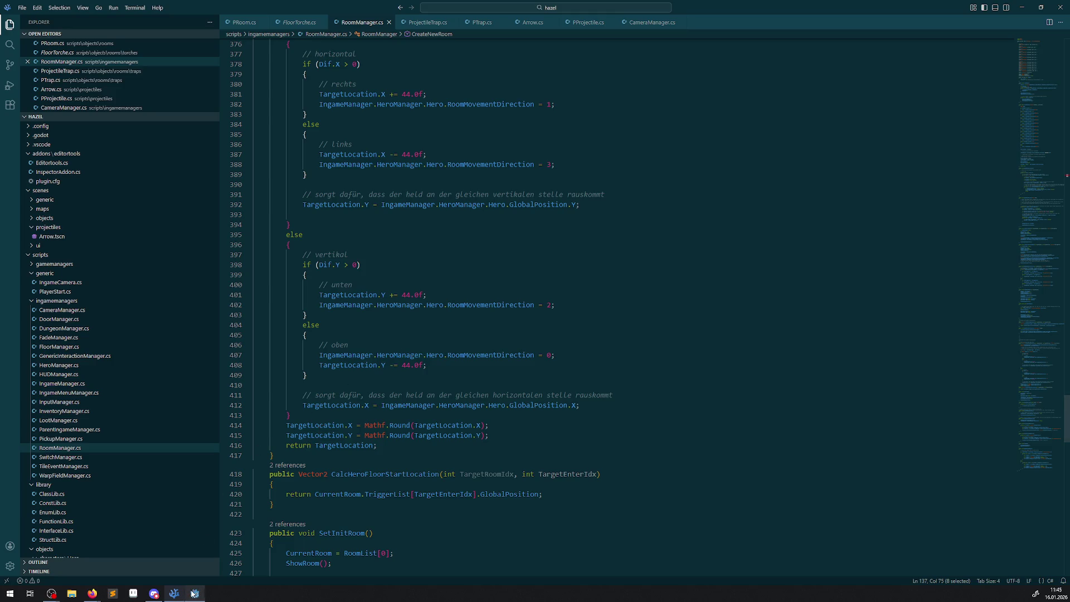
pyautogui.hotkey('alt', 'Tab')
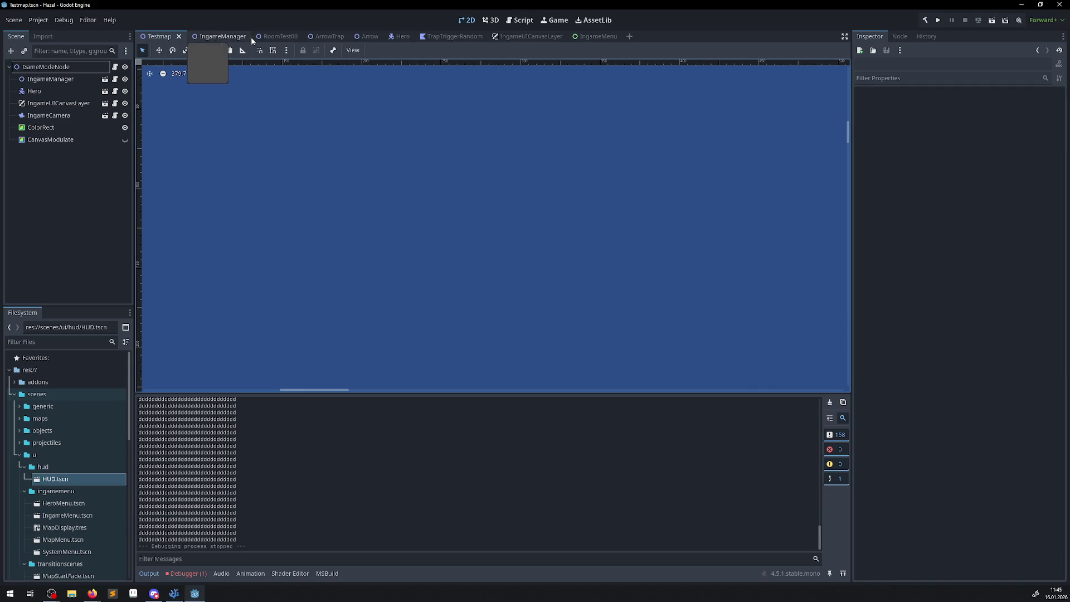
# Inspect RoomTest00's PlayerStart (direction Up, target movement 0, -96), then return to VS Code
pyautogui.click(276, 37)
pyautogui.scroll(-5, 463, 279)
pyautogui.scroll(7, 476, 275)
pyautogui.click(483, 296)
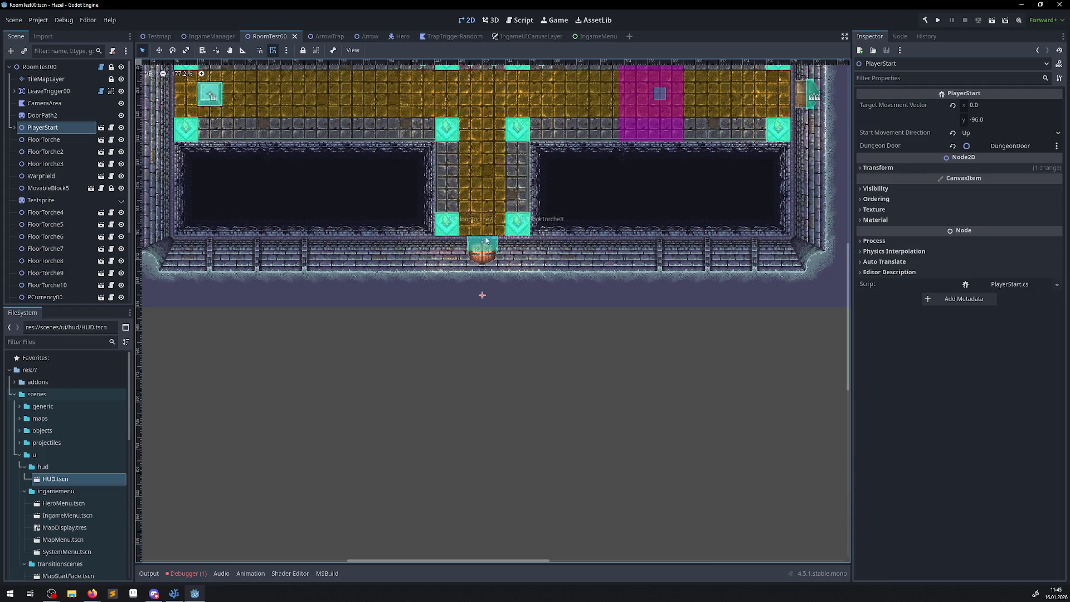
pyautogui.scroll(5, 463, 312)
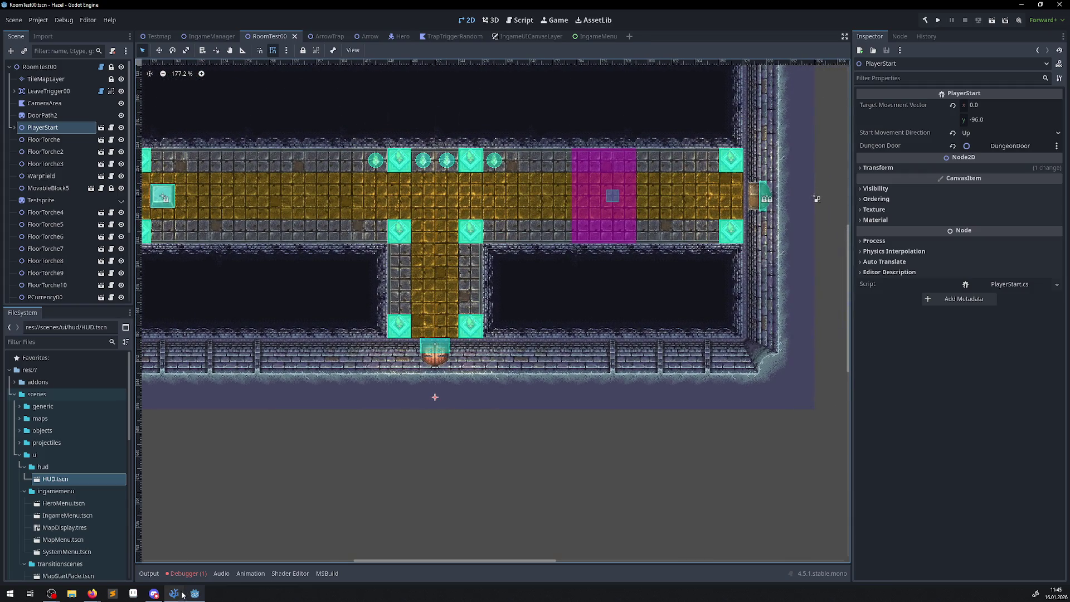
pyautogui.click(174, 593)
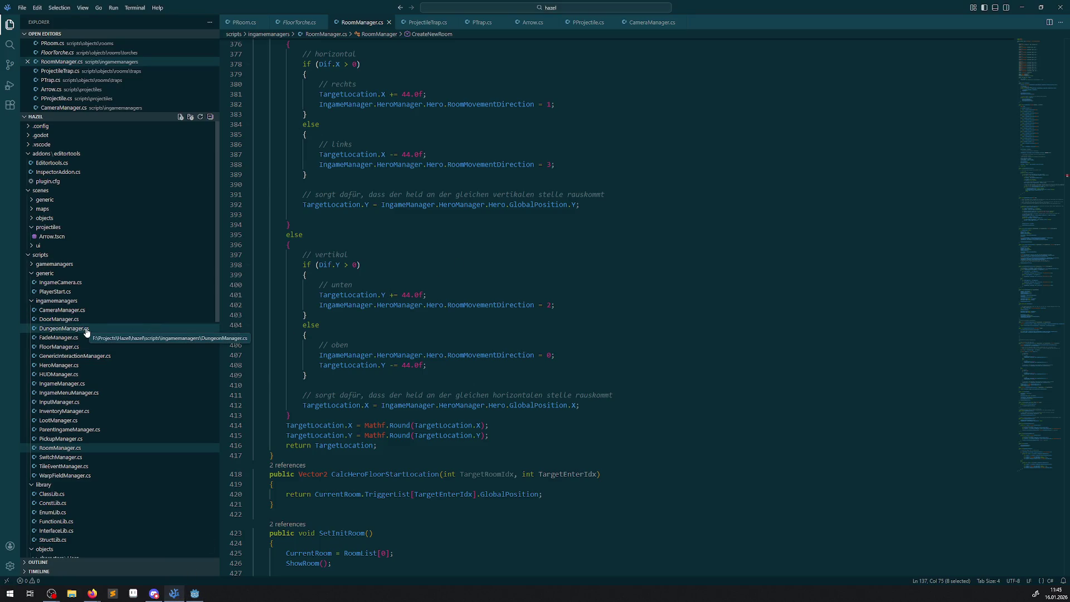
pyautogui.scroll(-10, 83, 357)
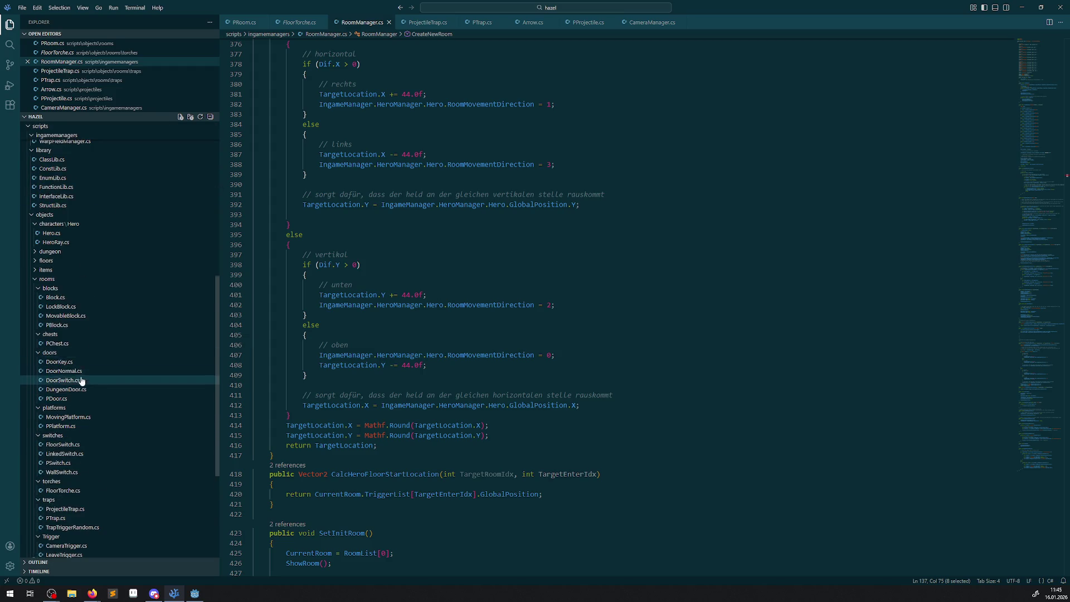
pyautogui.scroll(-3, 81, 380)
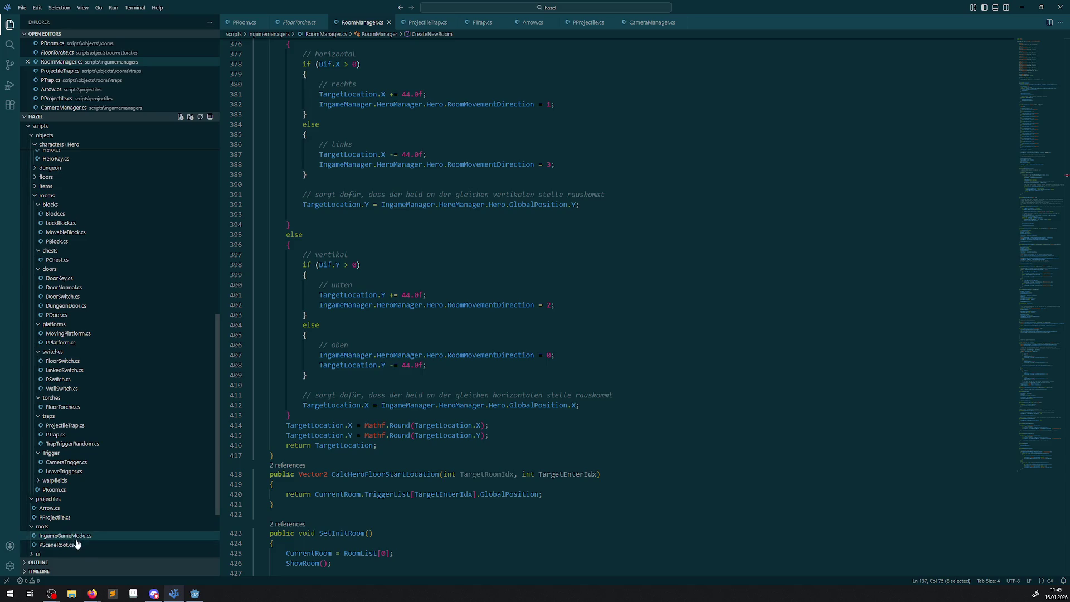
pyautogui.scroll(-2, 89, 521)
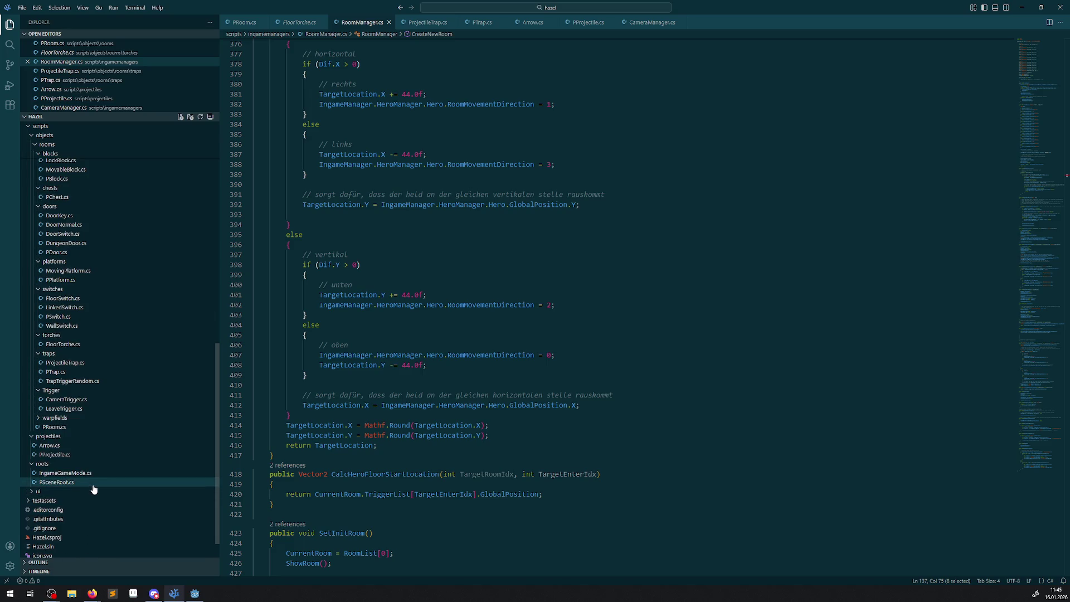
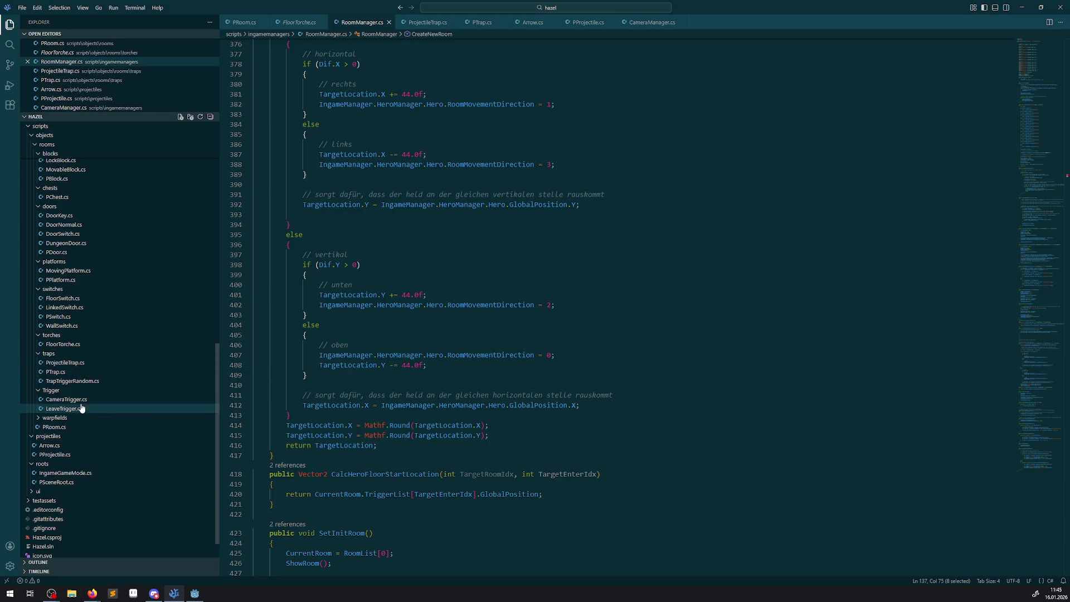
# Open the IngameGameMode.cs script from the Explorer
pyautogui.scroll(2, 100, 410)
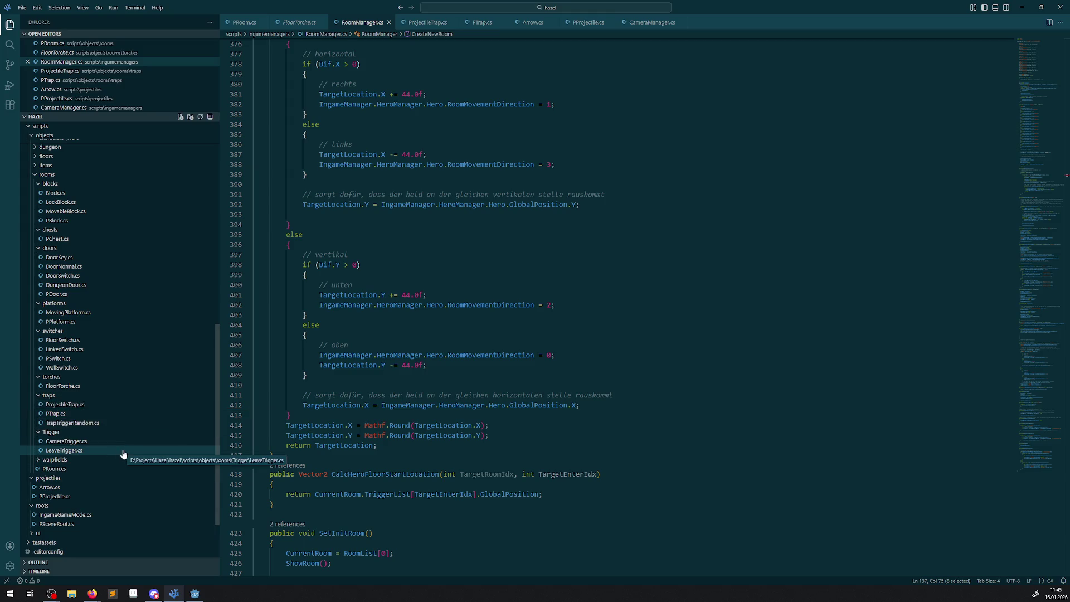
pyautogui.scroll(2, 124, 465)
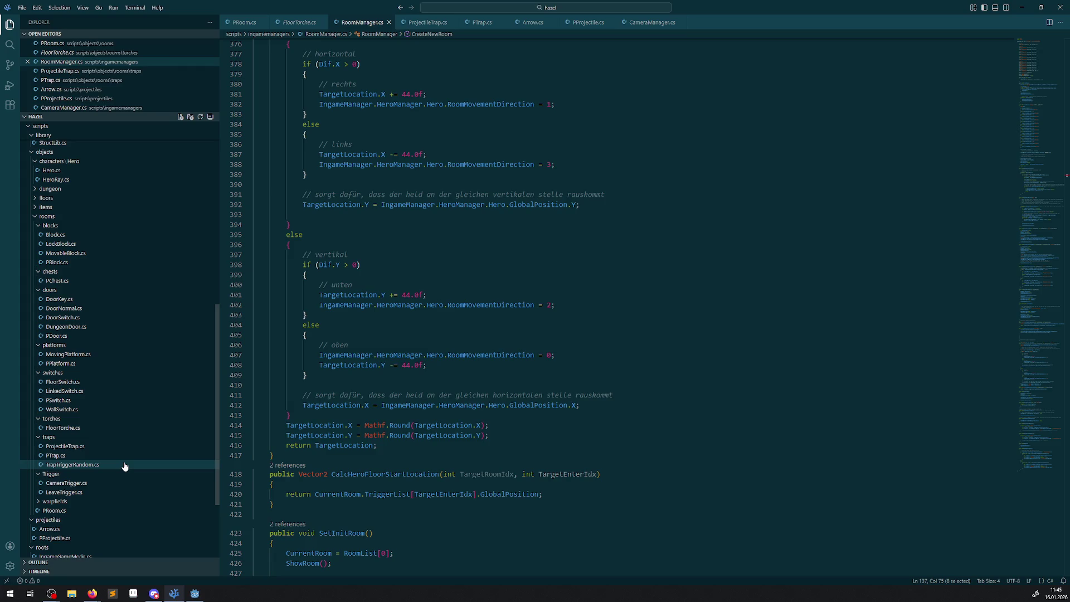
pyautogui.scroll(5, 124, 467)
pyautogui.scroll(7, 124, 471)
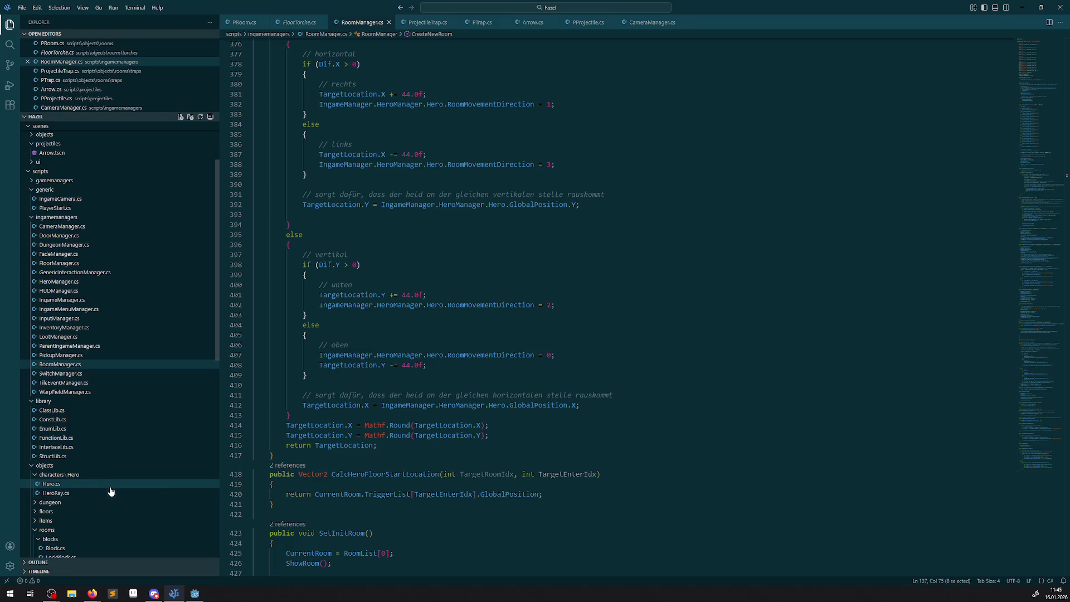
pyautogui.scroll(-15, 111, 489)
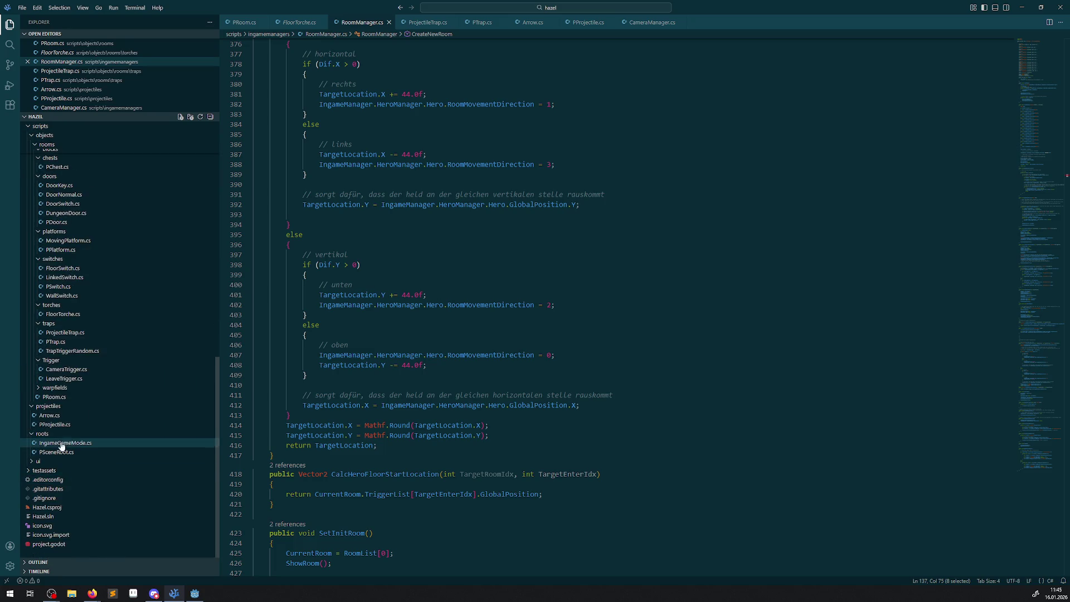
pyautogui.click(62, 444)
pyautogui.scroll(5, 528, 416)
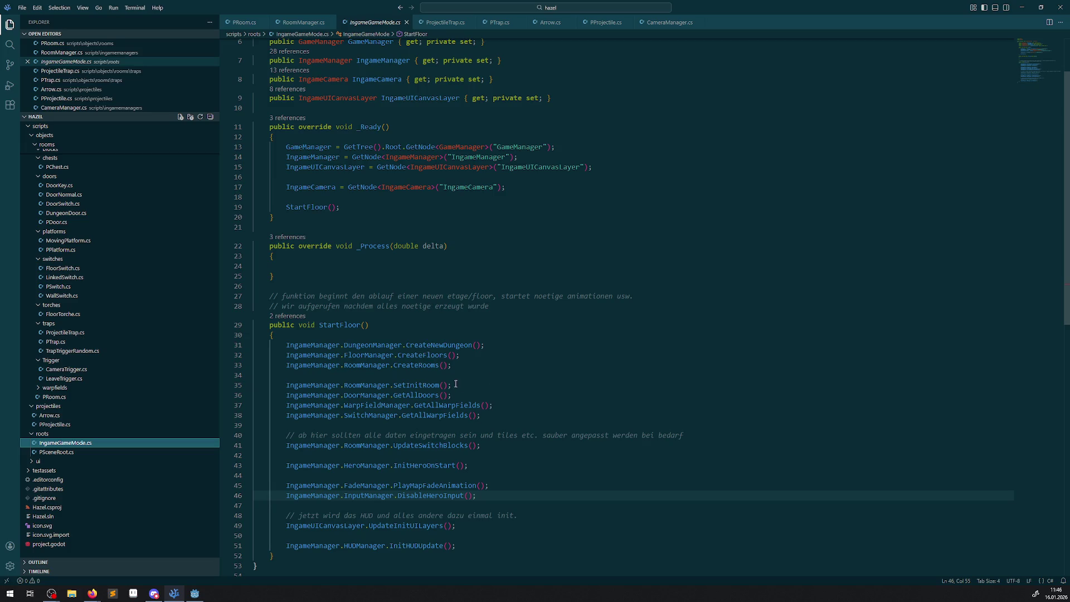
# Go to the definition of the SetInitRoom call in StartFloor
pyautogui.doubleClick(431, 387)
pyautogui.rightClick(419, 386)
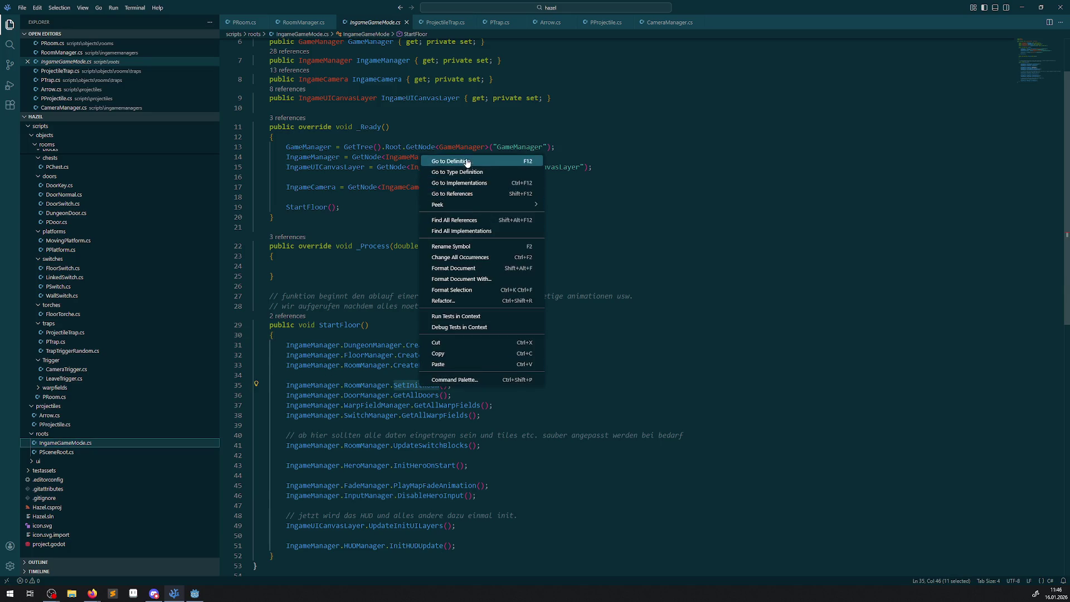
pyautogui.click(466, 156)
pyautogui.rightClick(419, 384)
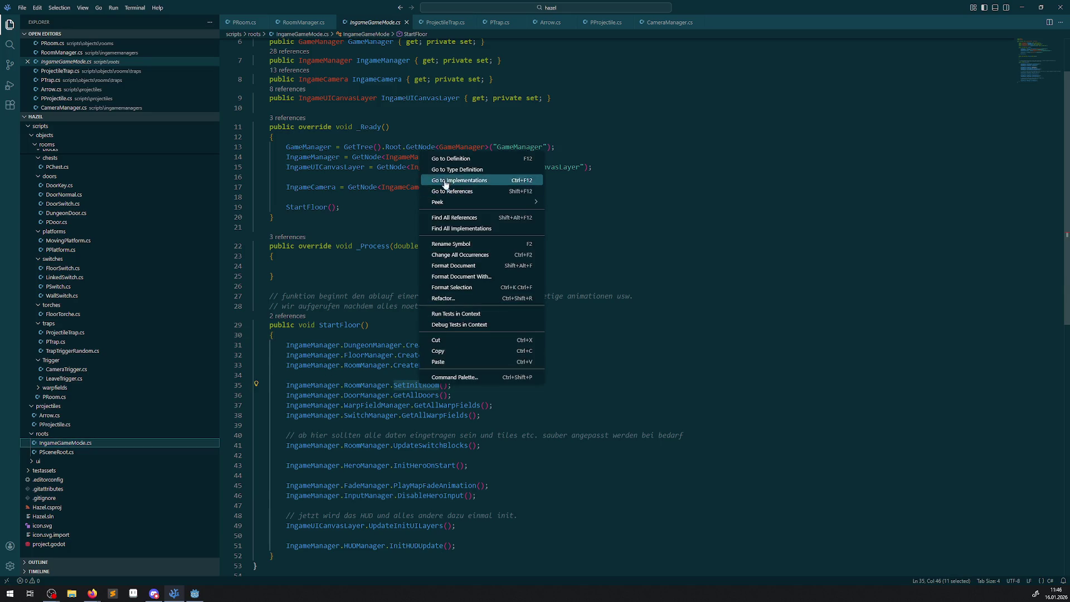
pyautogui.click(466, 155)
# Add an empty line right after SetInitRoom's opening brace in RoomManager.cs
pyautogui.scroll(2, 451, 179)
pyautogui.scroll(-5, 424, 395)
pyautogui.scroll(-2, 424, 394)
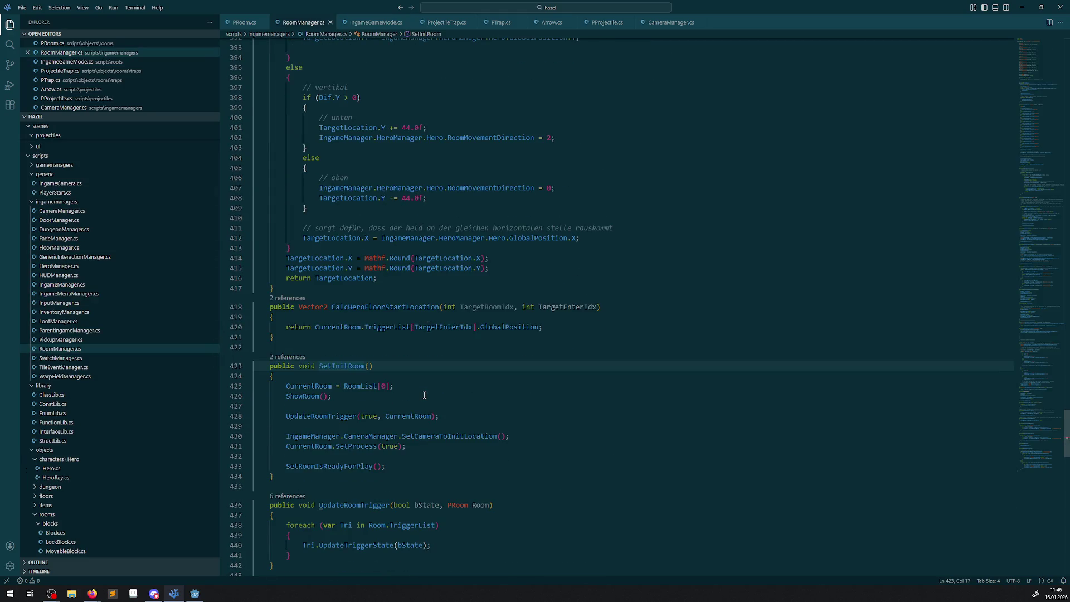
pyautogui.doubleClick(372, 387)
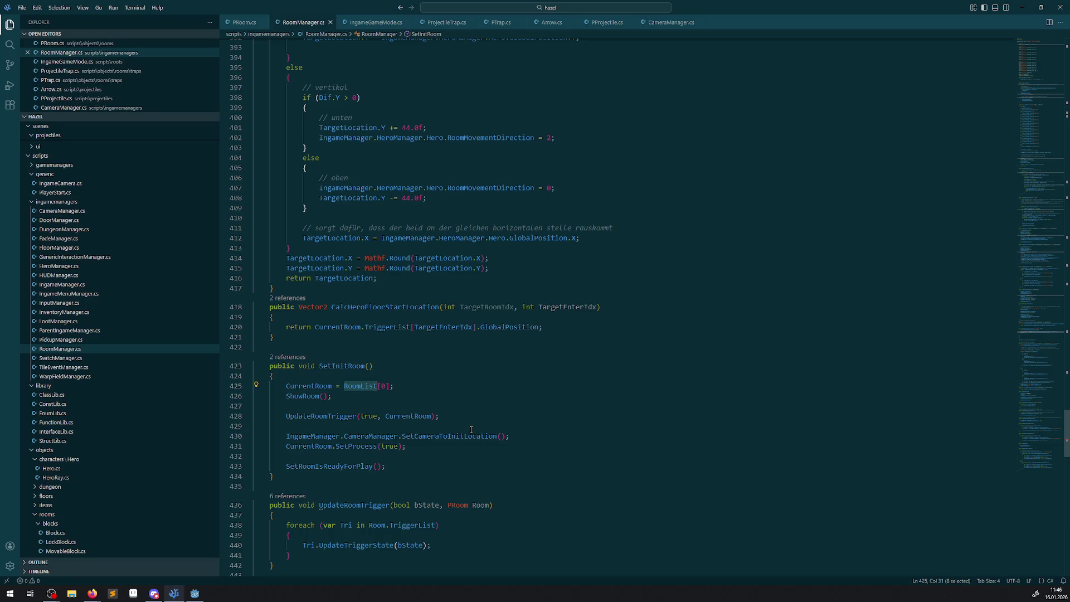
pyautogui.click(325, 374)
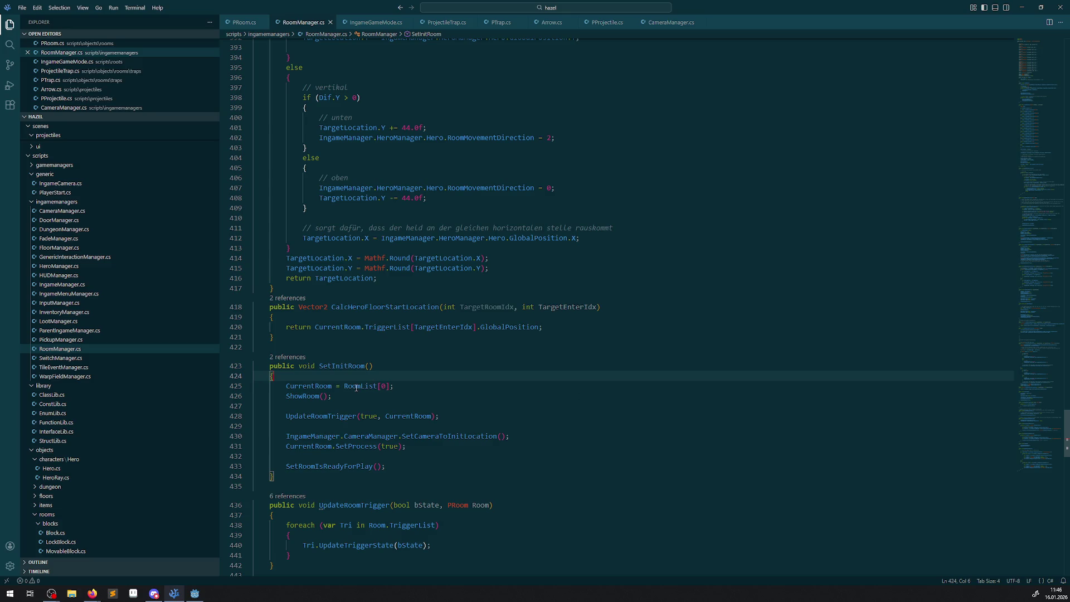
pyautogui.moveTo(357, 388)
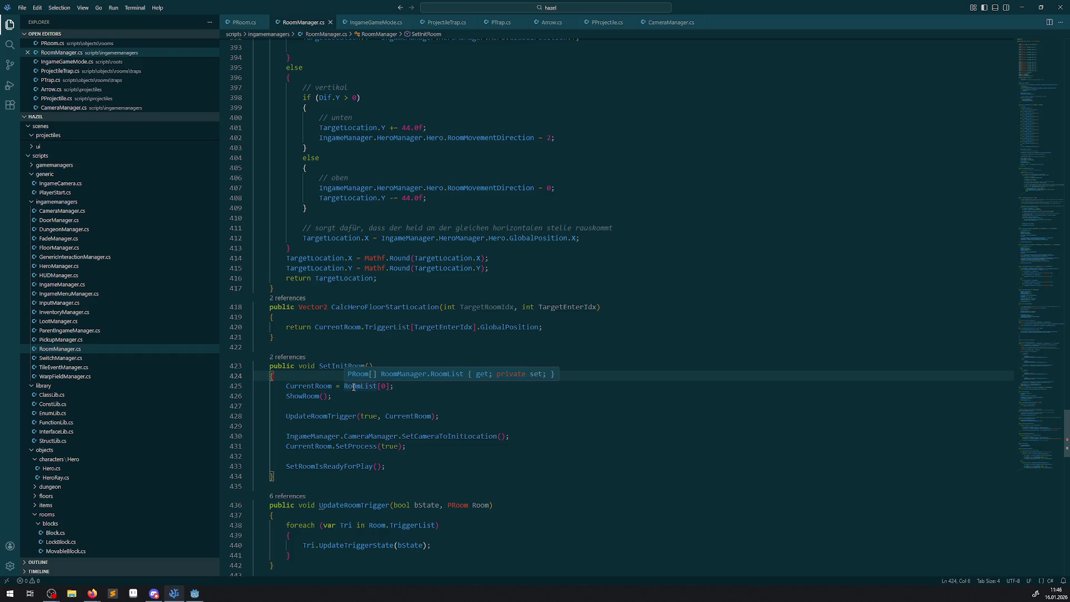
pyautogui.press('Return')
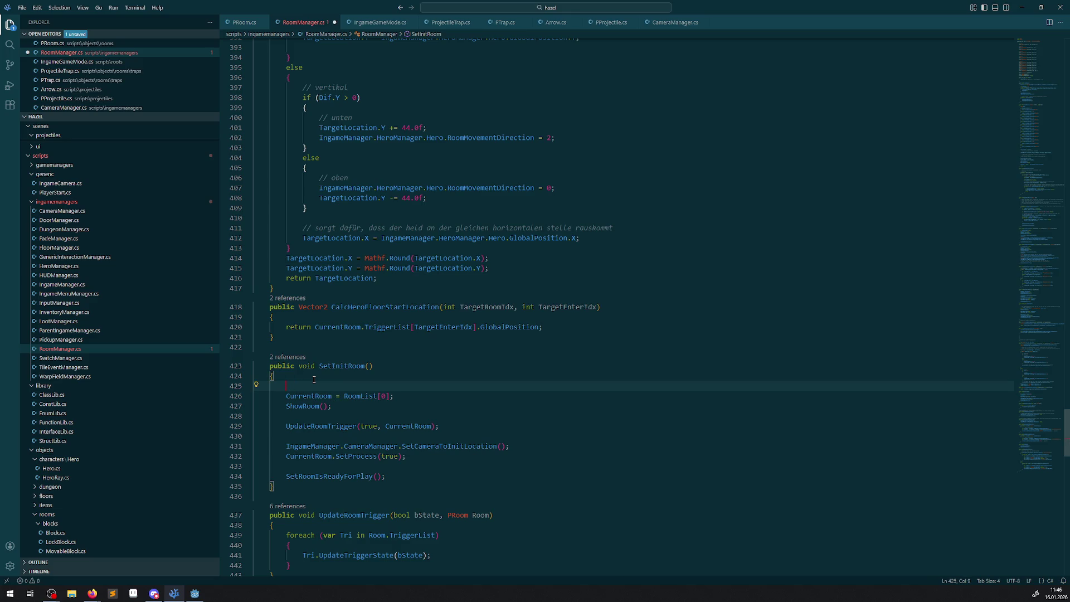
# Add GD.Print("Anzahl_" + RoomList.Length); at the top of SetInitRoom
pyautogui.write('GD.Print')
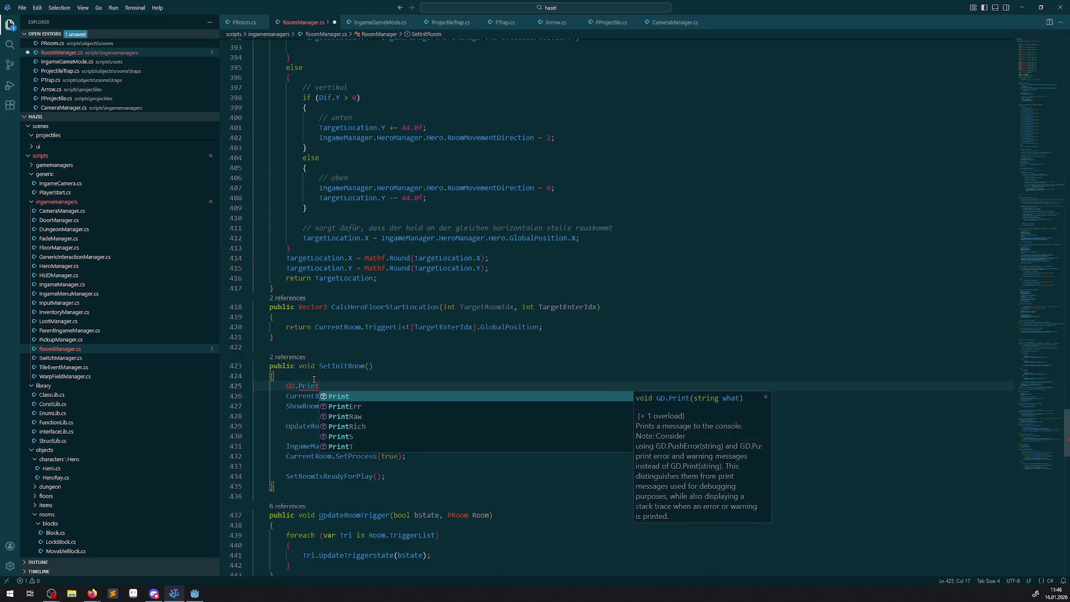
pyautogui.write('();')
pyautogui.doubleClick(353, 394)
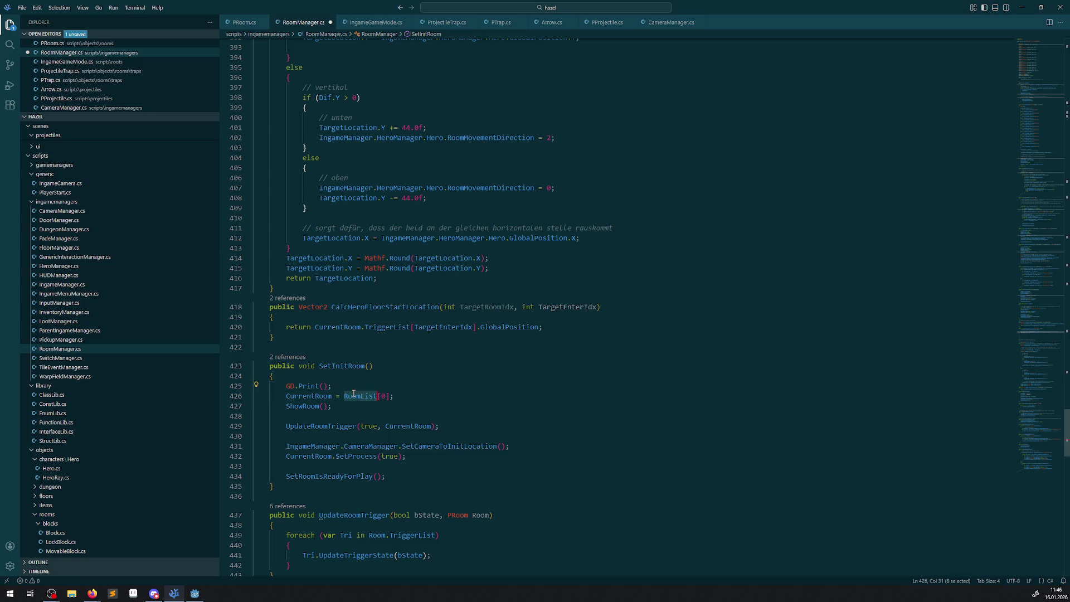
pyautogui.click(322, 386)
pyautogui.write('"Anzahl')
pyautogui.write('+ RoomList')
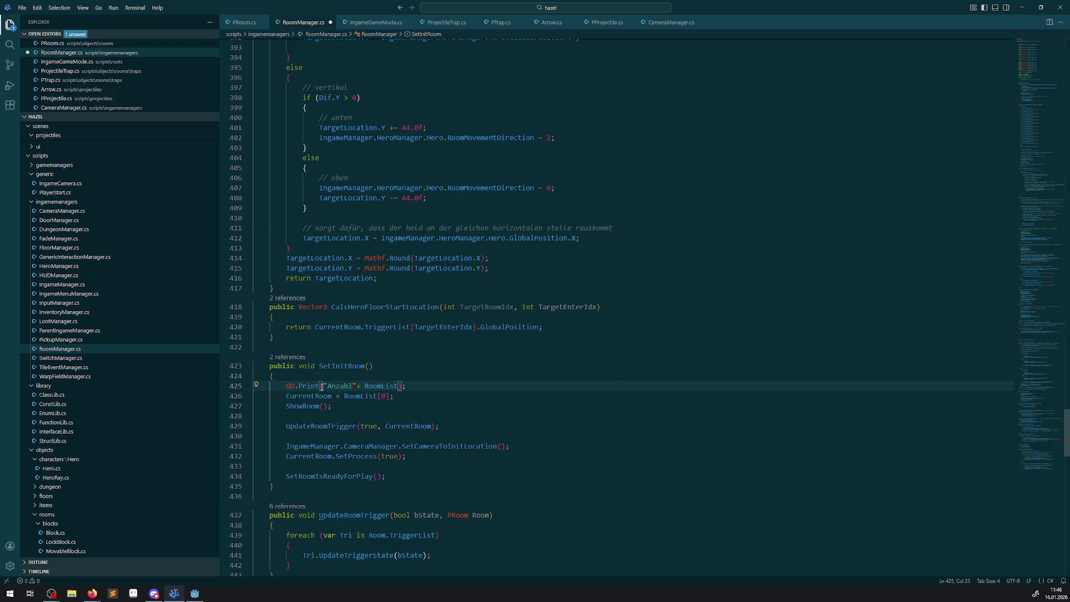
pyautogui.click(402, 385)
pyautogui.write('.Length')
# Duplicate that print statement below the CurrentRoom assignment line and save
pyautogui.moveTo(447, 388); pyautogui.dragTo(285, 386)
pyautogui.hotkey('ctrl', 'c')
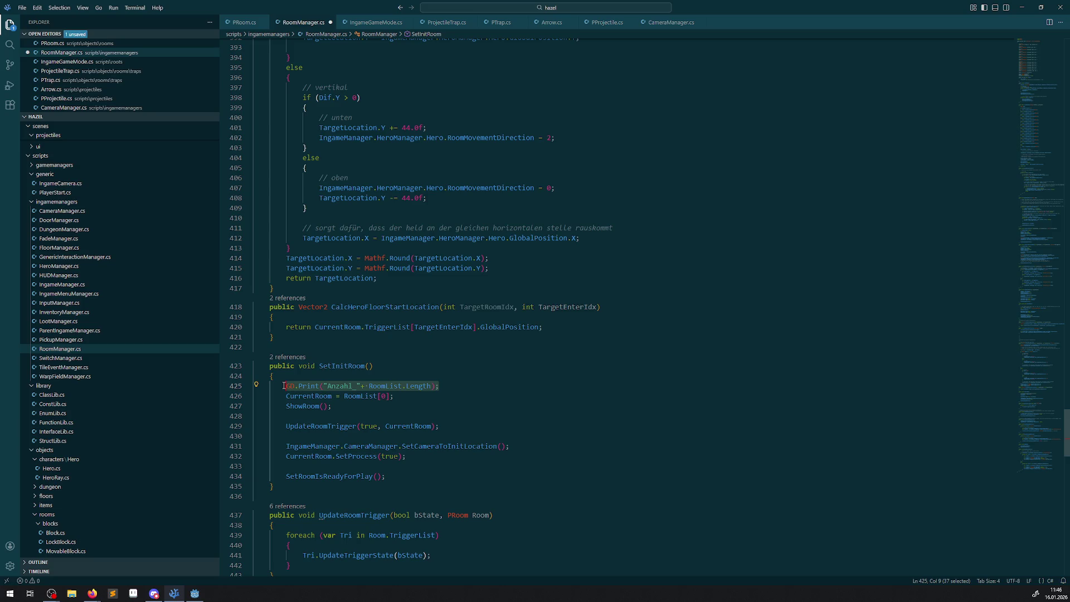
pyautogui.click(400, 396)
pyautogui.press('Return')
pyautogui.press('Return')
pyautogui.press('Up')
pyautogui.press('Return')
pyautogui.hotkey('ctrl', 'v')
pyautogui.hotkey('ctrl', 's')
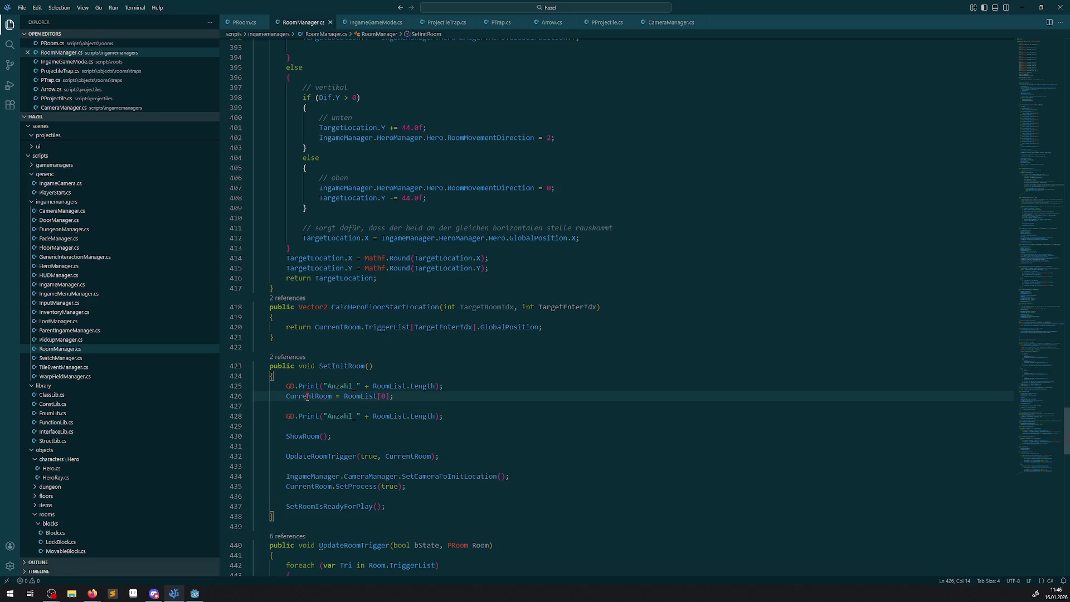
# Change the copy to print "null?" + CurrentRoom is null, save, and switch to Godot
pyautogui.doubleClick(308, 397)
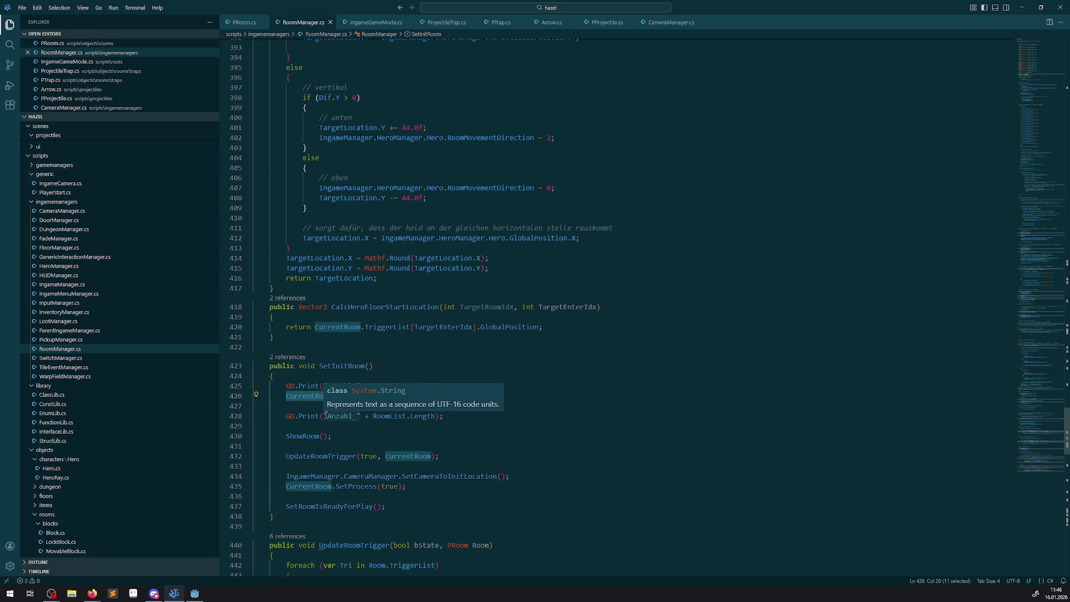
pyautogui.moveTo(326, 416); pyautogui.dragTo(429, 416)
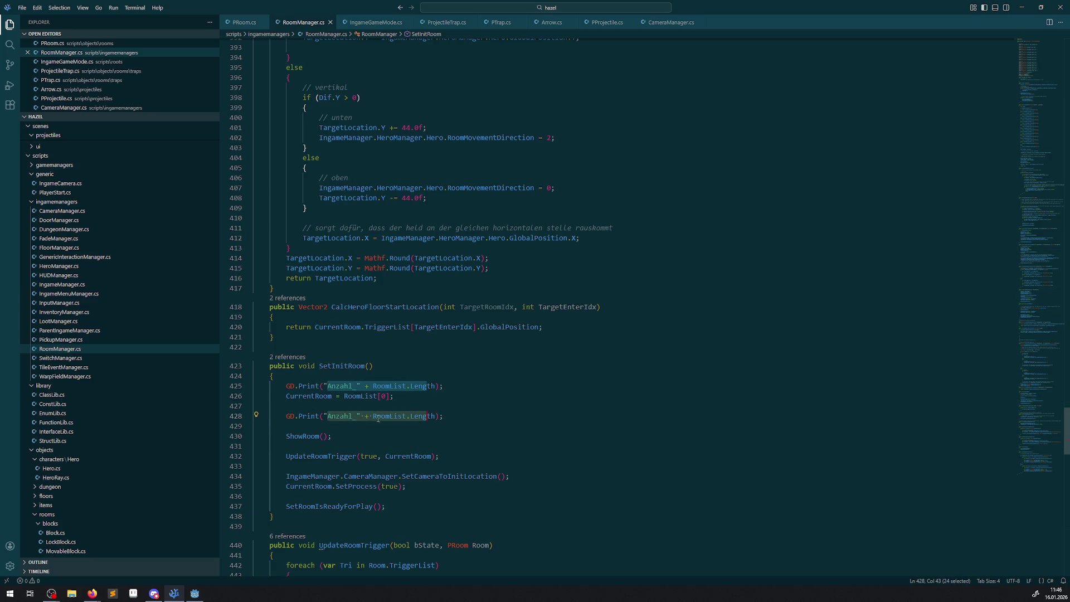
pyautogui.doubleClick(343, 416)
pyautogui.click(276, 417)
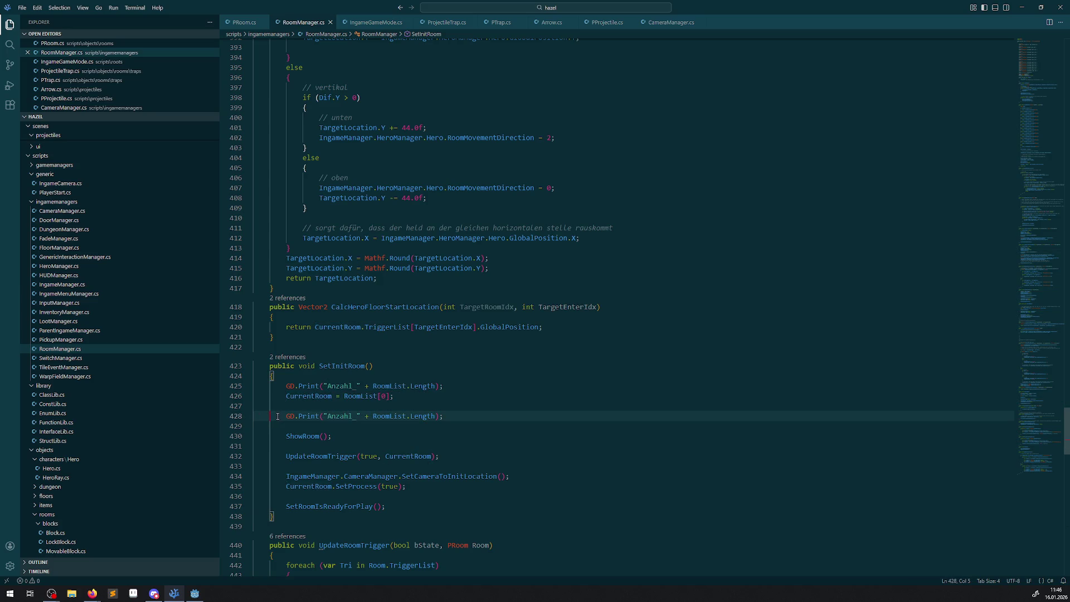
pyautogui.moveTo(326, 416); pyautogui.dragTo(436, 416)
pyautogui.write('CurrentRoom ')
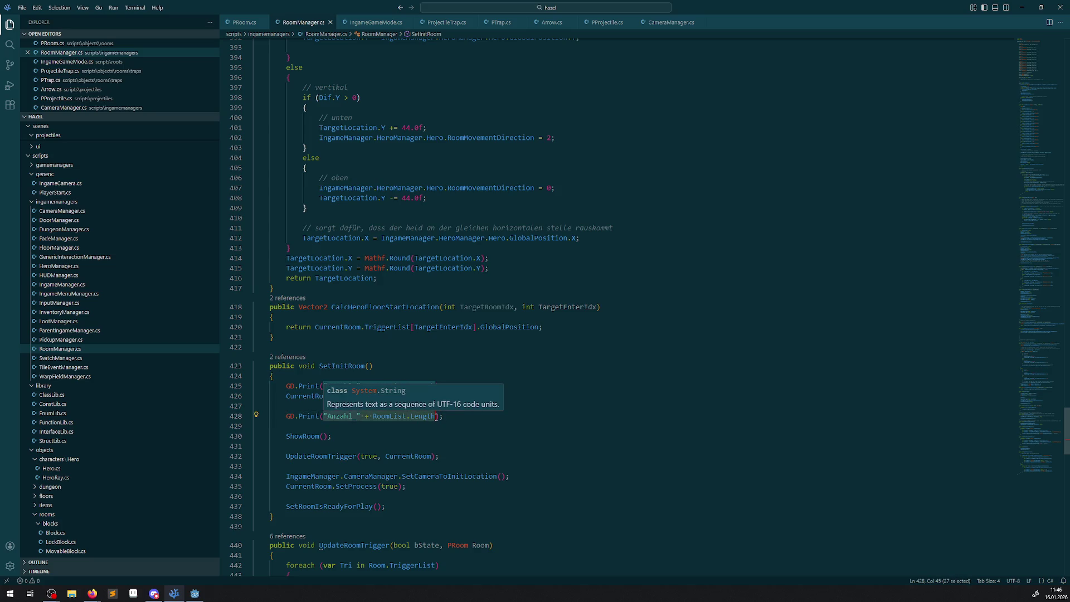
pyautogui.write('is null')
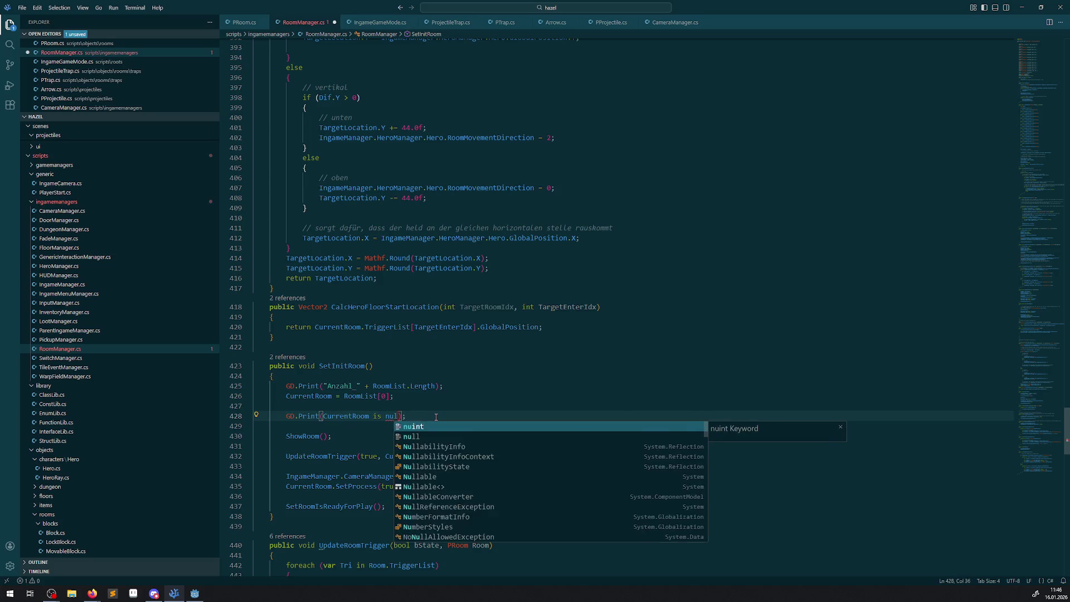
pyautogui.hotkey('ctrl', 'Left')
pyautogui.hotkey('ctrl', 'Left')
pyautogui.hotkey('ctrl', 'Left')
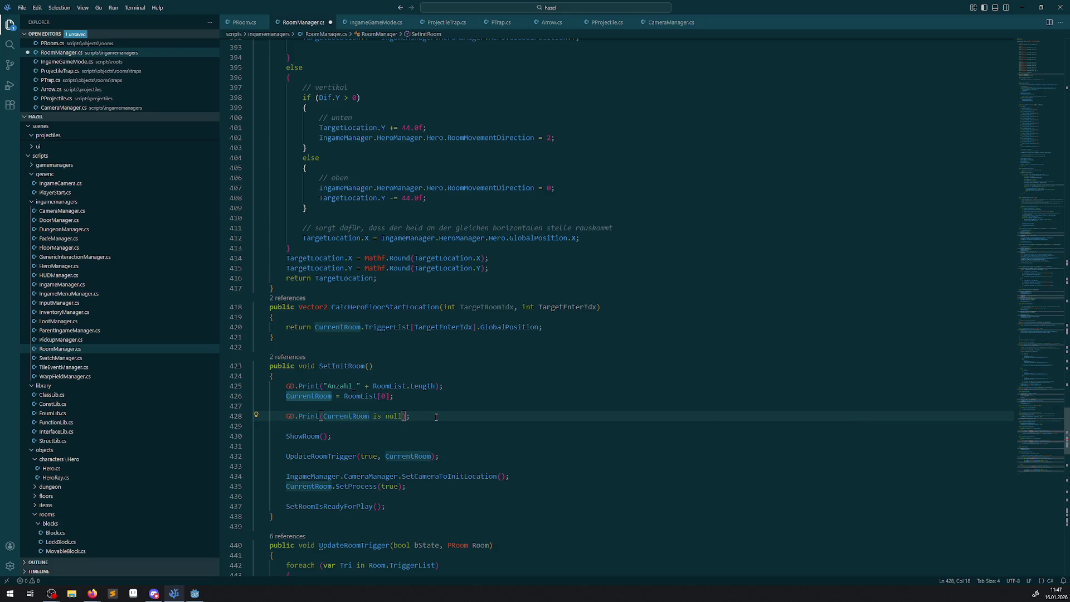
pyautogui.write('"null?')
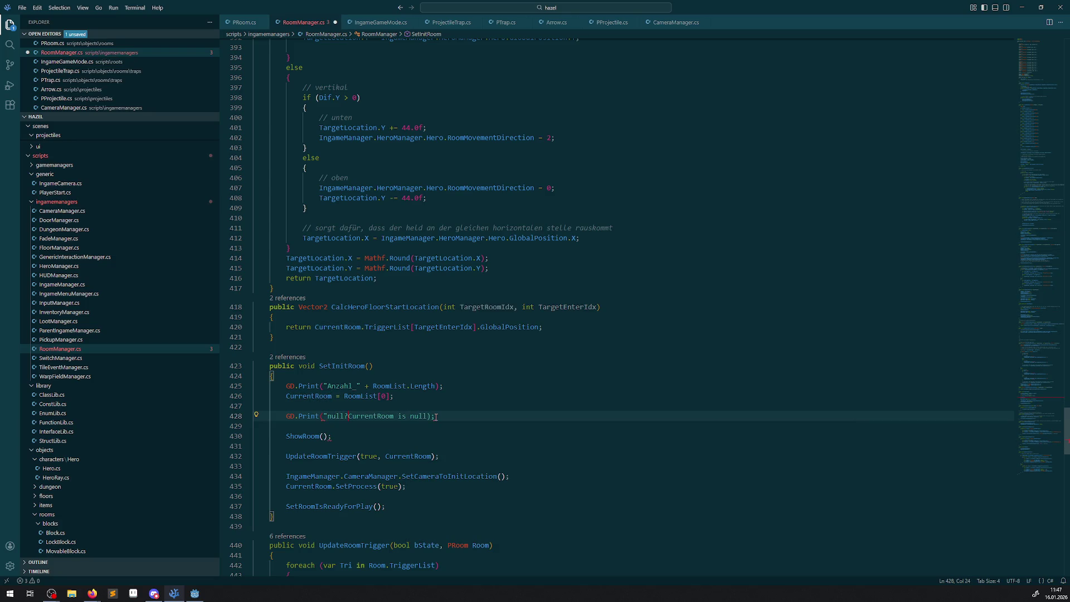
pyautogui.write('" +')
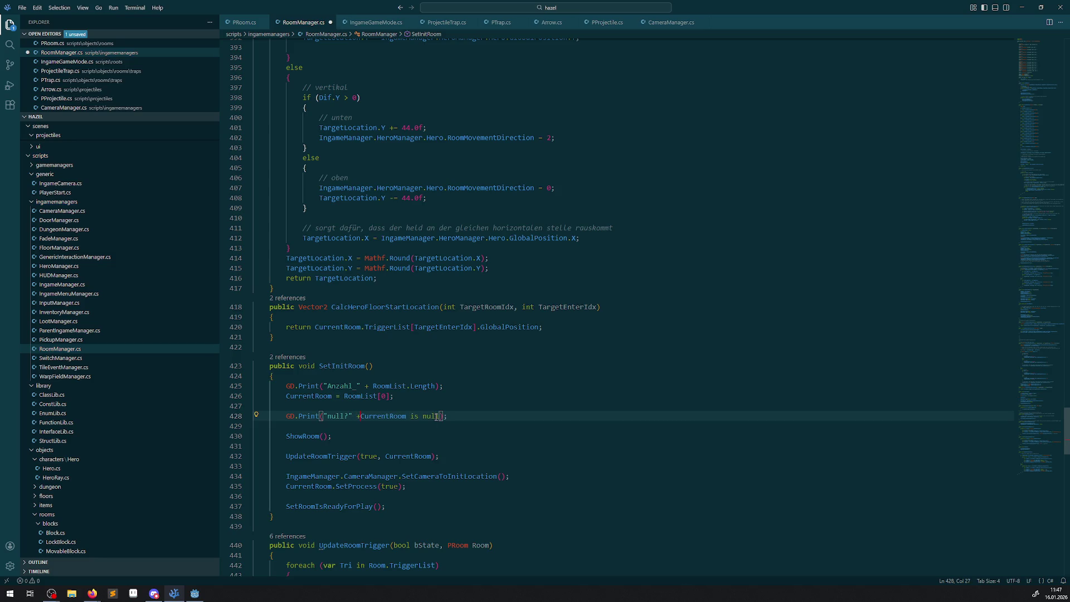
pyautogui.hotkey('ctrl', 's')
pyautogui.click(547, 425)
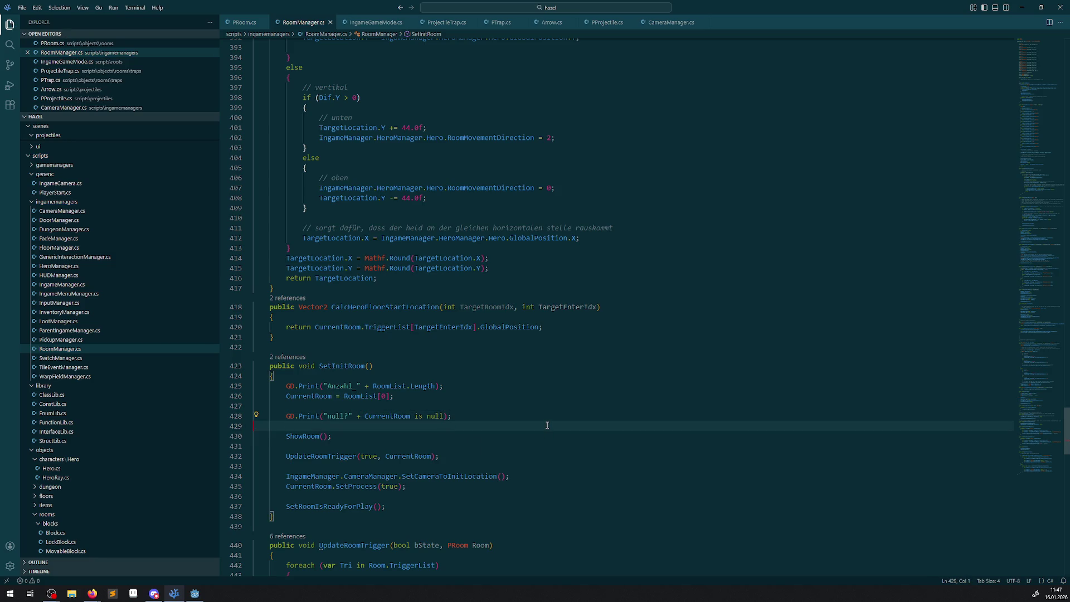
pyautogui.click(194, 593)
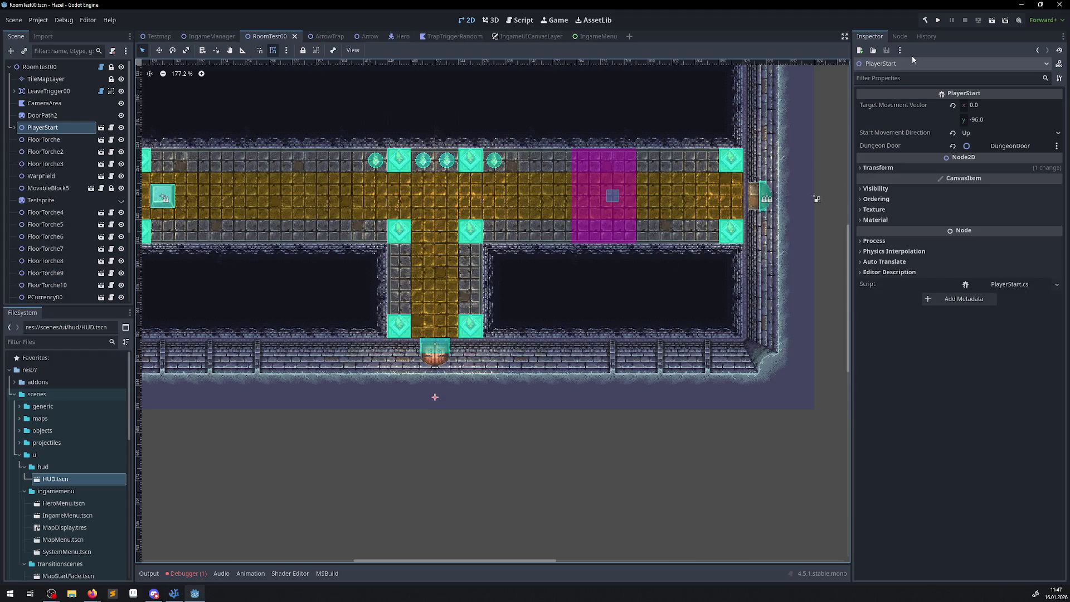
# Run the game with F5 to log the room list, close it, and return to RoomManager.cs
pyautogui.press('F5')
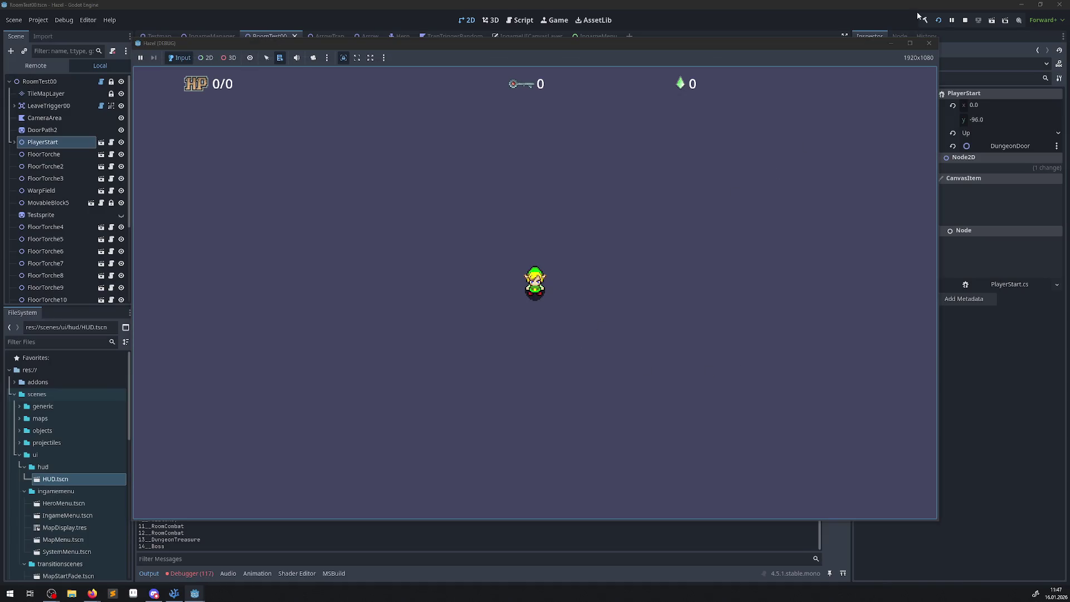
pyautogui.click(928, 45)
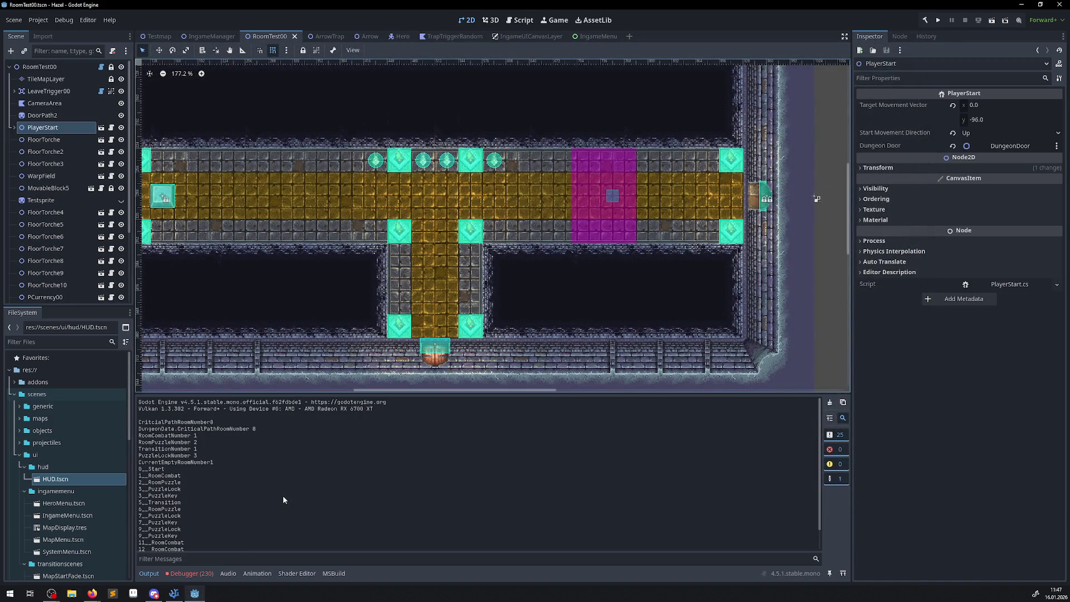
pyautogui.click(174, 594)
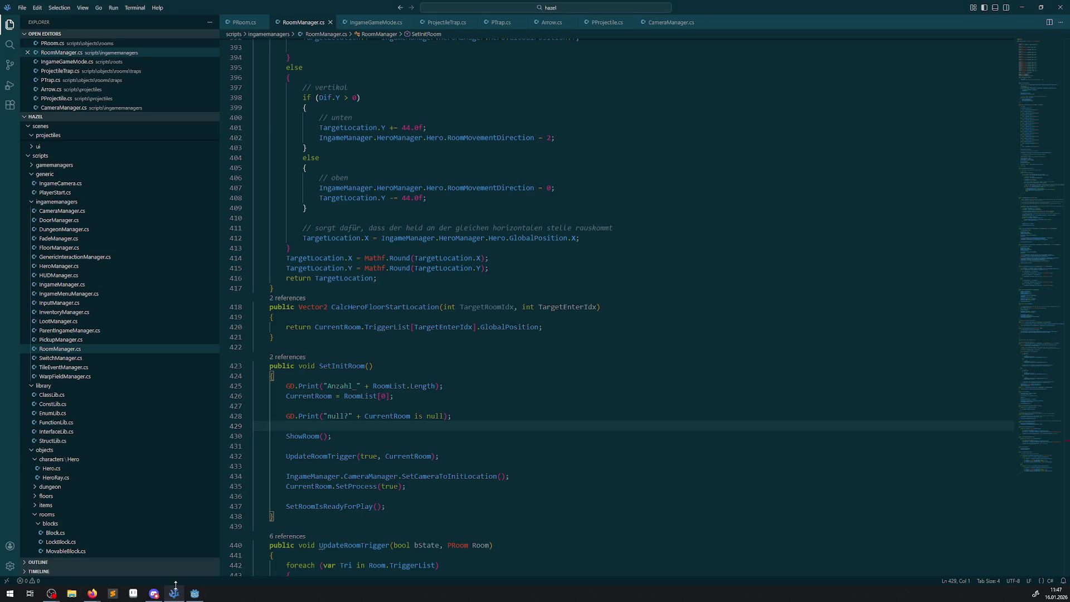
# Review the length and null-check print lines in SetInitRoom, then open IngameGameMode.cs from roots
pyautogui.moveTo(340, 366); pyautogui.dragTo(358, 379)
pyautogui.click(446, 404)
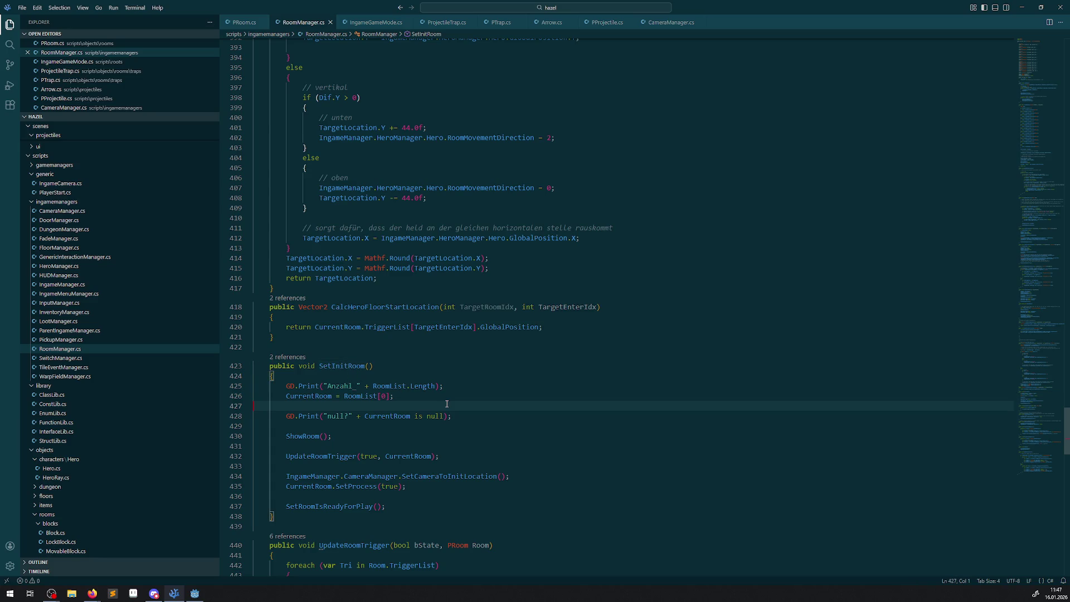
pyautogui.click(194, 593)
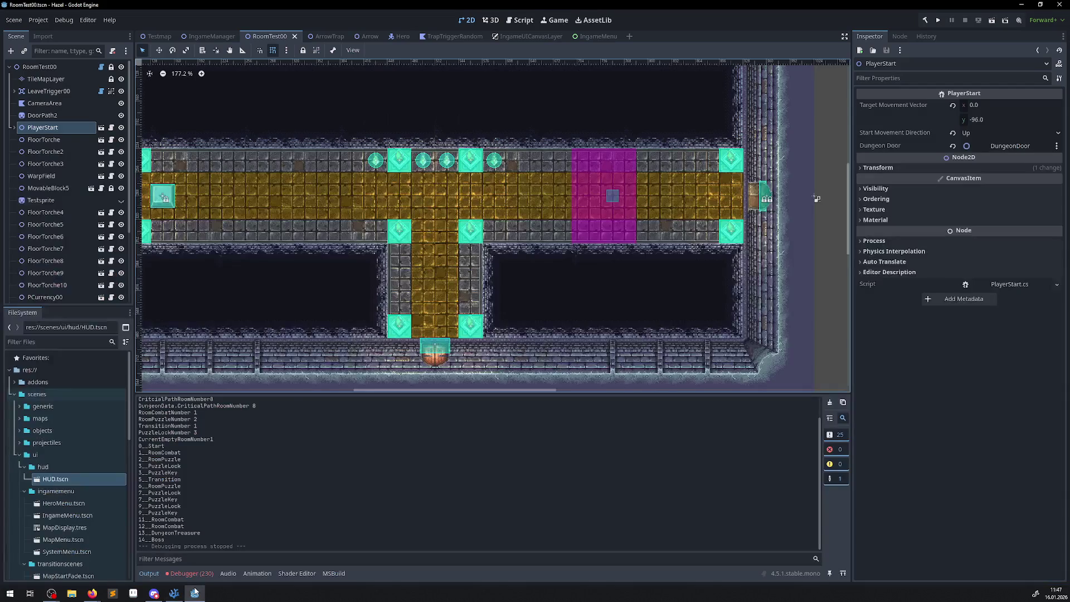
pyautogui.click(195, 593)
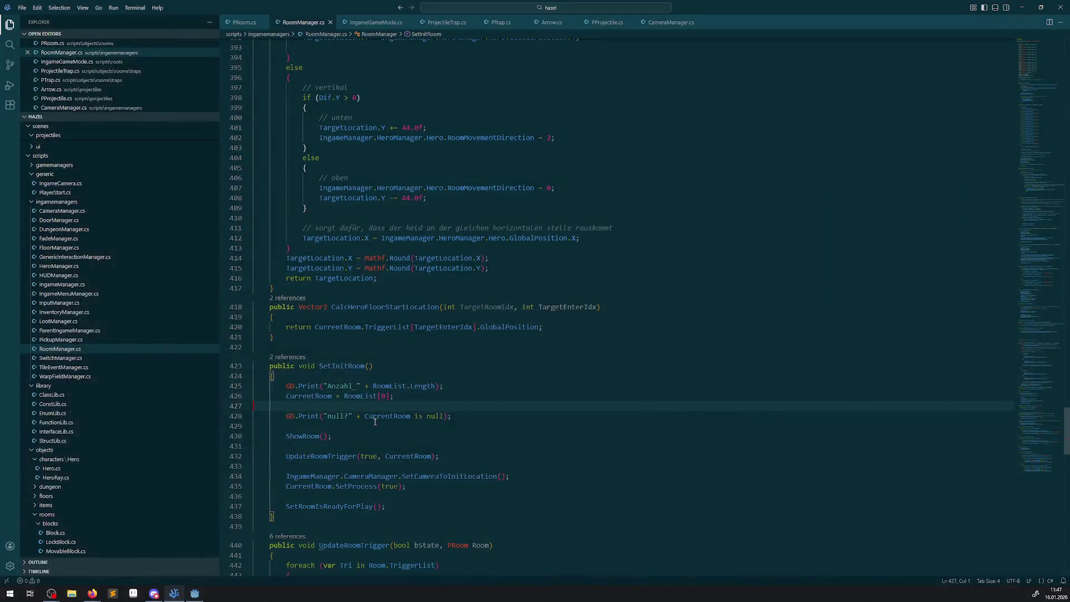
pyautogui.moveTo(466, 414); pyautogui.dragTo(269, 422)
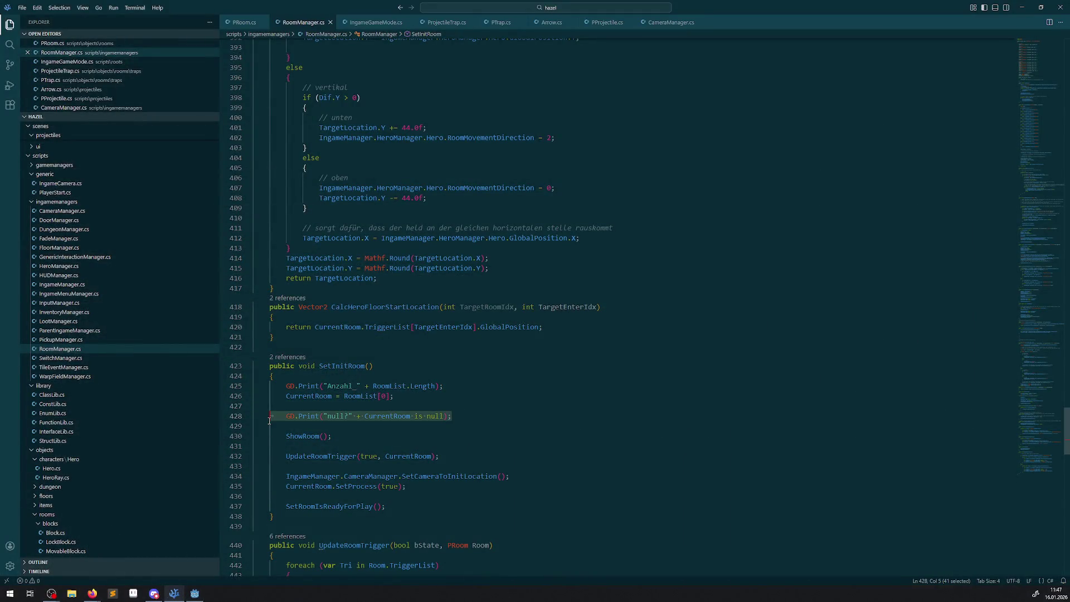
pyautogui.click(425, 349)
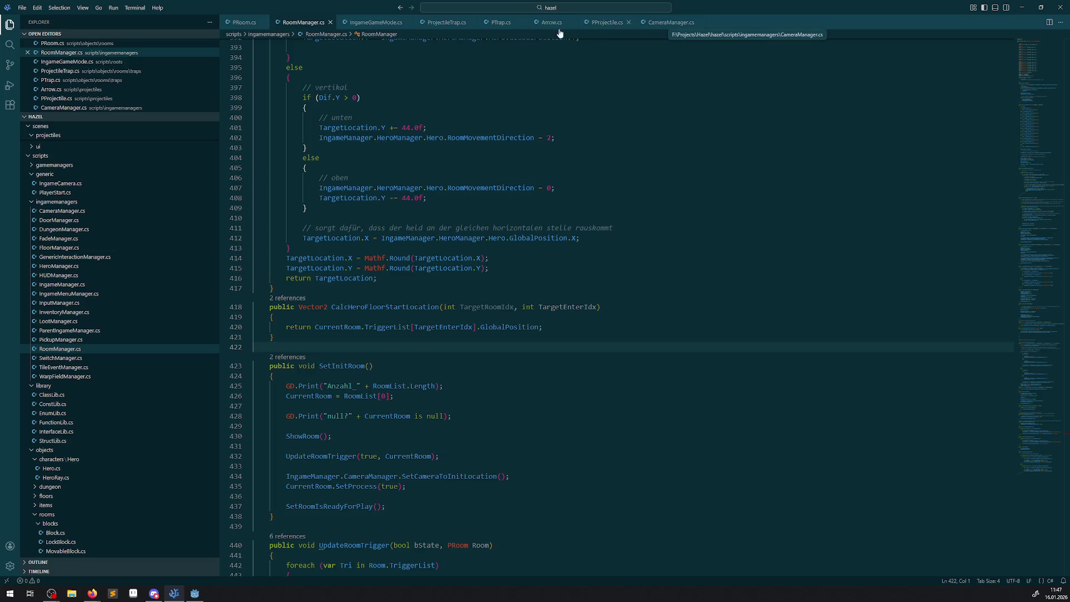
pyautogui.scroll(-3, 83, 435)
pyautogui.scroll(-8, 83, 435)
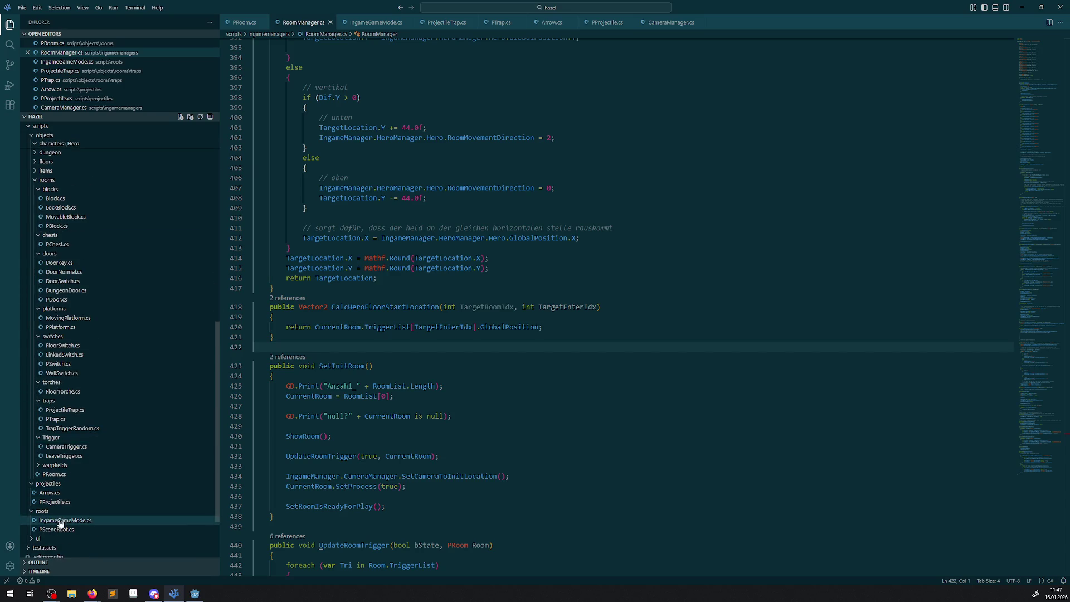
pyautogui.click(62, 522)
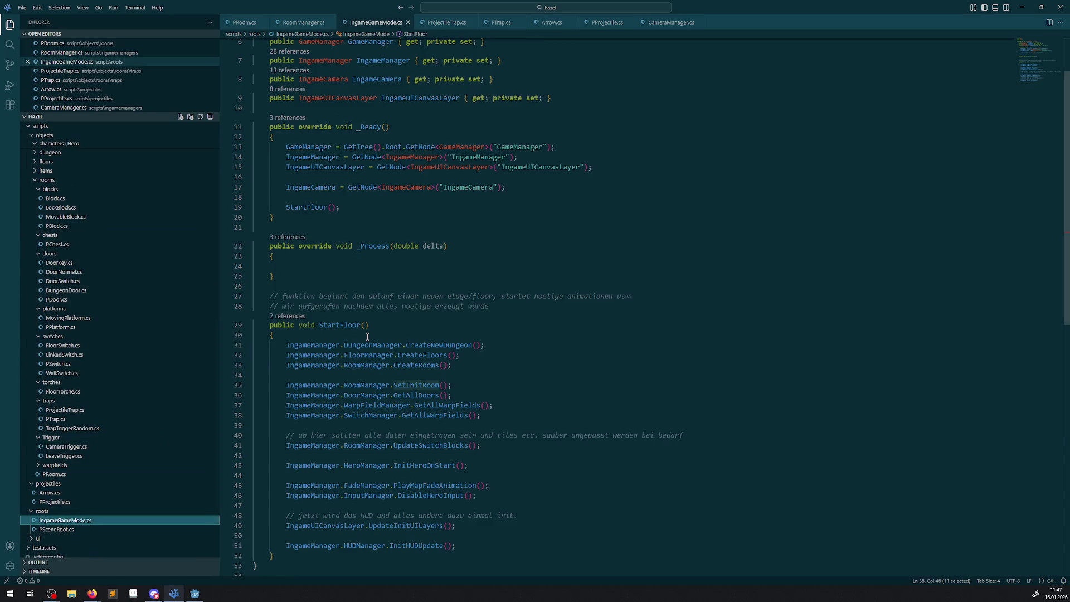
# Insert GD.Print("IngameGameMode"); above the StartFloor() call in _Ready and save the script
pyautogui.doubleClick(338, 326)
pyautogui.click(316, 197)
pyautogui.press('Return')
pyautogui.write('GD.')
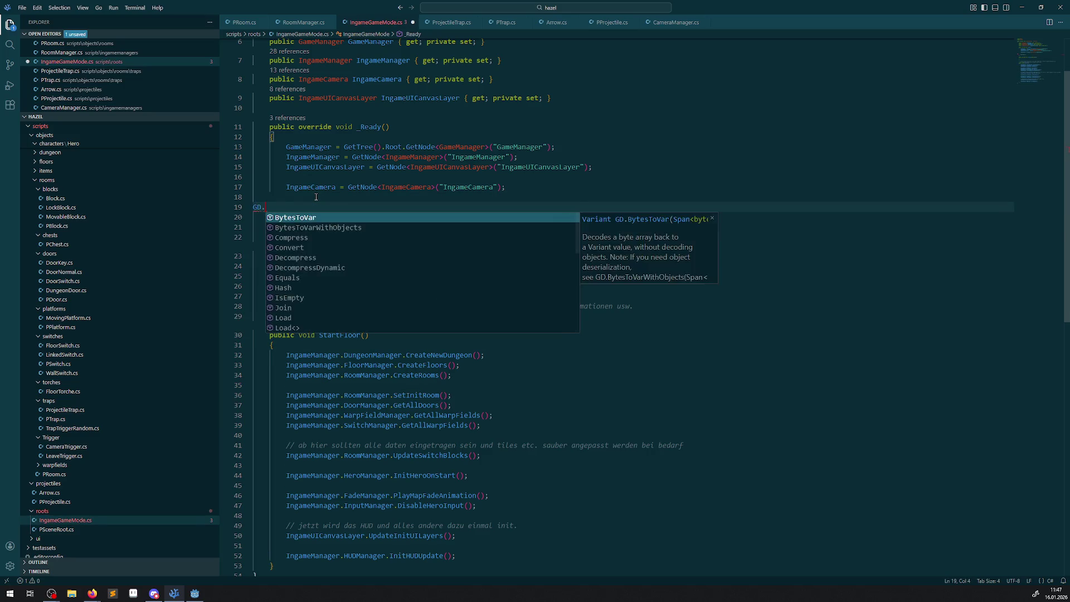
pyautogui.write('Print("')
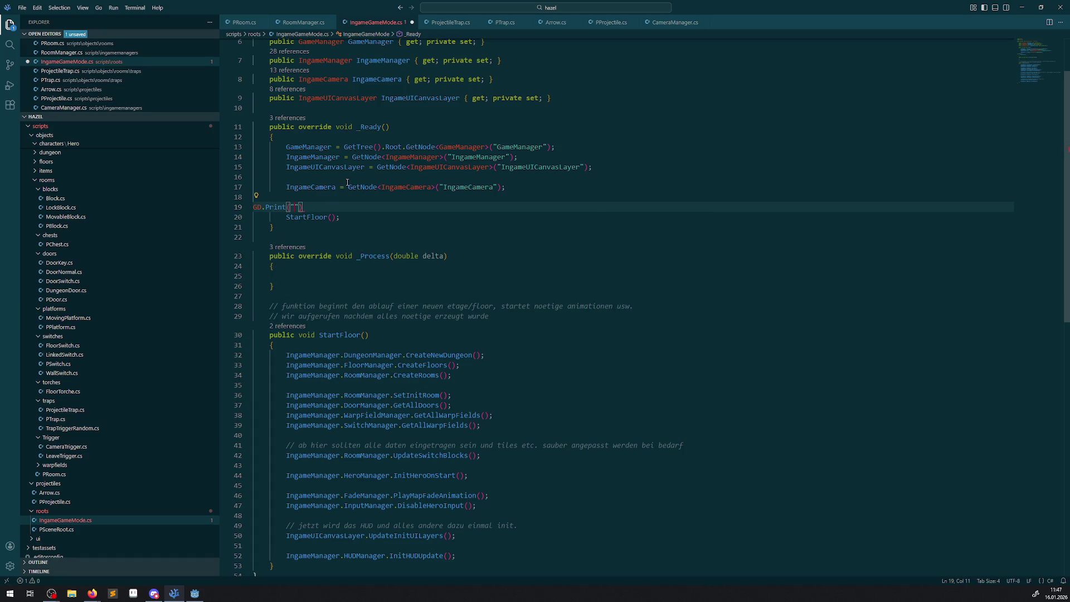
pyautogui.scroll(3, 323, 269)
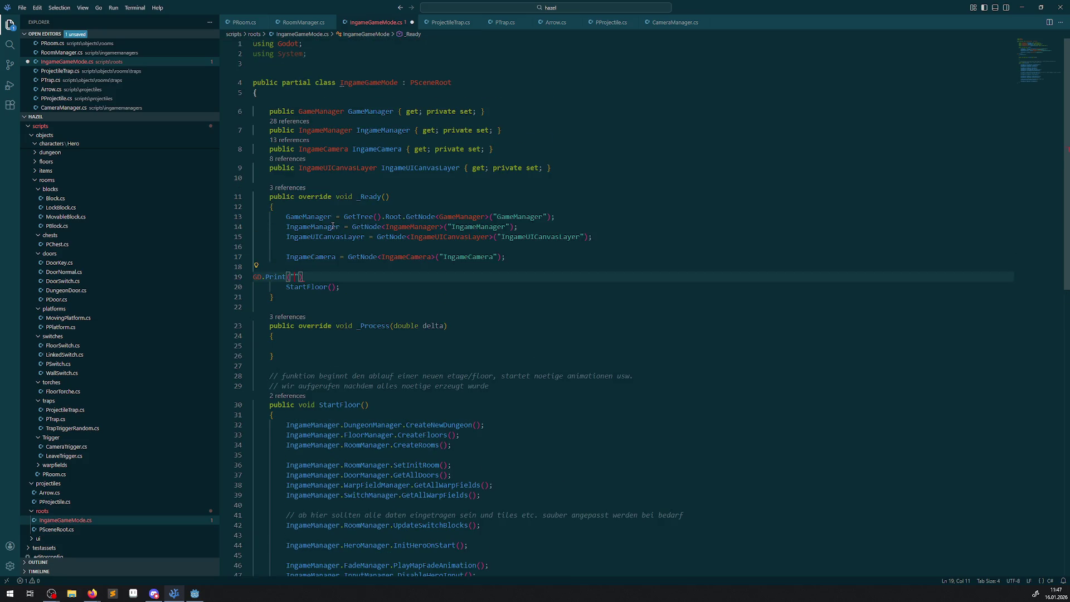
pyautogui.doubleClick(385, 83)
pyautogui.hotkey('ctrl', 'c')
pyautogui.click(295, 277)
pyautogui.hotkey('ctrl', 'v')
pyautogui.hotkey('ctrl', 's')
pyautogui.write(';')
pyautogui.hotkey('ctrl', 's')
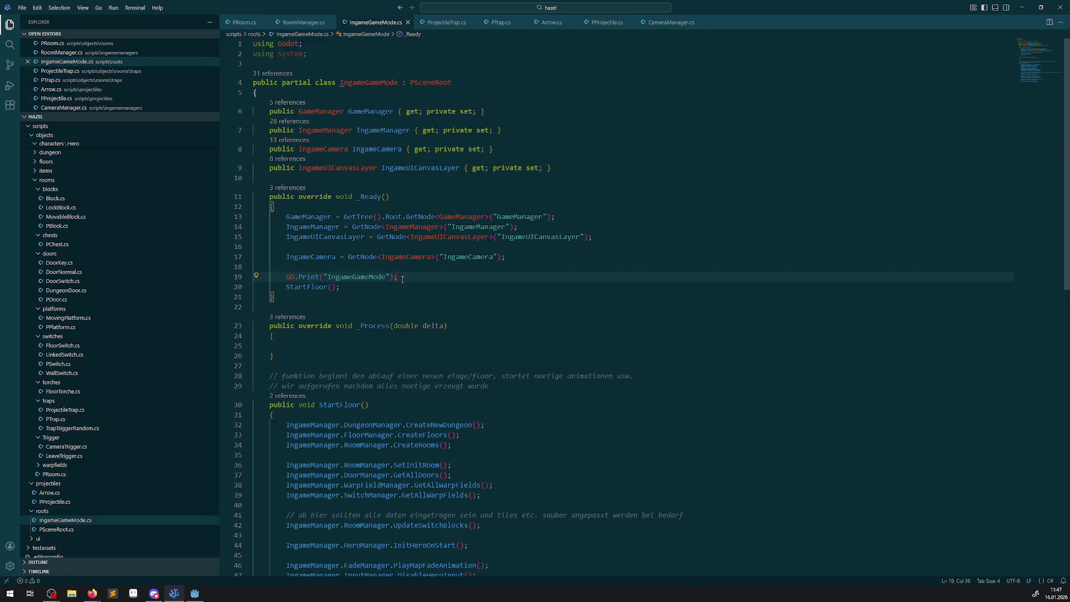
# Run the game in Godot, stop it, and inspect the IngameGameMode and room-generation lines in Output
pyautogui.click(195, 593)
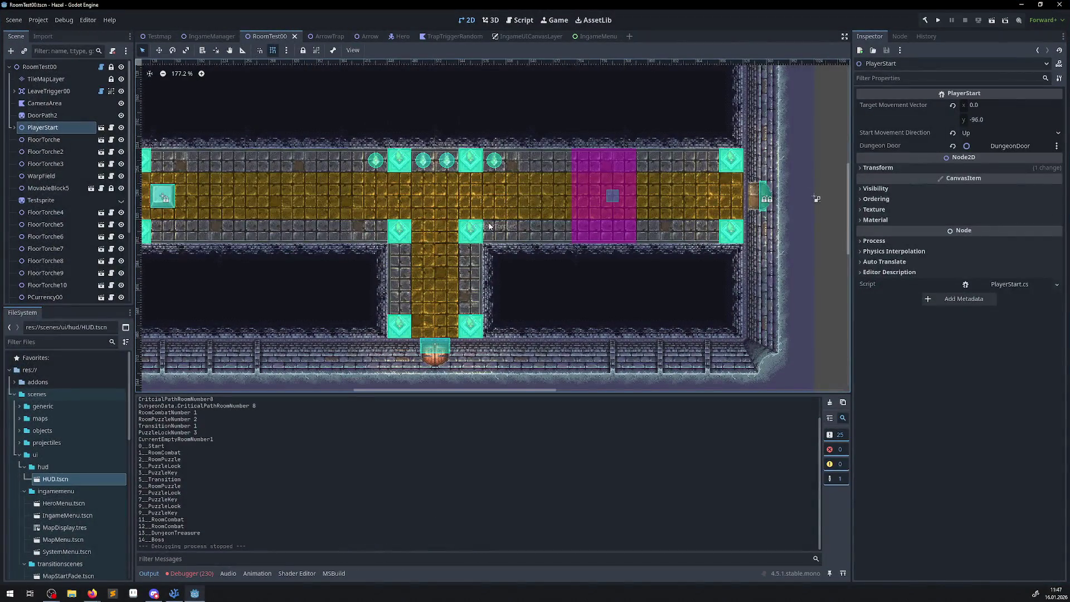
pyautogui.click(939, 23)
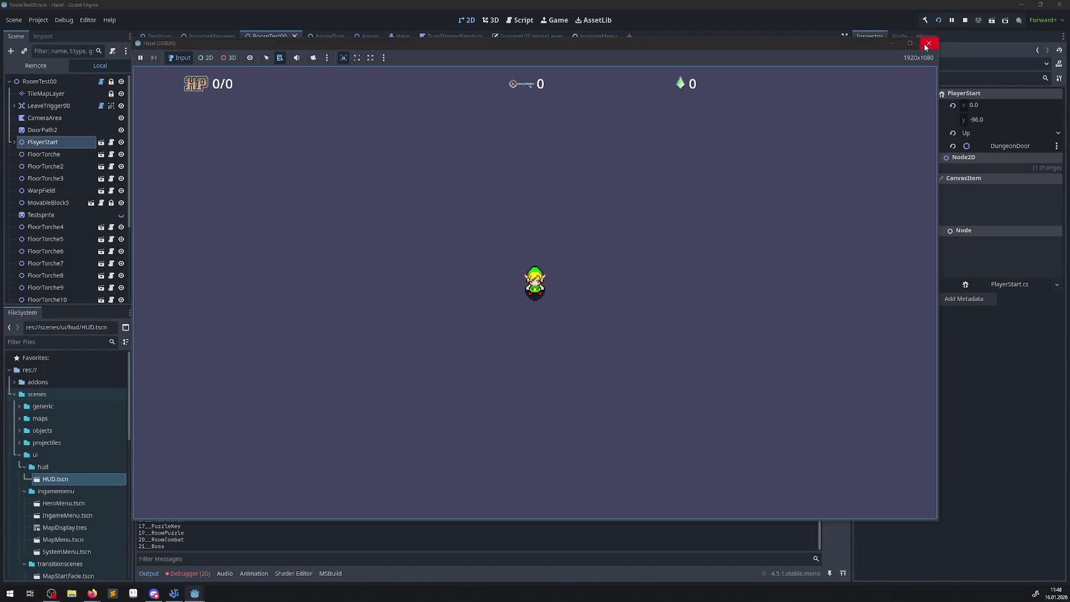
pyautogui.press('F8')
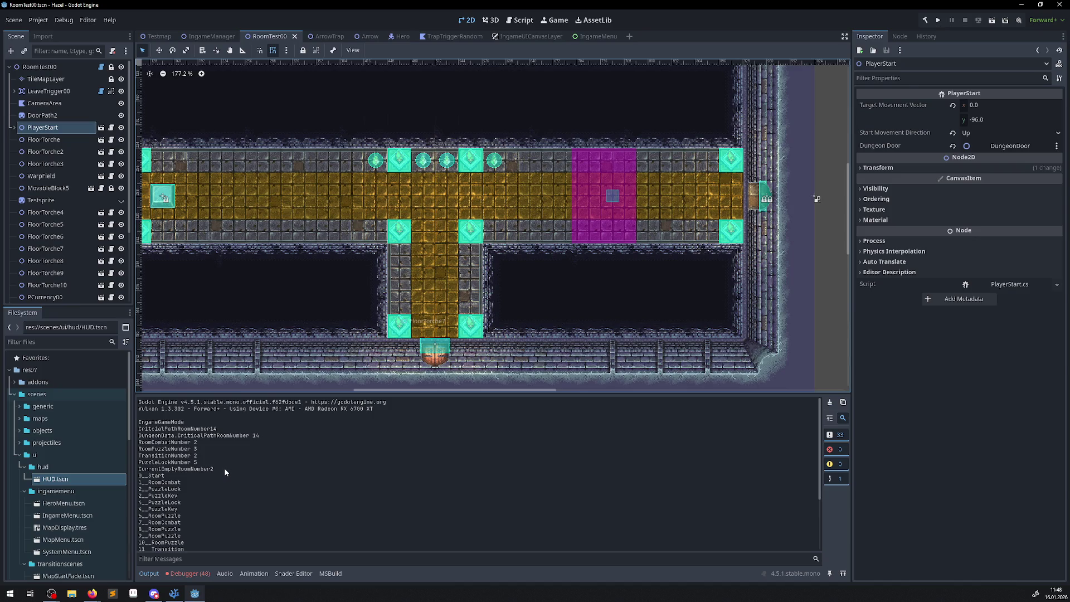
pyautogui.moveTo(224, 469); pyautogui.dragTo(138, 469)
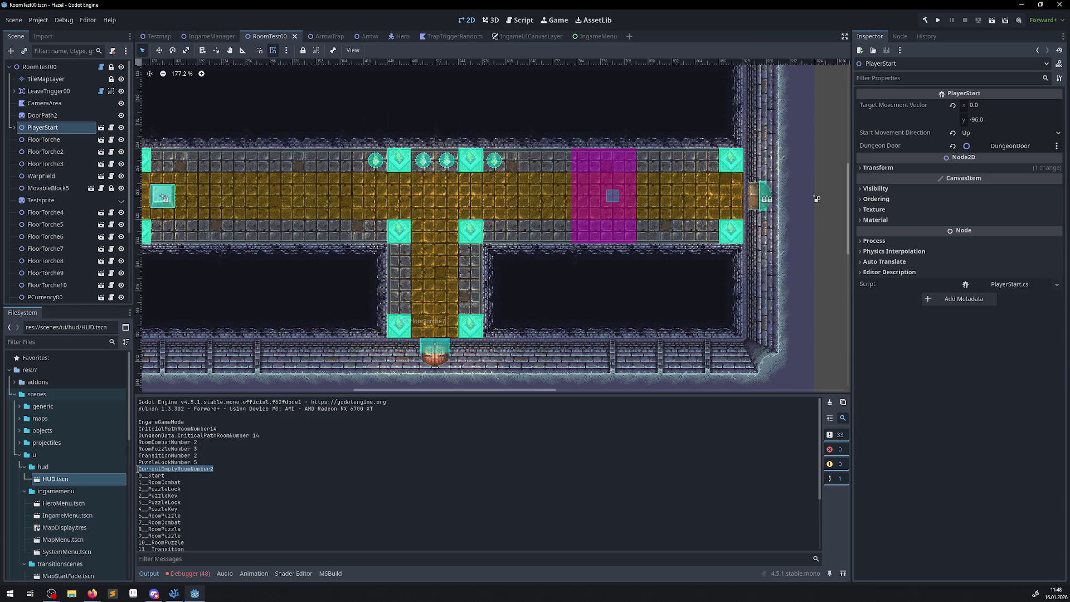
pyautogui.click(204, 475)
pyautogui.moveTo(186, 440); pyautogui.dragTo(173, 494)
pyautogui.click(174, 488)
pyautogui.moveTo(170, 433); pyautogui.dragTo(191, 497)
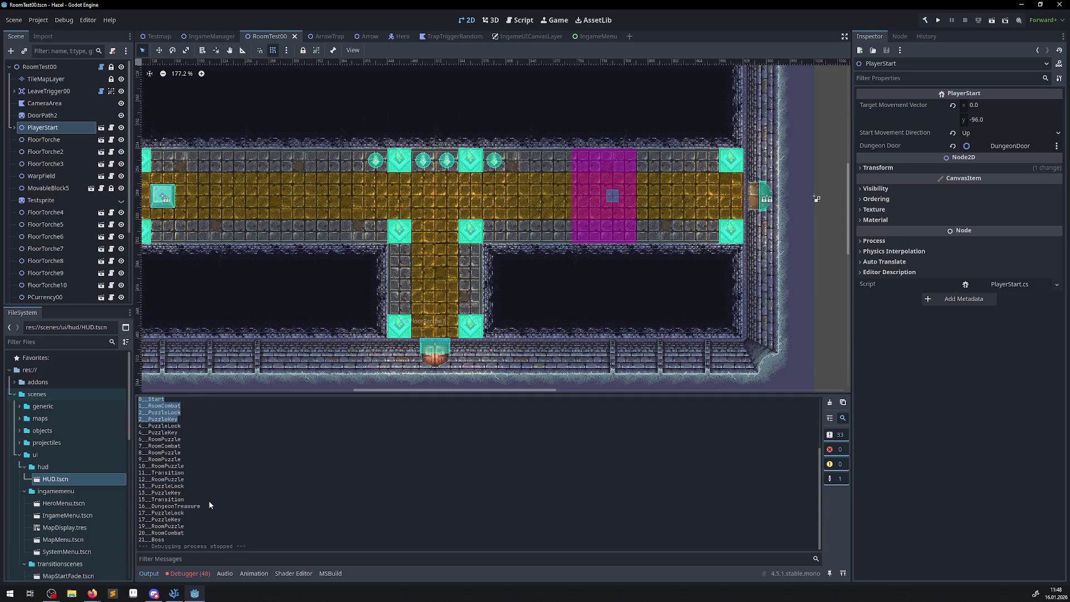
# Delete the GD.Print("IngameGameMode") line from _Ready in VS Code
pyautogui.click(176, 594)
pyautogui.moveTo(399, 277); pyautogui.dragTo(271, 277)
pyautogui.press('BackSpace')
pyautogui.press('BackSpace')
pyautogui.press('BackSpace')
pyautogui.click(311, 276)
# Look over the CreateNewDungeon, CreateFloors and CreateRooms calls in StartFloor, then return to Godot
pyautogui.scroll(-1, 384, 387)
pyautogui.scroll(-2, 384, 386)
pyautogui.doubleClick(439, 330)
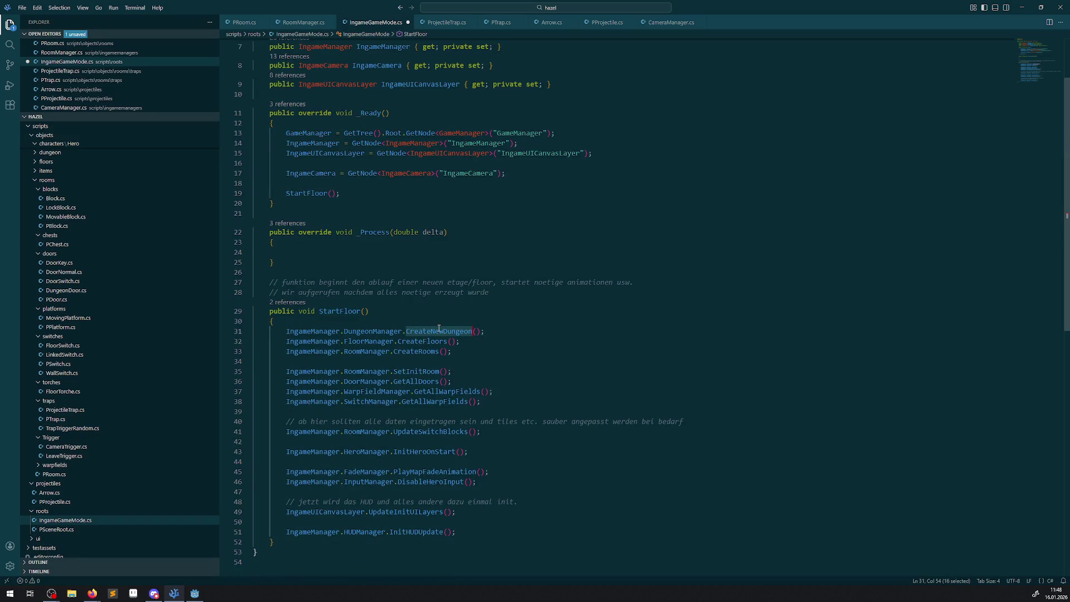
pyautogui.doubleClick(431, 342)
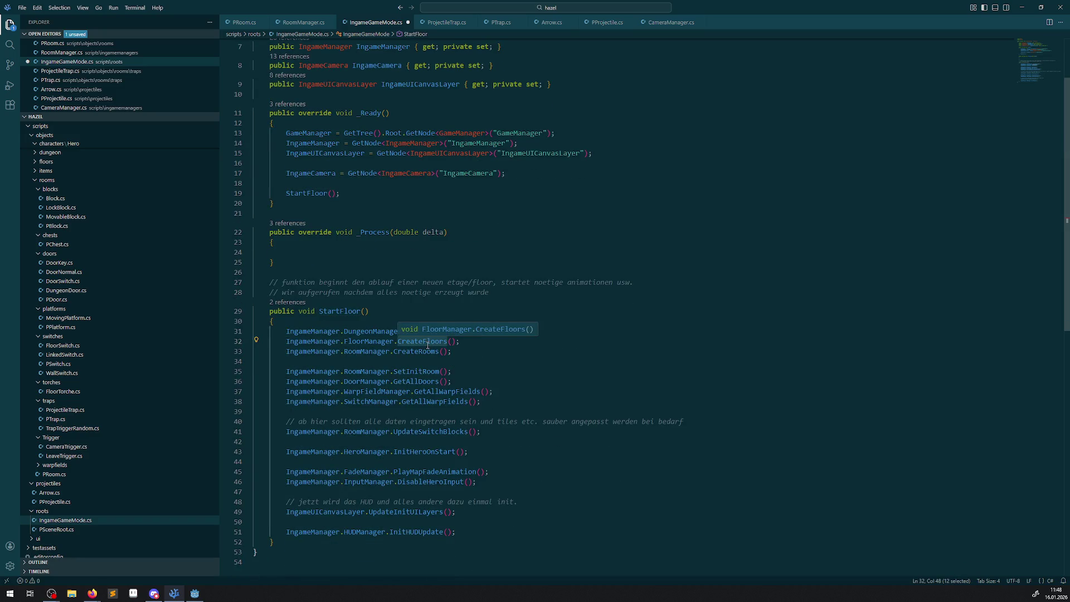
pyautogui.press('Down')
pyautogui.press('Down')
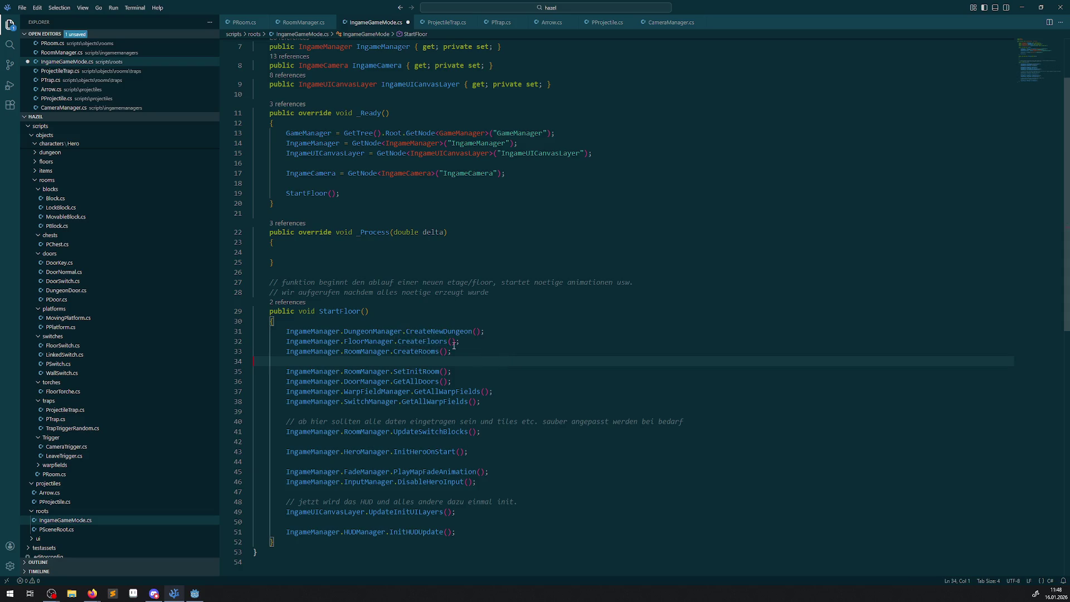
pyautogui.click(416, 352)
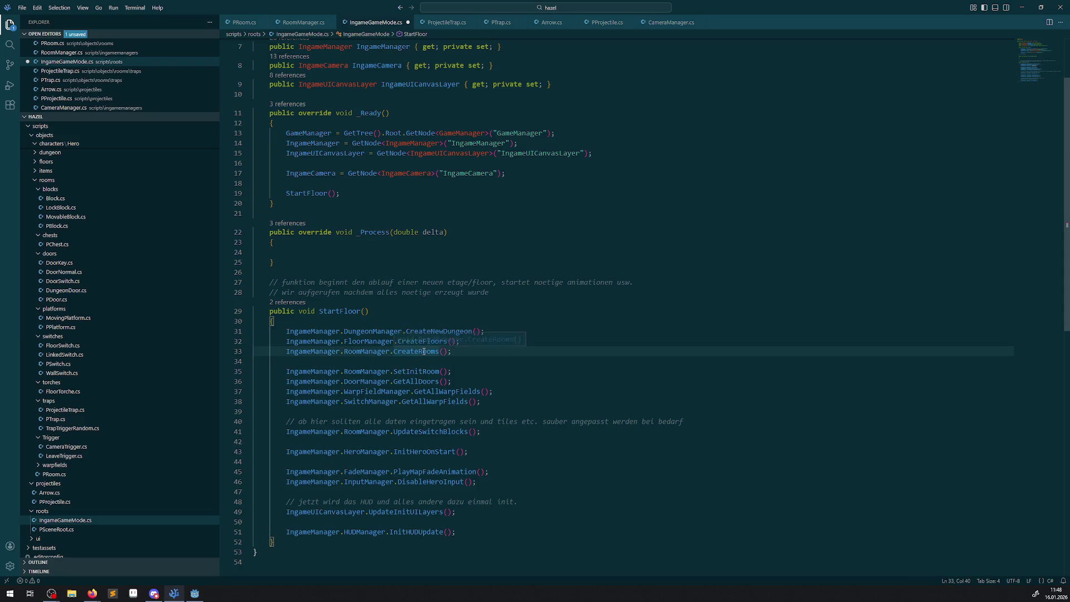
pyautogui.click(195, 592)
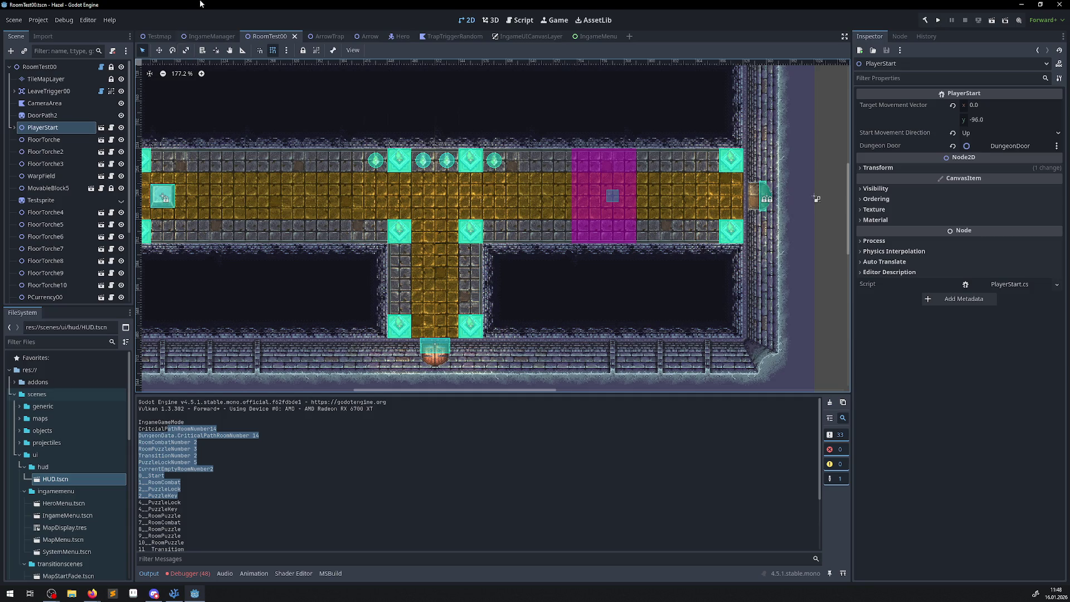
# In the IngameManager scene, assign objects/dungeons/BaseDungeon.tscn to DungeonManager's Base Dungeon property
pyautogui.click(211, 36)
pyautogui.click(91, 79)
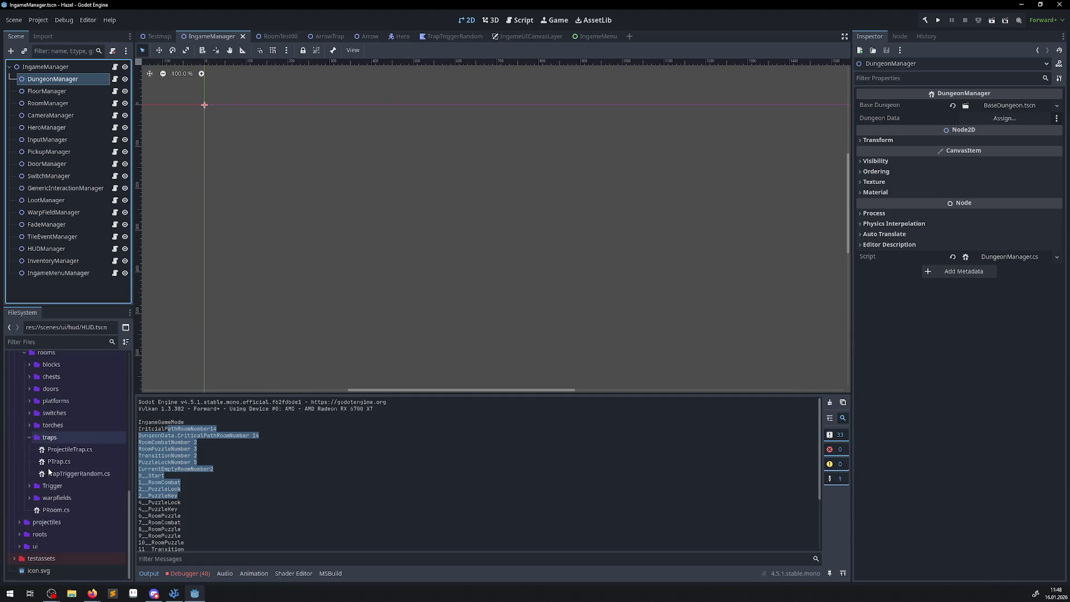
pyautogui.scroll(10, 48, 468)
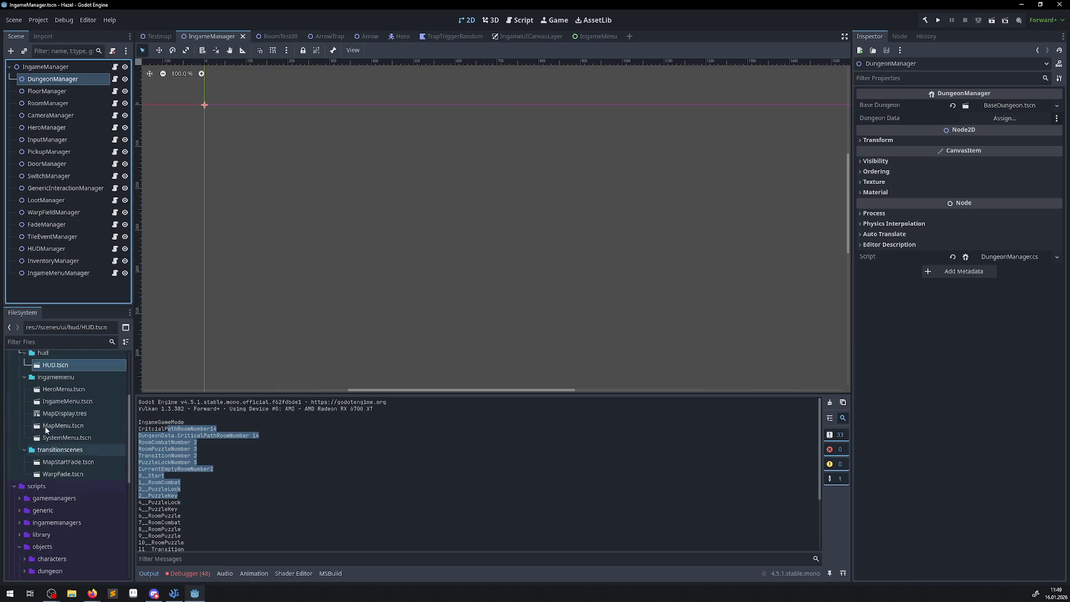
pyautogui.scroll(5, 47, 428)
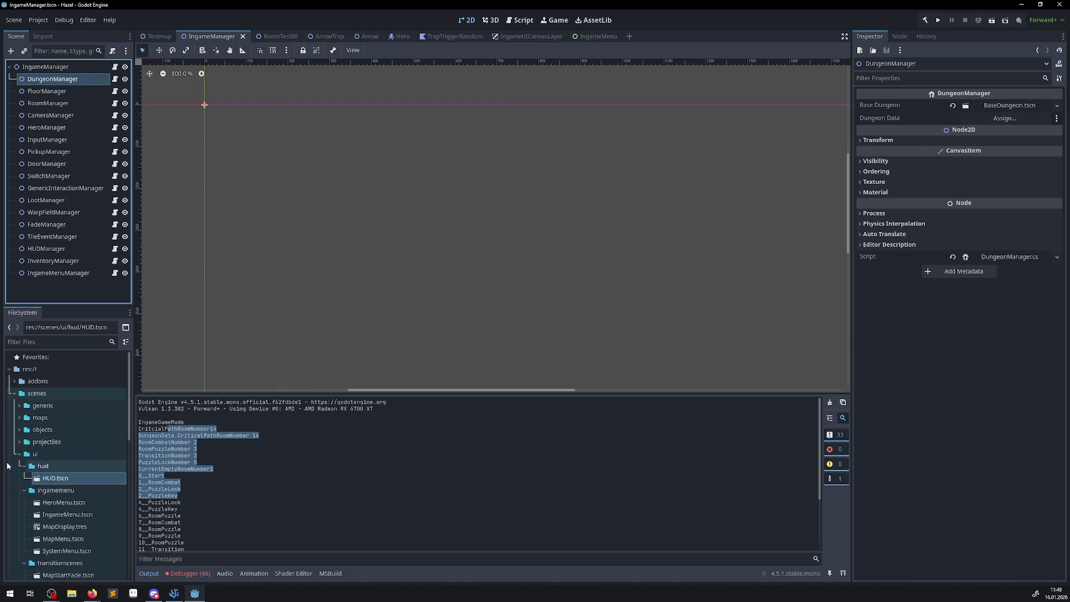
pyautogui.click(20, 453)
pyautogui.click(20, 430)
pyautogui.click(29, 453)
pyautogui.click(24, 478)
pyautogui.moveTo(66, 493)
pyautogui.mouseDown()
pyautogui.moveTo(1003, 118)
pyautogui.moveTo(1002, 106)
pyautogui.mouseUp()
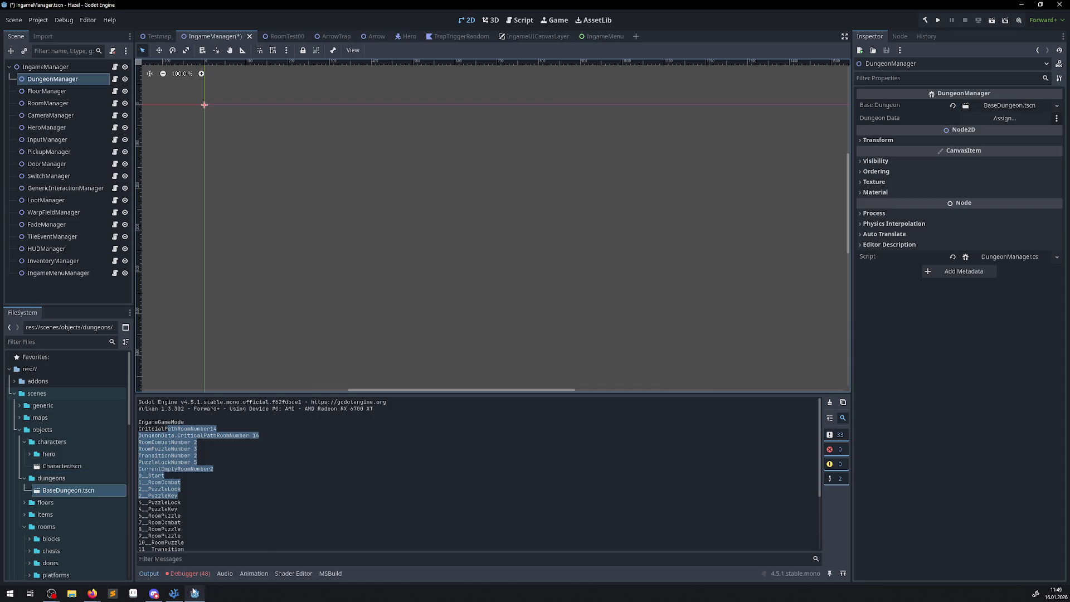
pyautogui.click(174, 593)
# Open DungeonManager.cs, highlight the DungeonData uses in CreateNewDungeon, then return to Godot
pyautogui.scroll(5, 106, 264)
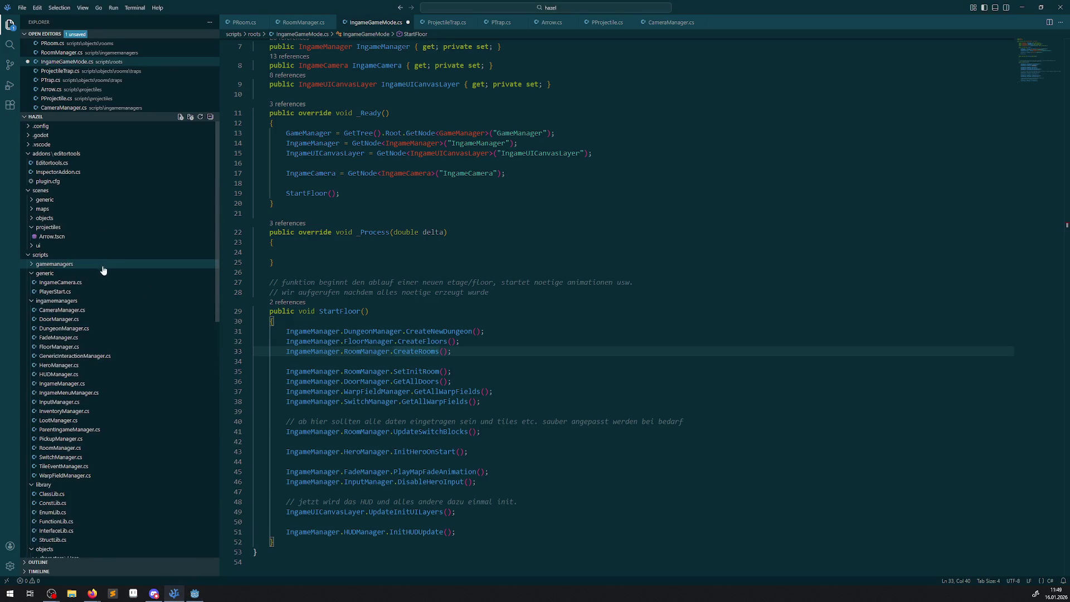
pyautogui.click(64, 328)
pyautogui.scroll(20, 462, 261)
pyautogui.scroll(20, 459, 250)
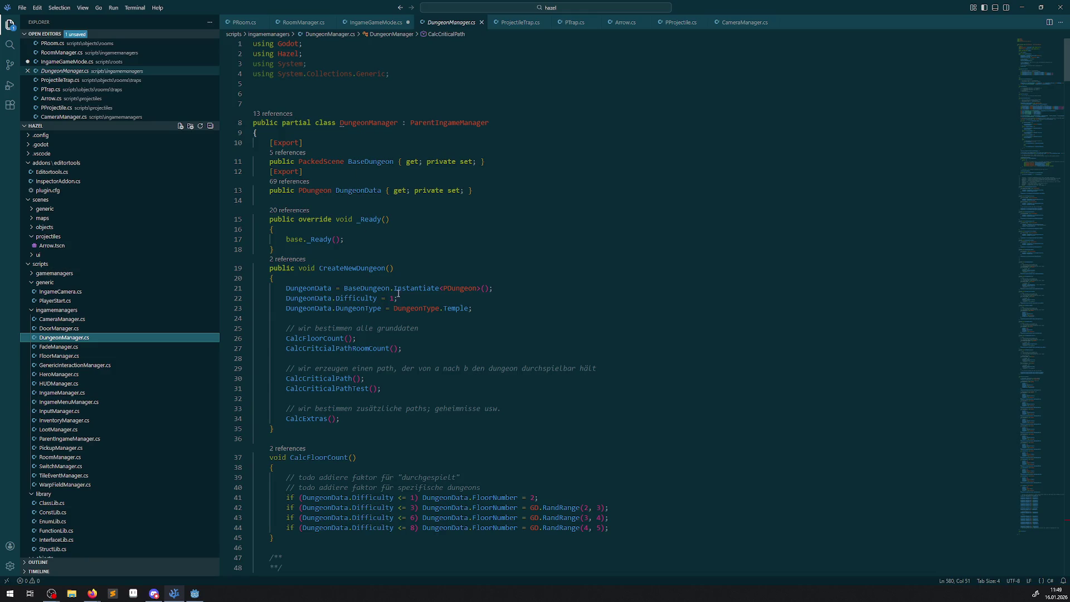
pyautogui.doubleClick(368, 191)
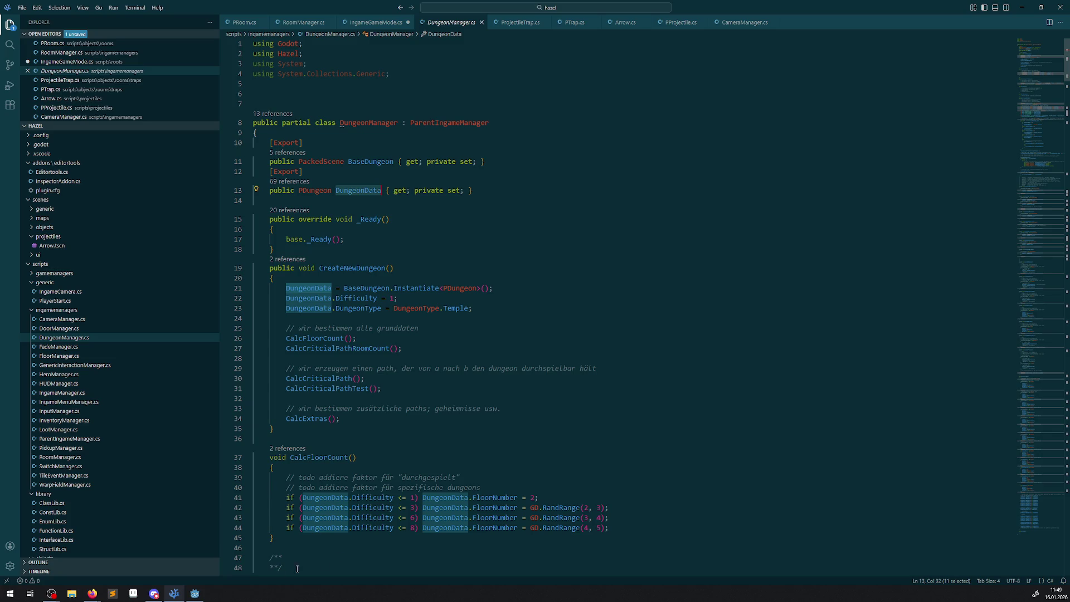
pyautogui.click(195, 593)
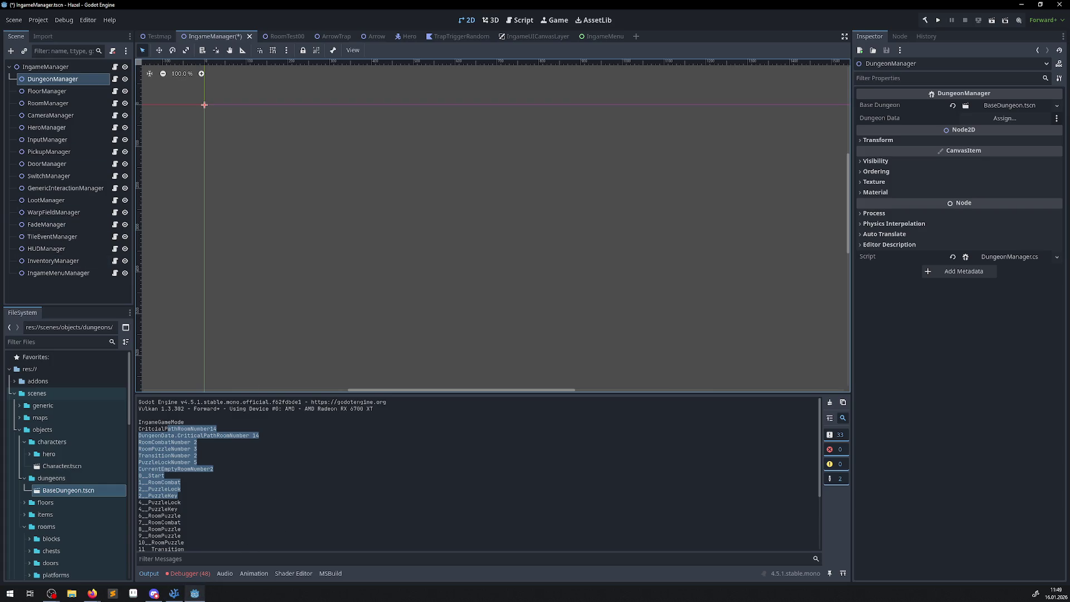
# Inspect FloorManager and RoomManager, run the project, expand Floor_0 and Floor_1 remotely, then close the game
pyautogui.click(88, 92)
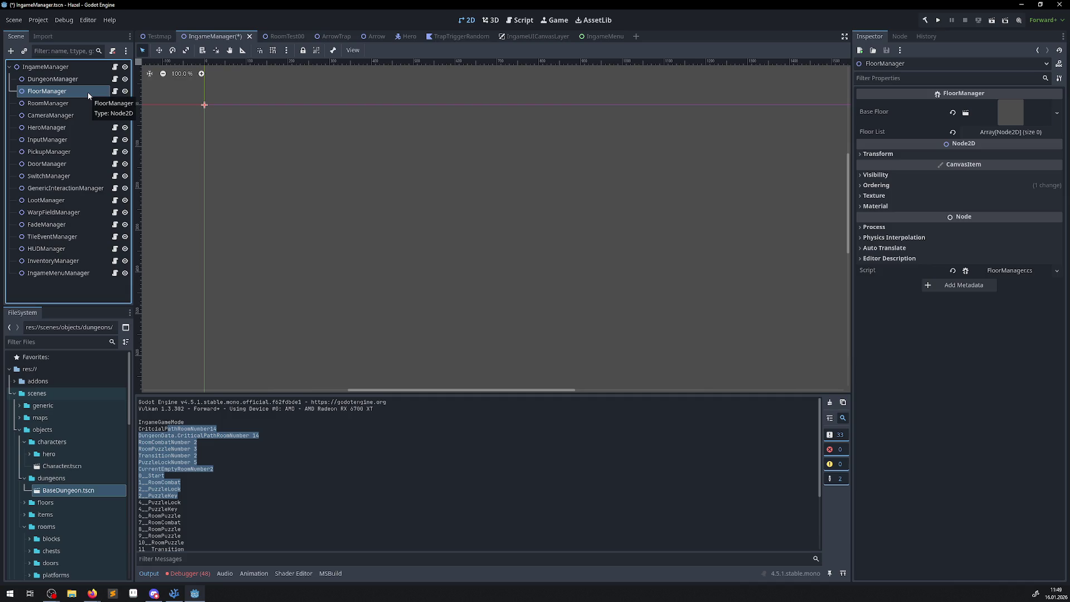
pyautogui.click(85, 102)
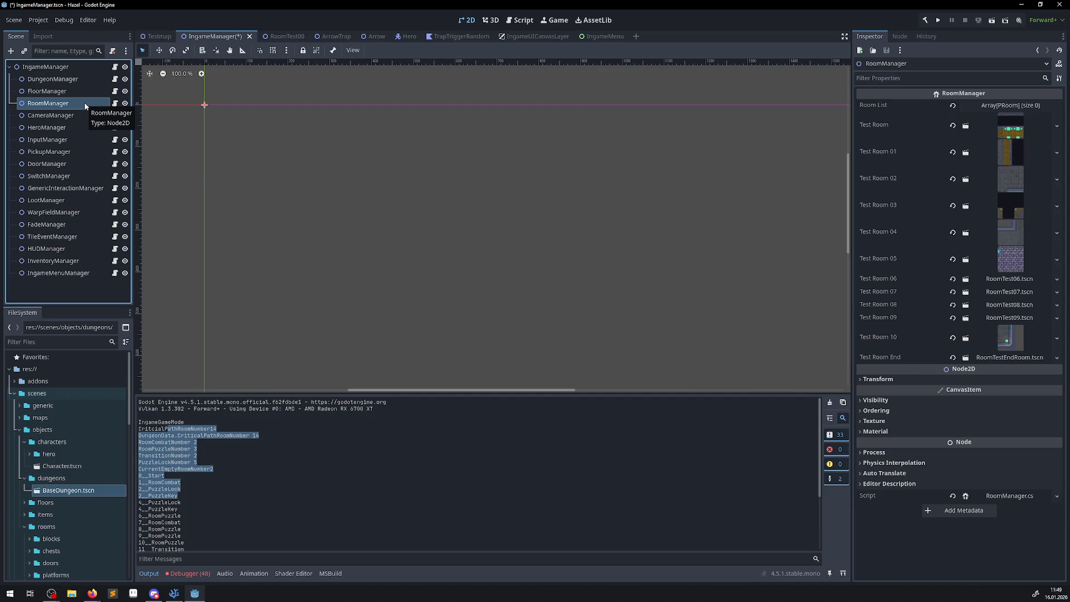
pyautogui.click(935, 22)
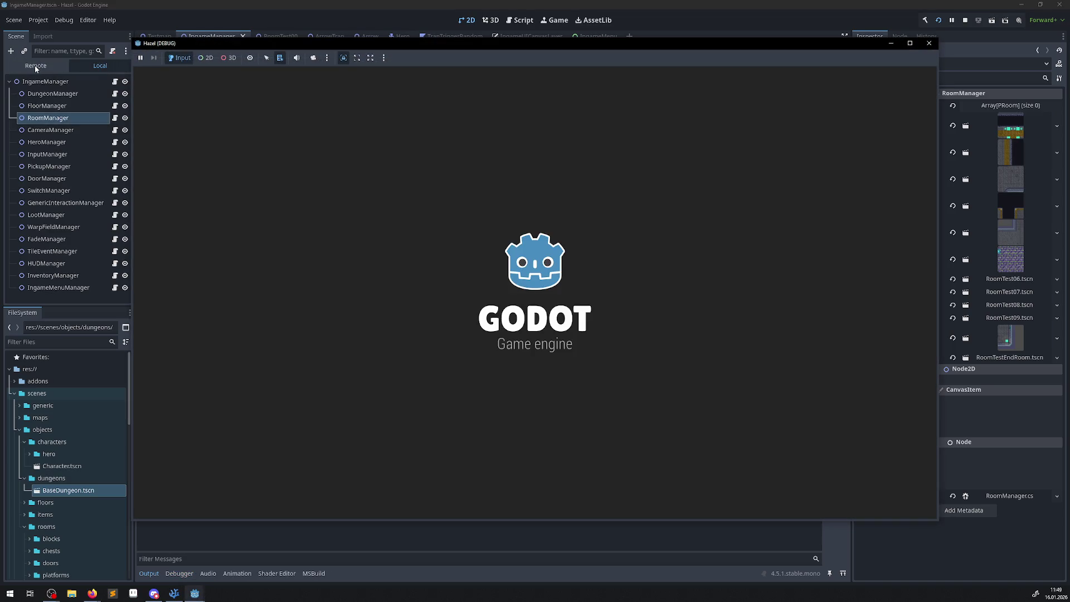
pyautogui.click(34, 65)
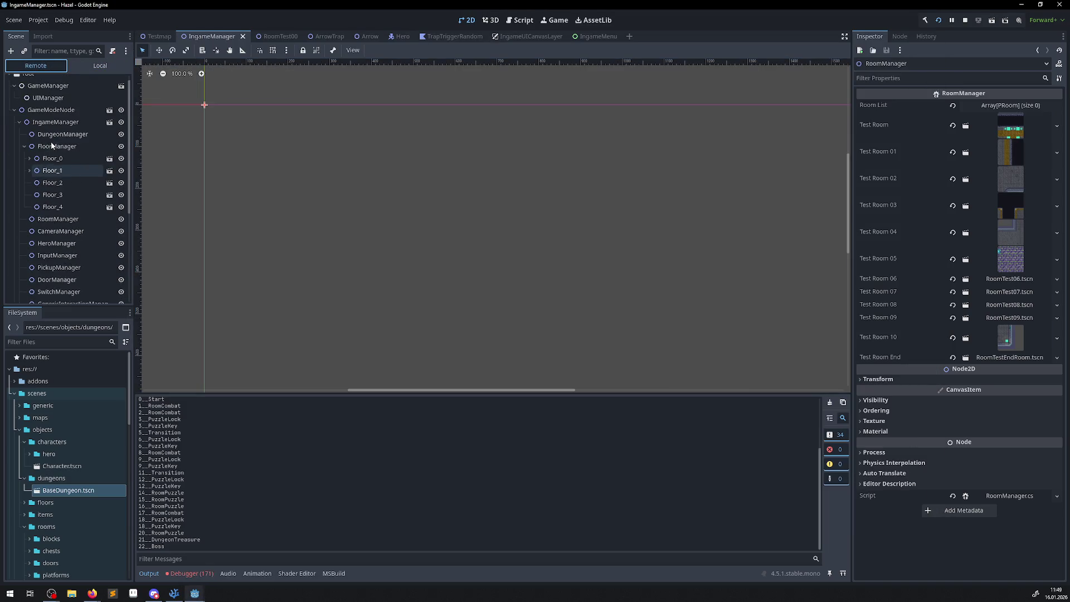
pyautogui.click(29, 159)
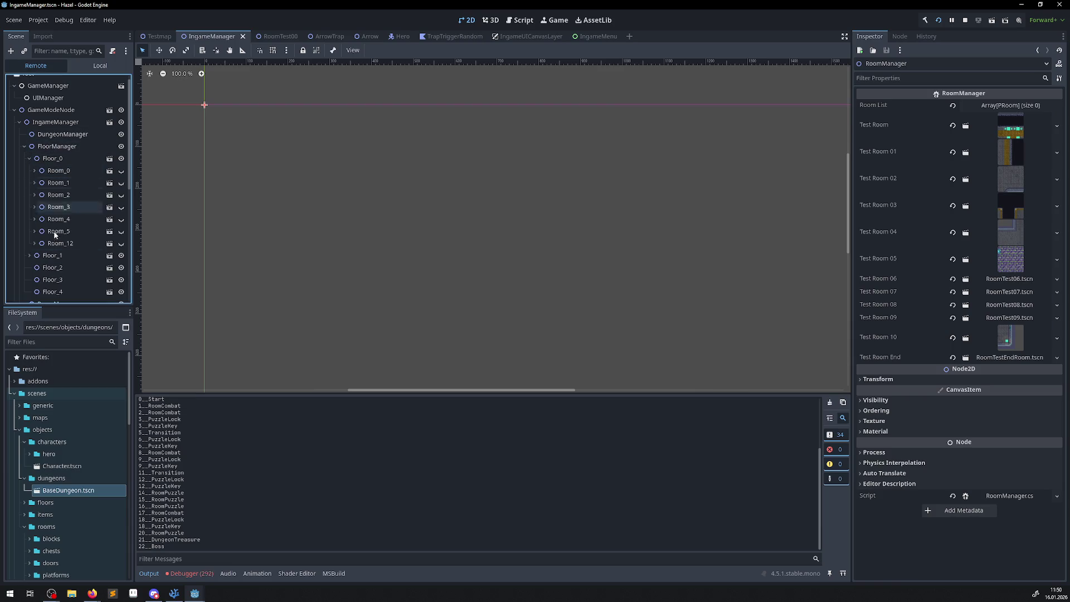
pyautogui.click(29, 255)
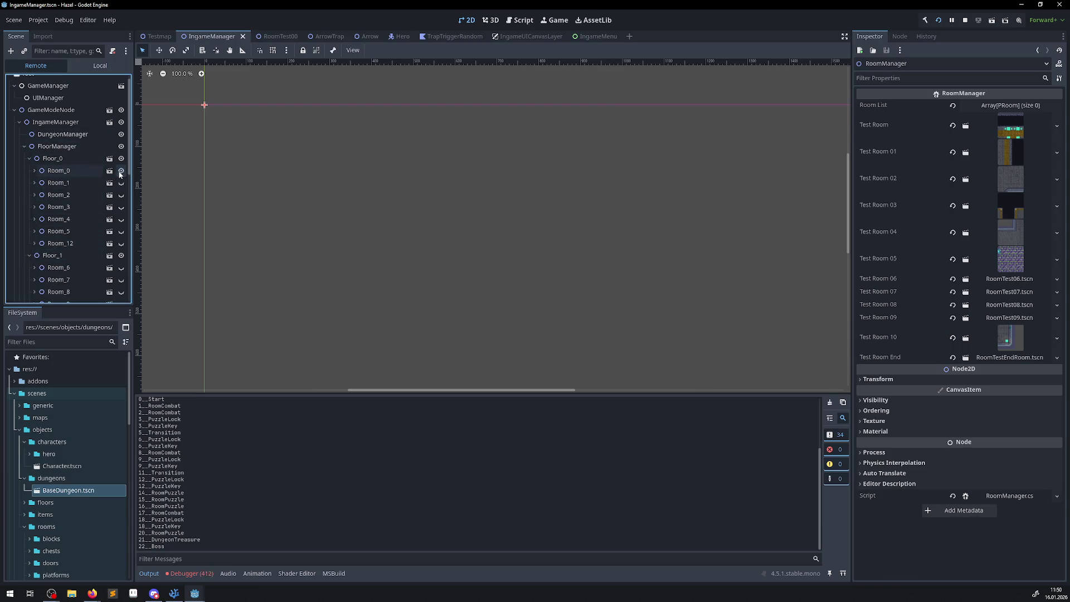
pyautogui.moveTo(192, 594)
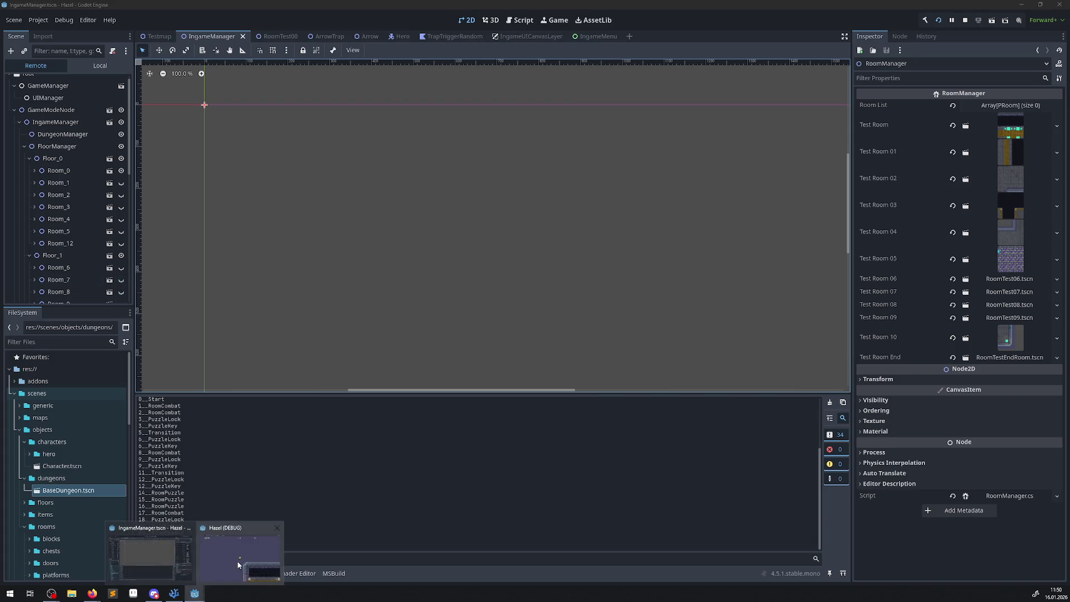
pyautogui.click(245, 558)
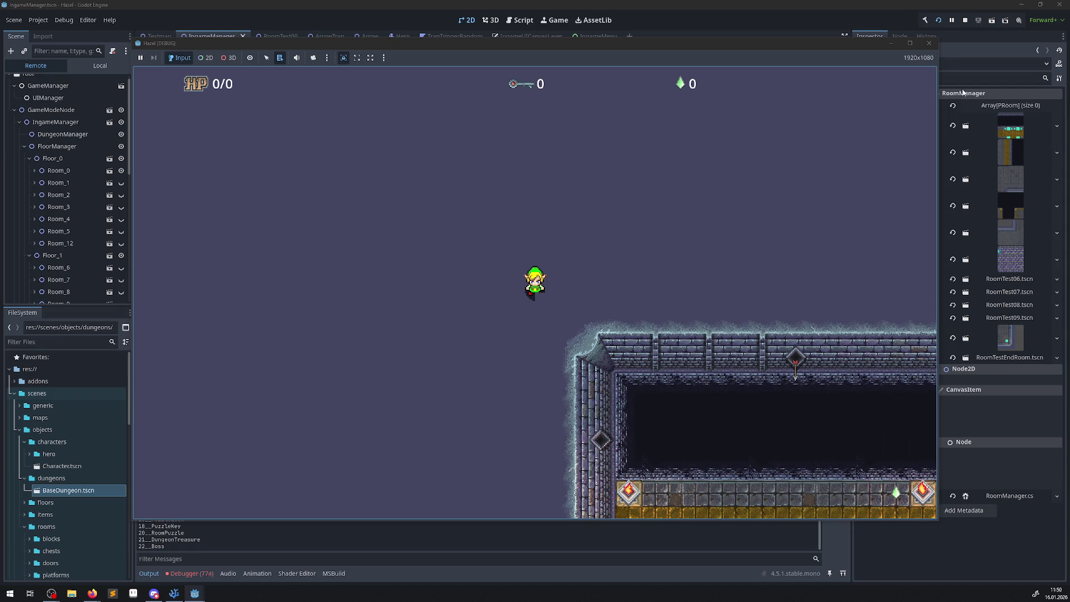
pyautogui.click(929, 43)
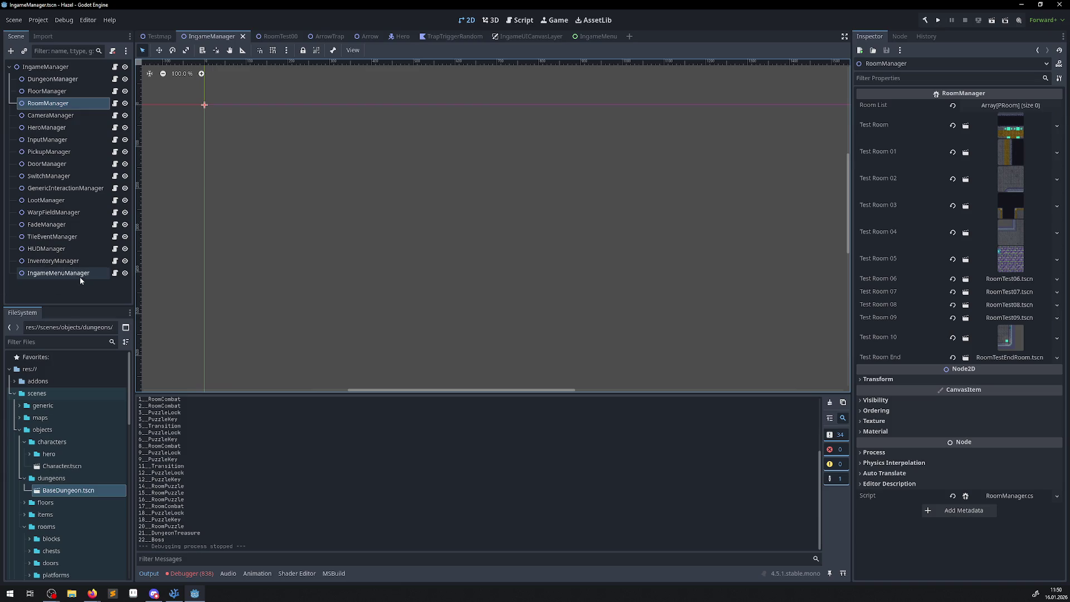
# Inspect each manager node in the Scene dock, from FloorManager down to IngameMenuManager
pyautogui.click(46, 93)
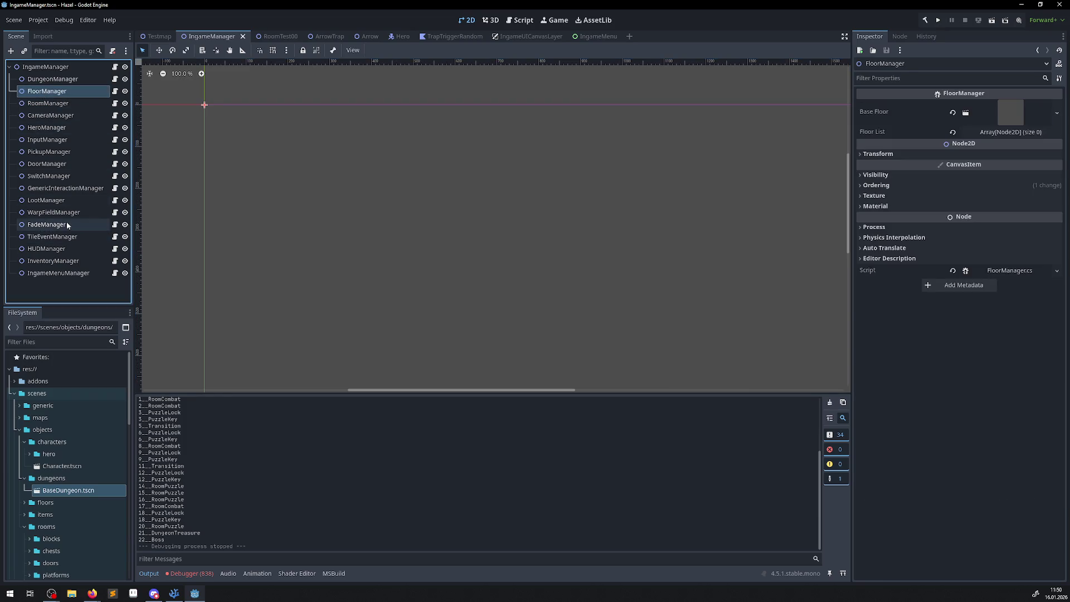
pyautogui.click(50, 116)
pyautogui.click(49, 128)
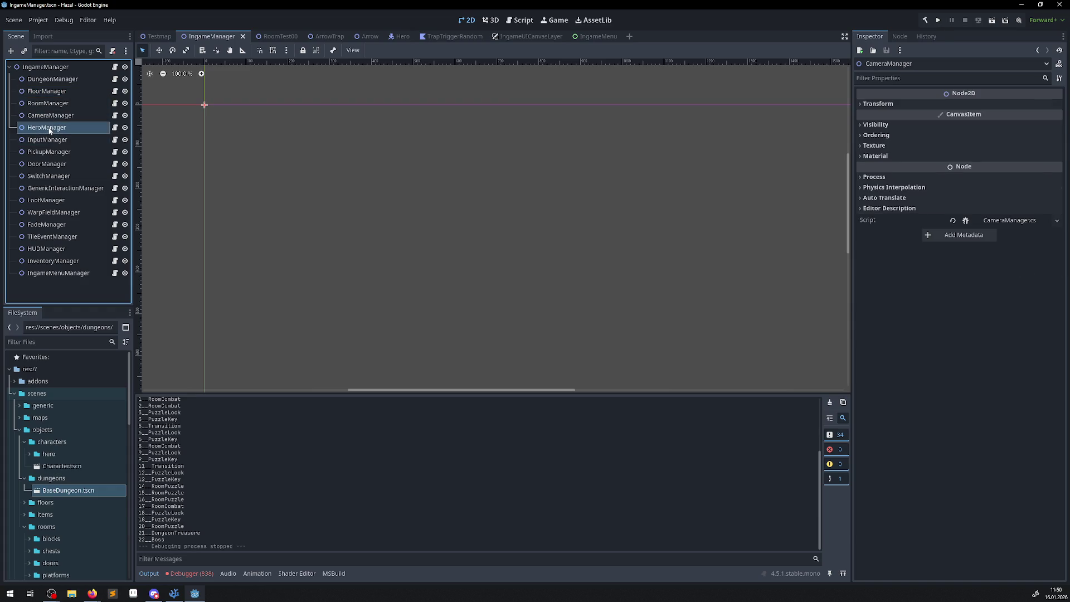
pyautogui.click(46, 142)
pyautogui.click(48, 152)
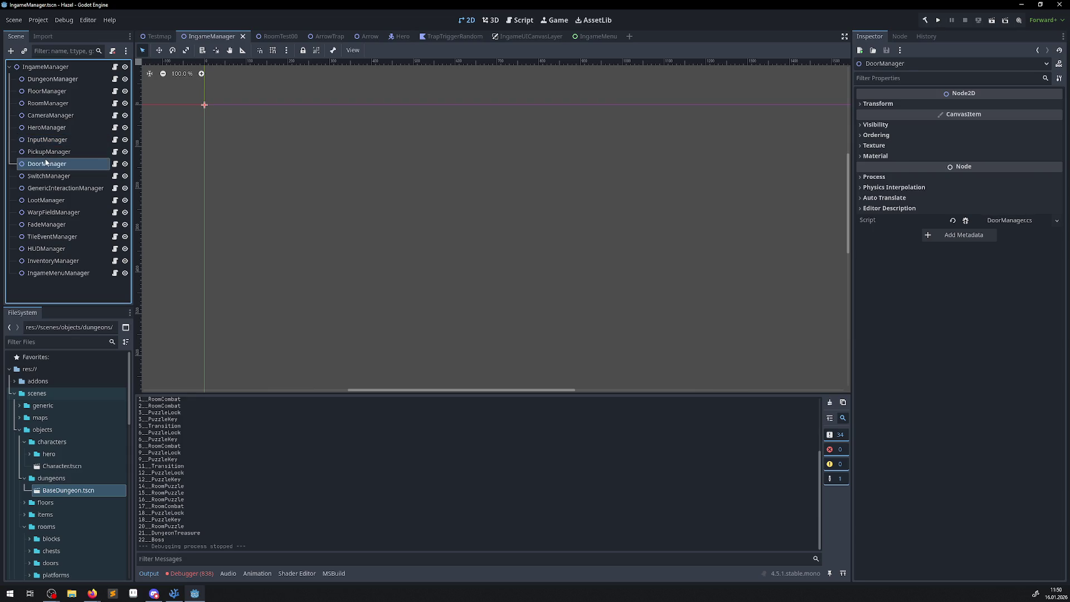
pyautogui.click(45, 176)
pyautogui.click(38, 189)
pyautogui.click(37, 202)
pyautogui.click(36, 213)
pyautogui.click(36, 225)
pyautogui.click(38, 237)
pyautogui.click(40, 250)
pyautogui.click(43, 261)
pyautogui.click(44, 273)
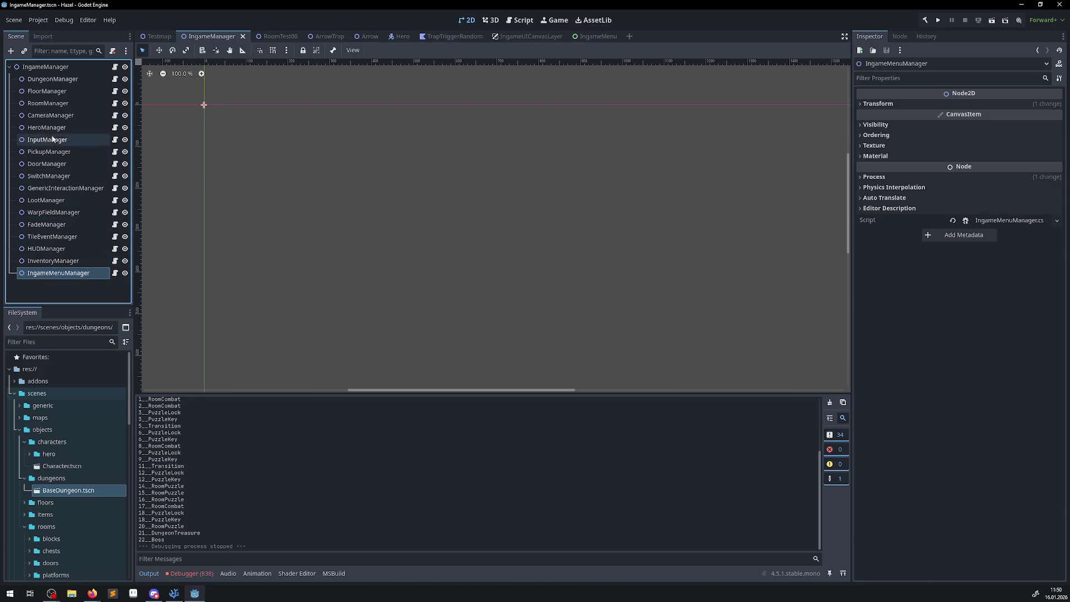
# Check DungeonManager, RoomManager's test room list and the 838 runtime errors, then return to VS Code
pyautogui.click(47, 90)
pyautogui.click(48, 80)
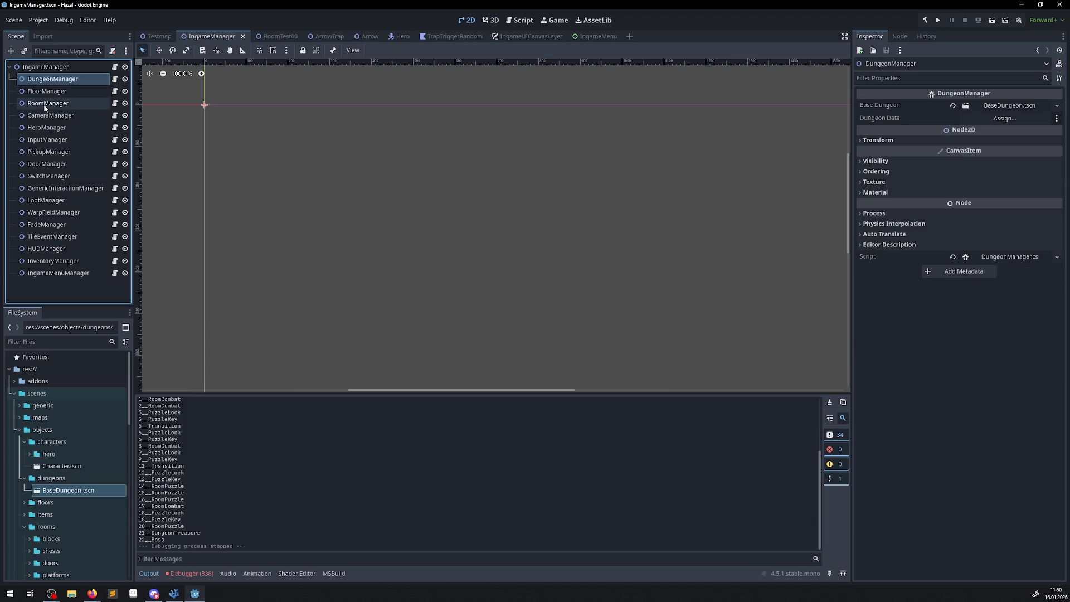
pyautogui.click(44, 104)
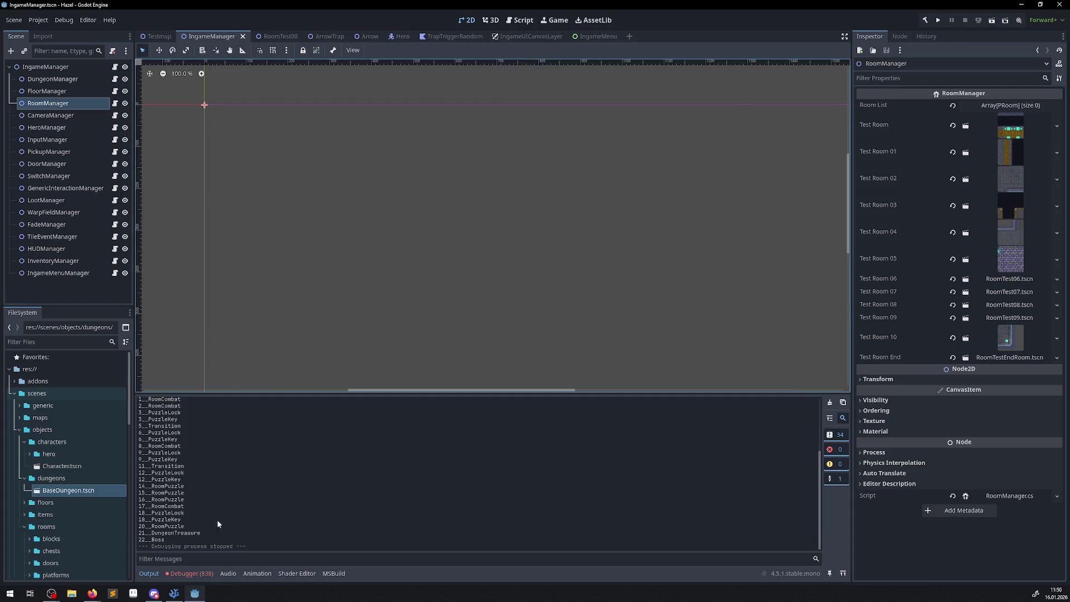
pyautogui.click(210, 574)
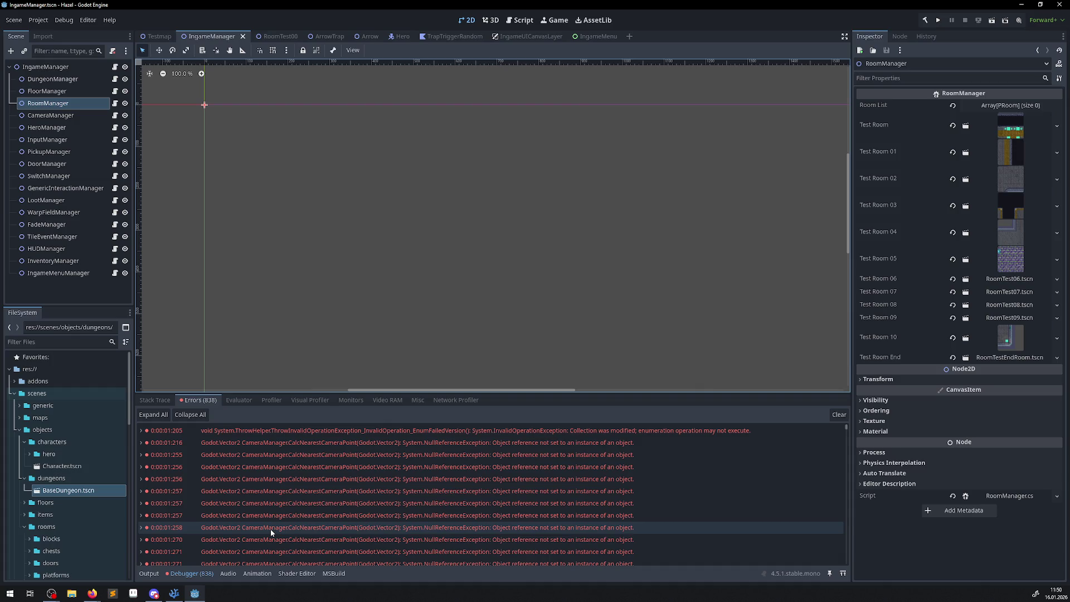
pyautogui.click(174, 593)
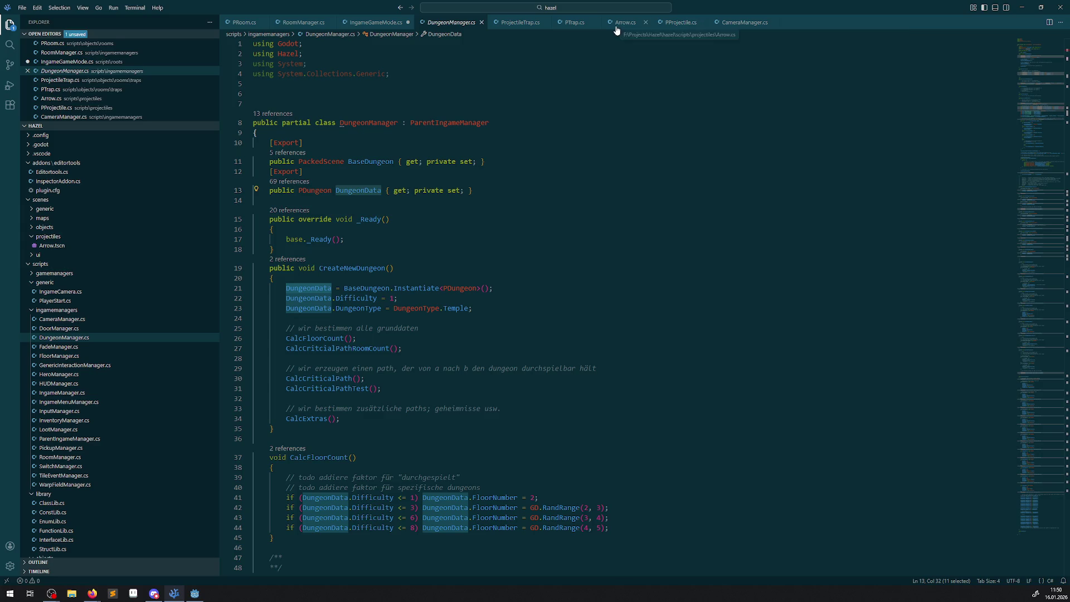
# Follow the CreateRooms call in IngameGameMode.cs to its definition in RoomManager.cs, then return to Godot
pyautogui.click(377, 25)
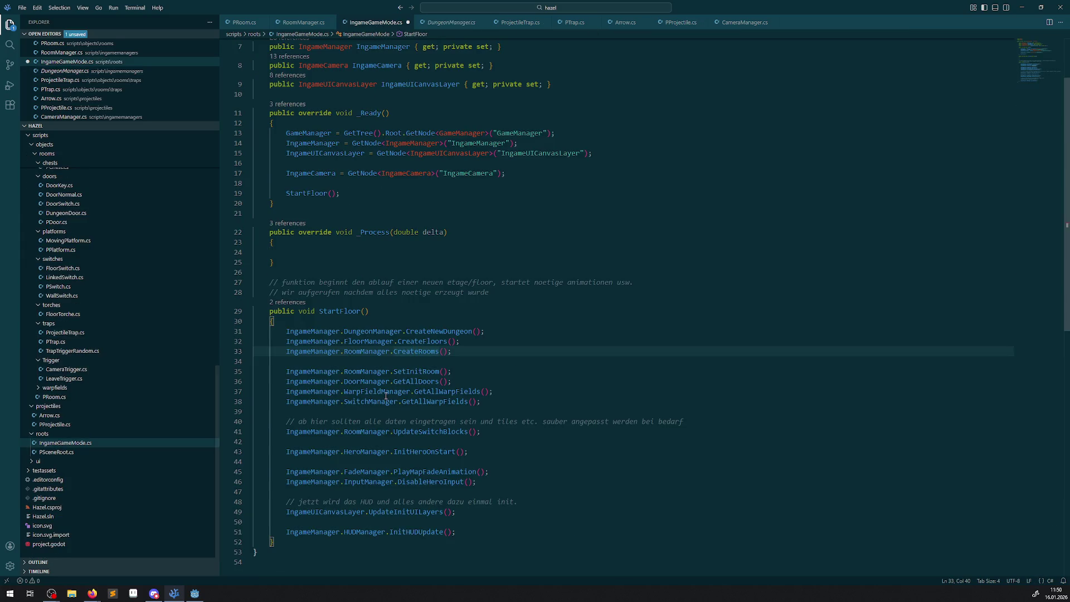
pyautogui.rightClick(418, 353)
pyautogui.click(438, 362)
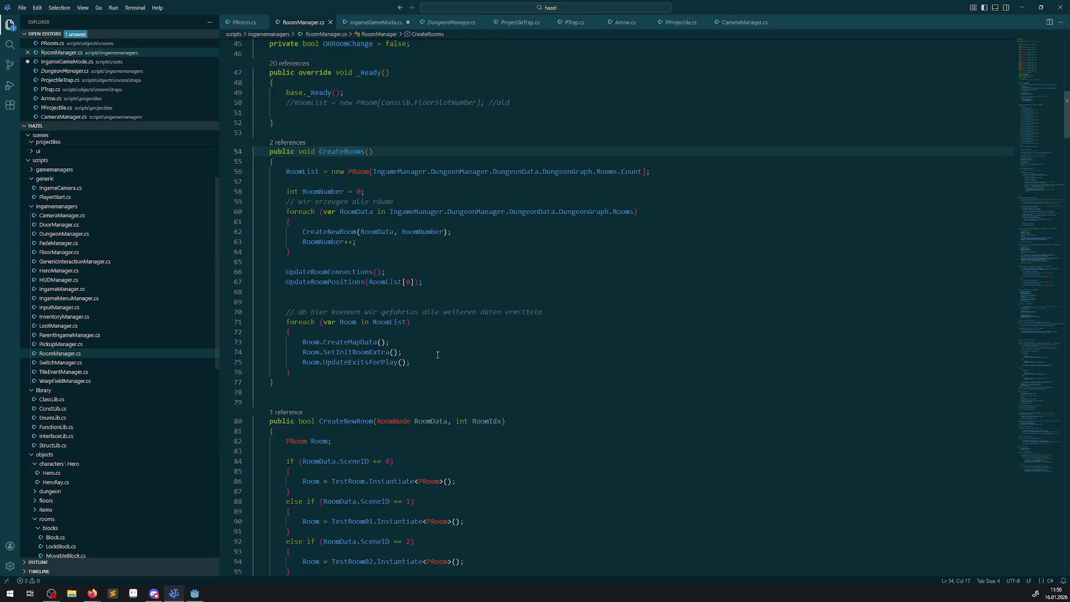
pyautogui.moveTo(307, 172)
pyautogui.click(197, 595)
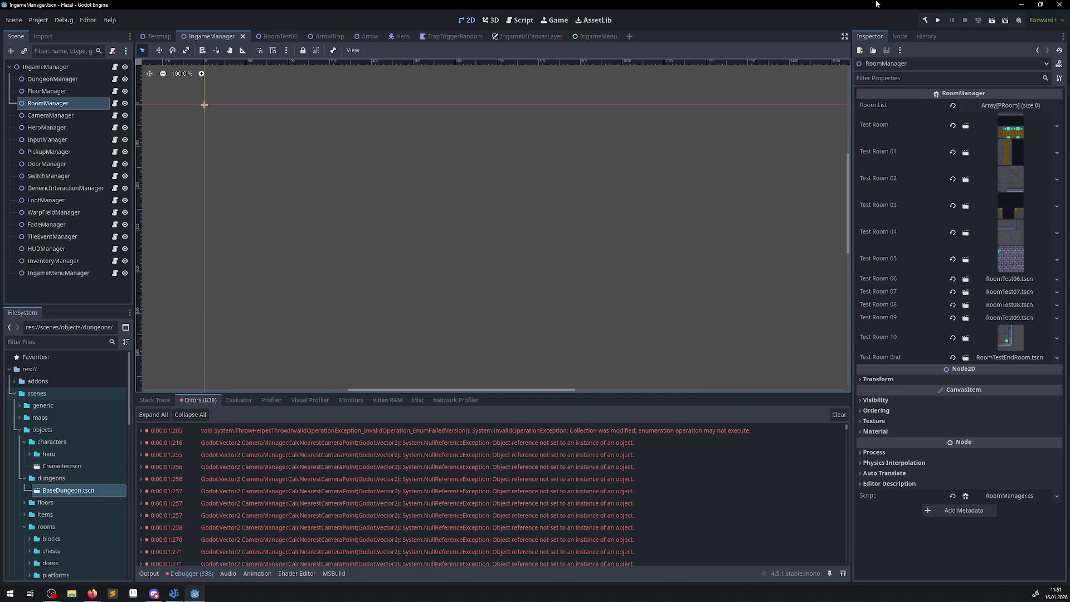
# Run the game and select the live RoomManager node in the remote scene tree
pyautogui.click(943, 21)
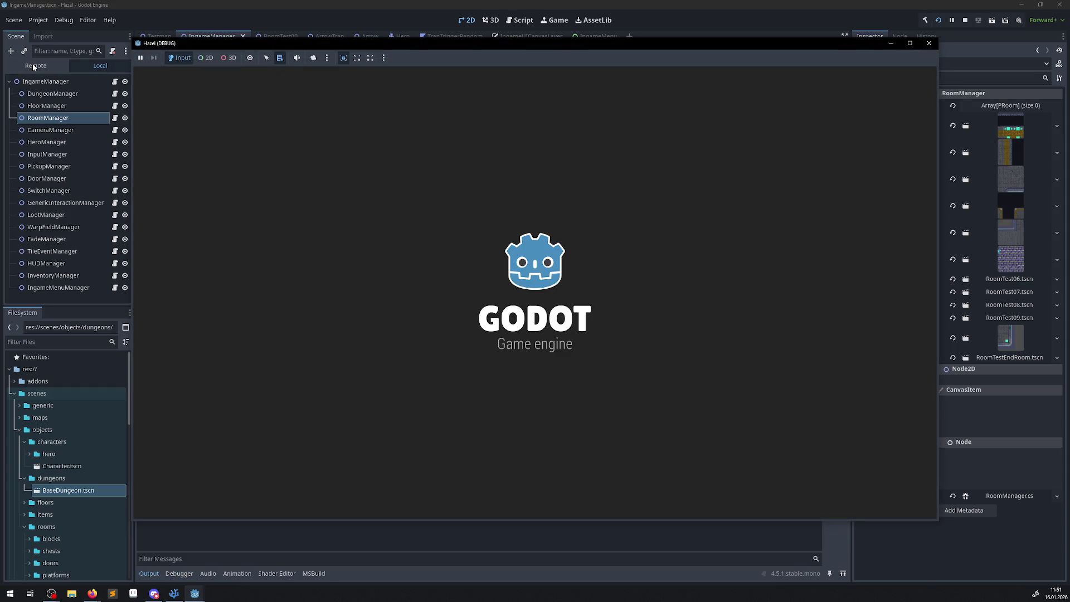
pyautogui.click(33, 67)
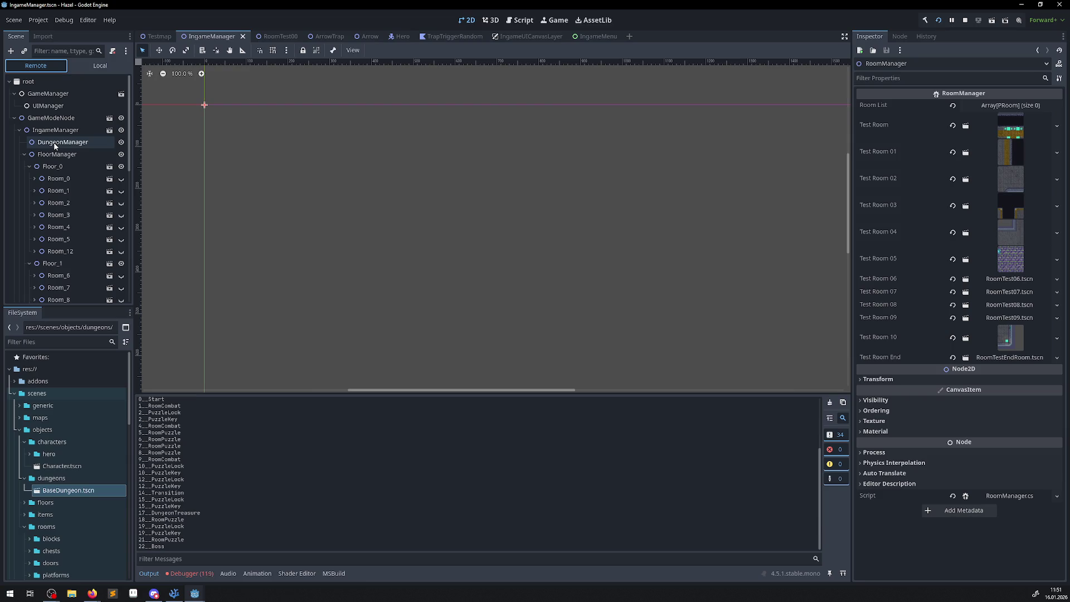
pyautogui.click(20, 130)
pyautogui.click(19, 130)
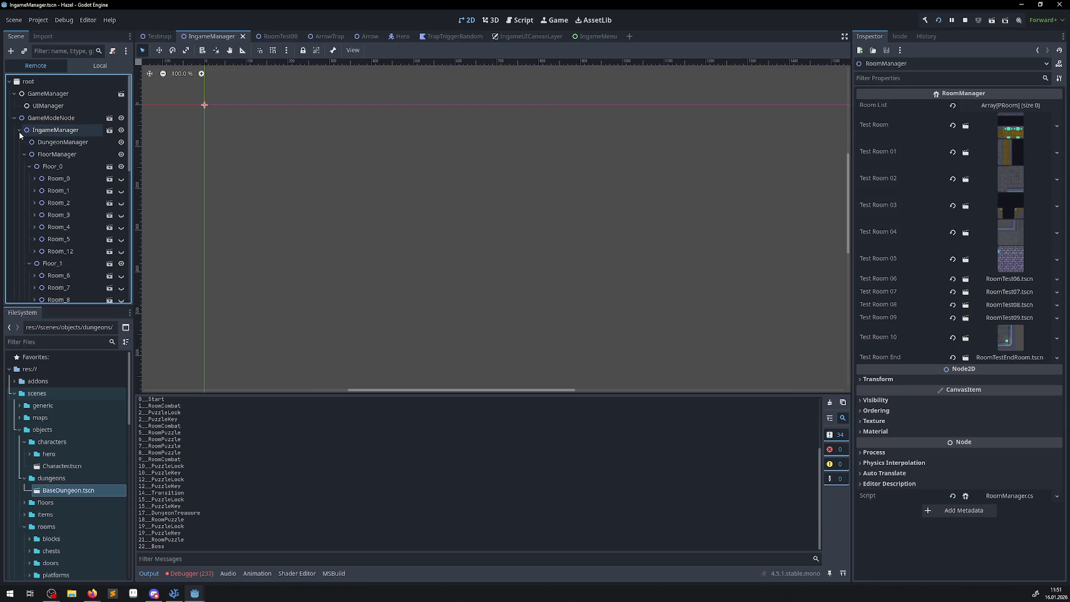
pyautogui.click(24, 153)
pyautogui.click(64, 166)
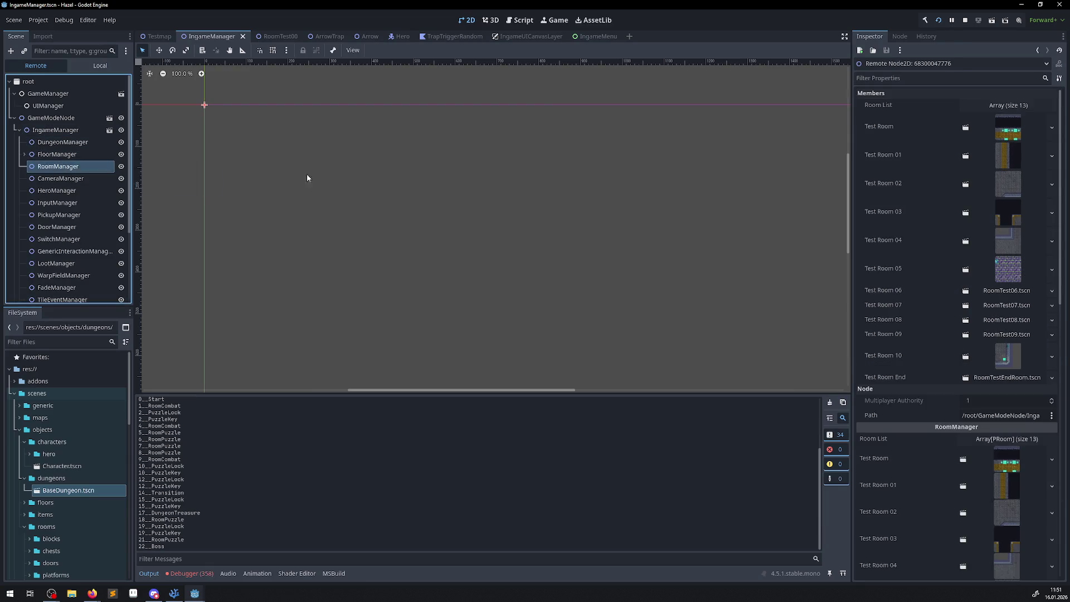
# Expand the live Room List of 13 rooms, inspect Room_0, then stop the game
pyautogui.click(1007, 106)
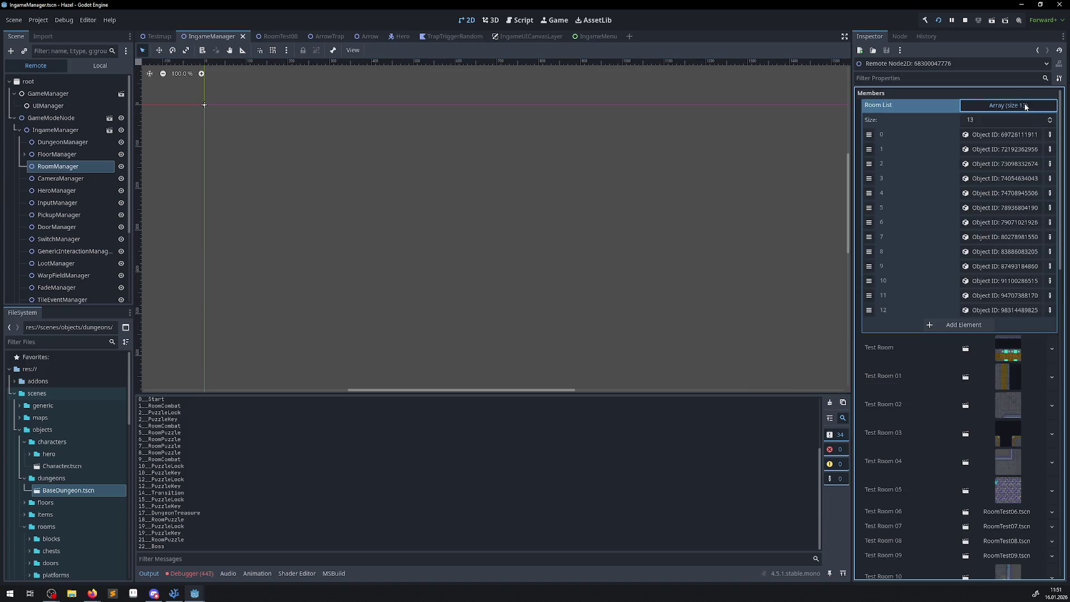
pyautogui.click(1015, 131)
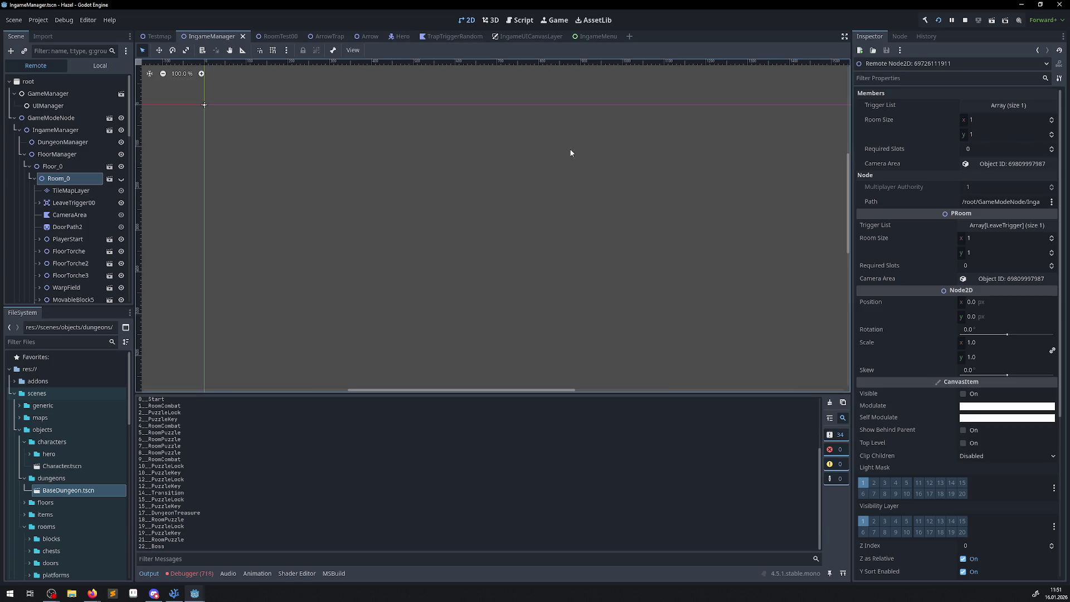
pyautogui.click(34, 179)
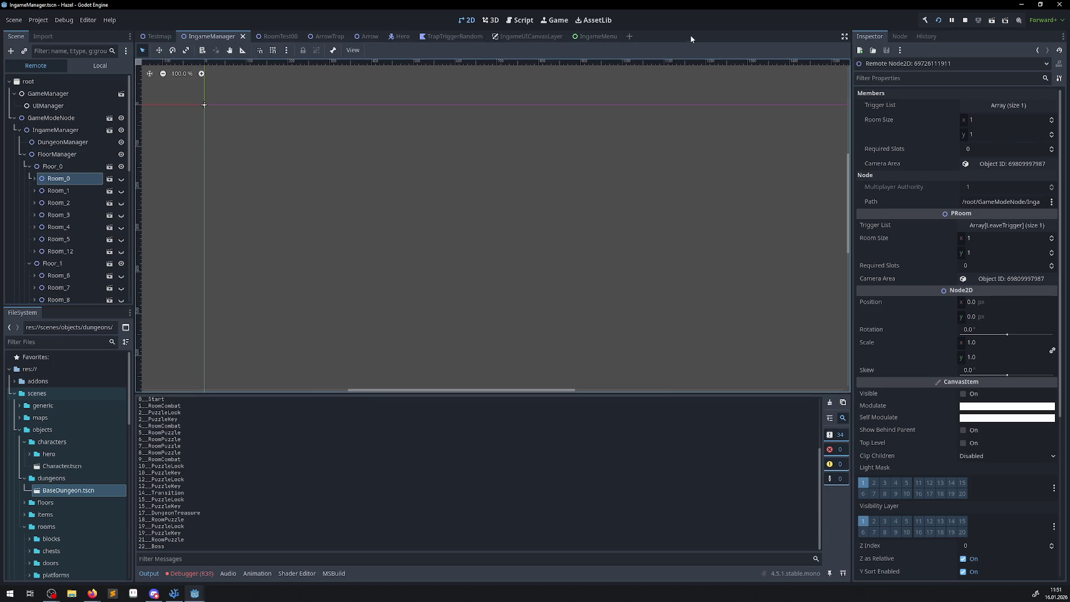
pyautogui.click(964, 21)
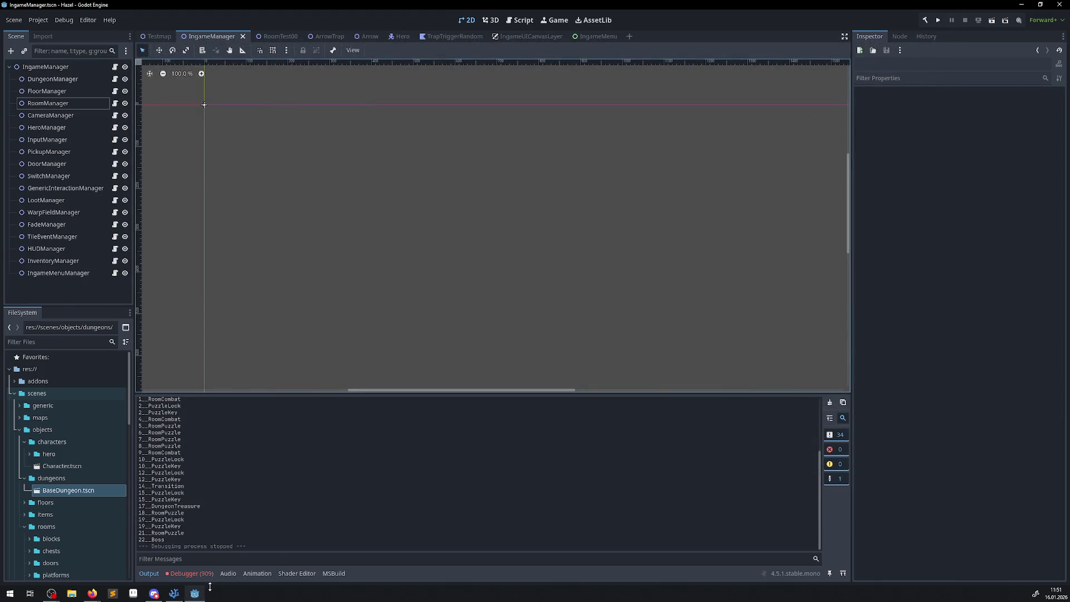
pyautogui.click(196, 595)
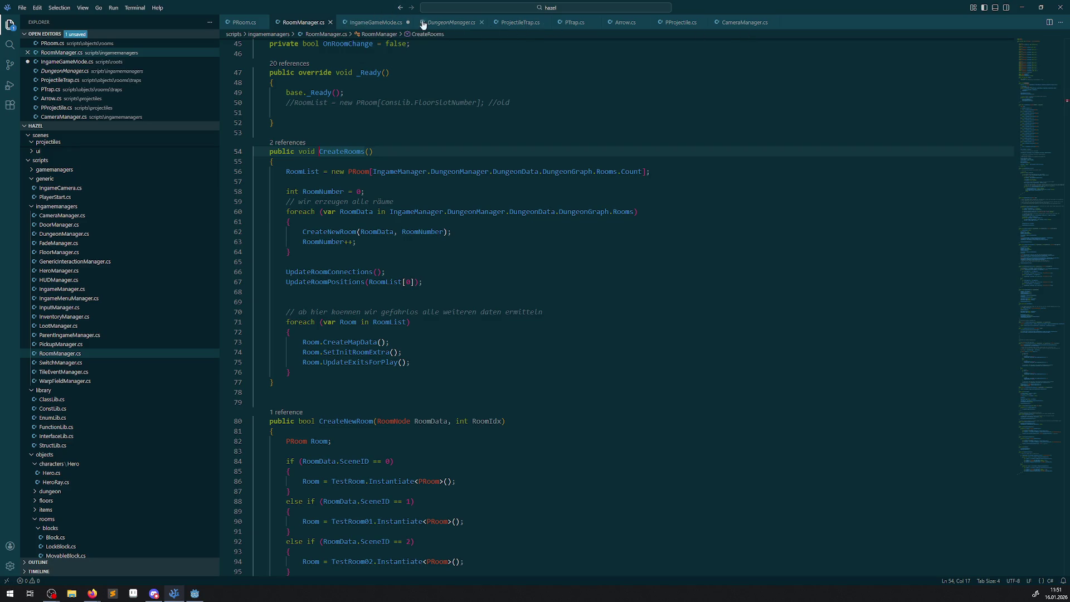
# Add a GD.Print of the copied SetInitRoom call line above that call in StartFloor and save
pyautogui.click(377, 23)
pyautogui.scroll(-1, 374, 223)
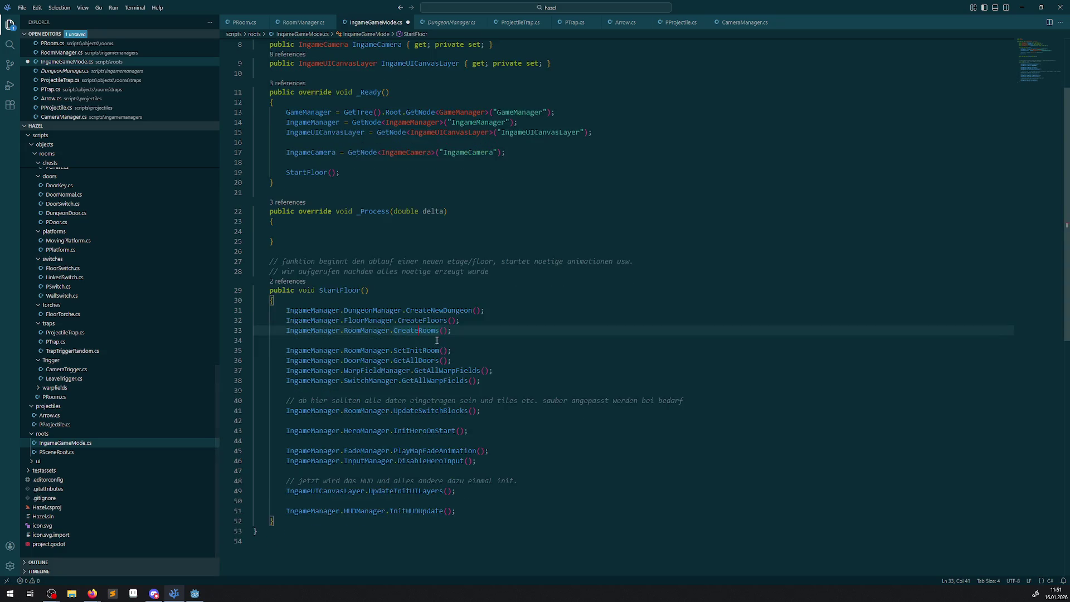
pyautogui.click(371, 352)
pyautogui.click(405, 342)
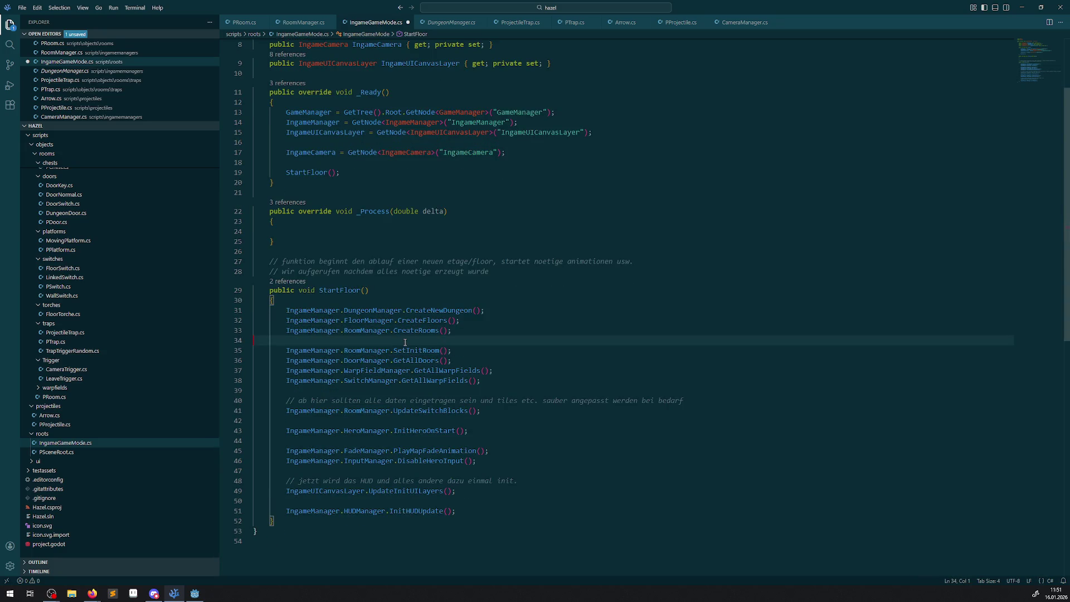
pyautogui.press('Return')
pyautogui.write('.Print()')
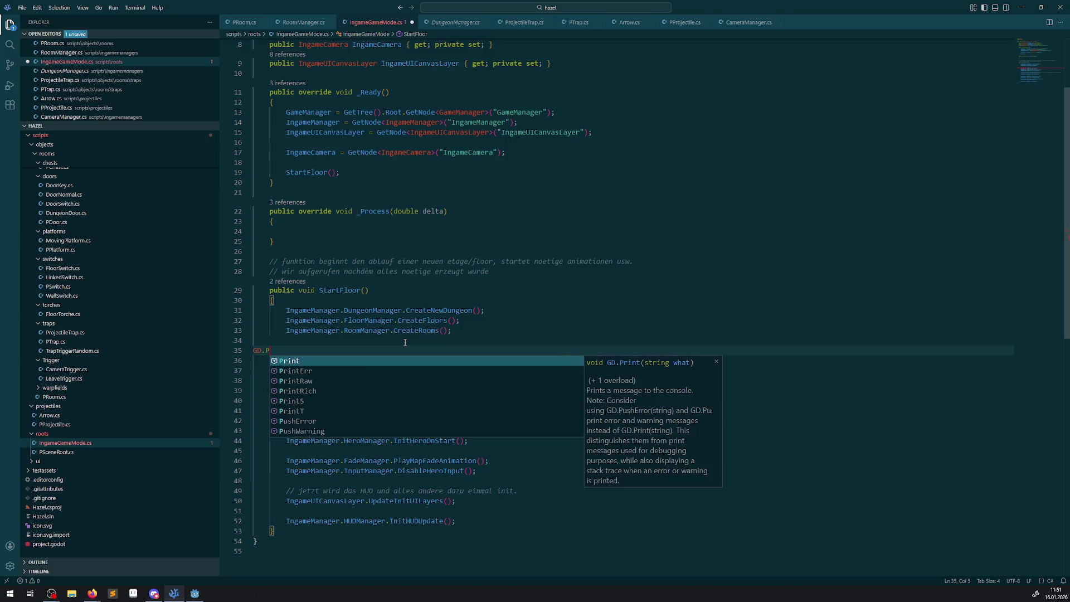
pyautogui.doubleClick(340, 290)
pyautogui.moveTo(287, 361); pyautogui.dragTo(466, 360)
pyautogui.hotkey('ctrl', 'c')
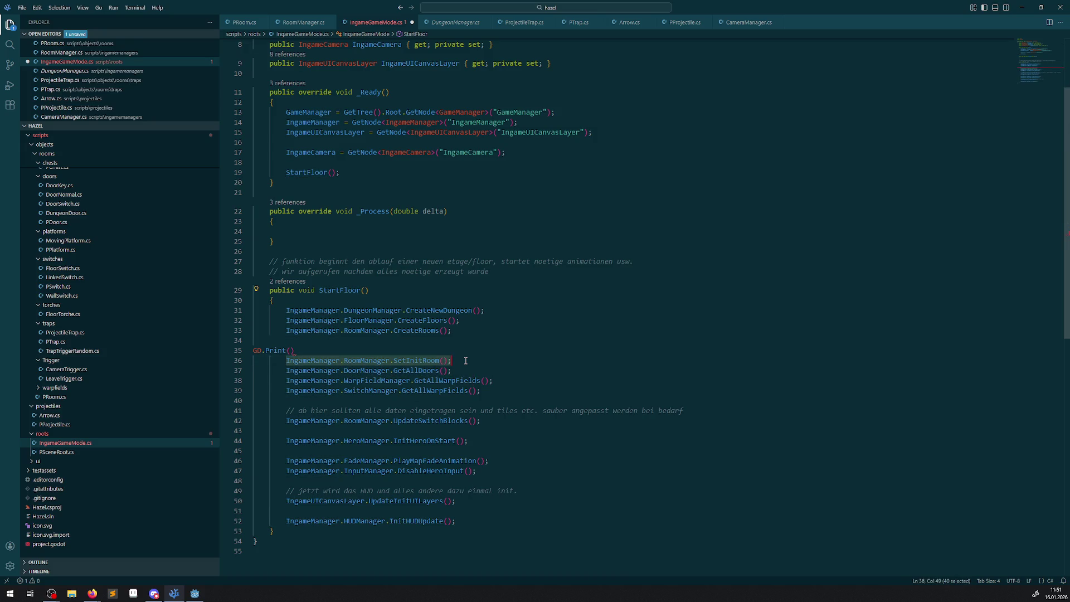
pyautogui.click(290, 350)
pyautogui.write('"')
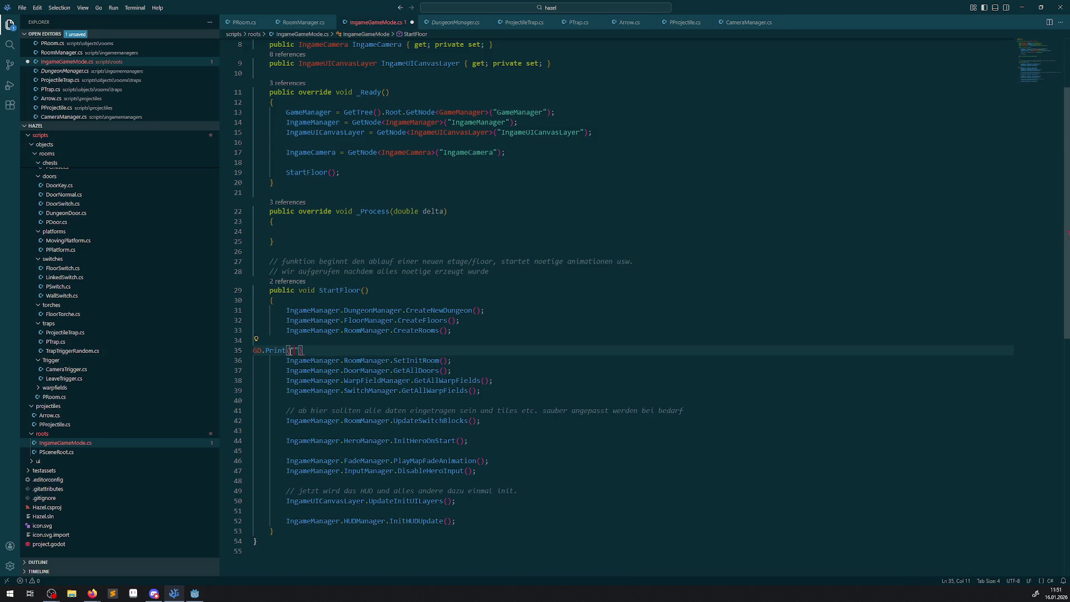
pyautogui.hotkey('ctrl', 'v')
pyautogui.write(');')
pyautogui.hotkey('ctrl', 's')
# Jump to the SetInitRoom definition in RoomManager.cs, then return to Godot
pyautogui.rightClick(410, 369)
pyautogui.press('Escape')
pyautogui.rightClick(402, 361)
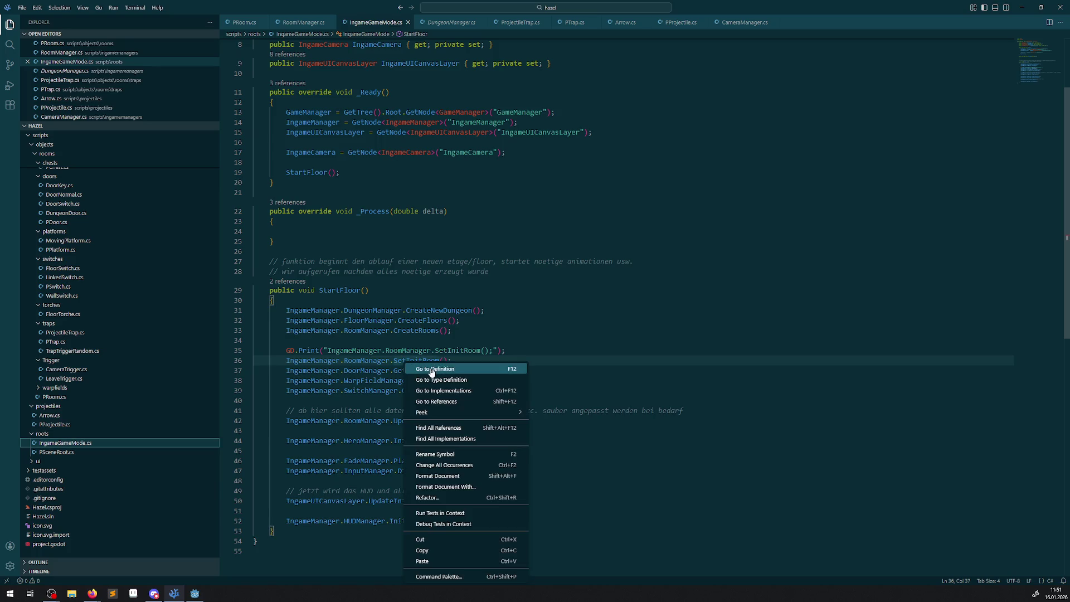
pyautogui.click(432, 370)
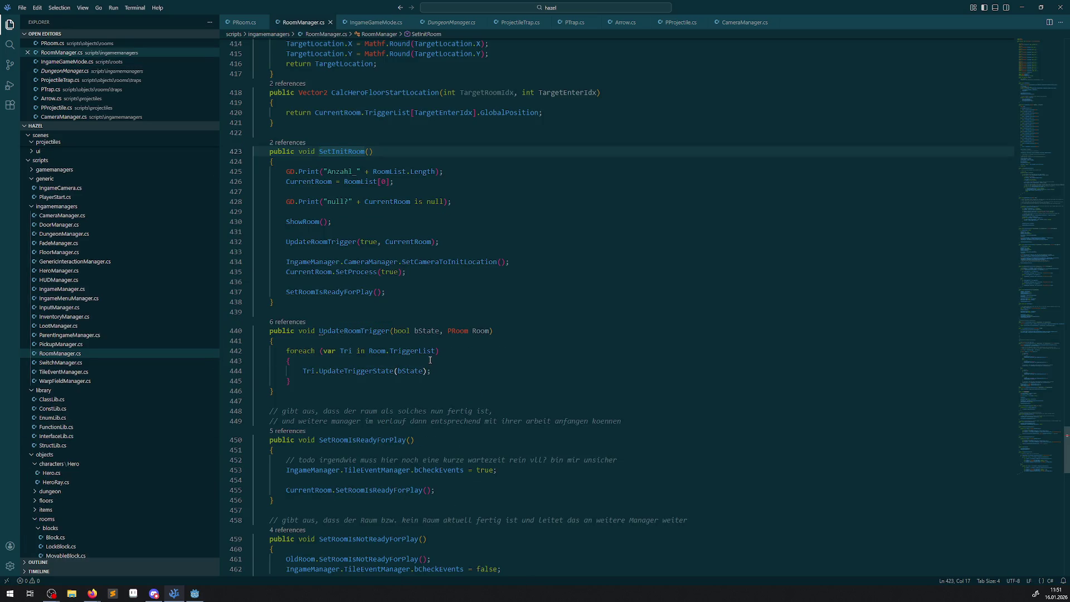
pyautogui.scroll(3, 431, 354)
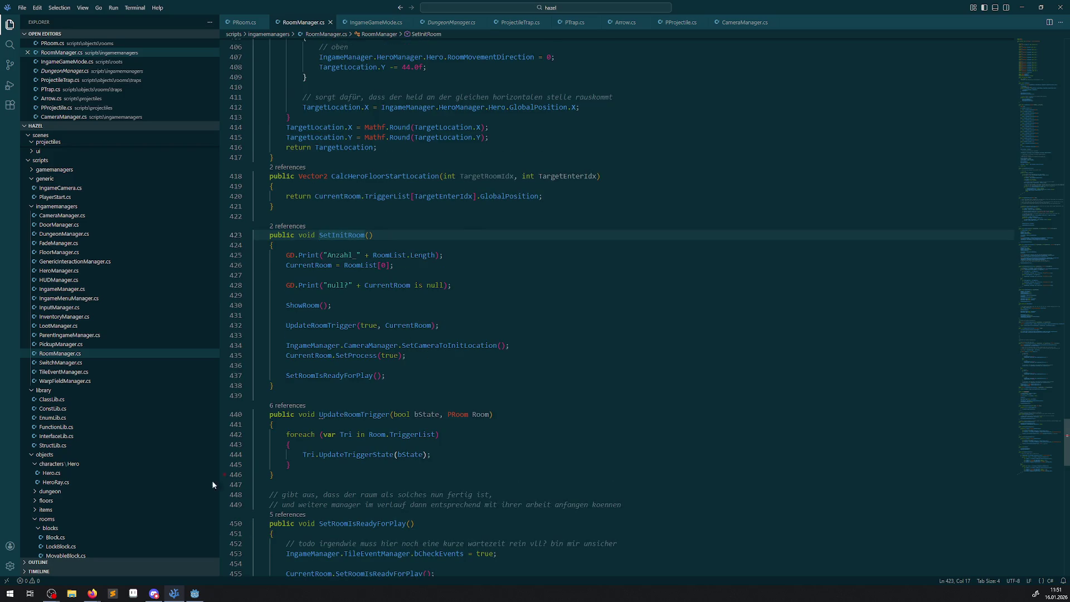
pyautogui.click(195, 593)
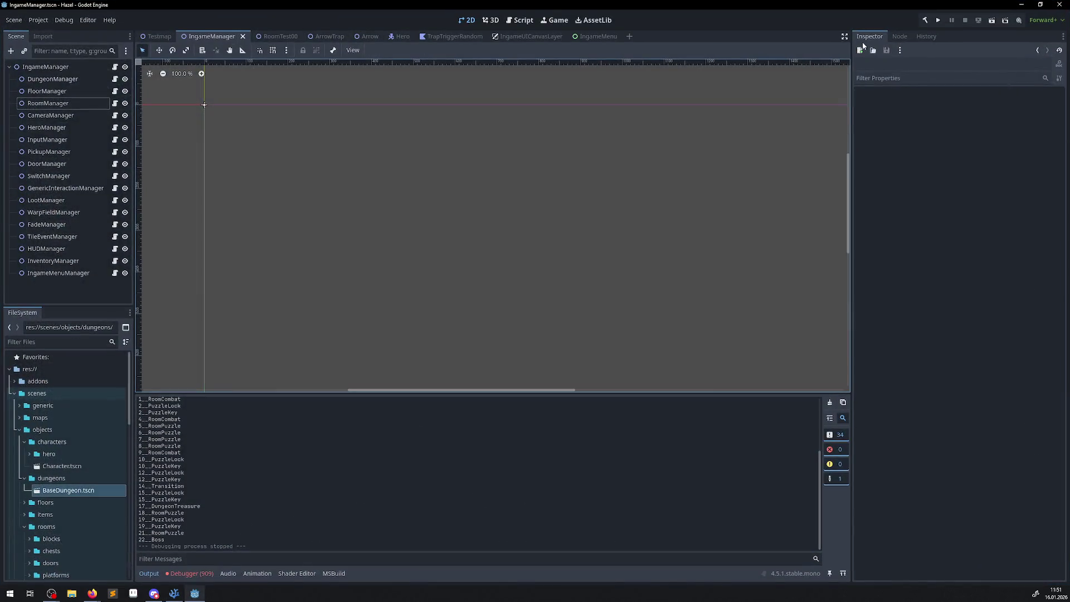
# Run and close the game, then filter the Output log by the pasted SetInitRoom line
pyautogui.click(937, 22)
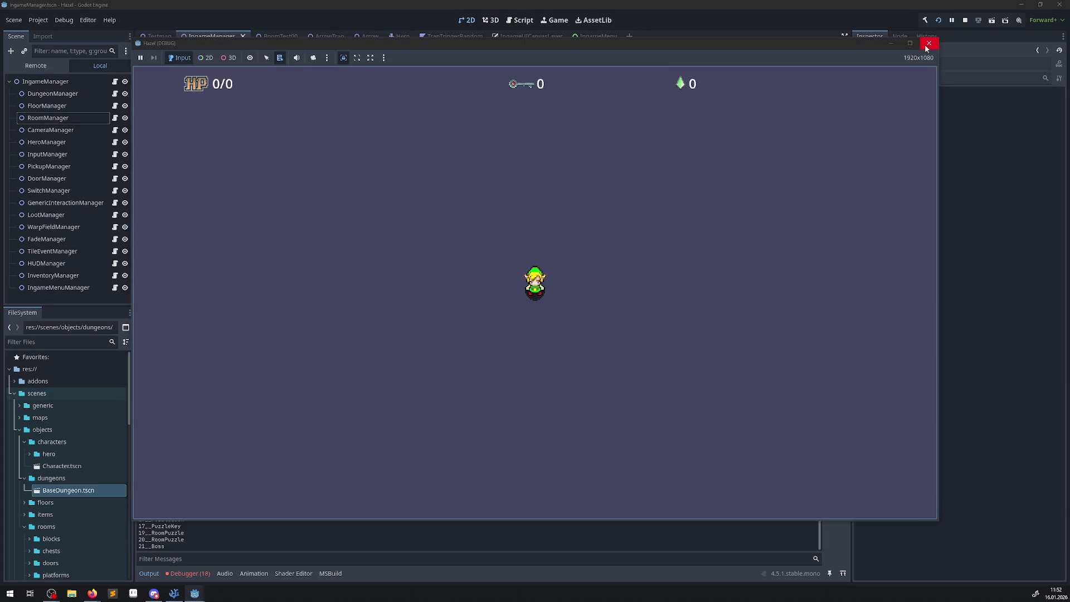
pyautogui.click(928, 44)
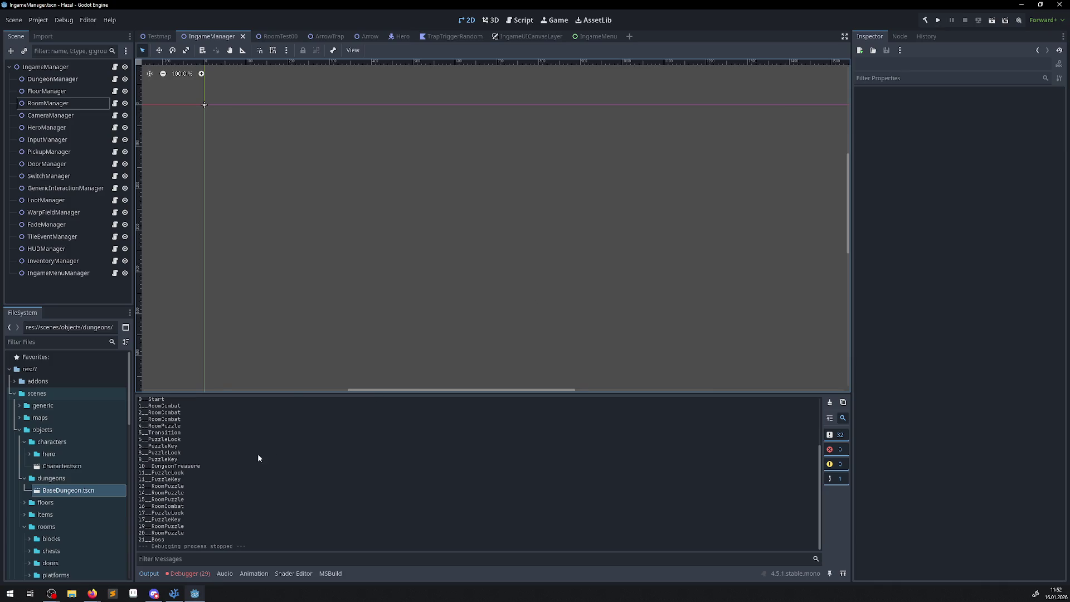
pyautogui.scroll(5, 249, 477)
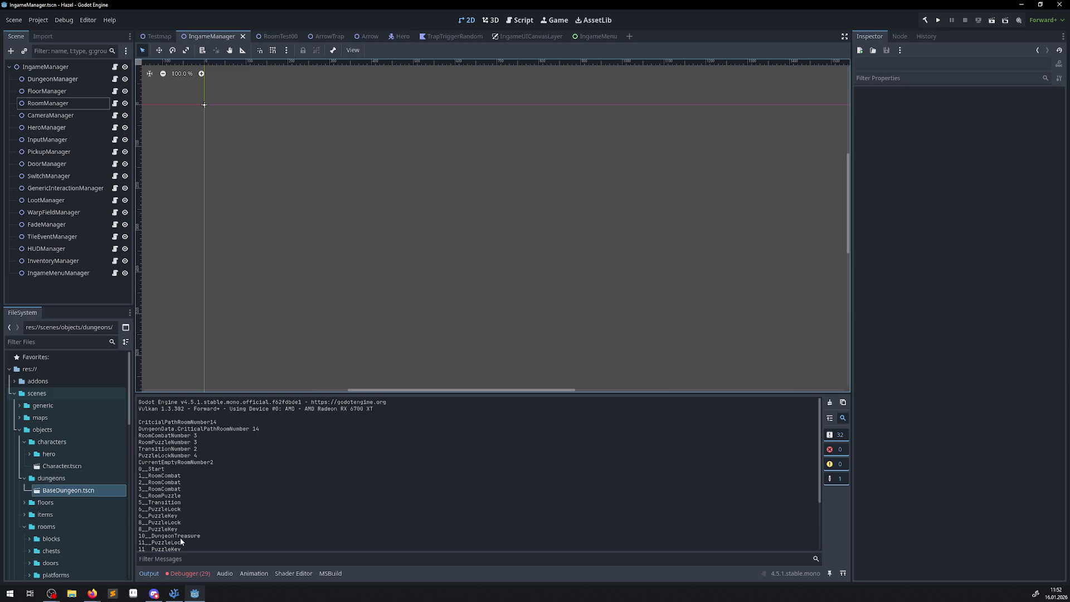
pyautogui.click(184, 559)
pyautogui.hotkey('ctrl', 'v')
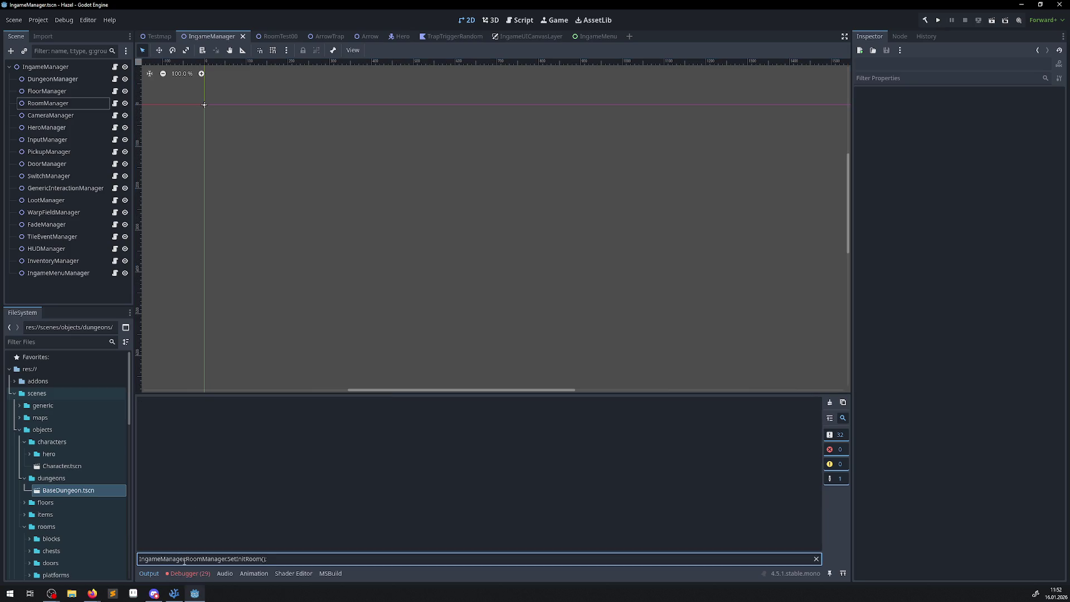
pyautogui.click(173, 593)
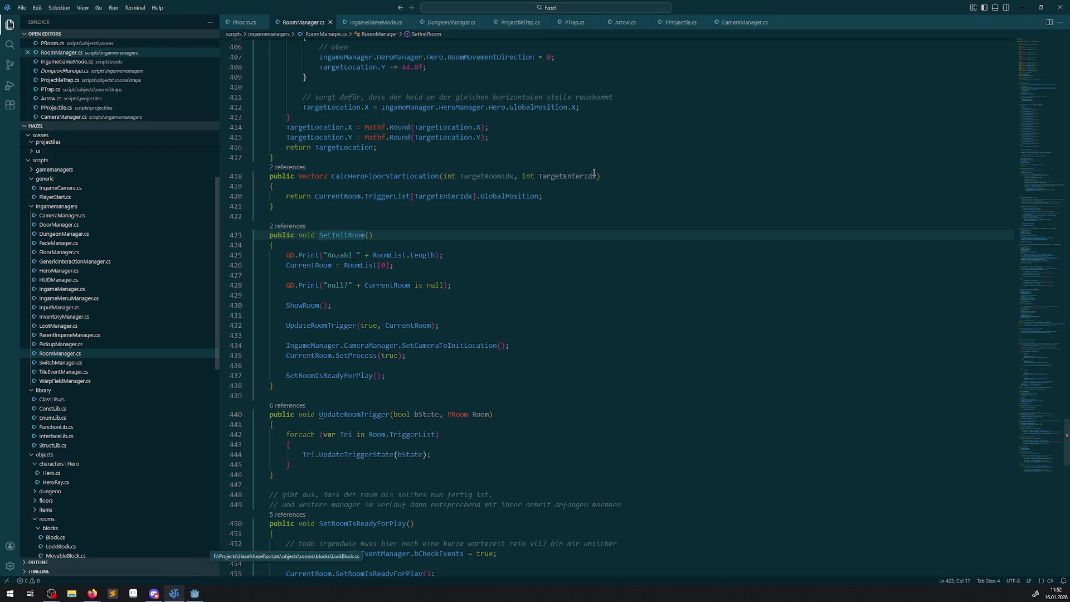
# Insert GD.Print("StartFloor"); as StartFloor's first line, save, and launch the game in Godot
pyautogui.click(375, 22)
pyautogui.click(345, 302)
pyautogui.press('Return')
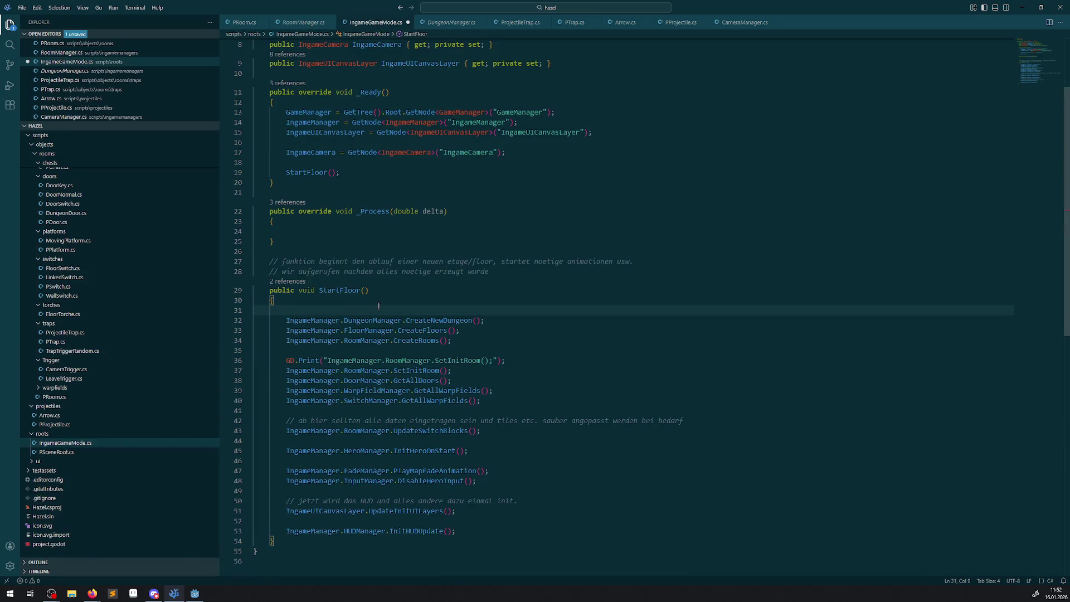
pyautogui.write('GD.P')
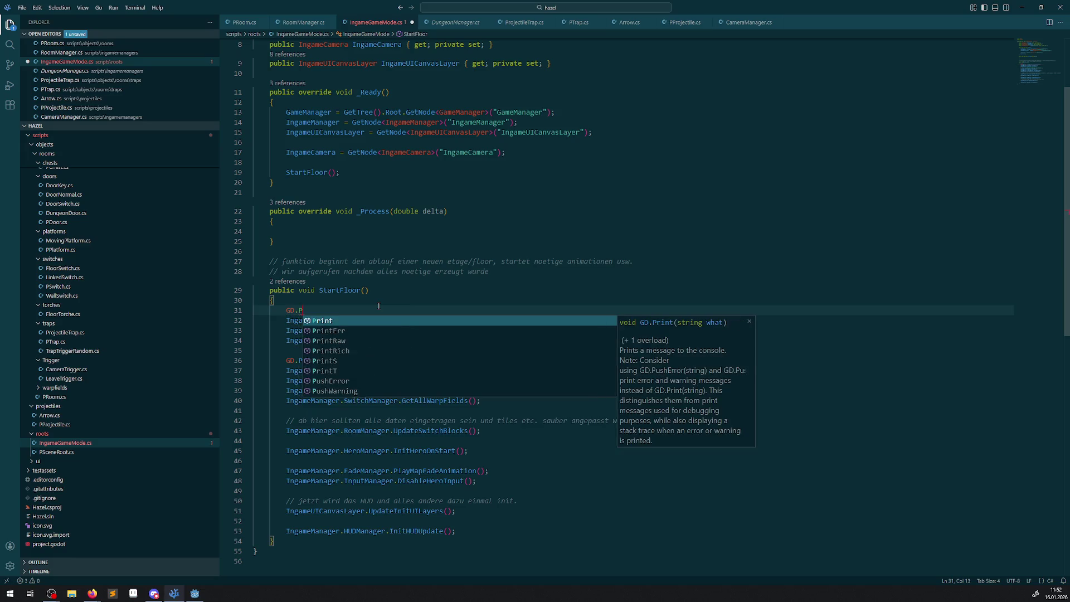
pyautogui.write('rint();')
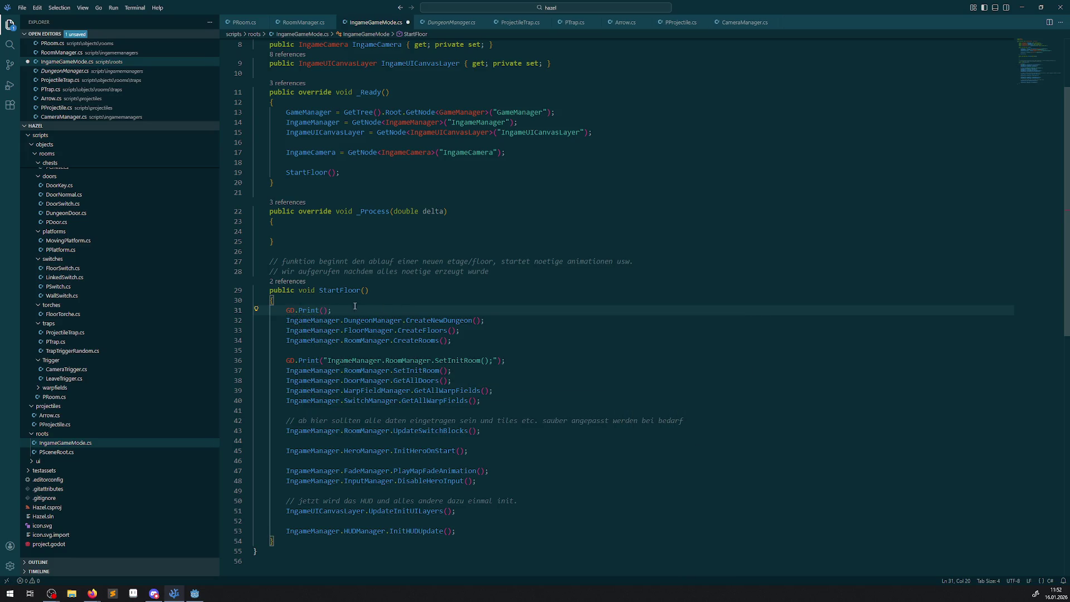
pyautogui.click(324, 310)
pyautogui.write('"StartFloor')
pyautogui.hotkey('ctrl', 's')
pyautogui.click(194, 593)
pyautogui.click(940, 20)
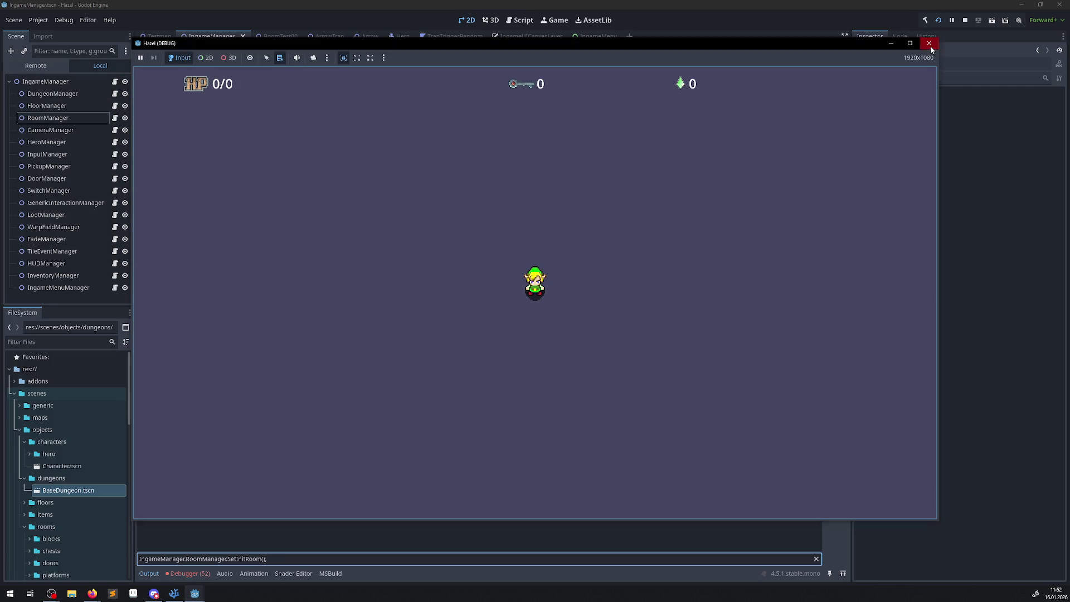
# Close the game and empty the Output filter to reveal the StartFloor message in the full log
pyautogui.click(929, 43)
pyautogui.rightClick(257, 549)
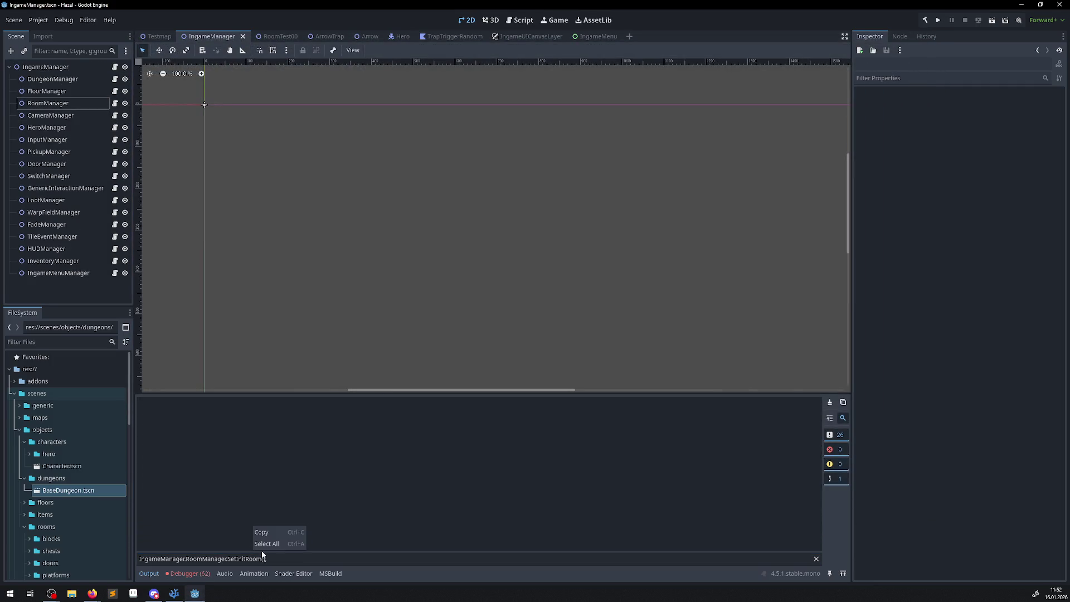
pyautogui.click(270, 560)
pyautogui.hotkey('ctrl', 'a')
pyautogui.press('BackSpace')
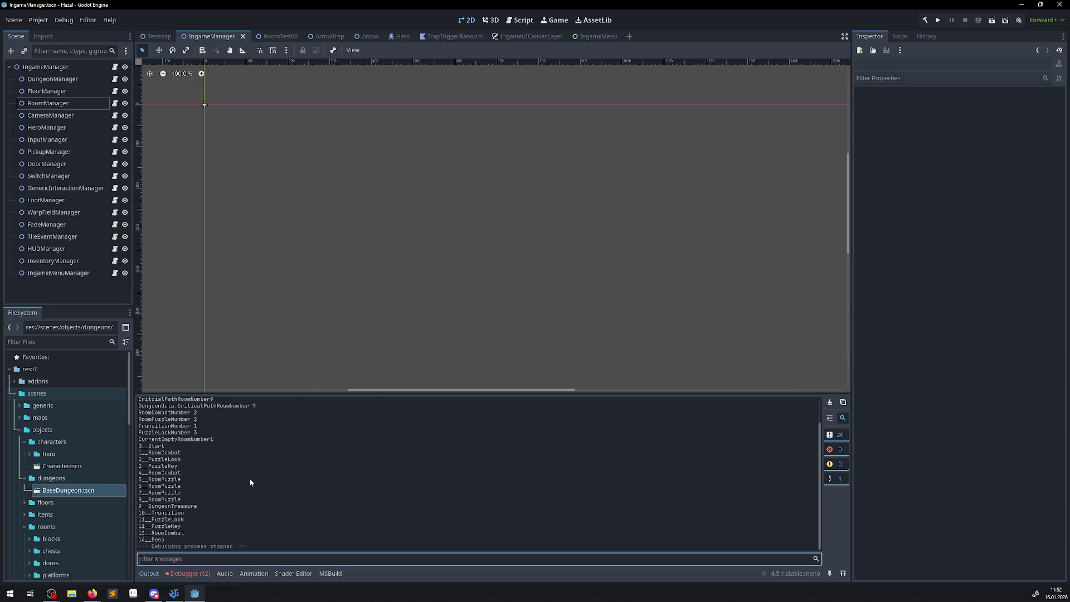
pyautogui.scroll(2, 249, 478)
pyautogui.moveTo(152, 418); pyautogui.dragTo(227, 437)
pyautogui.click(240, 463)
pyautogui.click(168, 600)
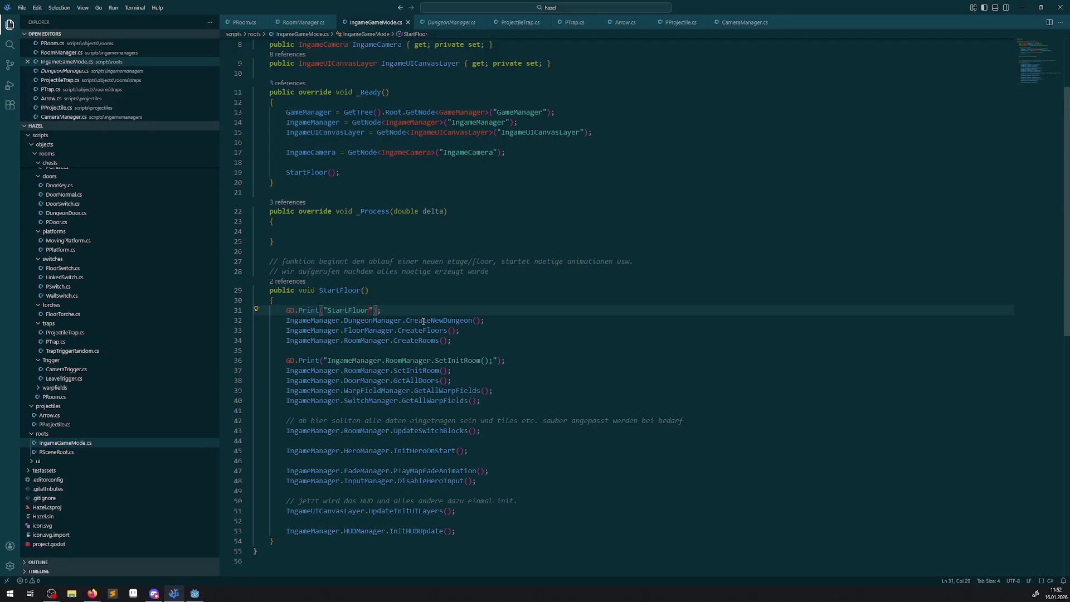
# Copy the StartFloor print line and add GD.Print("A") after the CreateNewDungeon call
pyautogui.moveTo(365, 310); pyautogui.dragTo(256, 308)
pyautogui.hotkey('ctrl', 'c')
pyautogui.click(495, 319)
pyautogui.press('Return')
pyautogui.hotkey('ctrl', 'v')
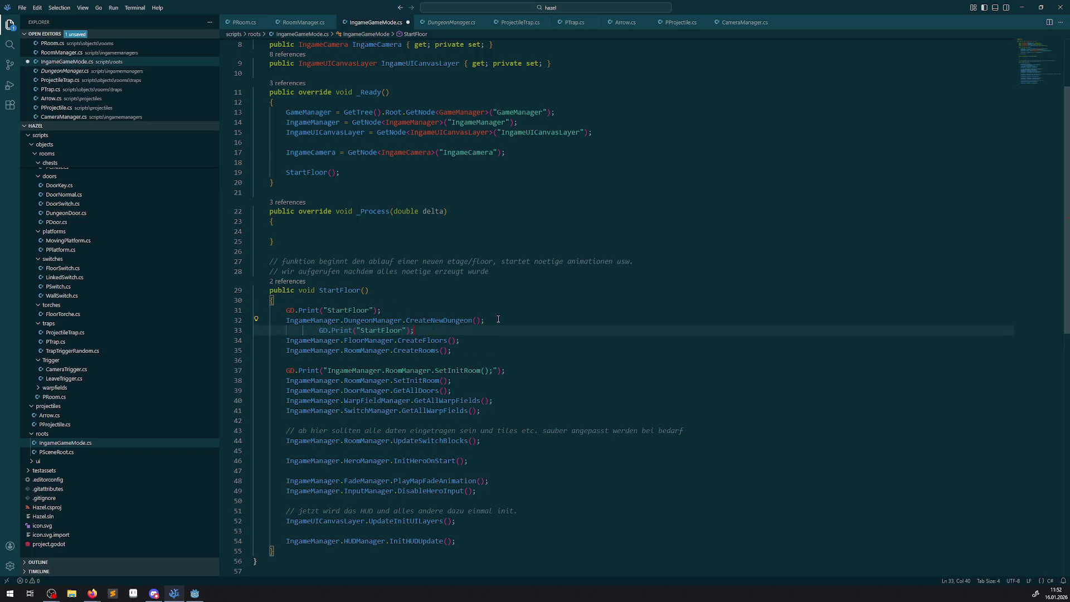
pyautogui.click(365, 330)
pyautogui.doubleClick(365, 330)
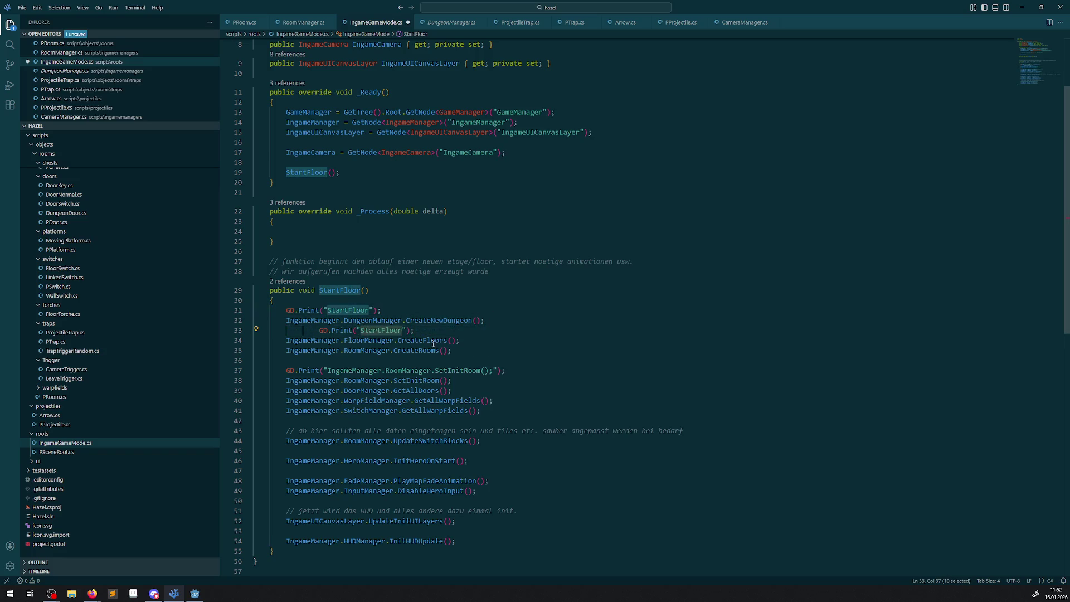
pyautogui.write('A')
# Add GD.Print("B") after the CreateFloors call and save the script
pyautogui.click(482, 340)
pyautogui.press('Return')
pyautogui.hotkey('ctrl', 'v')
pyautogui.doubleClick(381, 350)
pyautogui.write('B')
pyautogui.hotkey('ctrl', 's')
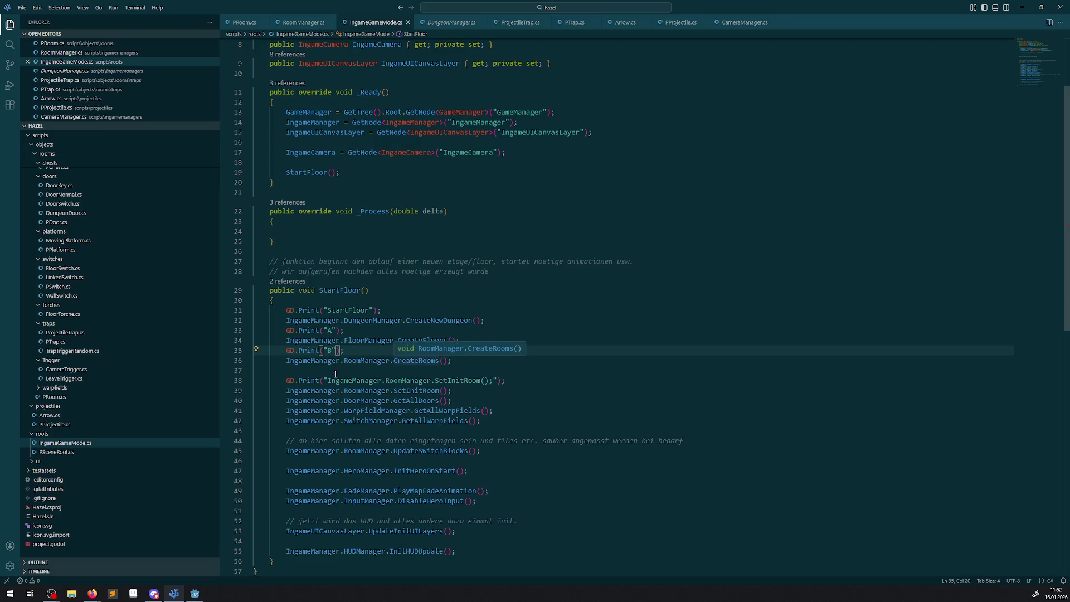
# Run the game from Godot and close its window once the A and B traces are logged
pyautogui.click(194, 594)
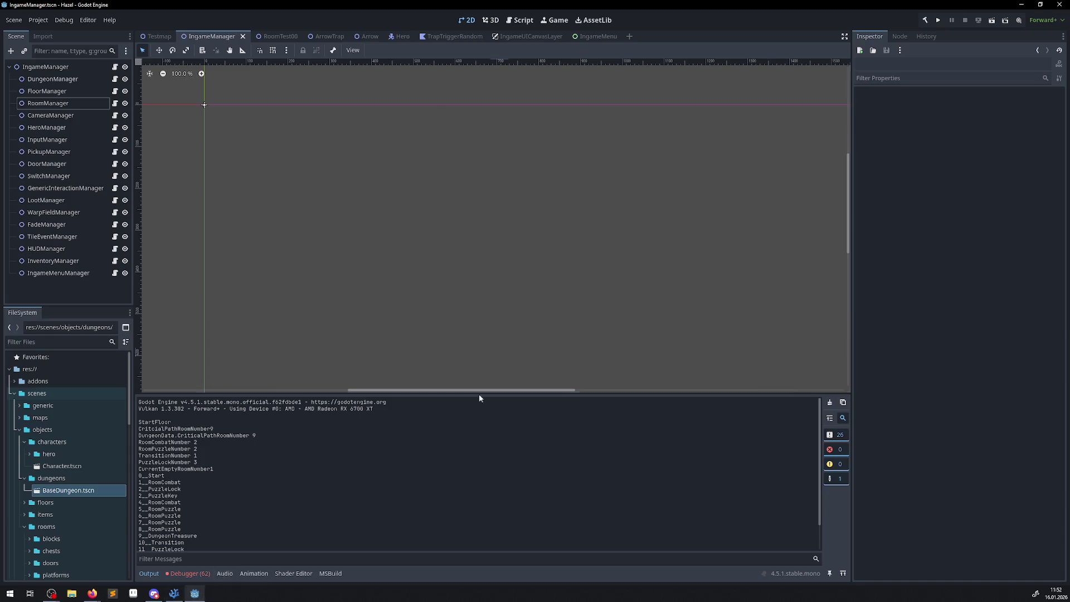
pyautogui.click(937, 20)
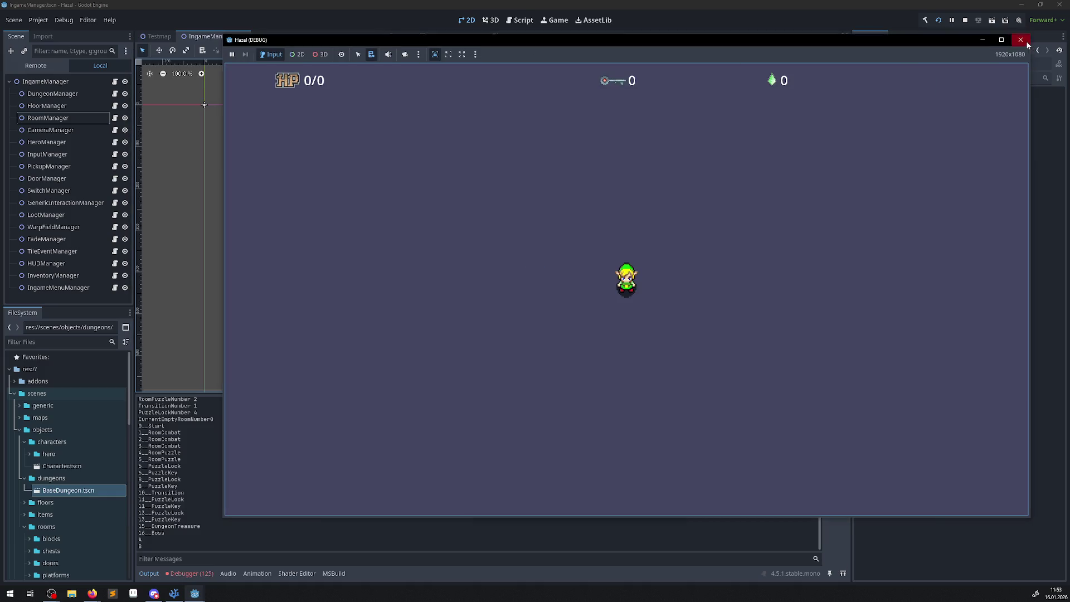
pyautogui.click(1022, 40)
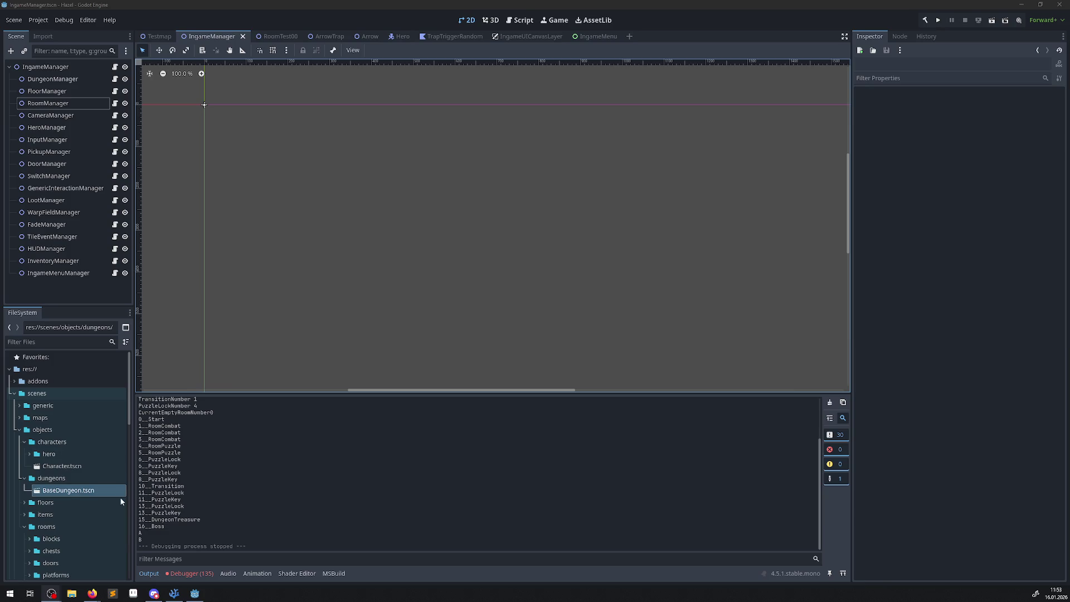
pyautogui.click(175, 593)
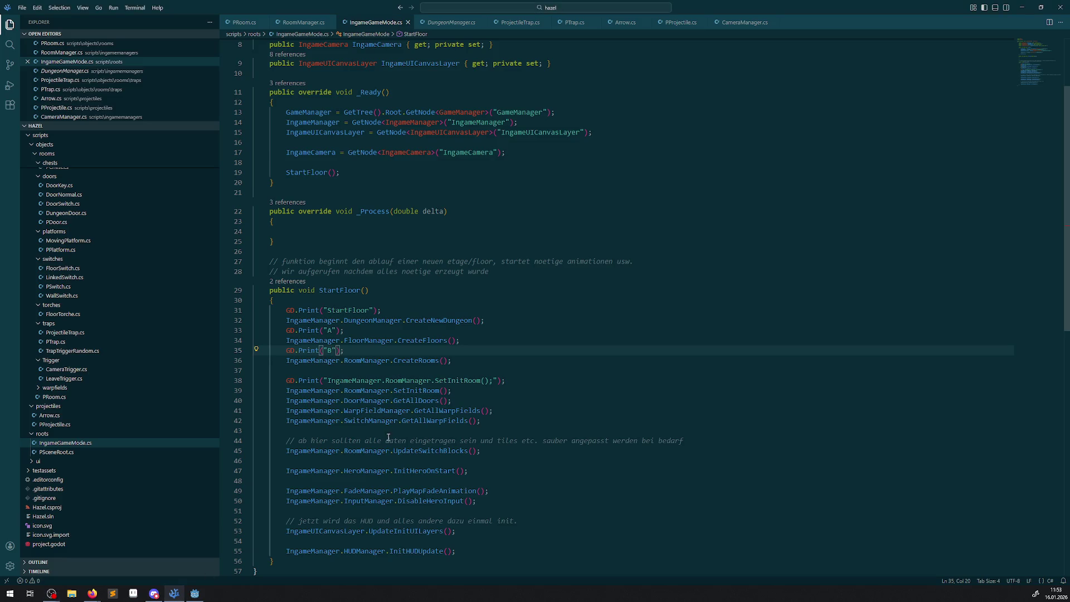
# Delete the B, A and StartFloor GD.Print lines from StartFloor and save IngameGameMode.cs
pyautogui.hotkey('shift', 'Home')
pyautogui.hotkey('shift', 'Home')
pyautogui.press('BackSpace')
pyautogui.press('BackSpace')
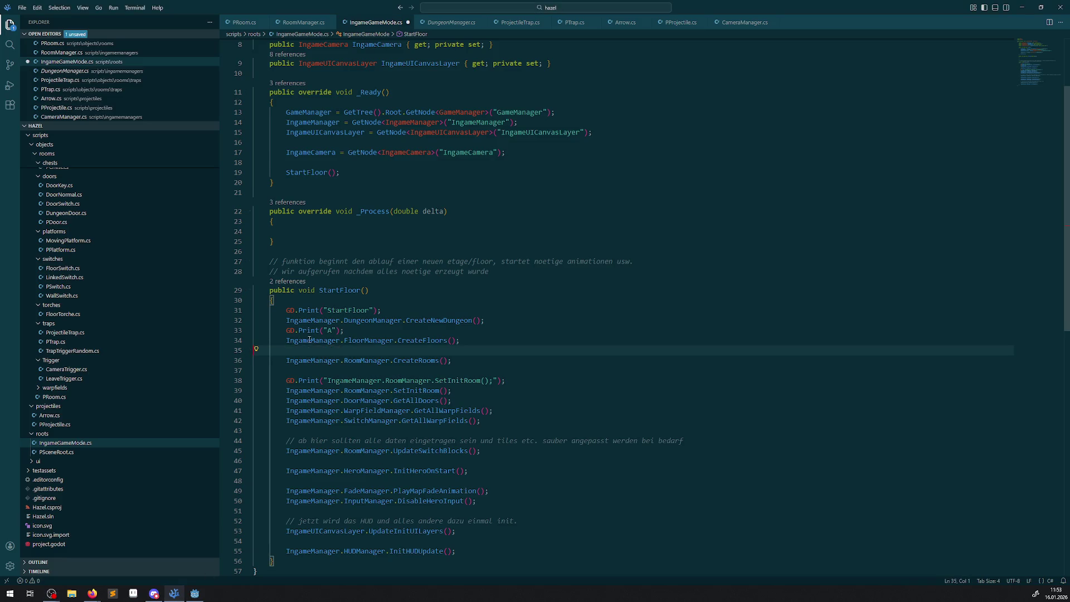
pyautogui.click(352, 333)
pyautogui.hotkey('shift', 'Home')
pyautogui.hotkey('shift', 'Home')
pyautogui.press('BackSpace')
pyautogui.press('BackSpace')
pyautogui.moveTo(381, 310); pyautogui.dragTo(238, 311)
pyautogui.press('BackSpace')
pyautogui.press('BackSpace')
pyautogui.hotkey('ctrl', 's')
# Go to CreateRooms in RoomManager.cs and add a GD.Print("A") trace there
pyautogui.click(410, 330)
pyautogui.rightClick(411, 329)
pyautogui.click(437, 352)
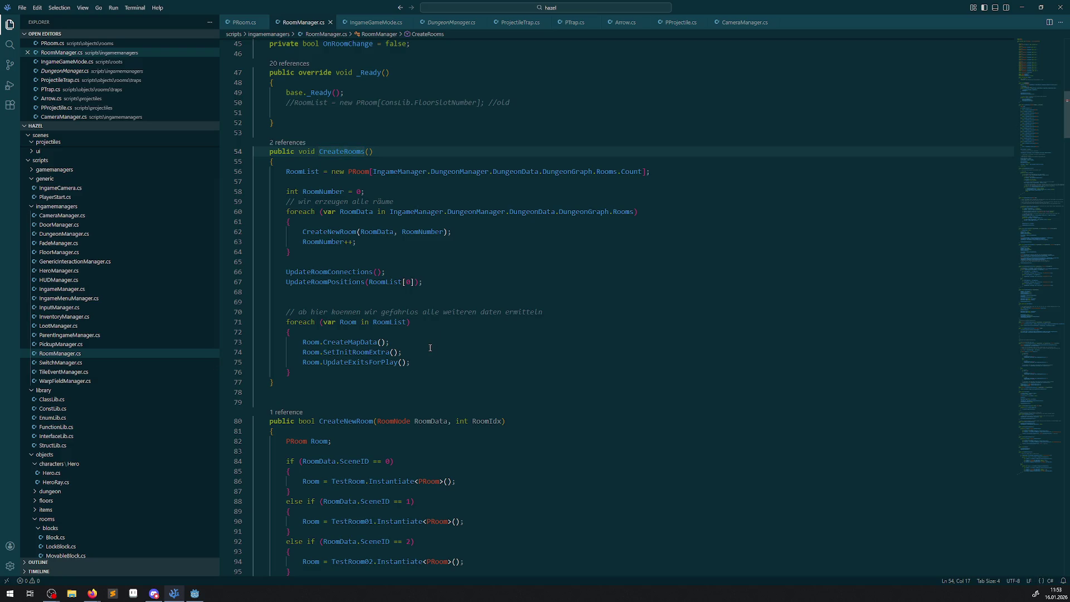
pyautogui.click(324, 263)
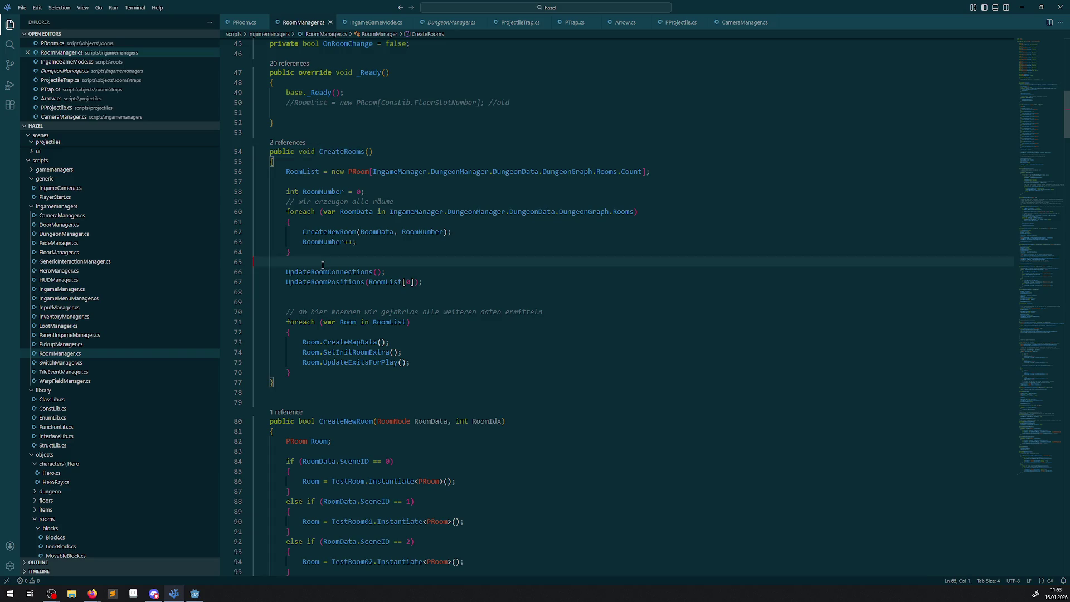
pyautogui.write('GD.Prin')
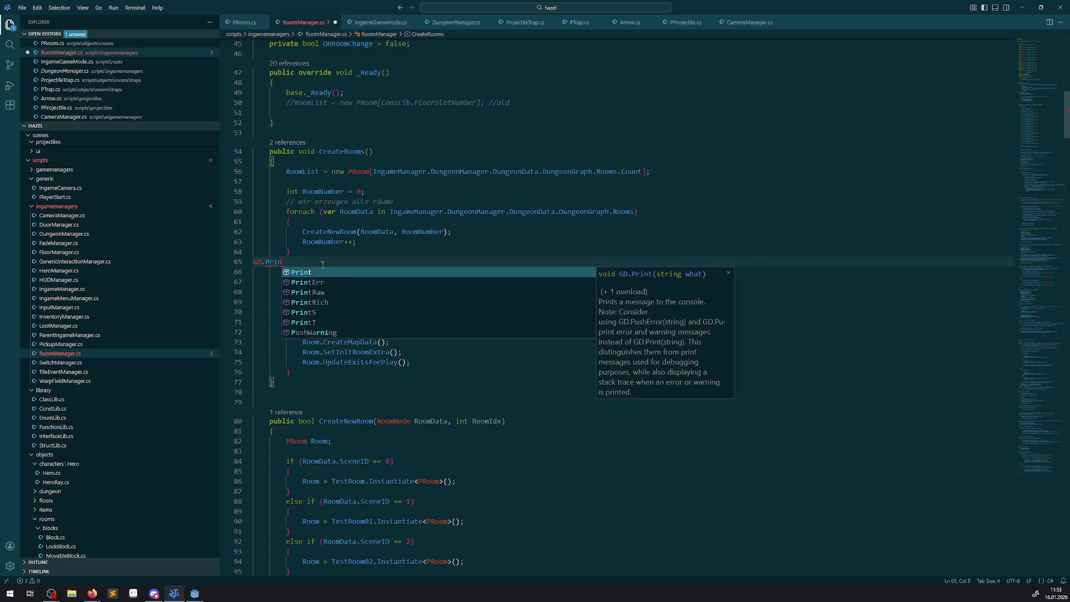
pyautogui.write('t()"");')
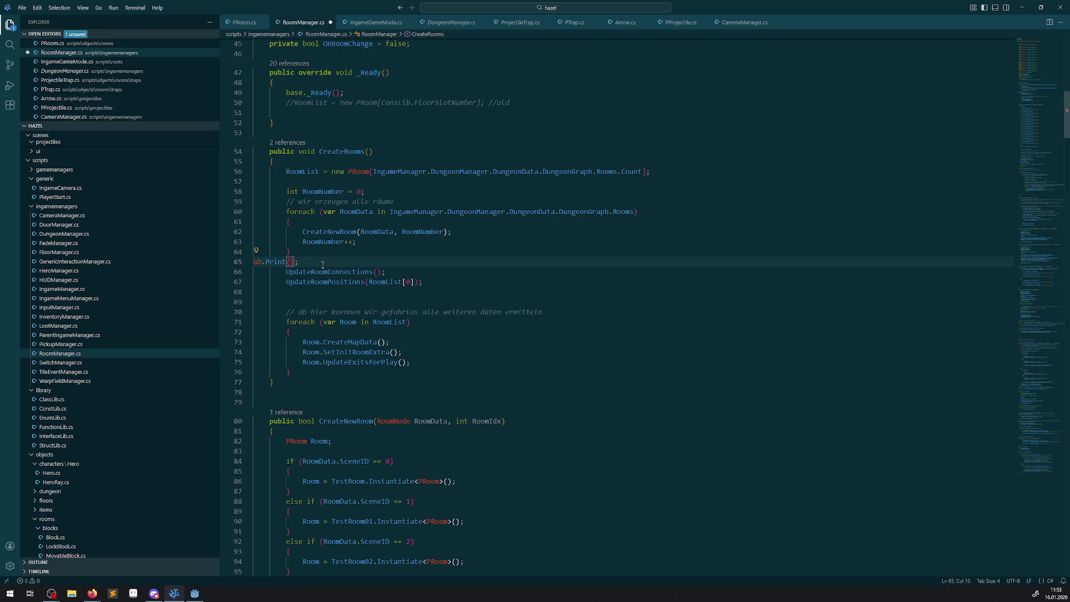
pyautogui.write('A')
pyautogui.moveTo(322, 264); pyautogui.dragTo(254, 262)
pyautogui.hotkey('ctrl', 'c')
# Add GD.Print("B") before the room data loop and GD.Print("C") after the room loop, then save
pyautogui.click(321, 301)
pyautogui.hotkey('ctrl', 'v')
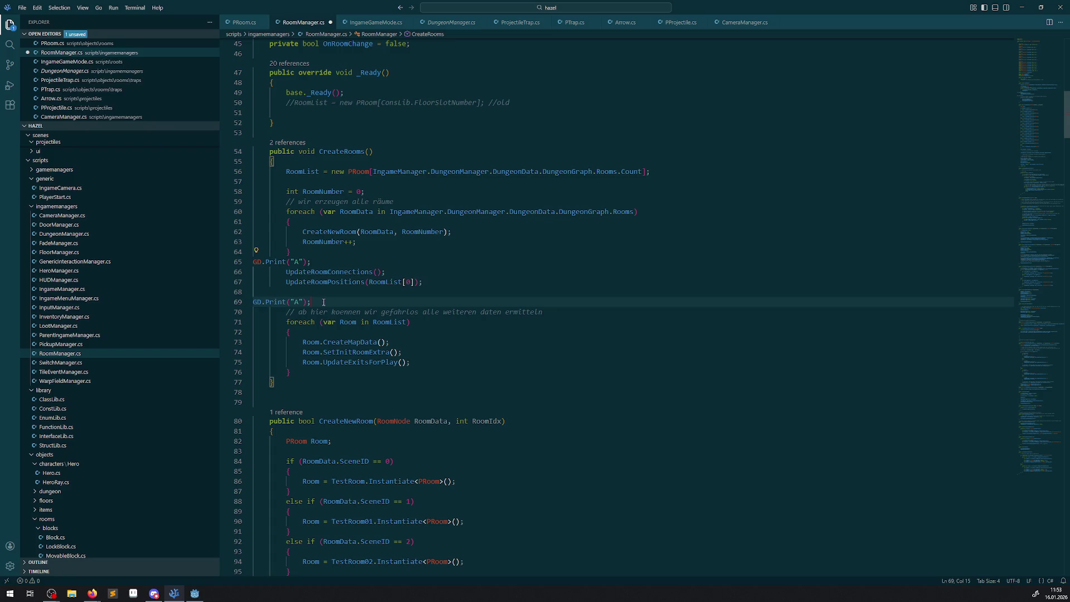
pyautogui.doubleClick(295, 301)
pyautogui.write('B')
pyautogui.click(314, 372)
pyautogui.press('Return')
pyautogui.hotkey('ctrl', 'v')
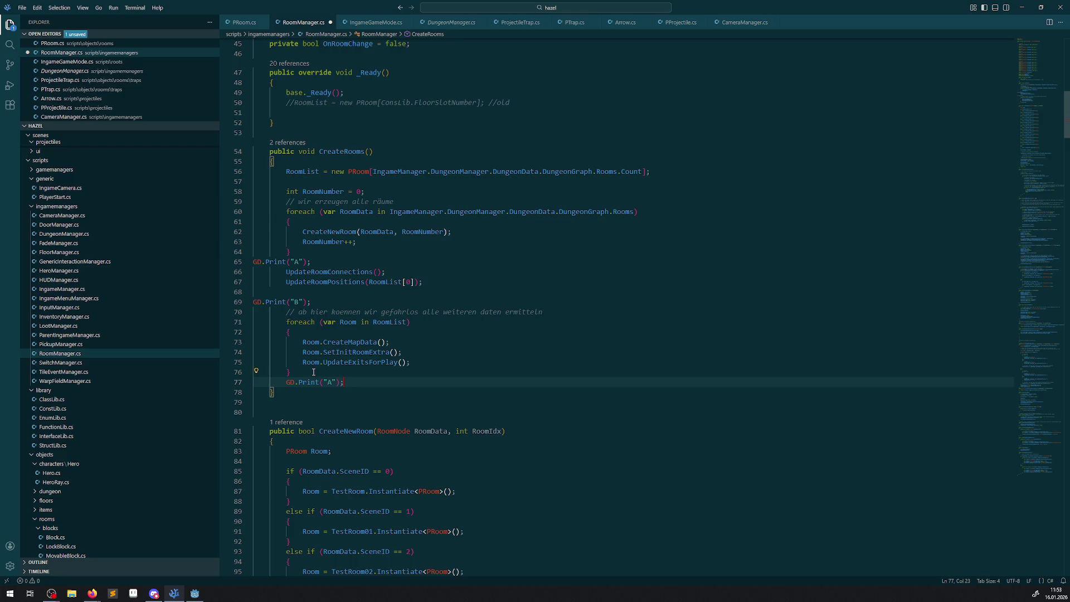
pyautogui.doubleClick(329, 381)
pyautogui.write('C')
pyautogui.click(498, 348)
pyautogui.hotkey('ctrl', 's')
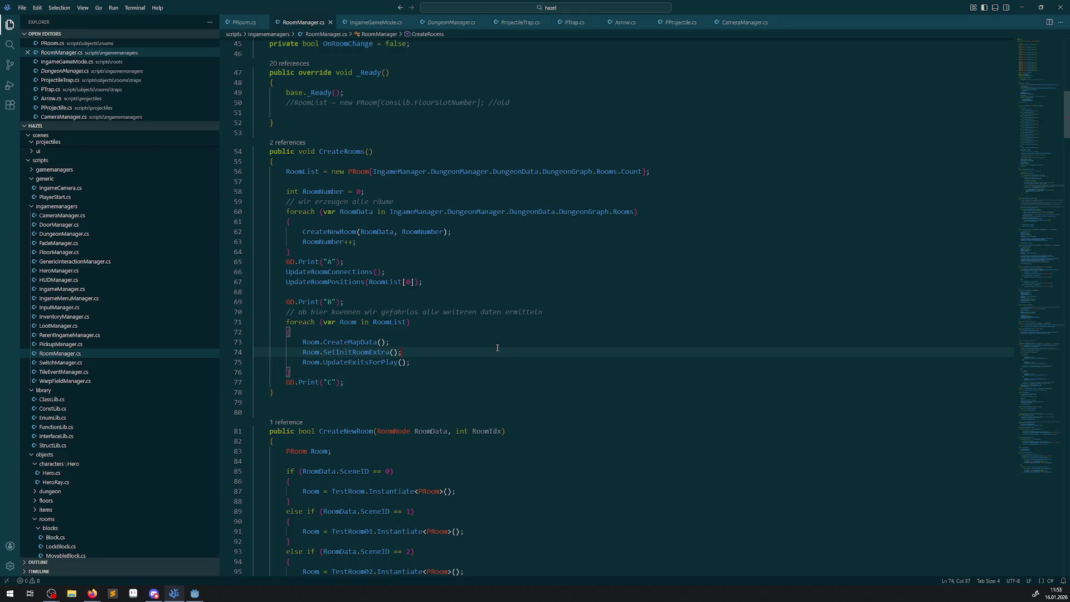
pyautogui.click(195, 593)
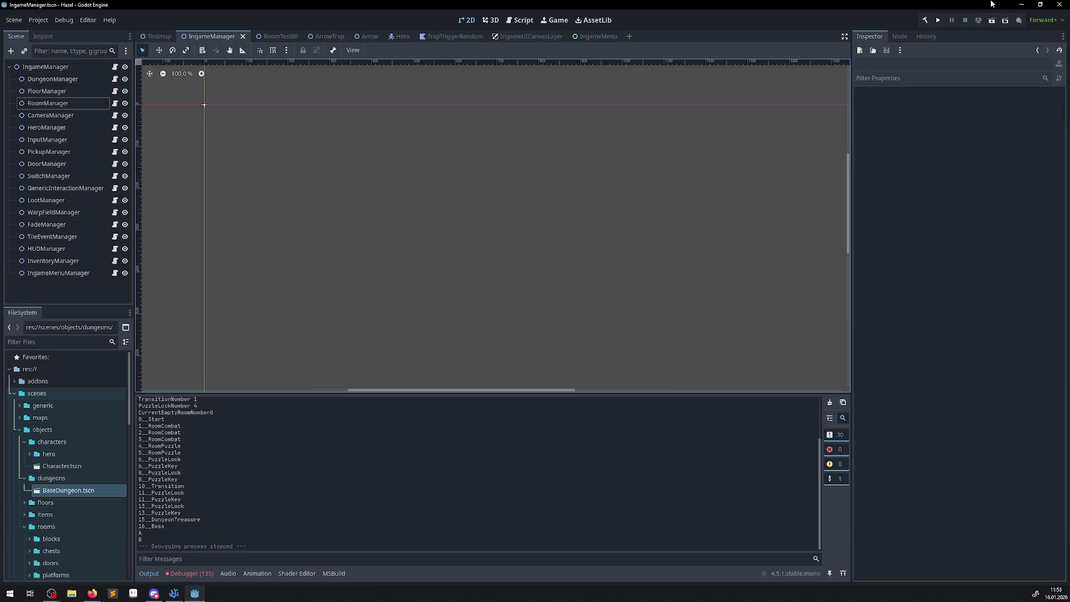
# Test-run the dungeon game in Godot, close it, and select the C trace in RoomManager.cs
pyautogui.click(939, 20)
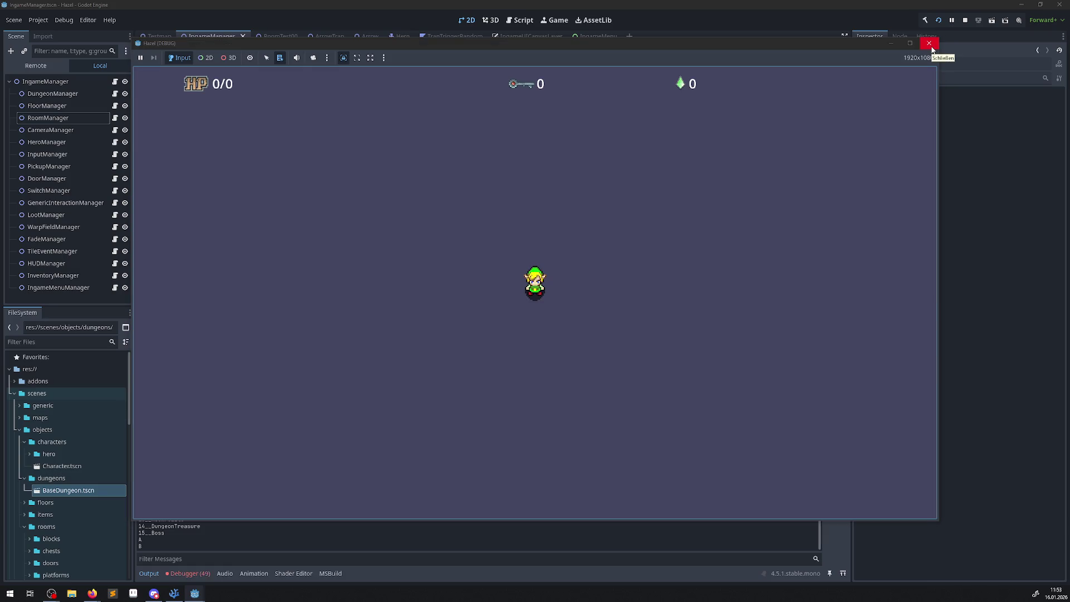
pyautogui.click(930, 44)
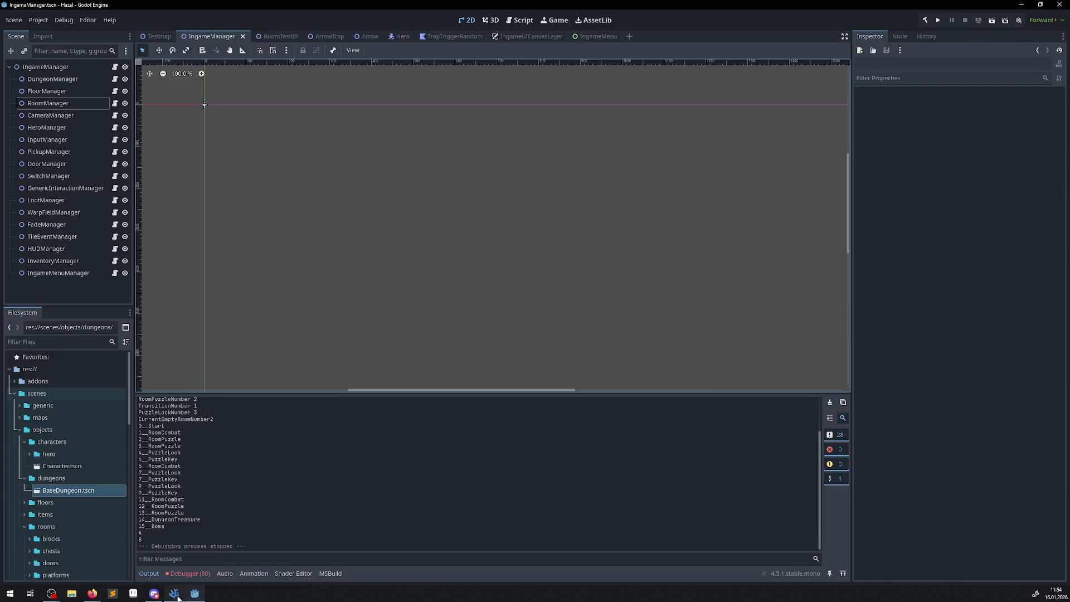
pyautogui.click(174, 593)
pyautogui.moveTo(356, 388); pyautogui.dragTo(291, 383)
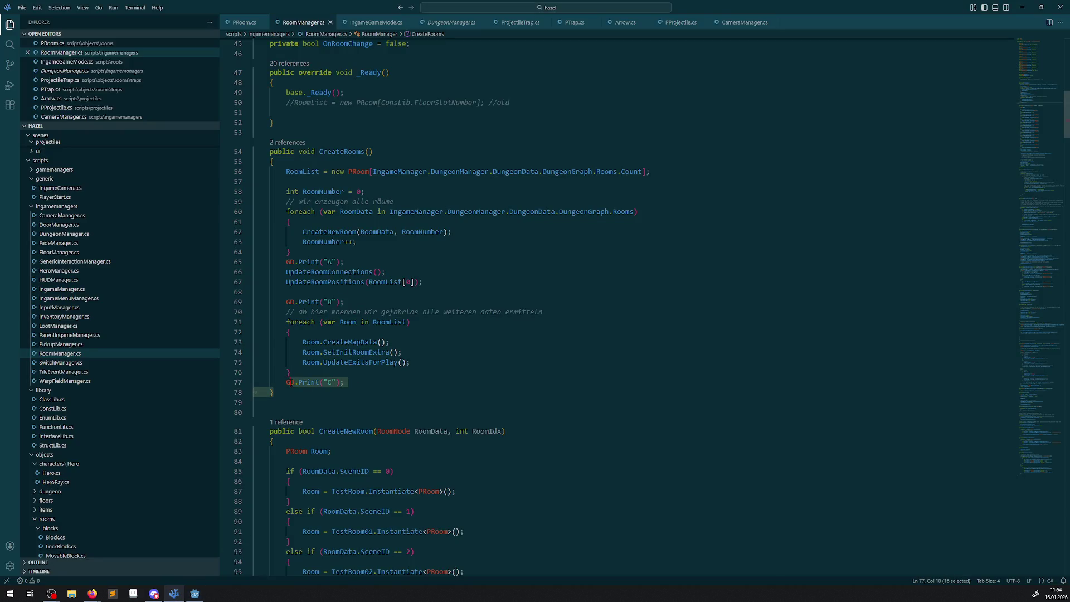
# Delete the C, B and A GD.Print traces from CreateRooms
pyautogui.click(384, 322)
pyautogui.moveTo(303, 342); pyautogui.dragTo(410, 362)
pyautogui.moveTo(236, 392); pyautogui.dragTo(237, 382)
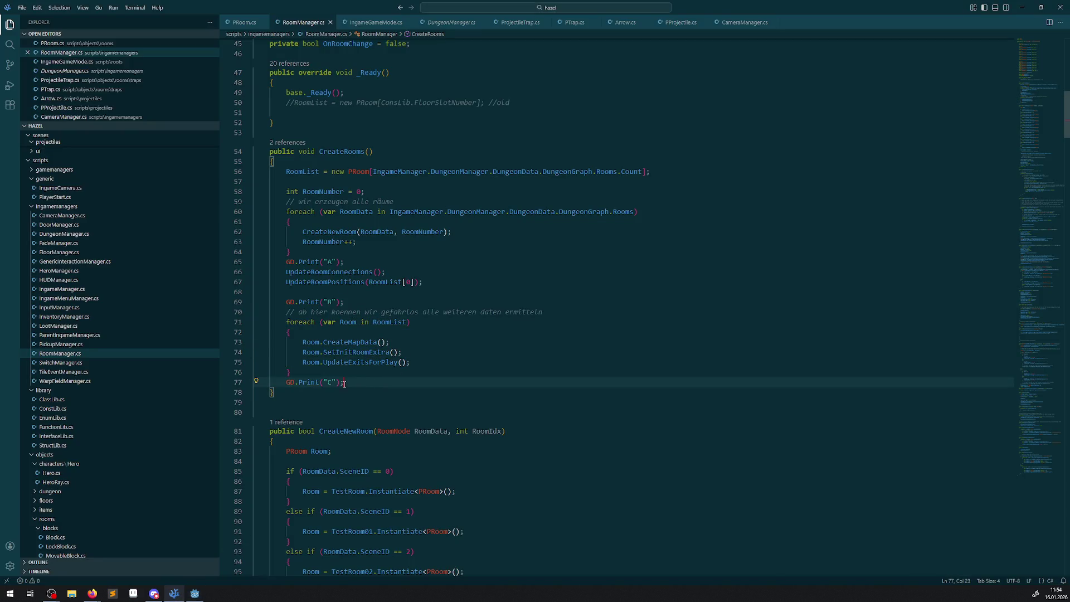
pyautogui.press('Delete')
pyautogui.click(237, 302)
pyautogui.press('Delete')
pyautogui.moveTo(357, 262); pyautogui.dragTo(227, 263)
pyautogui.press('Delete')
# Paste GD.Print("A") inside the RoomList loop, save, and duplicate that line
pyautogui.click(324, 321)
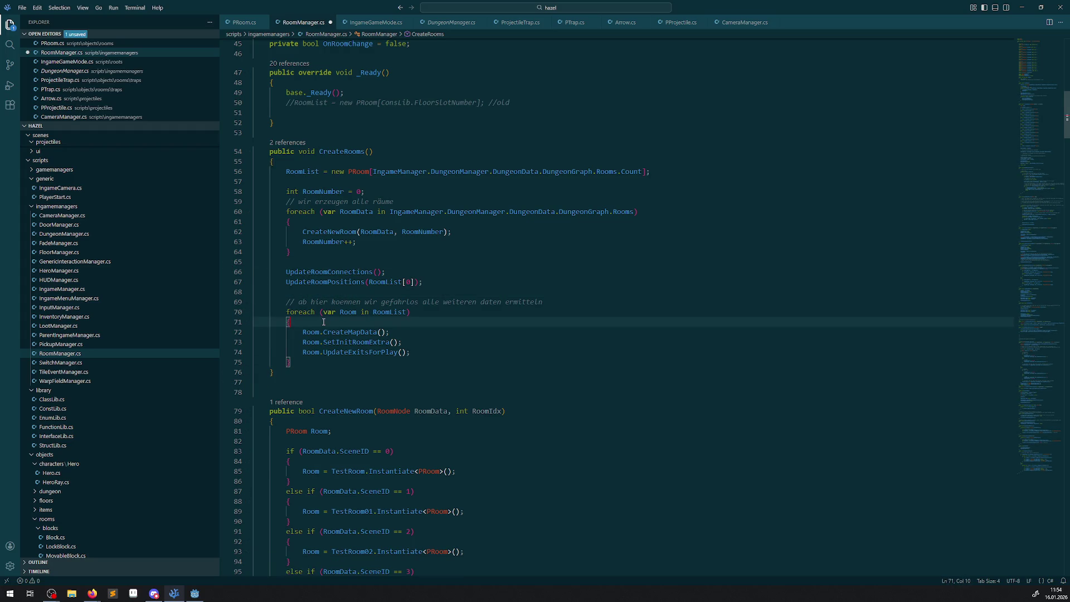
pyautogui.press('Return')
pyautogui.hotkey('ctrl', 'v')
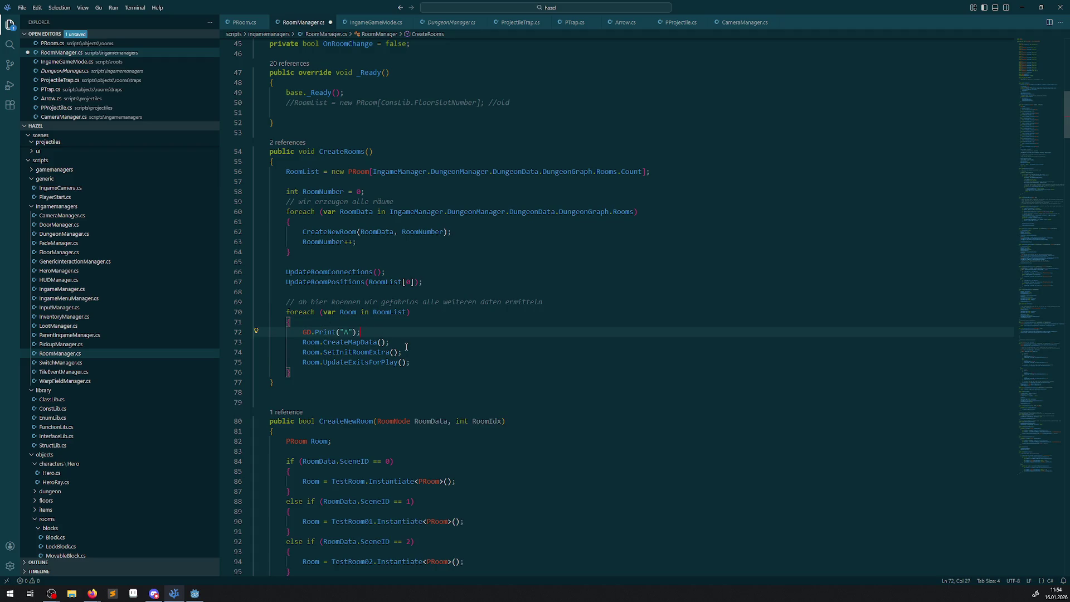
pyautogui.hotkey('ctrl', 's')
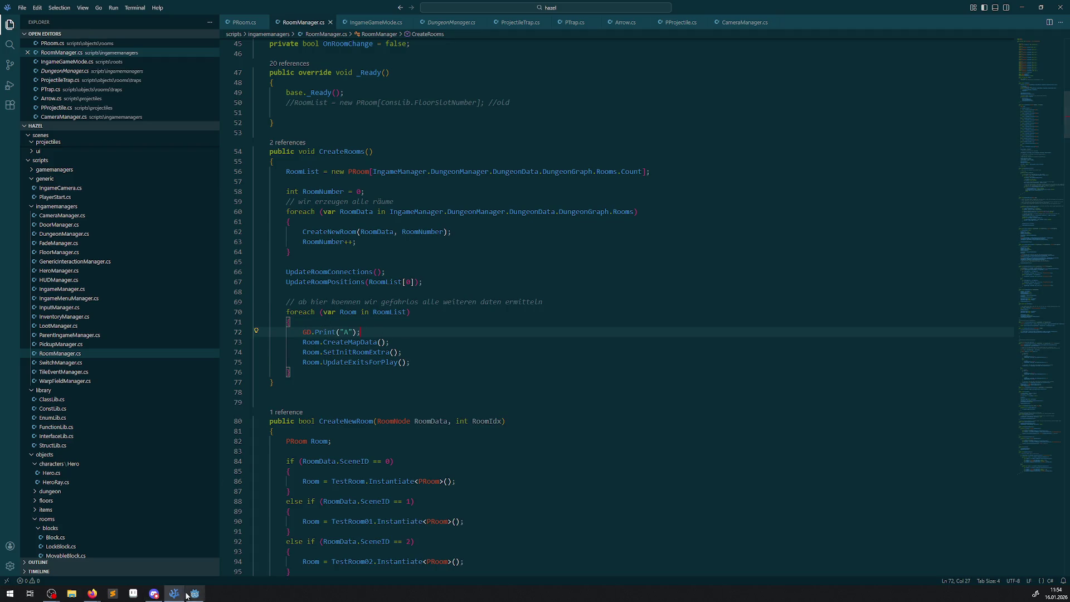
pyautogui.hotkey('shift', 'alt', 'Down')
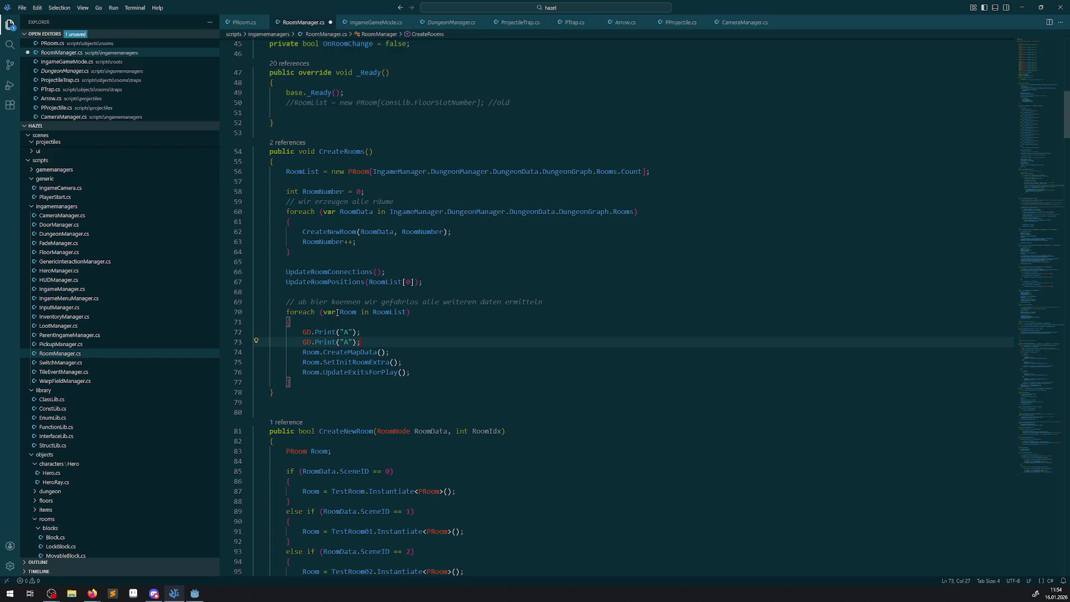
pyautogui.doubleClick(345, 313)
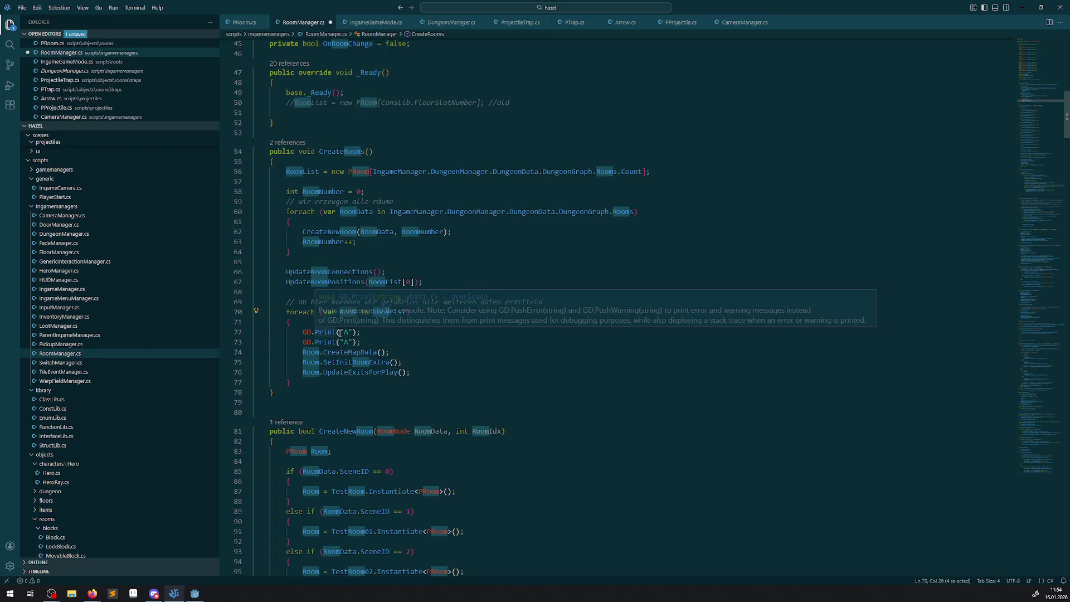
pyautogui.moveTo(338, 342); pyautogui.dragTo(353, 342)
# Change the duplicate to GD.Print(Room.Name), save, then test-run the game in Godot
pyautogui.write('Room.Name')
pyautogui.hotkey('ctrl', 's')
pyautogui.click(194, 593)
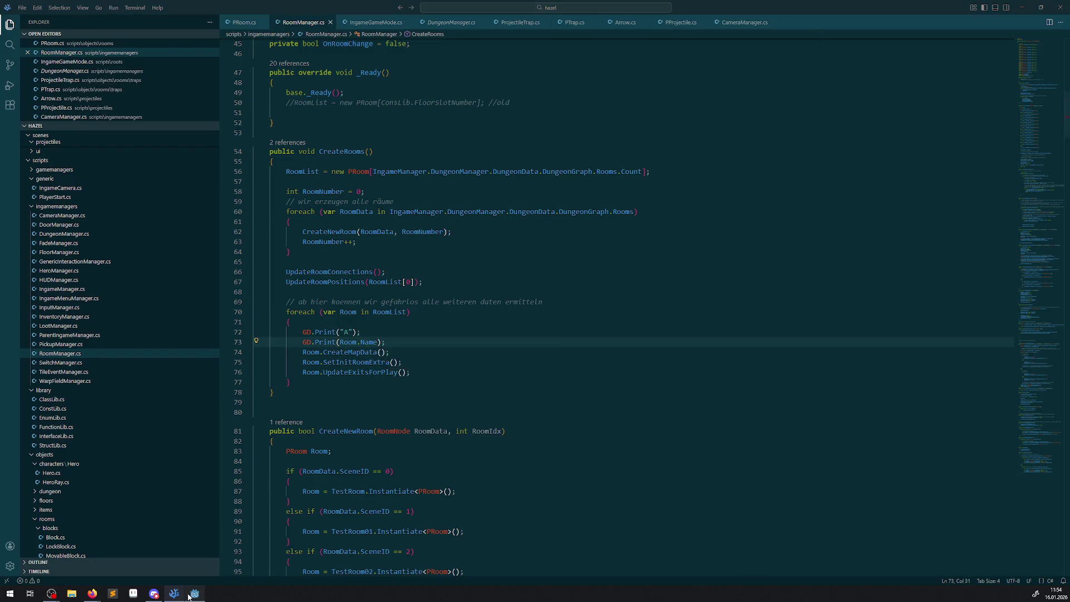
pyautogui.click(937, 24)
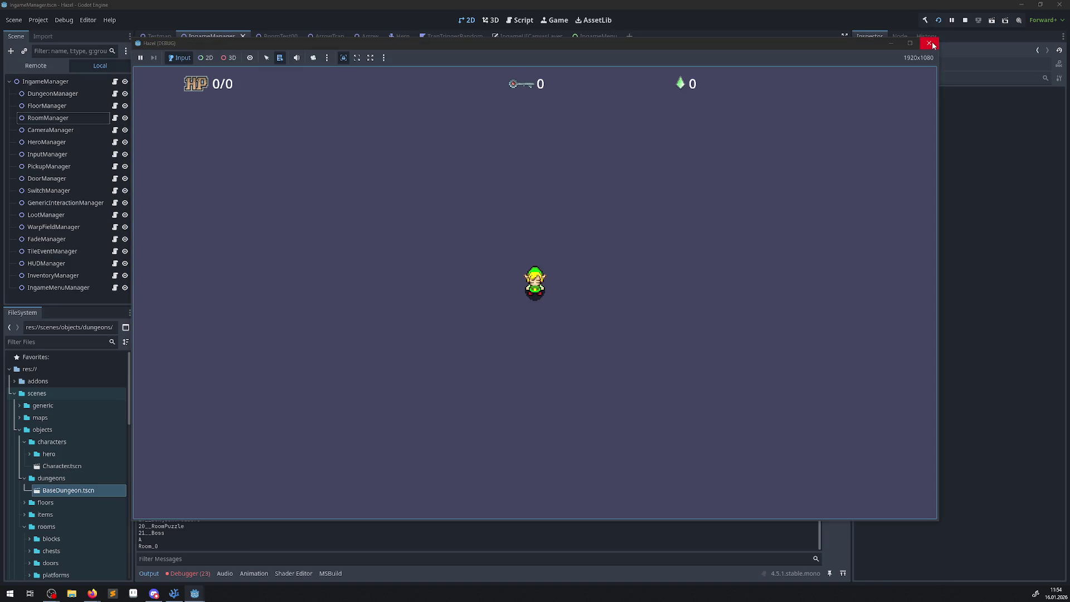
pyautogui.click(933, 43)
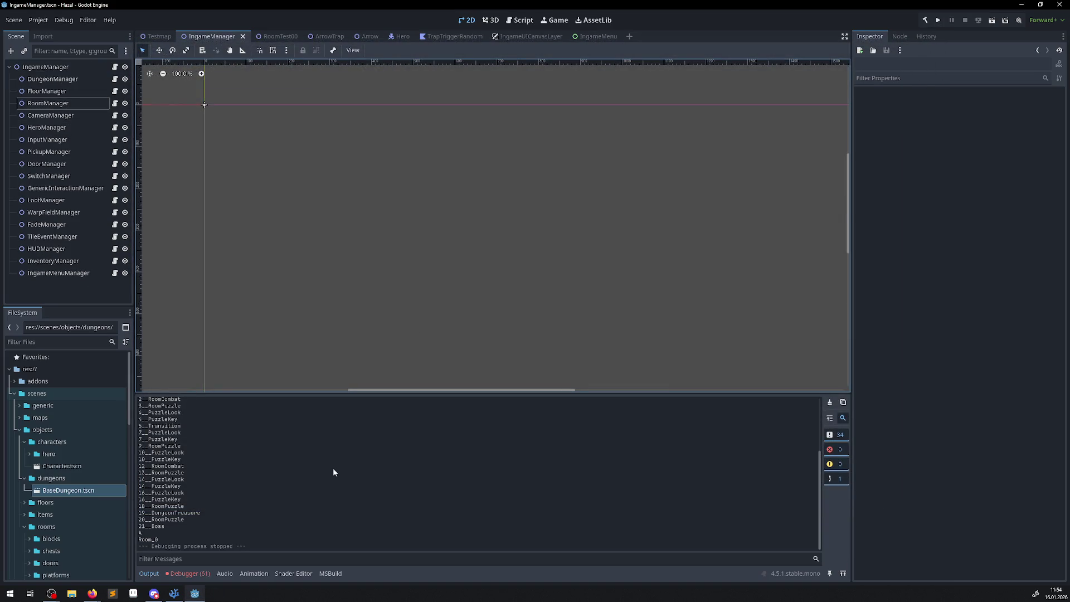
pyautogui.click(174, 593)
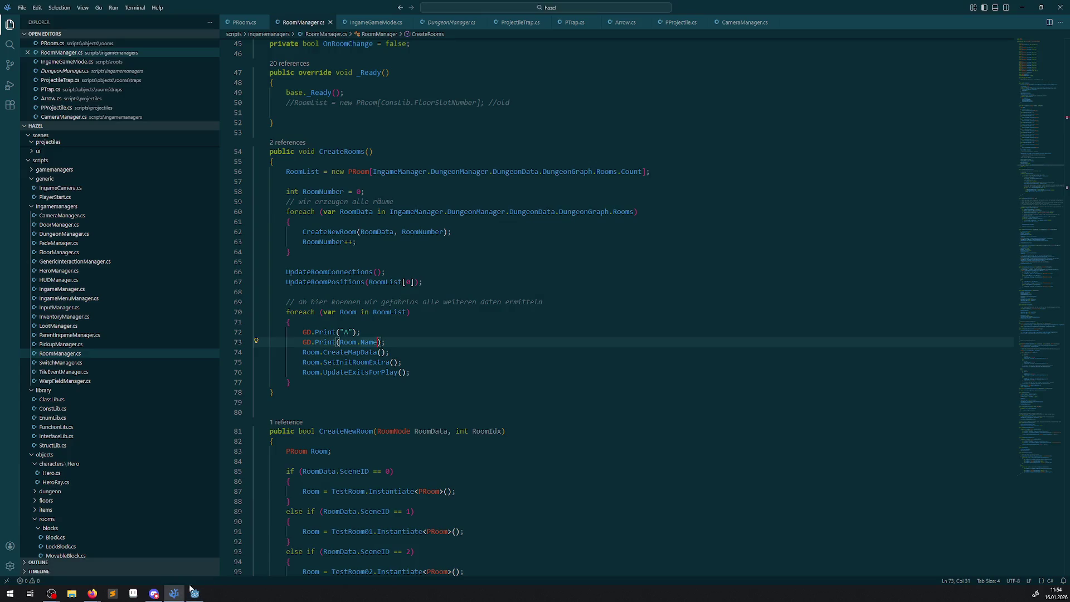
# Add another GD.Print("A") trace after the SetInitRoomExtra call and save
pyautogui.moveTo(391, 341); pyautogui.dragTo(273, 328)
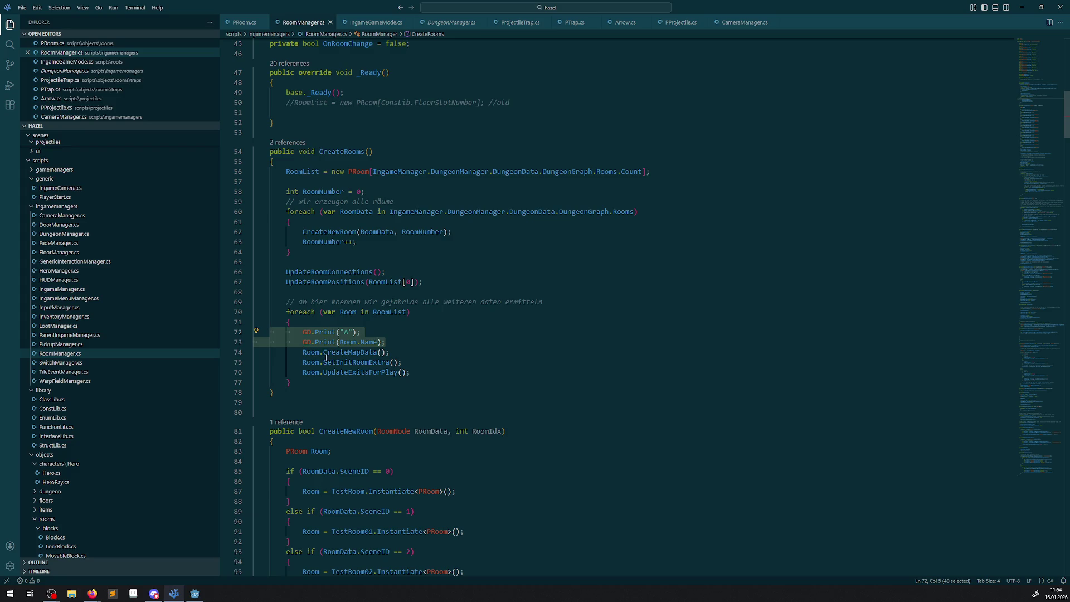
pyautogui.click(403, 341)
pyautogui.hotkey('ctrl', 'z')
pyautogui.click(414, 364)
pyautogui.press('Return')
pyautogui.write('GD.Print("A");')
pyautogui.hotkey('ctrl', 's')
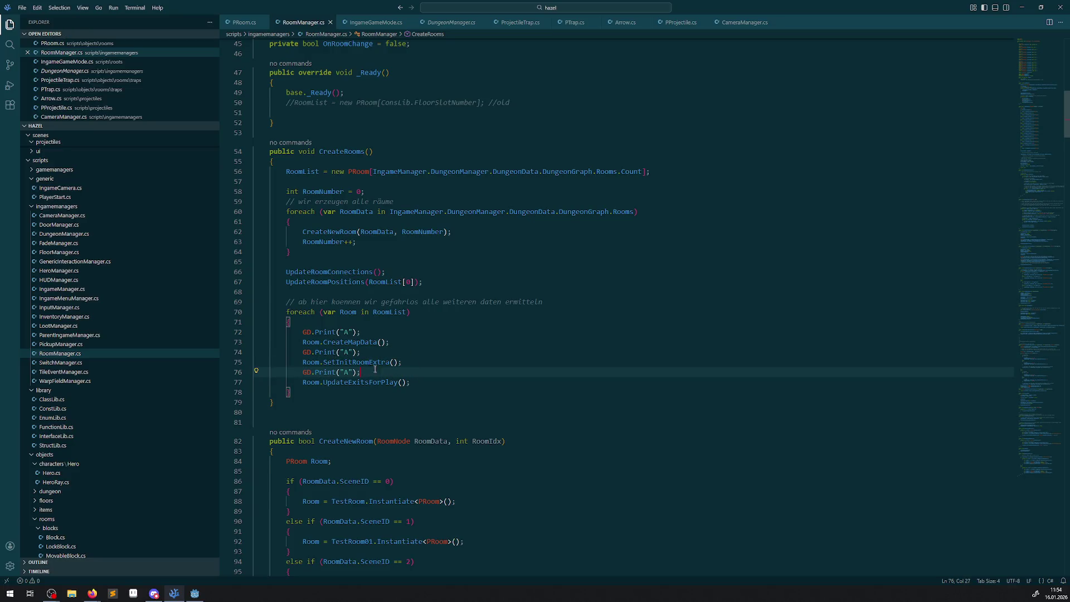
# Relabel the middle and last traces as "B" and "C" and save RoomManager.cs
pyautogui.doubleClick(349, 352)
pyautogui.write('B')
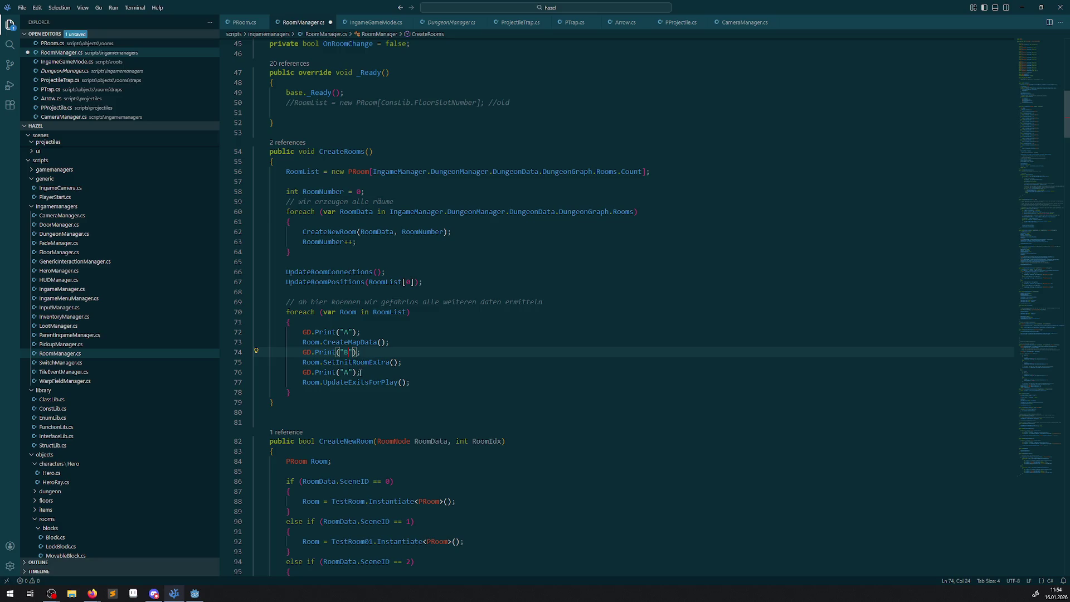
pyautogui.doubleClick(348, 372)
pyautogui.write('C')
pyautogui.hotkey('ctrl', 's')
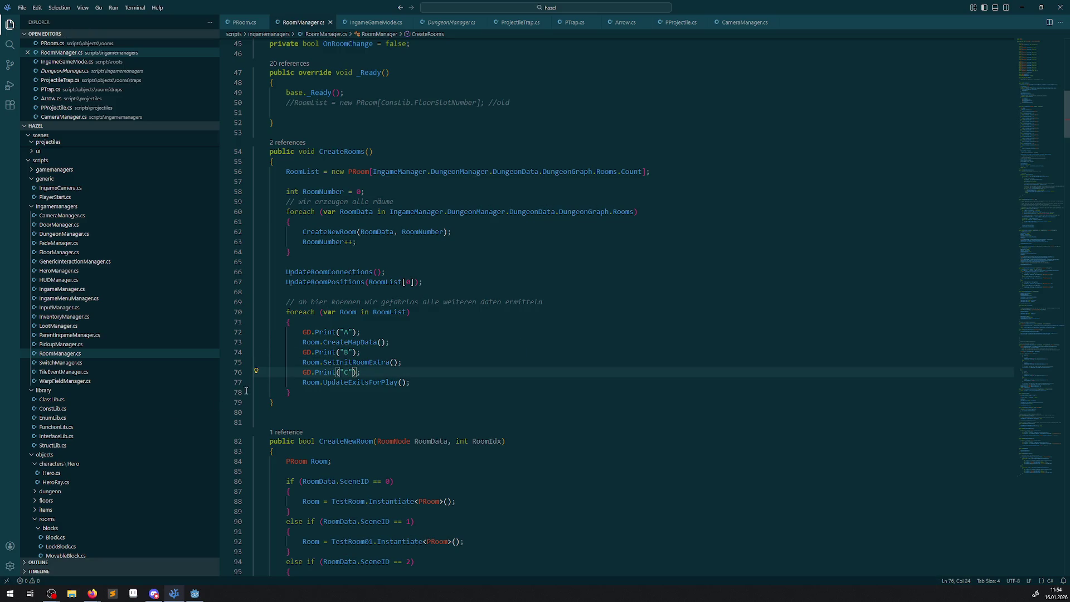
# Build and test-run the game in Godot, then close it
pyautogui.click(194, 593)
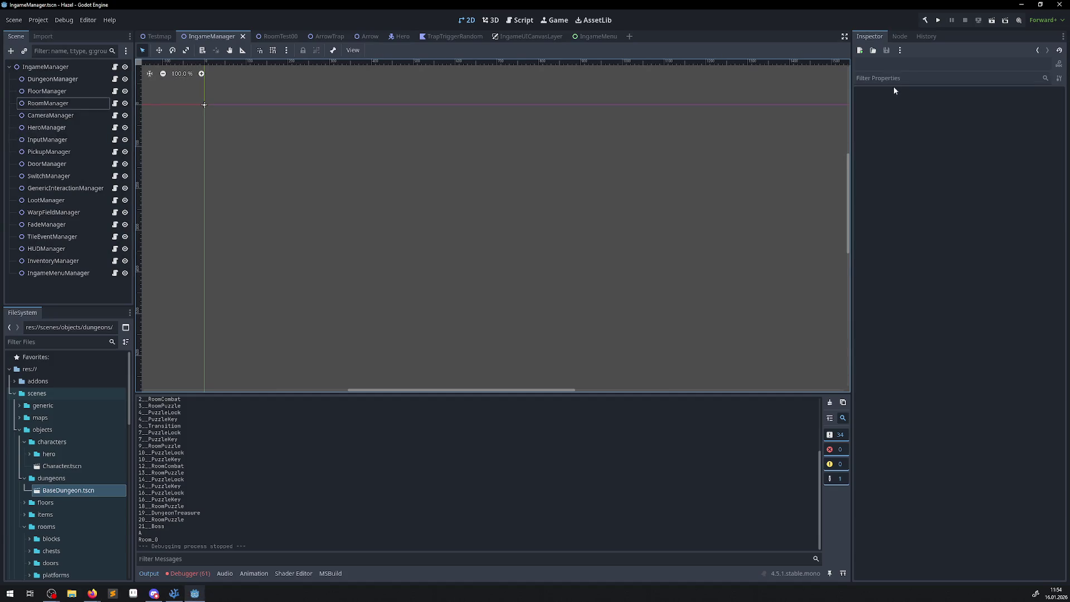
pyautogui.click(925, 21)
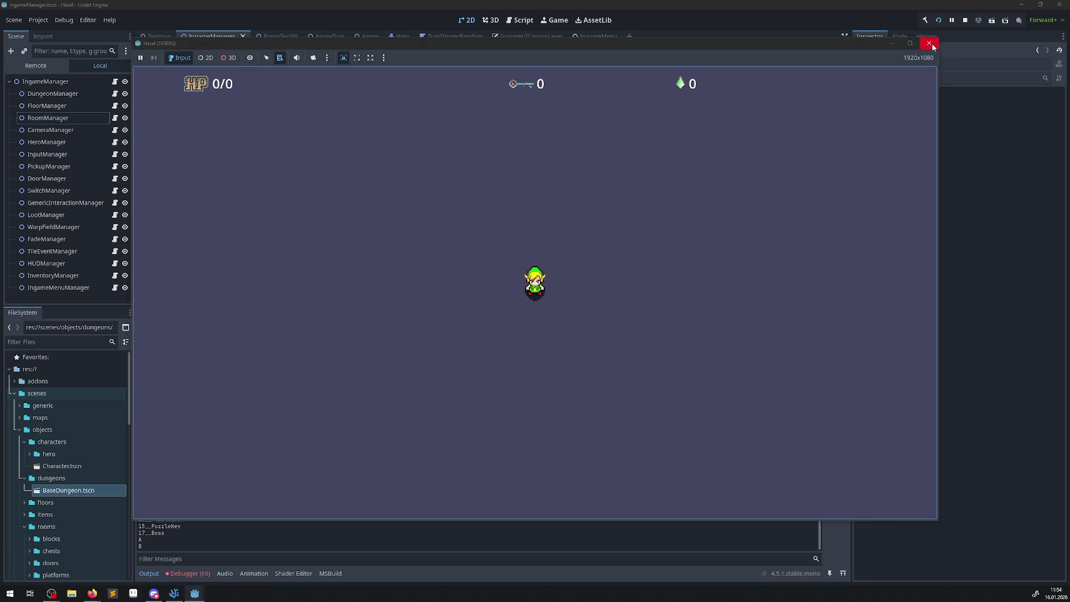
pyautogui.click(933, 47)
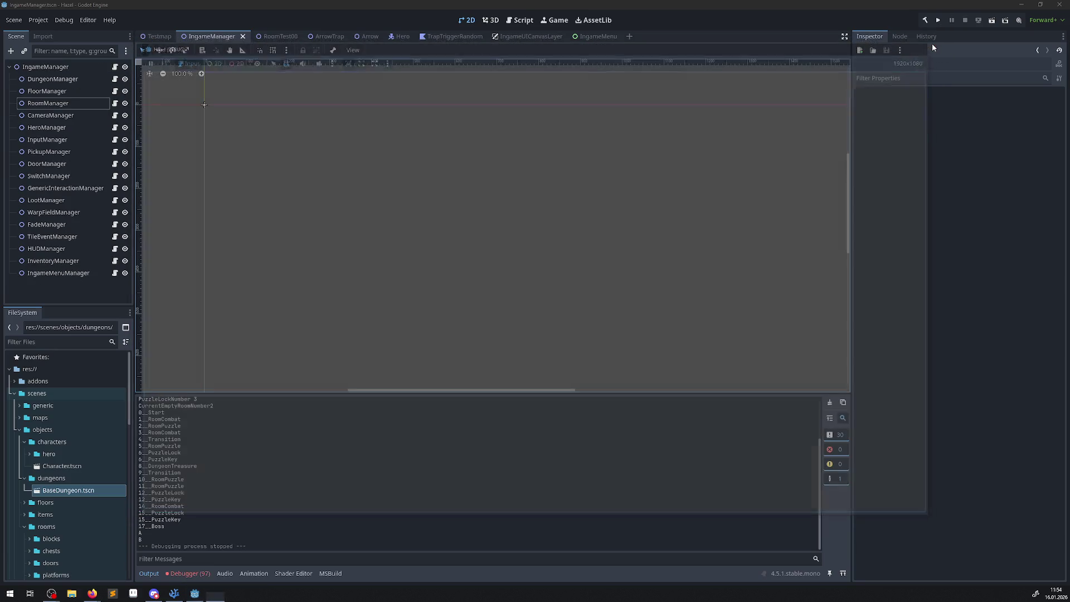
pyautogui.click(173, 593)
# Delete the GD.Print "C", "A" and "B" lines from the room loop
pyautogui.moveTo(365, 372); pyautogui.dragTo(258, 371)
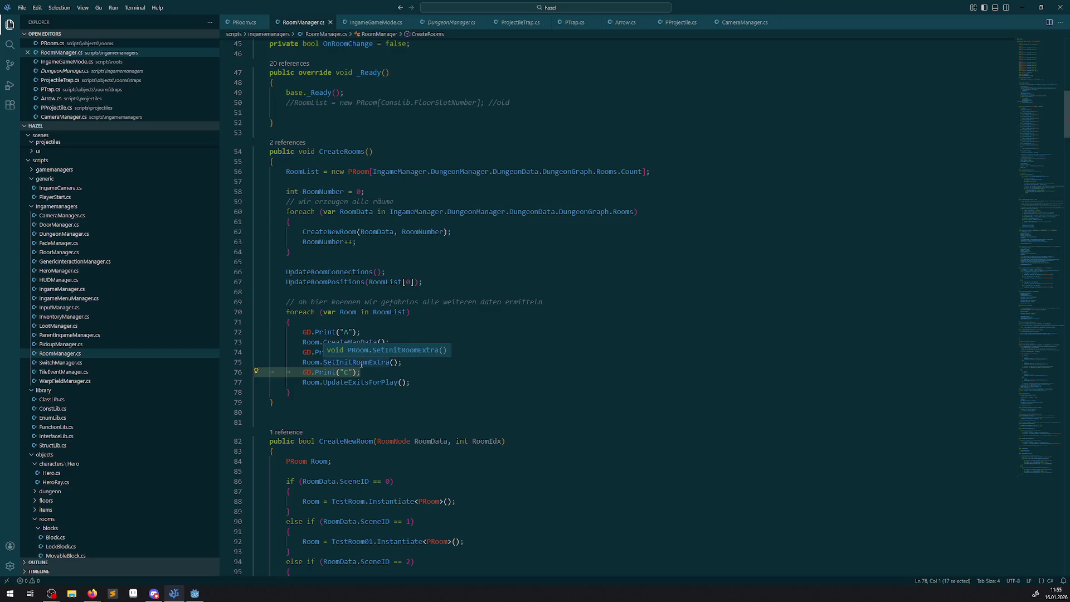
pyautogui.moveTo(377, 372); pyautogui.dragTo(270, 371)
pyautogui.press('BackSpace')
pyautogui.press('BackSpace')
pyautogui.moveTo(363, 332); pyautogui.dragTo(291, 322)
pyautogui.press('BackSpace')
pyautogui.hotkey('ctrl', 'z')
pyautogui.moveTo(362, 352); pyautogui.dragTo(276, 350)
pyautogui.press('BackSpace')
pyautogui.press('BackSpace')
pyautogui.moveTo(362, 332); pyautogui.dragTo(290, 322)
pyautogui.press('BackSpace')
pyautogui.click(354, 343)
# Go to SetInitRoomExtra's definition in PRoom.cs and comment out the InitRoomExtra call with //
pyautogui.rightClick(355, 342)
pyautogui.click(398, 351)
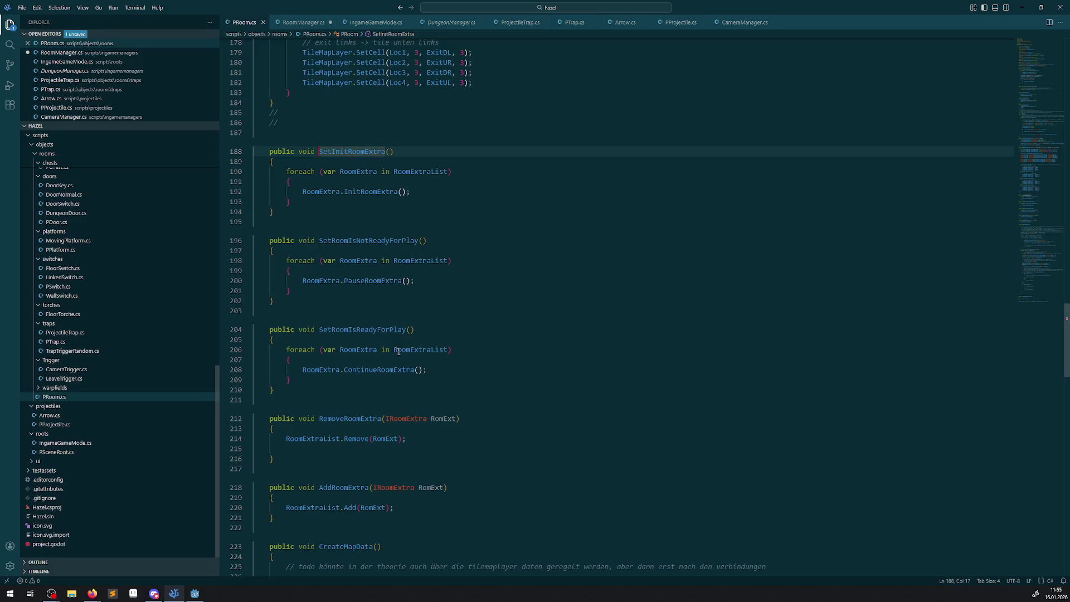
pyautogui.moveTo(358, 190)
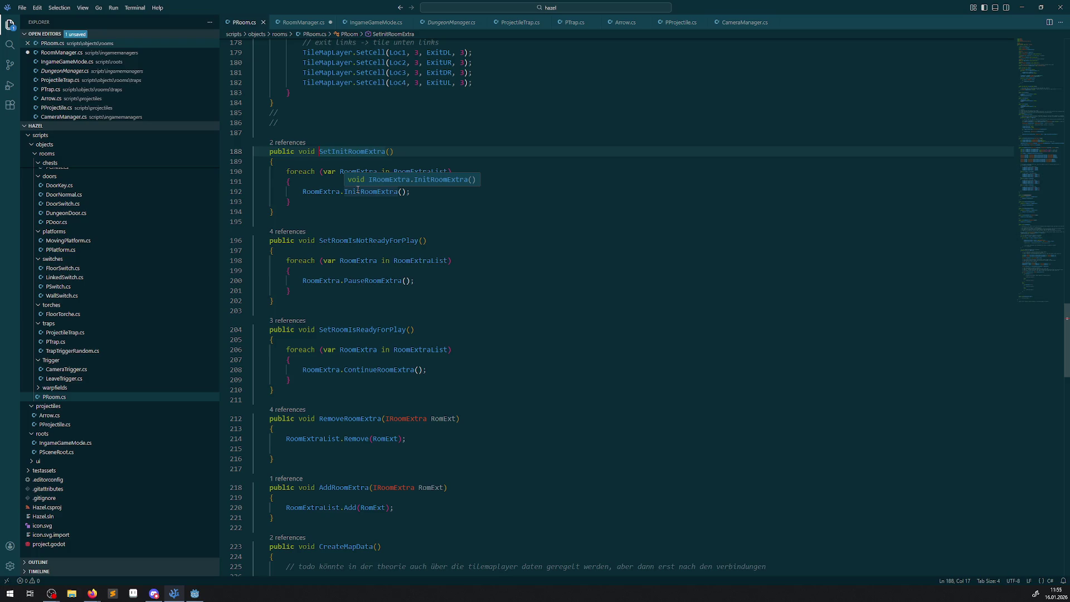
pyautogui.doubleClick(358, 191)
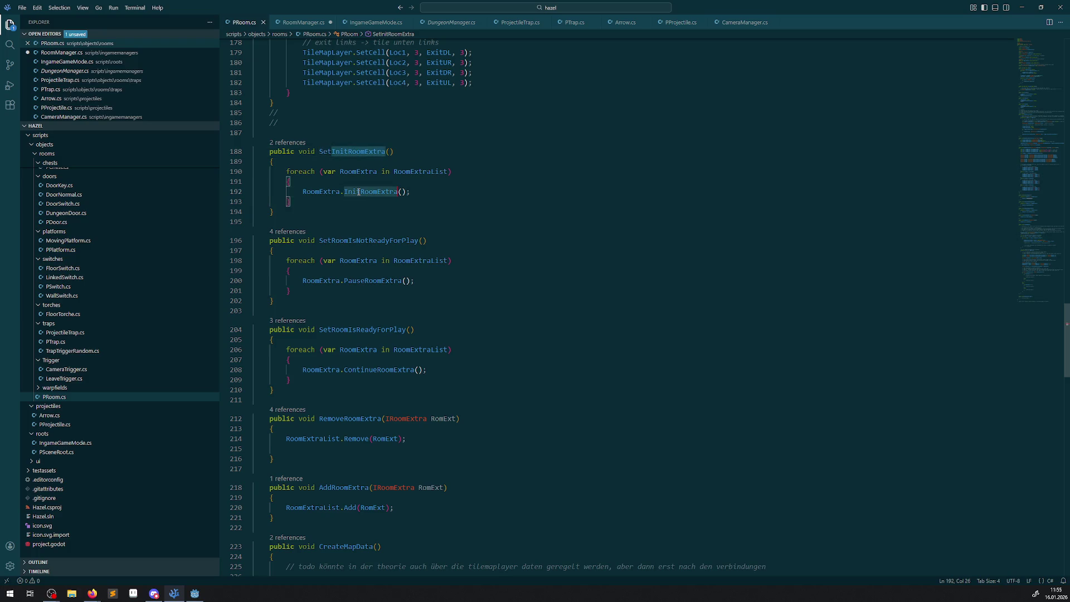
pyautogui.click(298, 192)
pyautogui.write('//')
# Test-run the game with InitRoomExtra disabled, then uncomment the call again
pyautogui.click(194, 593)
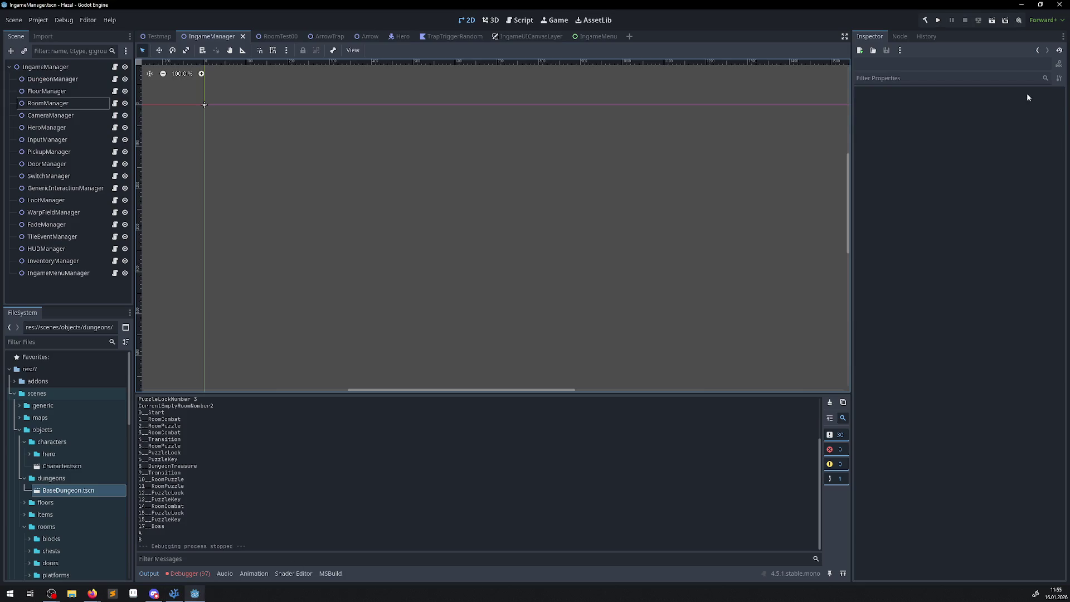
pyautogui.click(939, 20)
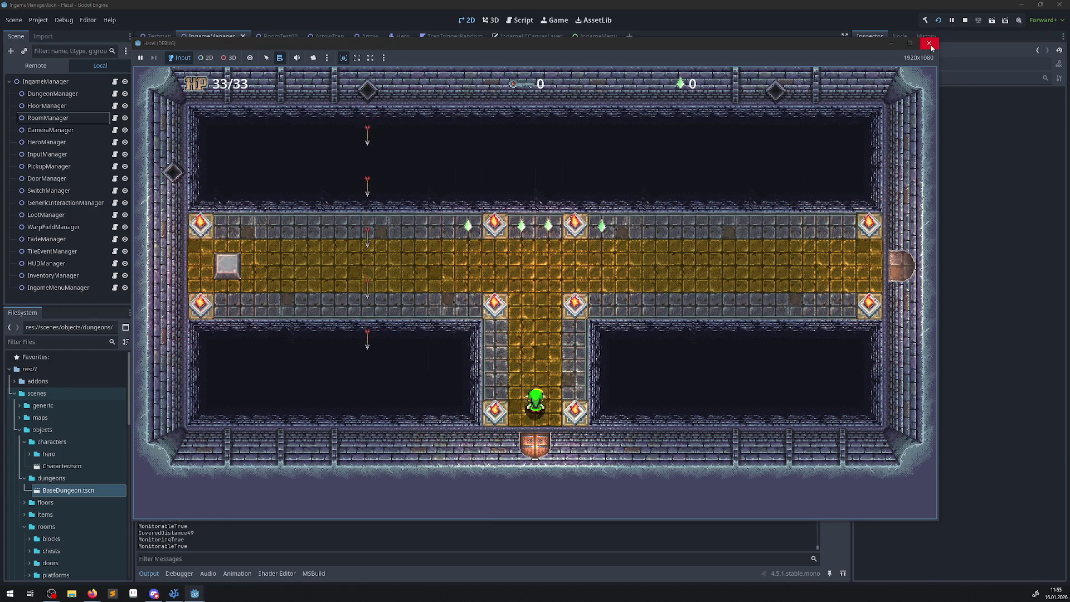
pyautogui.click(930, 44)
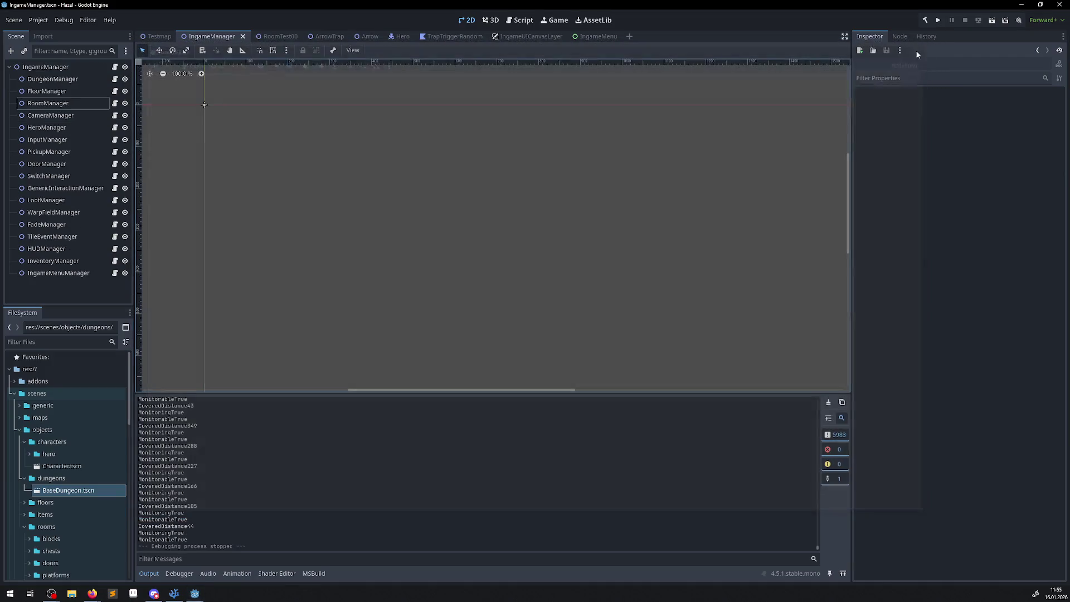
pyautogui.click(174, 593)
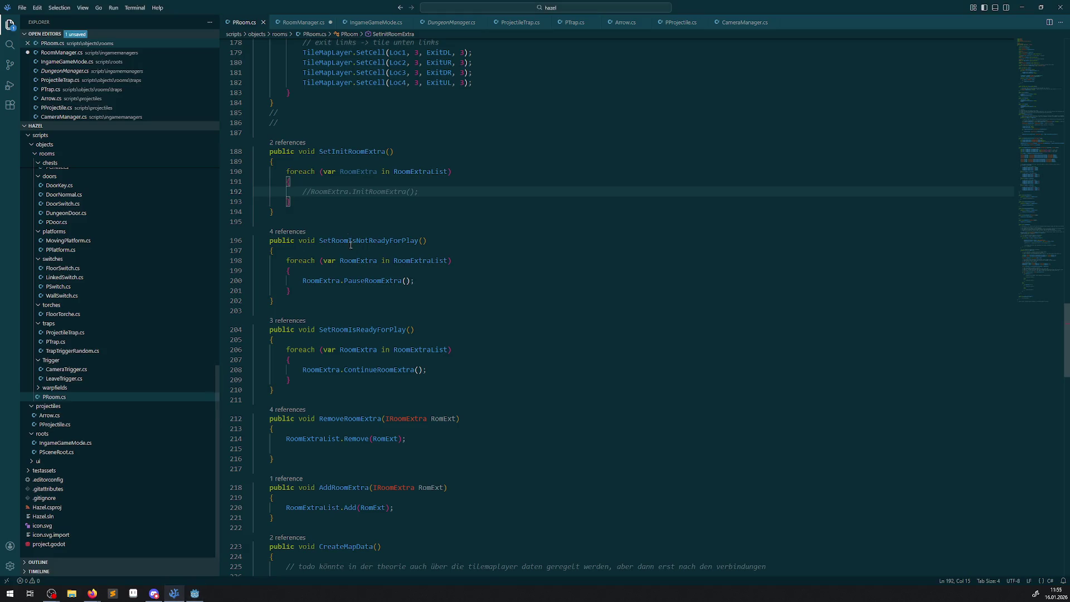
pyautogui.hotkey('ctrl', '/')
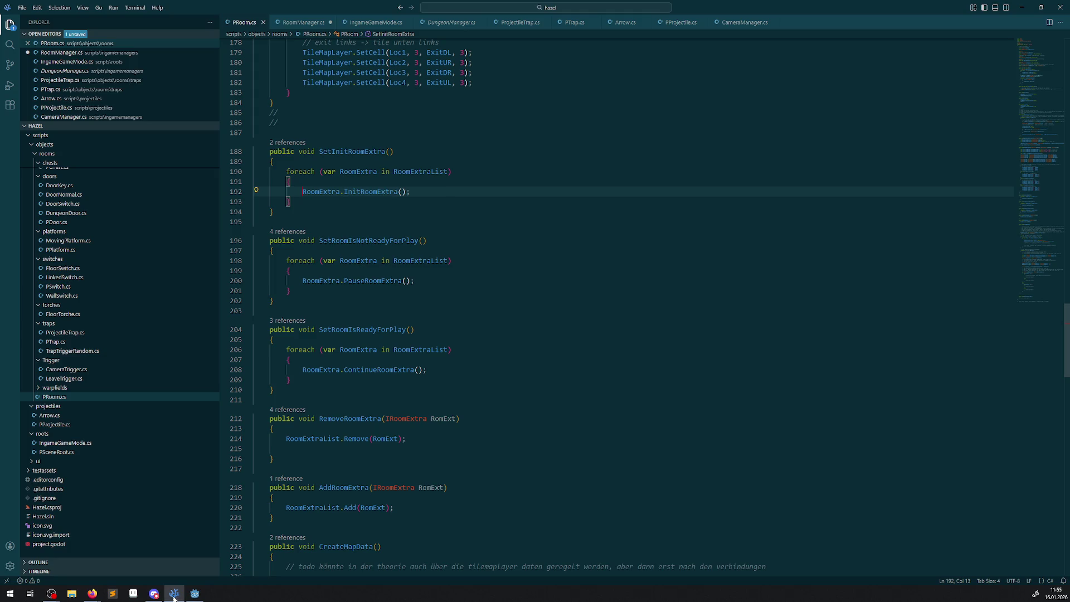
pyautogui.click(194, 593)
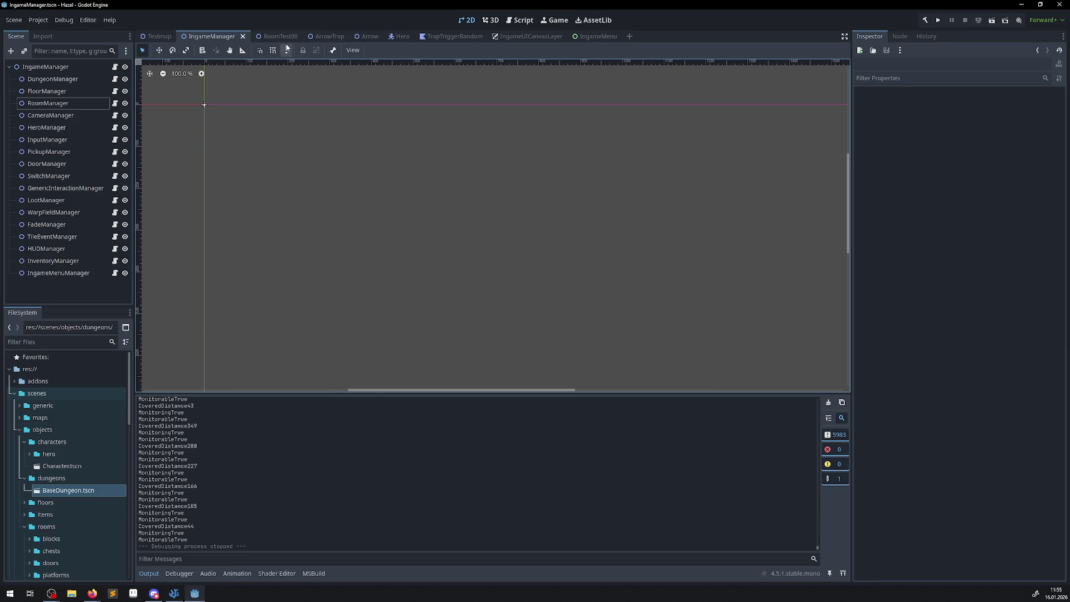
pyautogui.click(277, 36)
# Delete the Arrow node from the RoomTest00 scene tree and confirm
pyautogui.scroll(-3, 671, 171)
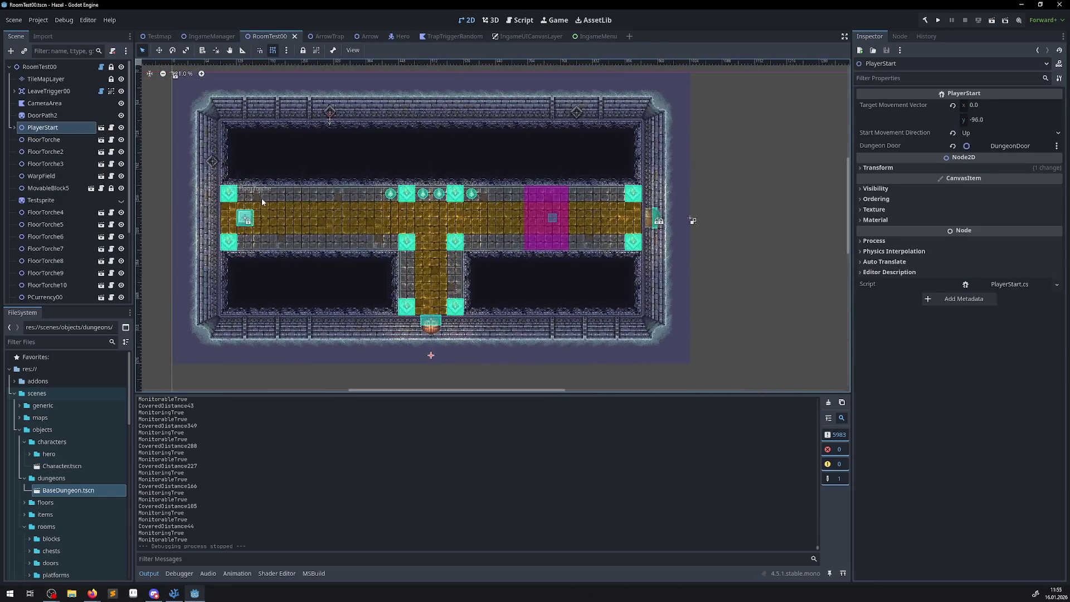
pyautogui.scroll(3, 262, 202)
pyautogui.click(44, 140)
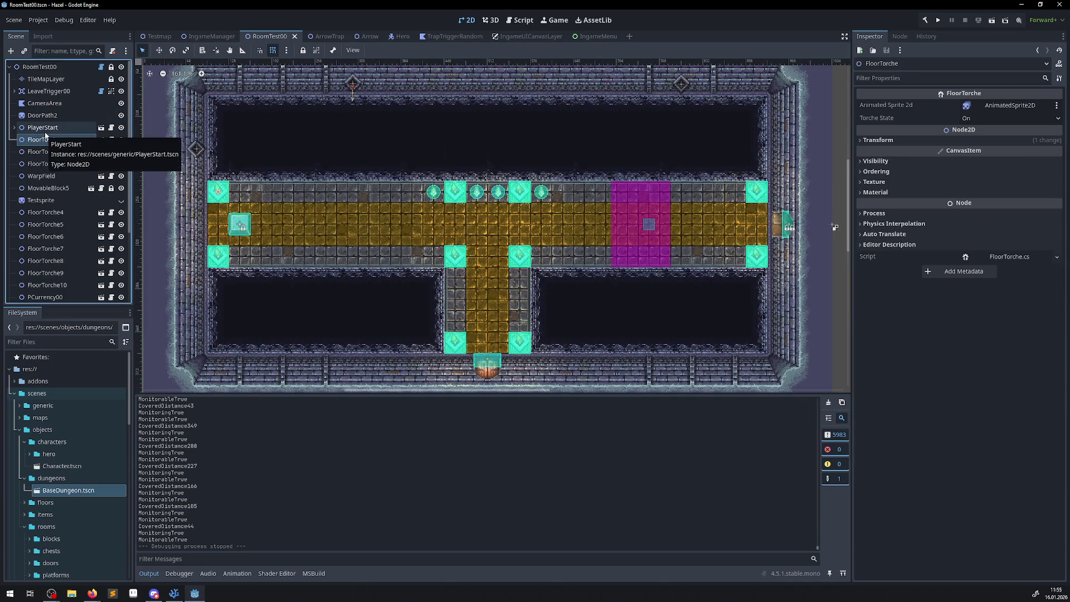
pyautogui.scroll(-3, 55, 218)
pyautogui.click(36, 295)
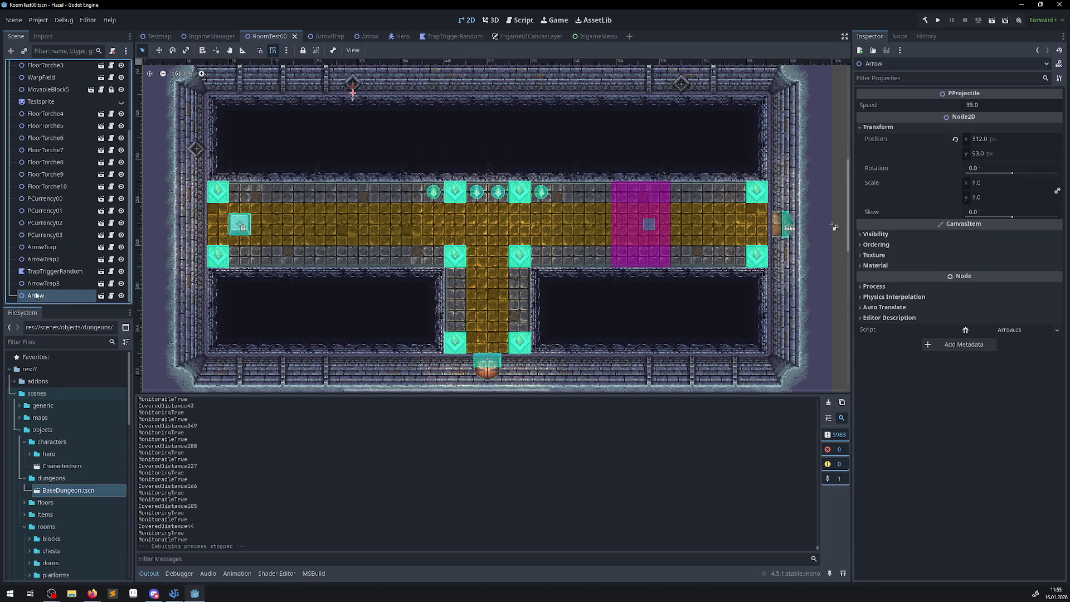
pyautogui.scroll(3, 360, 139)
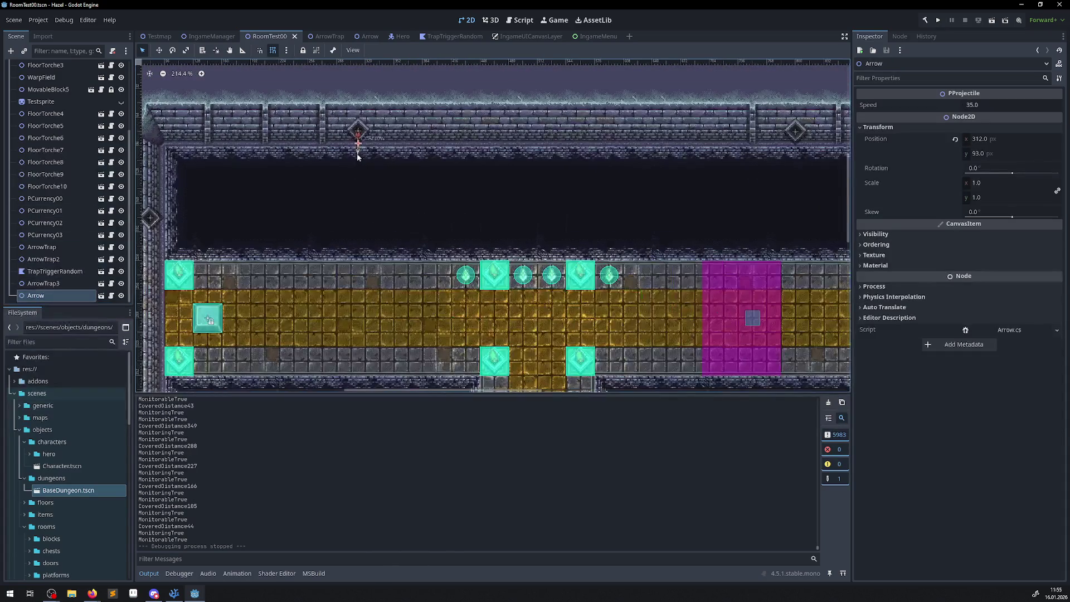
pyautogui.press('Delete')
pyautogui.click(520, 308)
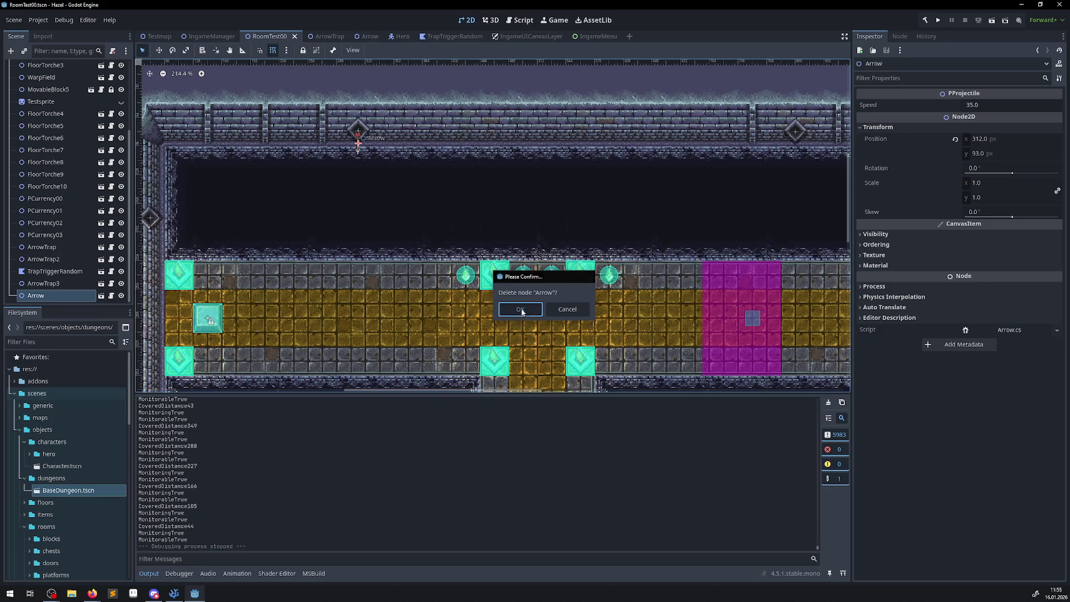
# Save the scene, test-run the game, and close it
pyautogui.click(935, 21)
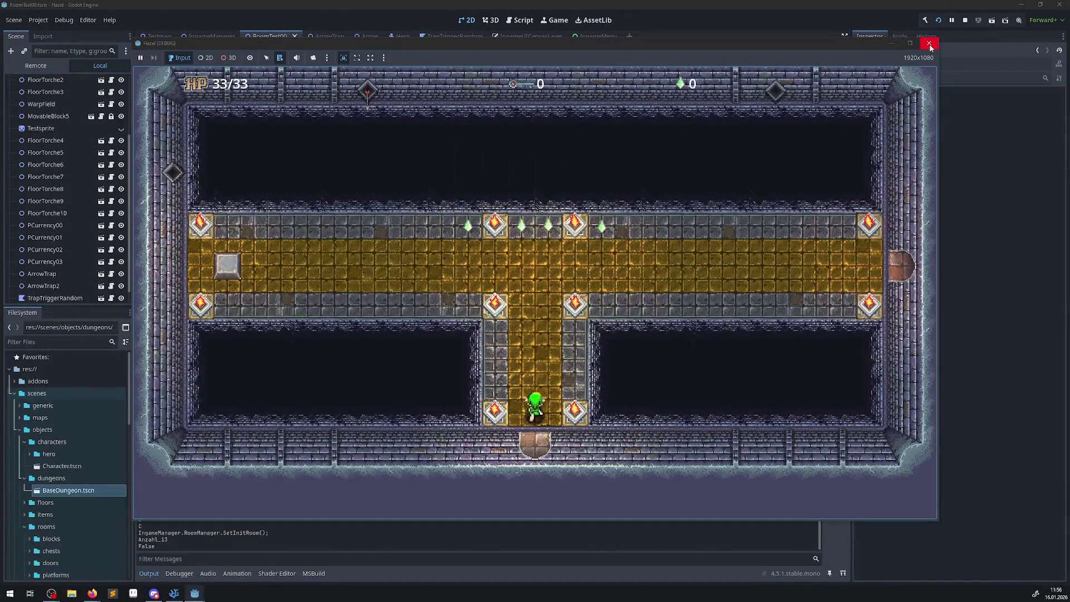
pyautogui.click(930, 45)
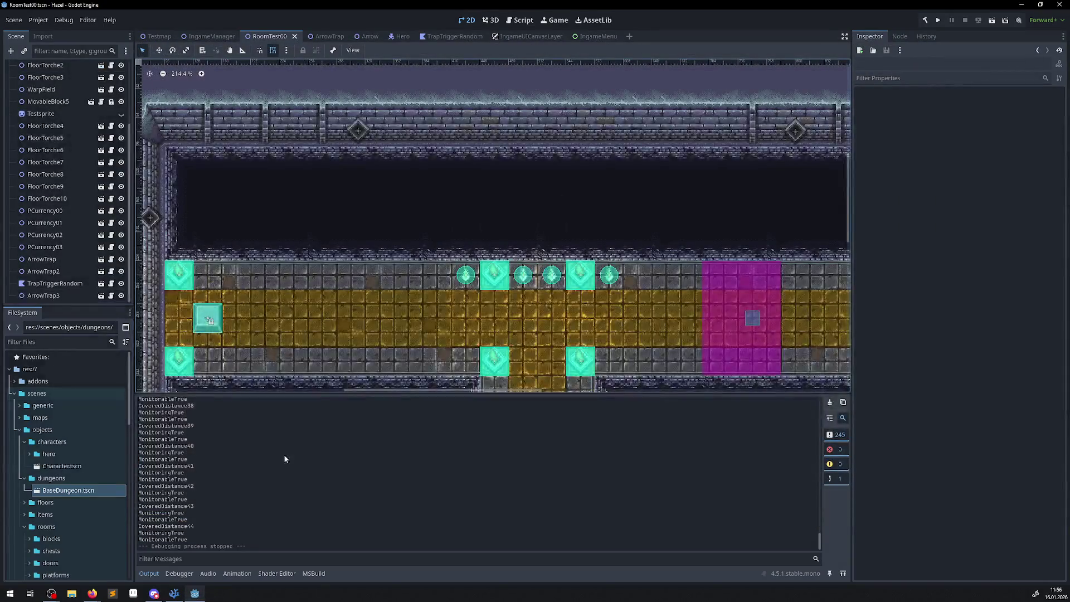
pyautogui.click(174, 593)
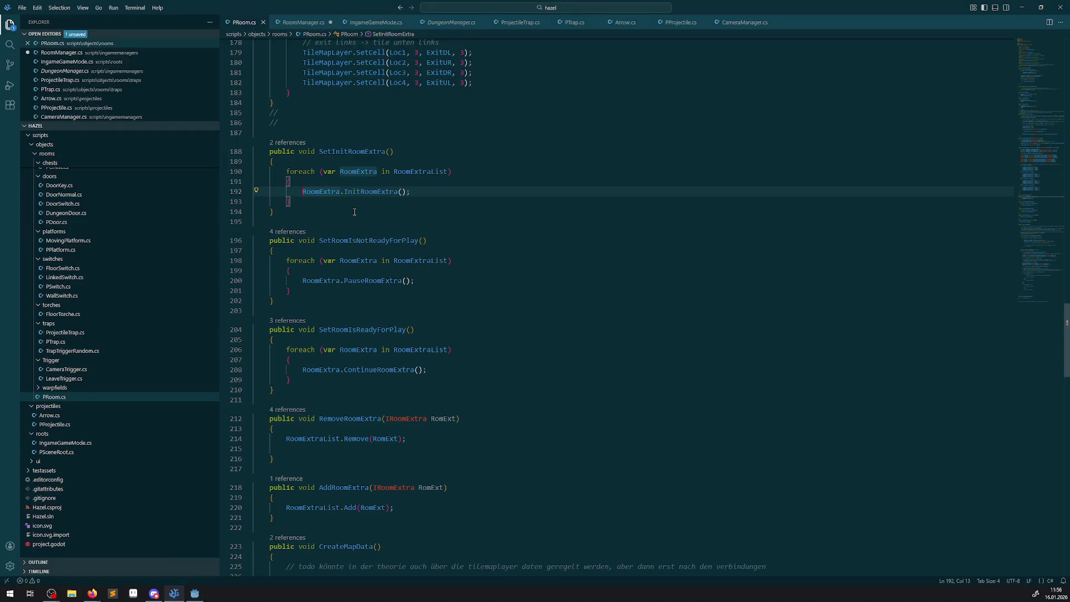
# Search the project for gd.pr and delete the Anzahl_ and null? prints in RoomManager.cs
pyautogui.click(305, 23)
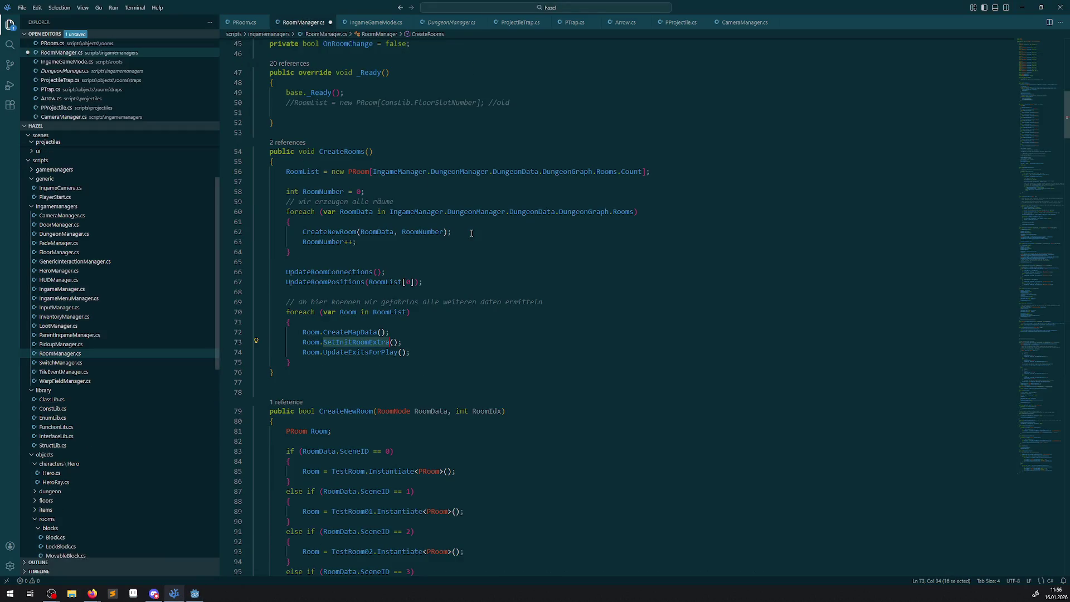
pyautogui.click(9, 44)
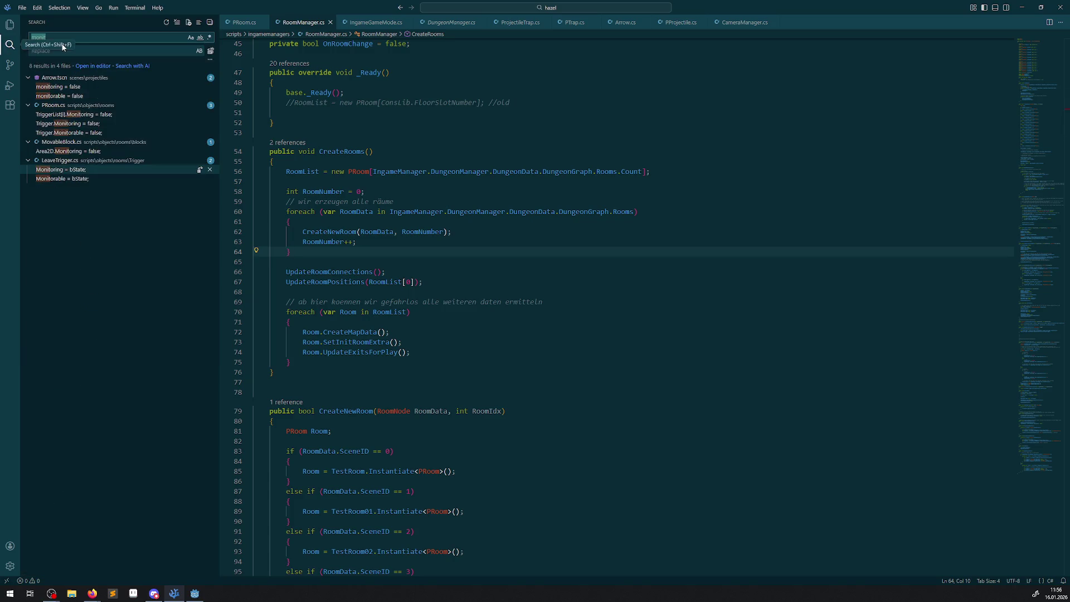
pyautogui.write('gd.')
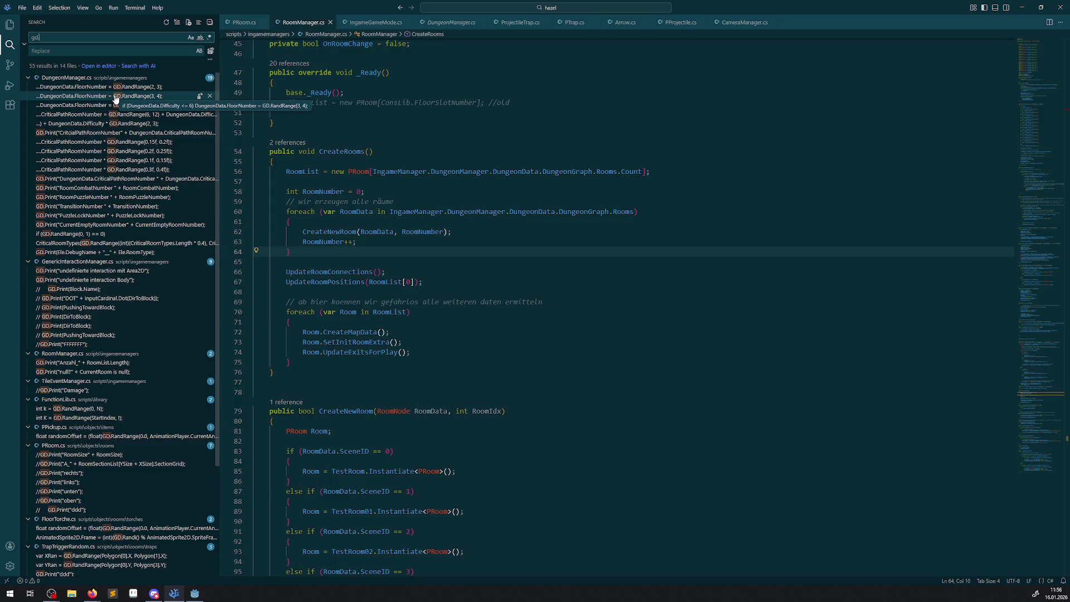
pyautogui.write('print')
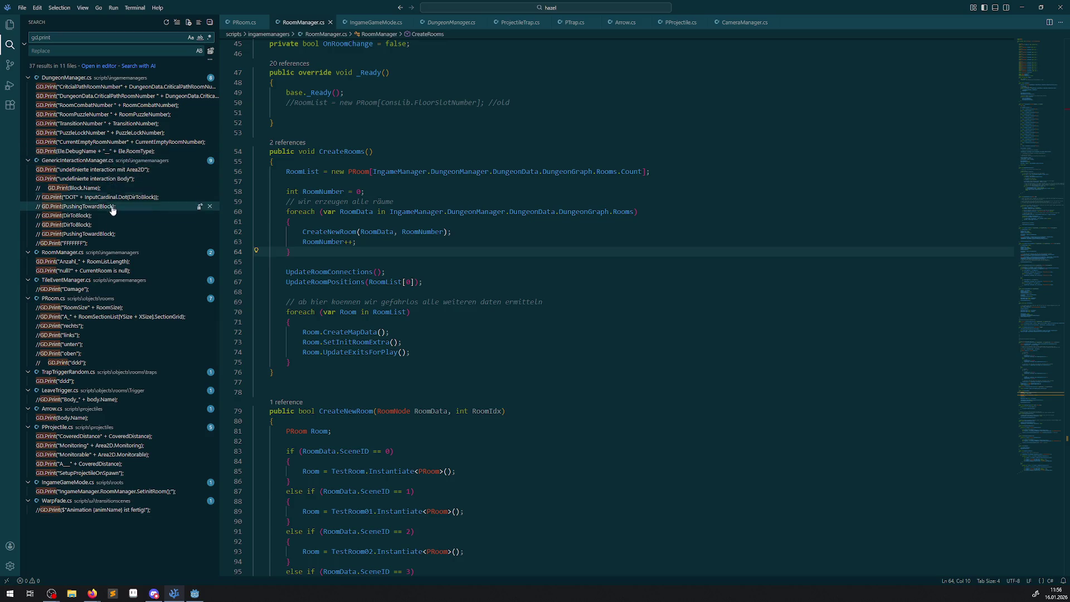
pyautogui.click(92, 262)
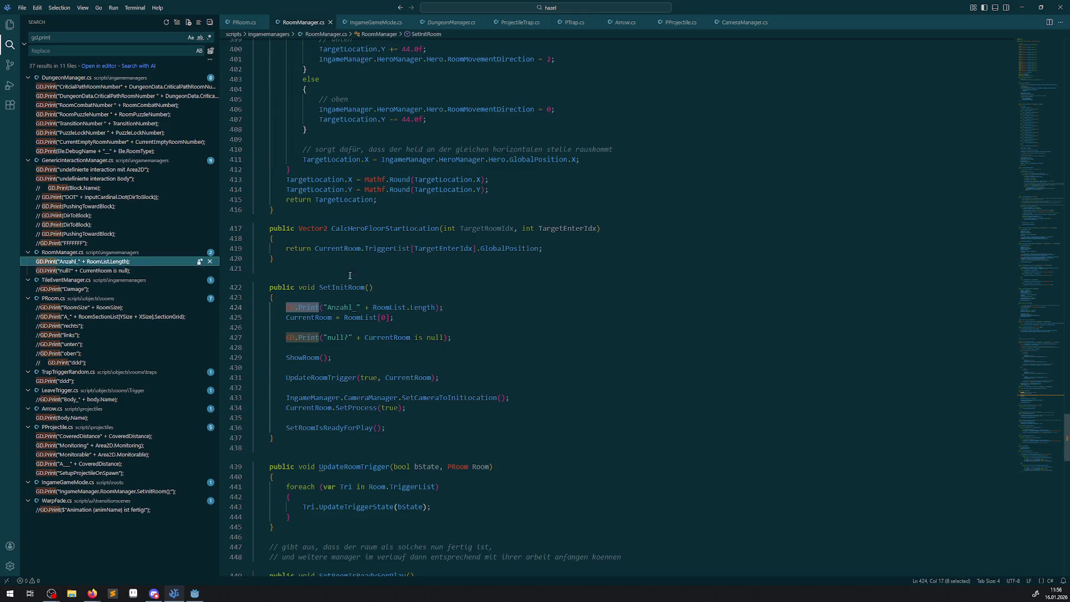
pyautogui.hotkey('shift', 'Up')
pyautogui.hotkey('shift', 'Down')
pyautogui.hotkey('shift', 'Up')
pyautogui.press('Delete')
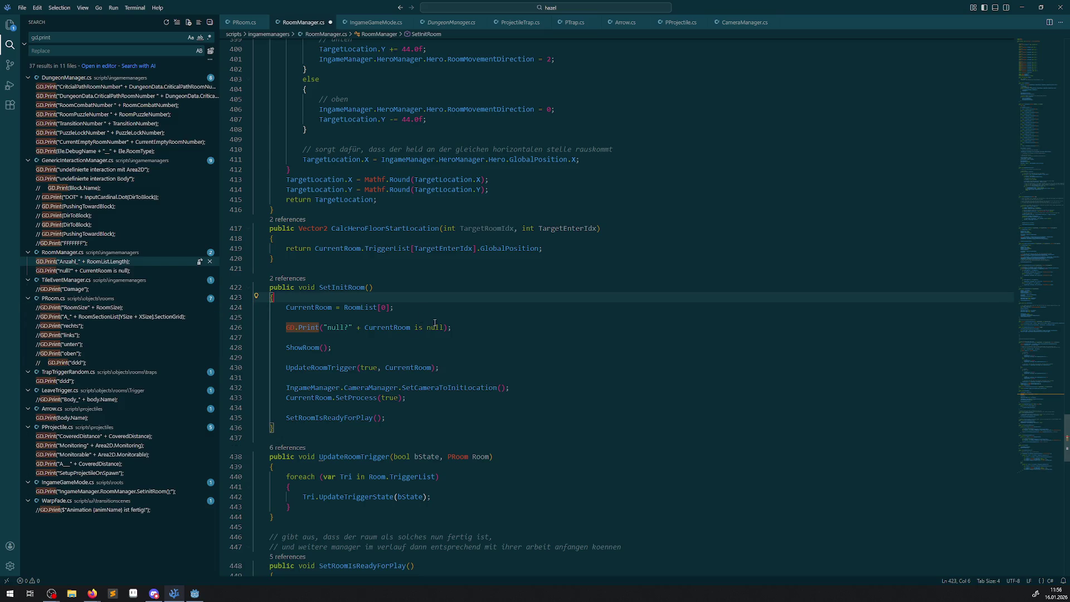
pyautogui.moveTo(462, 328); pyautogui.dragTo(395, 307)
pyautogui.press('Delete')
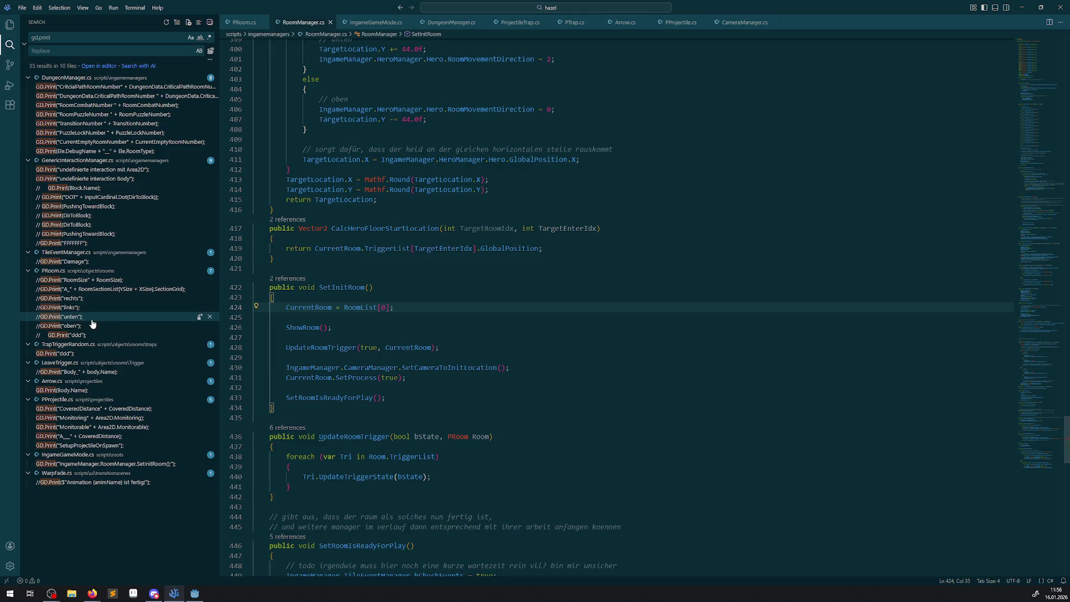
# Change the "ddd" trace in TrapTriggerRandom.cs to "TrapTriggerRandom_OnBodyEntered" and save
pyautogui.click(66, 354)
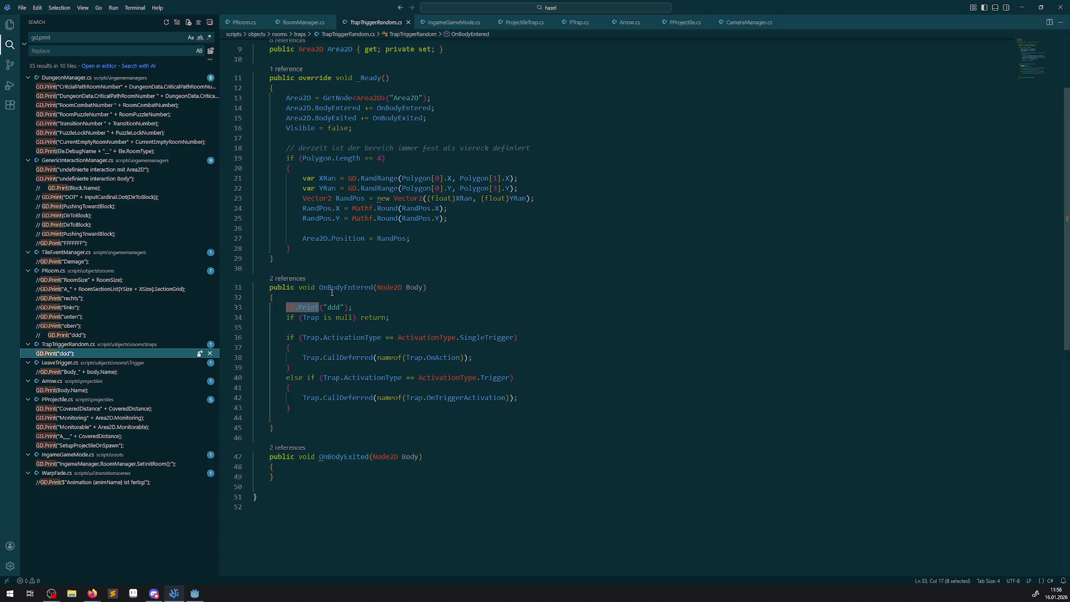
pyautogui.scroll(4, 331, 290)
pyautogui.doubleClick(371, 96)
pyautogui.hotkey('ctrl', 'c')
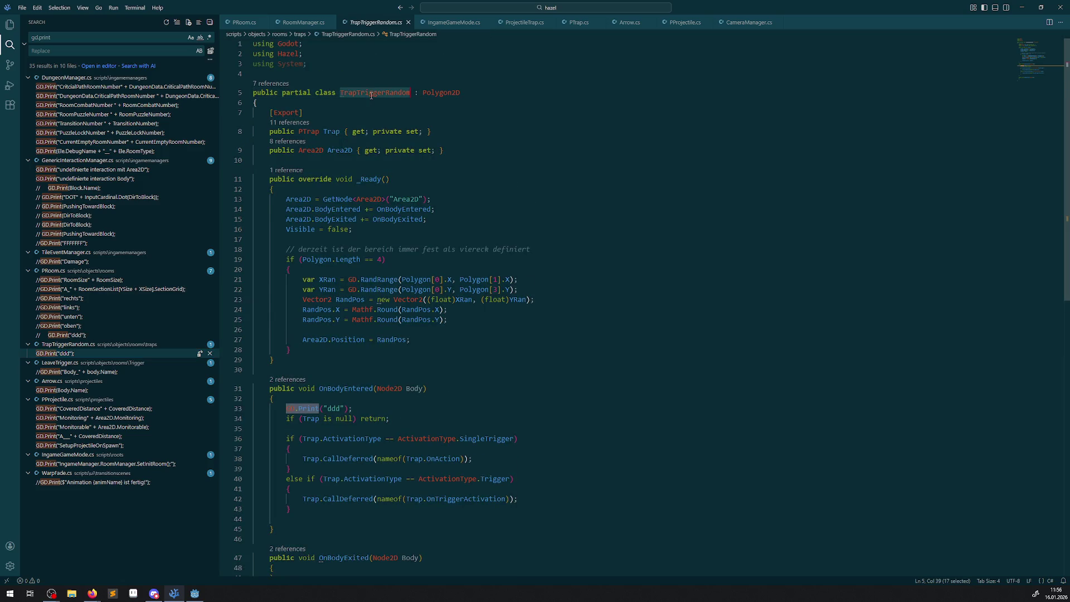
pyautogui.doubleClick(333, 410)
pyautogui.hotkey('ctrl', 'v')
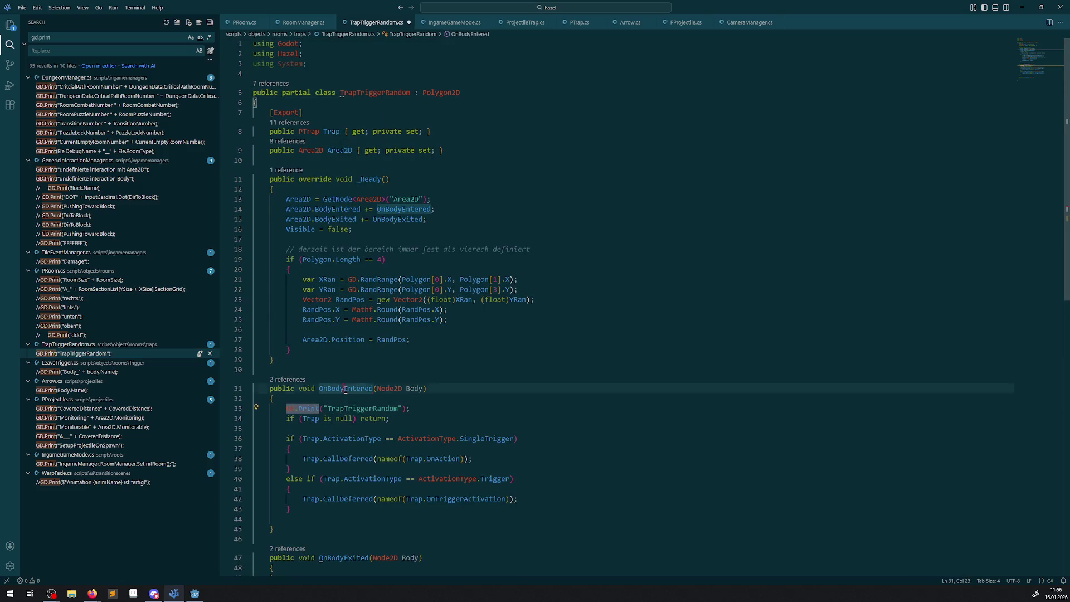
pyautogui.click(399, 410)
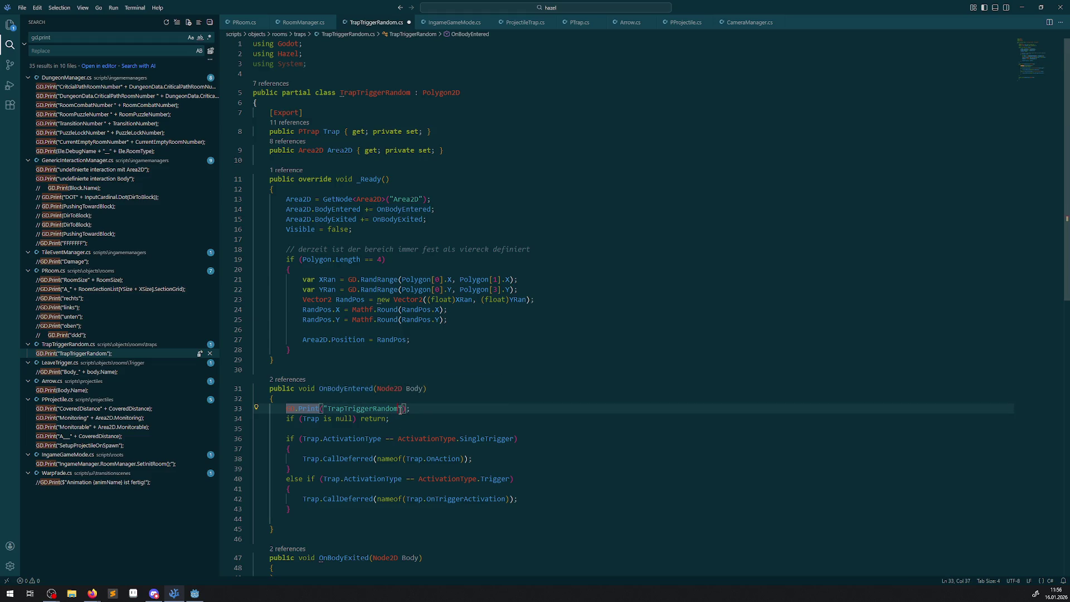
pyautogui.write('_OnBodyEntered')
pyautogui.hotkey('ctrl', 's')
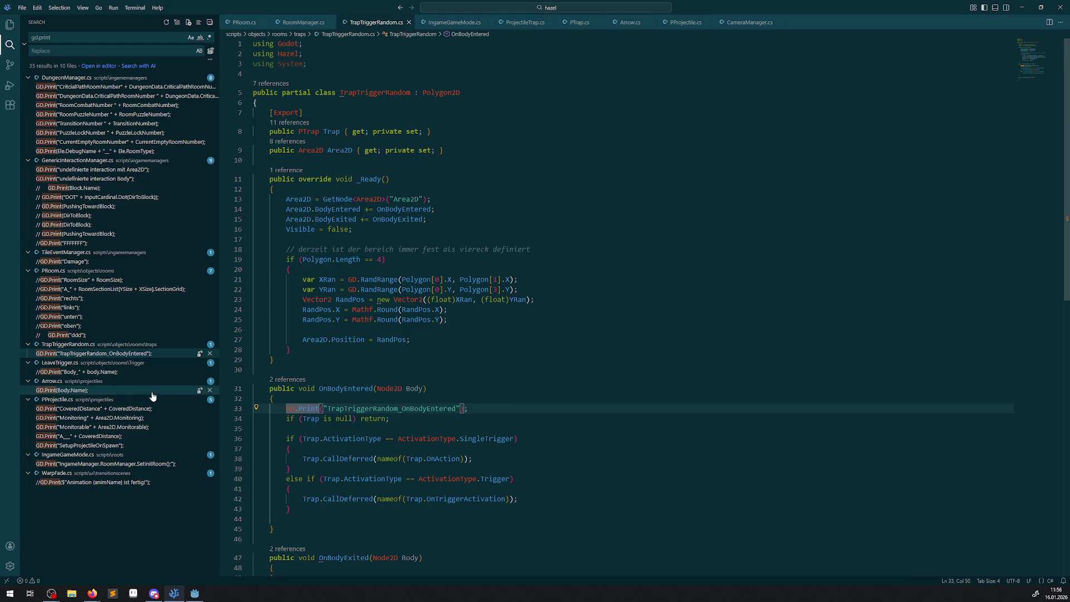
# Open the CoveredDistance print match in PProjectile.cs
pyautogui.click(84, 410)
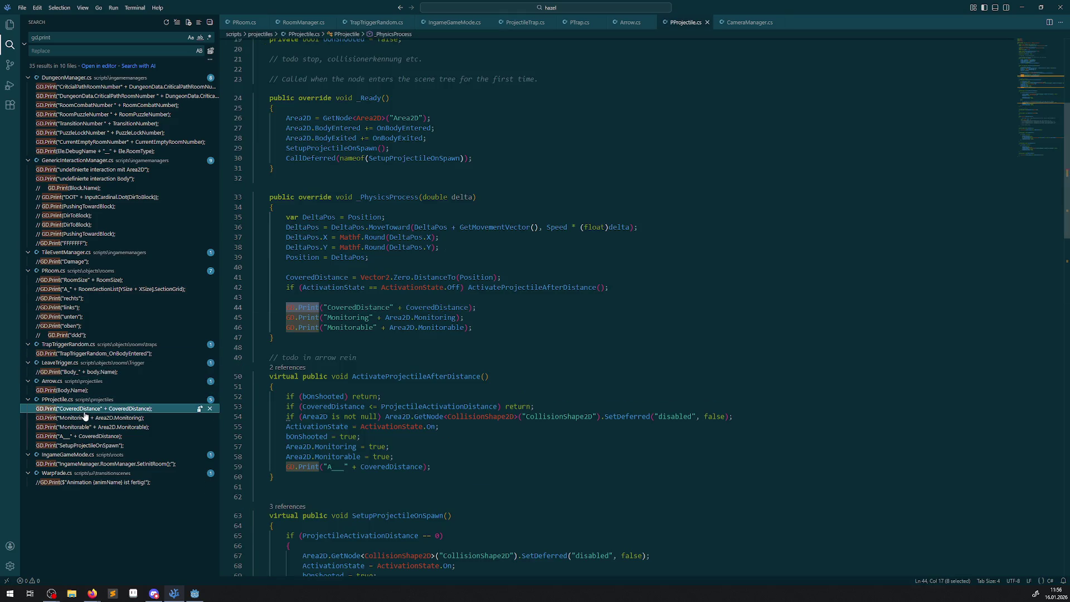
pyautogui.click(529, 359)
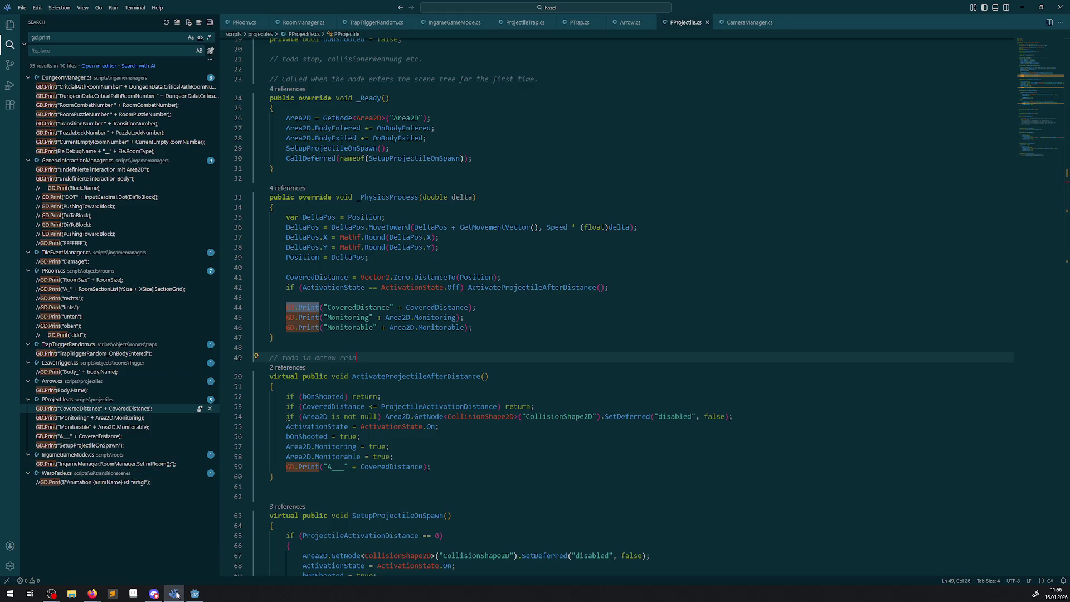
pyautogui.click(195, 594)
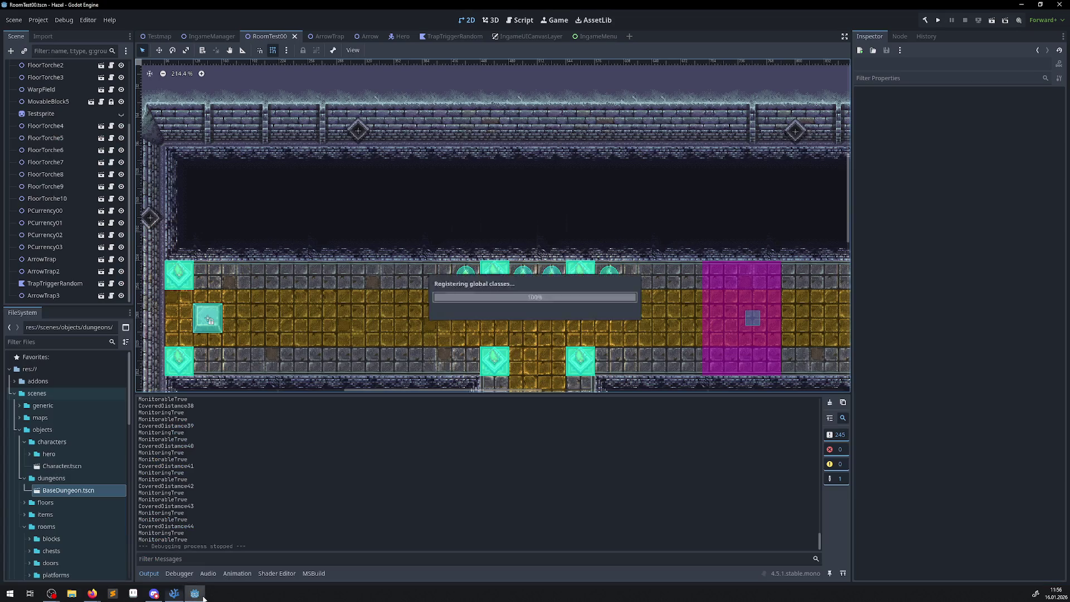
# Test-run the game, stop it, and clear the Output log
pyautogui.click(936, 23)
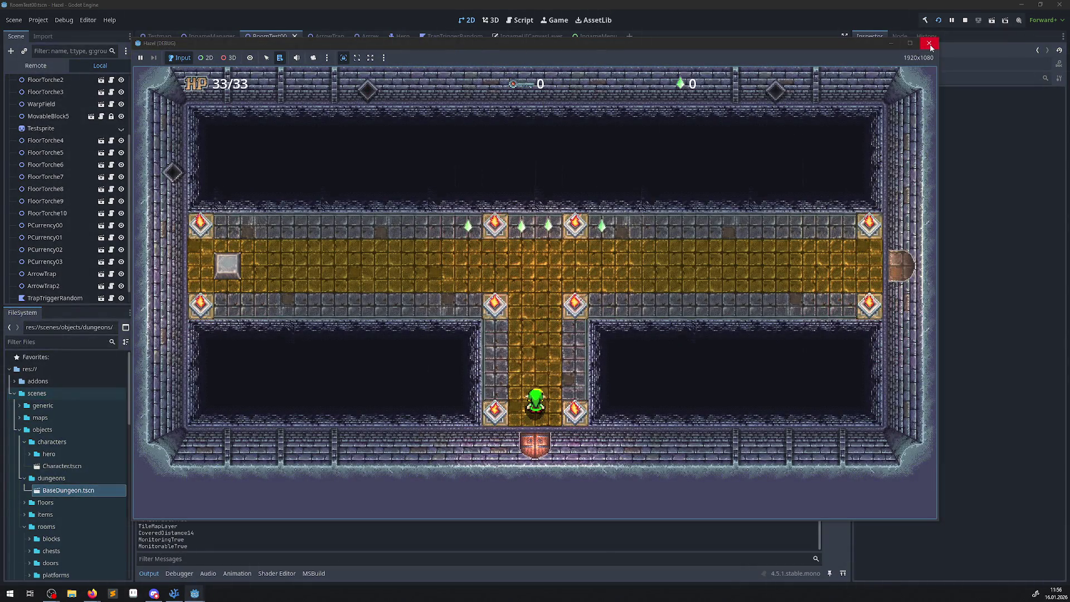
pyautogui.click(929, 45)
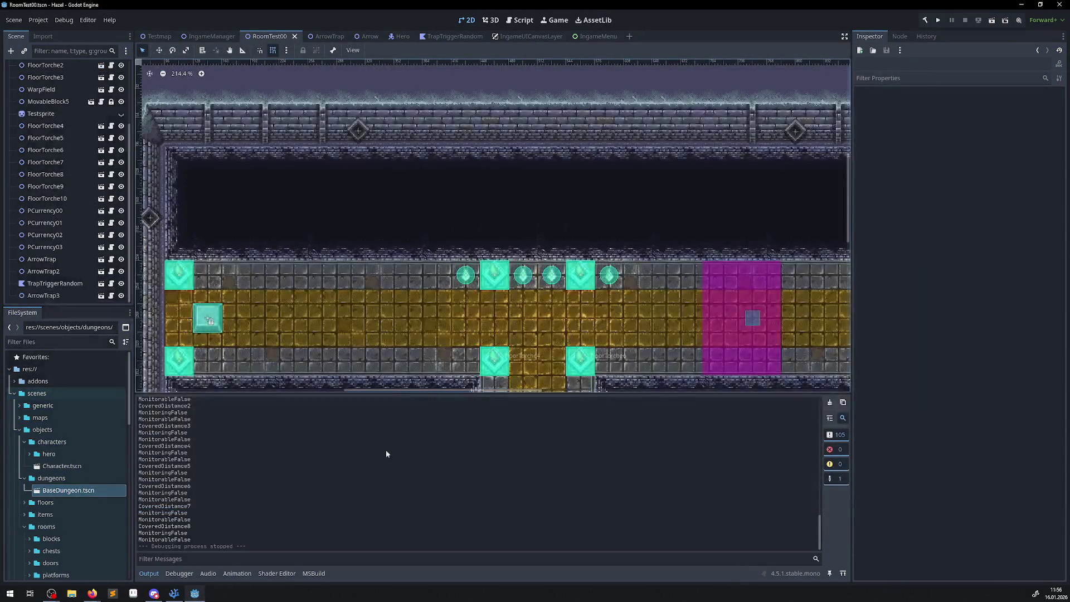
pyautogui.scroll(10, 314, 470)
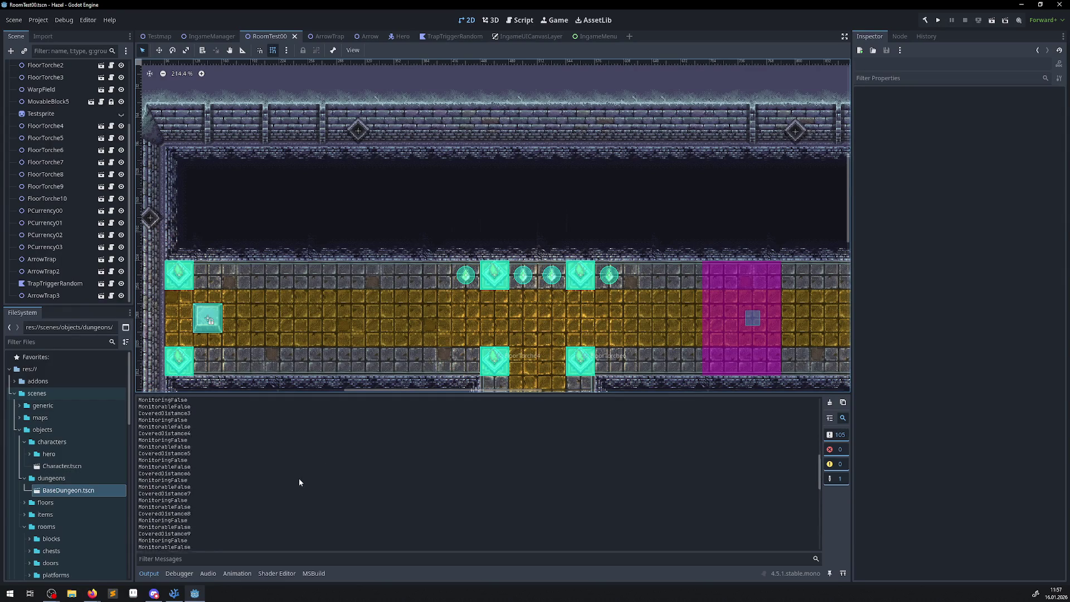
pyautogui.scroll(4, 299, 480)
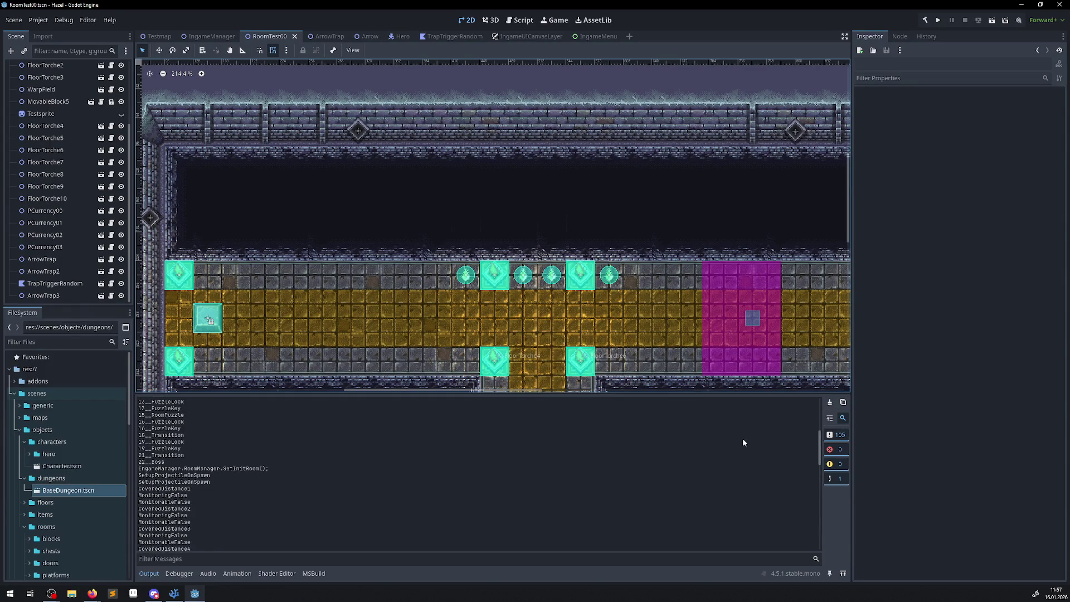
pyautogui.click(828, 402)
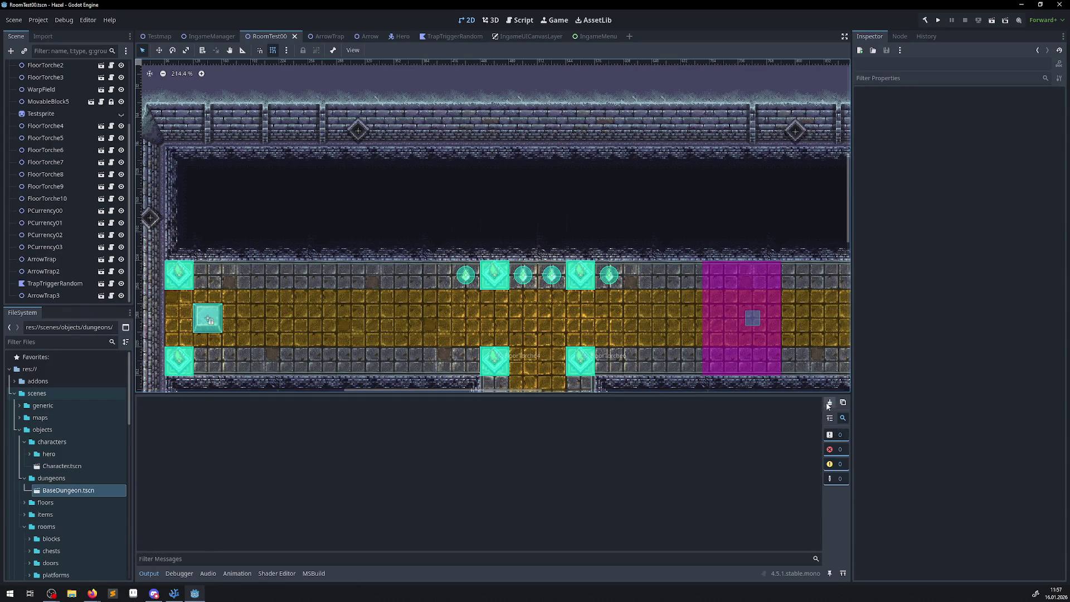
# Run the game again and select the SetInitRoom trace line in the Output log
pyautogui.click(937, 21)
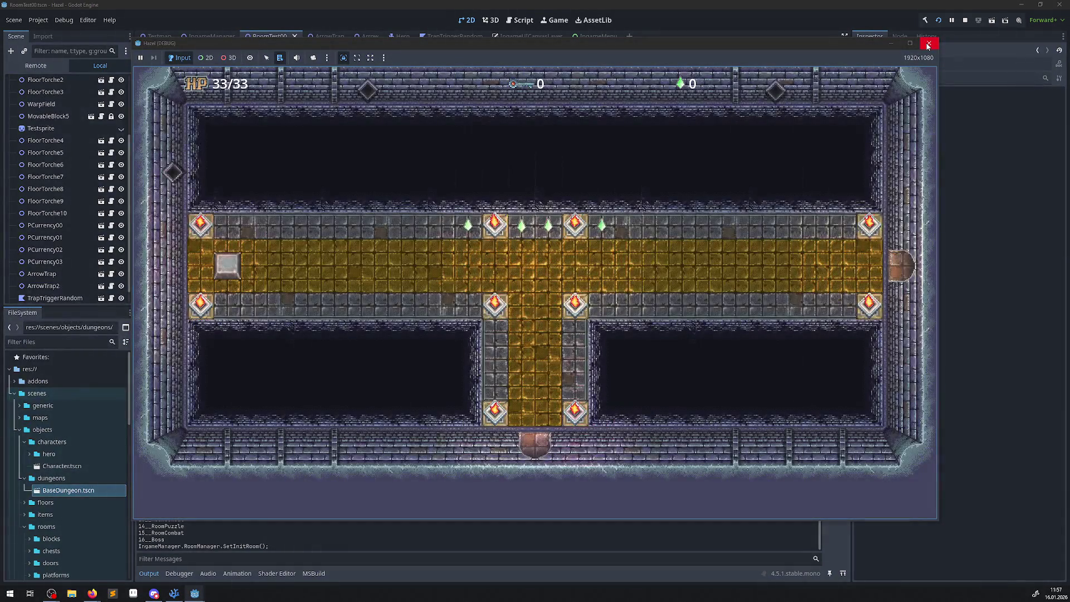
pyautogui.click(928, 46)
pyautogui.scroll(8, 269, 497)
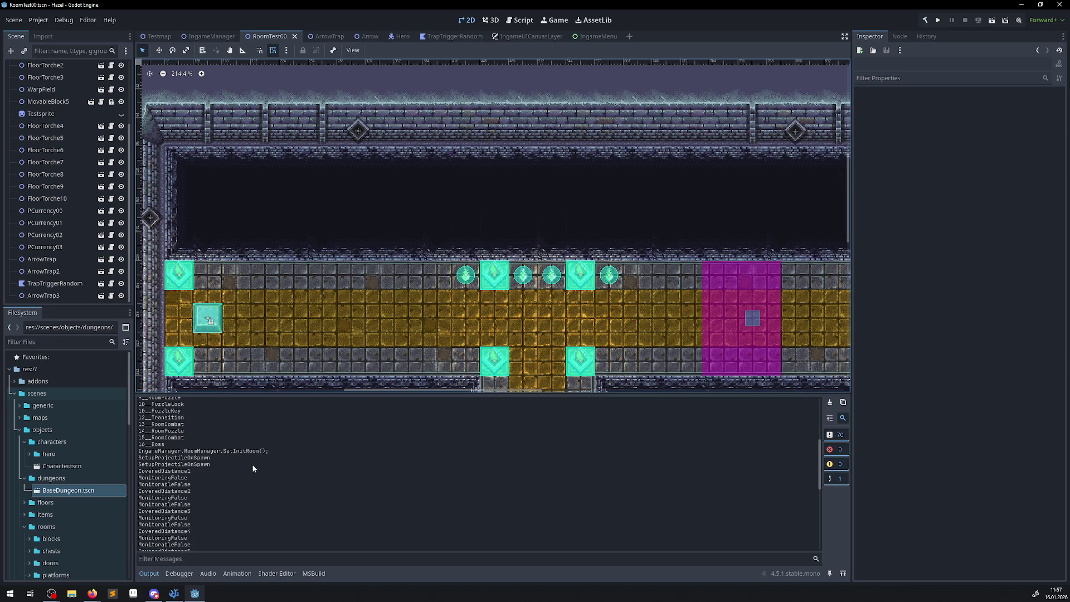
pyautogui.moveTo(269, 450); pyautogui.dragTo(101, 454)
pyautogui.click(174, 593)
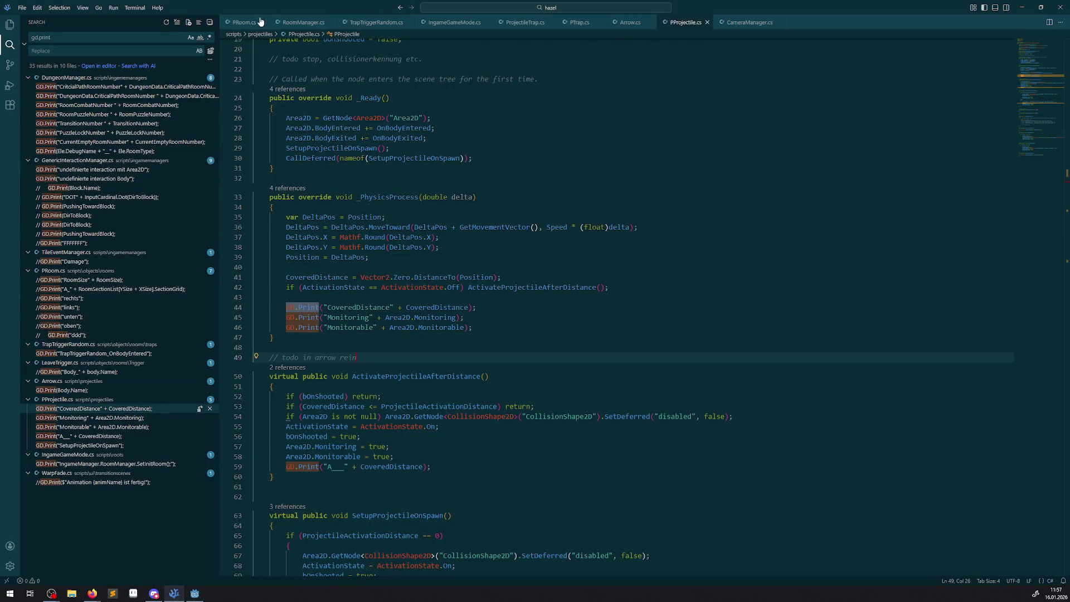
# Search all files for the SetInitRoom call and open its match in IngameGameMode.cs
pyautogui.click(243, 23)
pyautogui.scroll(20, 388, 252)
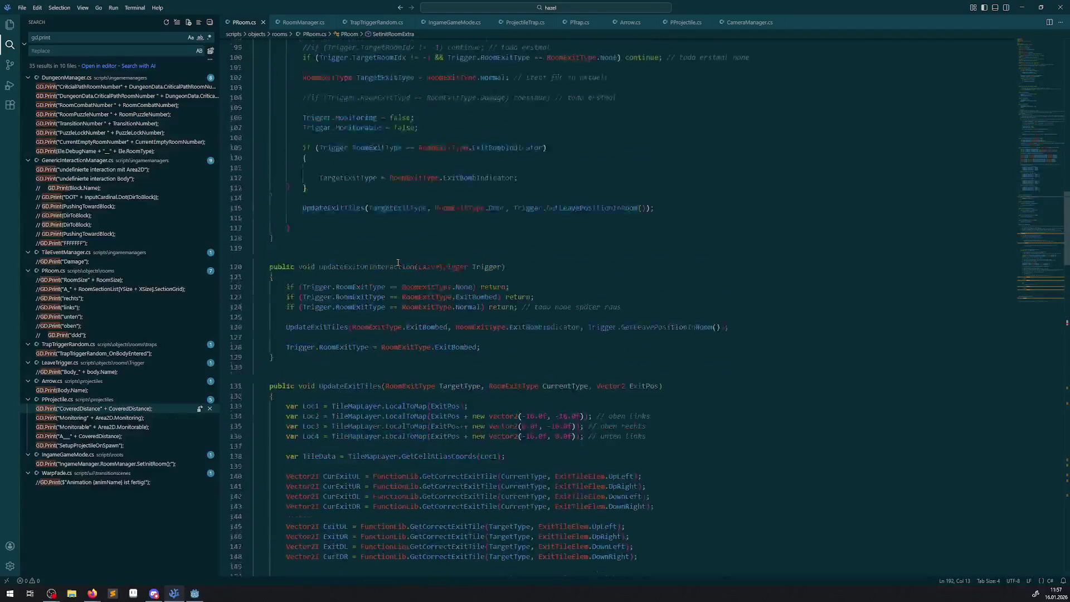
pyautogui.hotkey('ctrl', 'f')
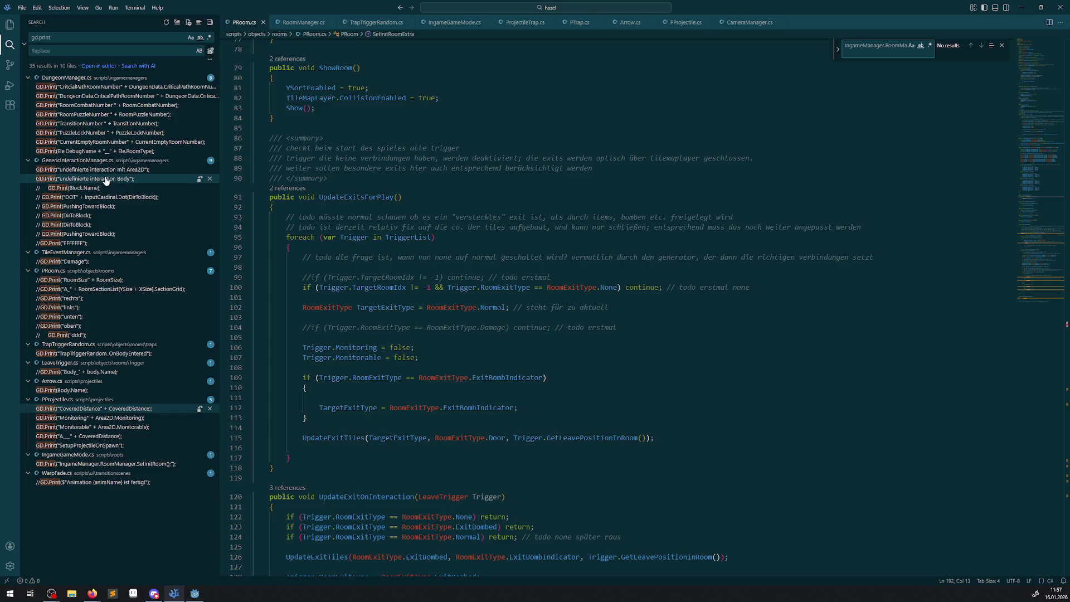
pyautogui.hotkey('ctrl', 'shift', 'f')
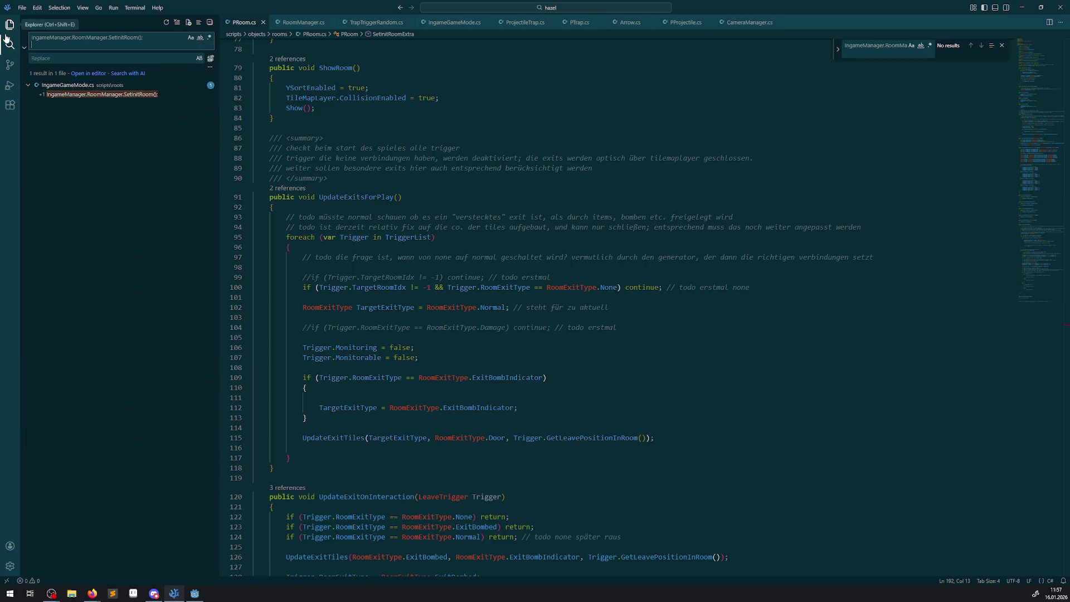
pyautogui.click(126, 96)
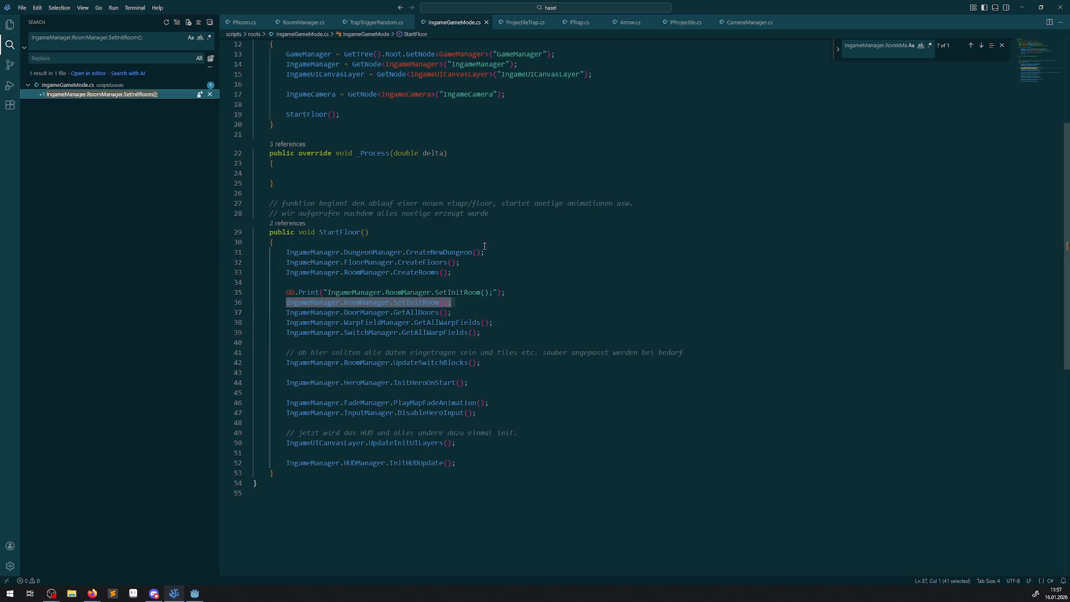
# Delete the stray SetInitRoom GD.Print line from StartFloor and close IngameGameMode.cs
pyautogui.moveTo(525, 296); pyautogui.dragTo(255, 294)
pyautogui.press('BackSpace')
pyautogui.press('BackSpace')
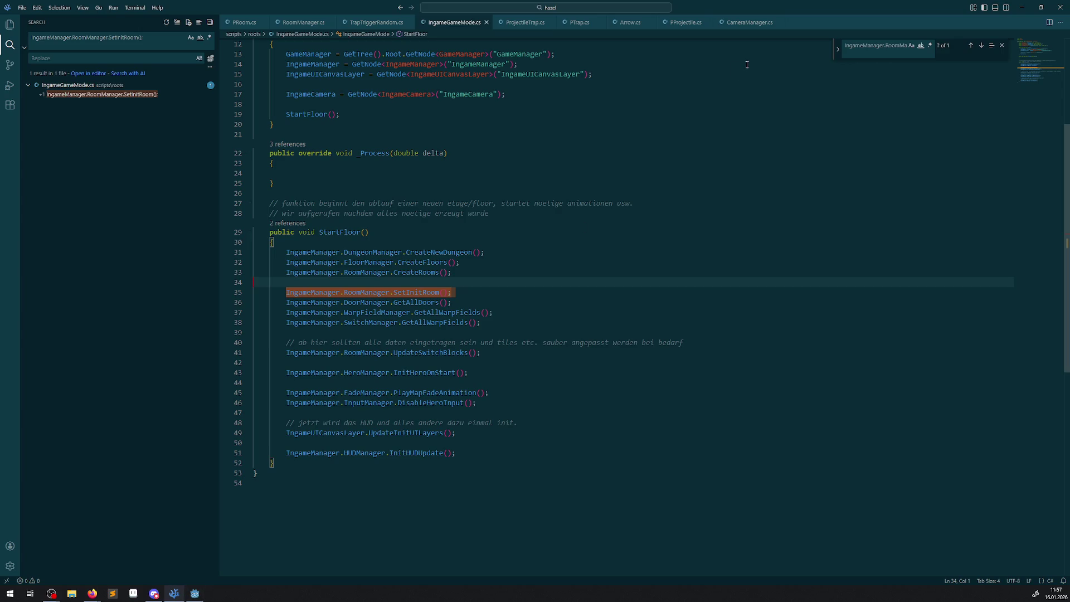
pyautogui.click(486, 22)
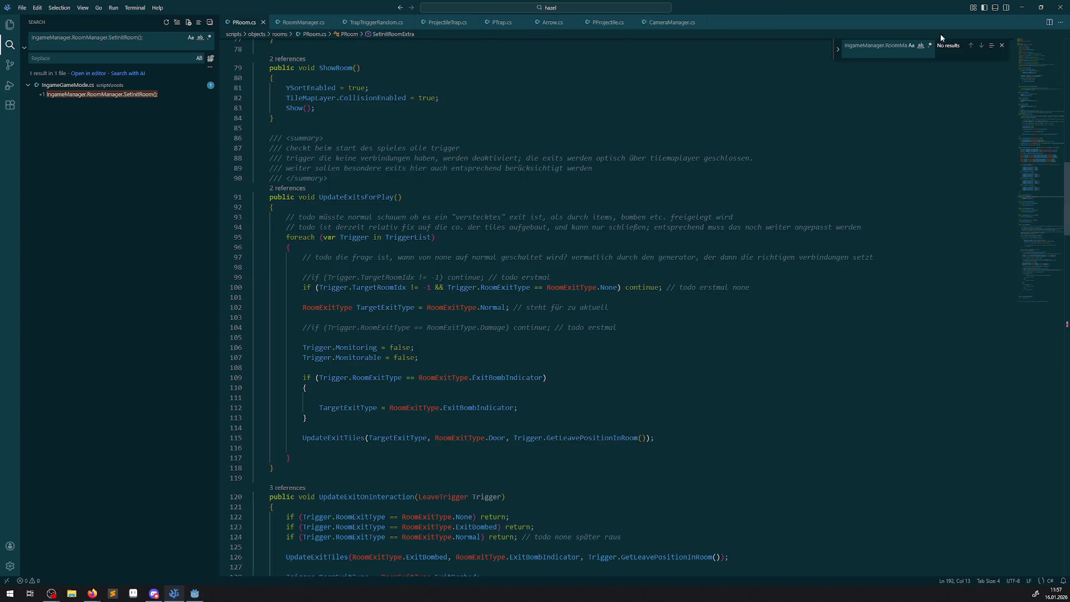
pyautogui.click(1003, 45)
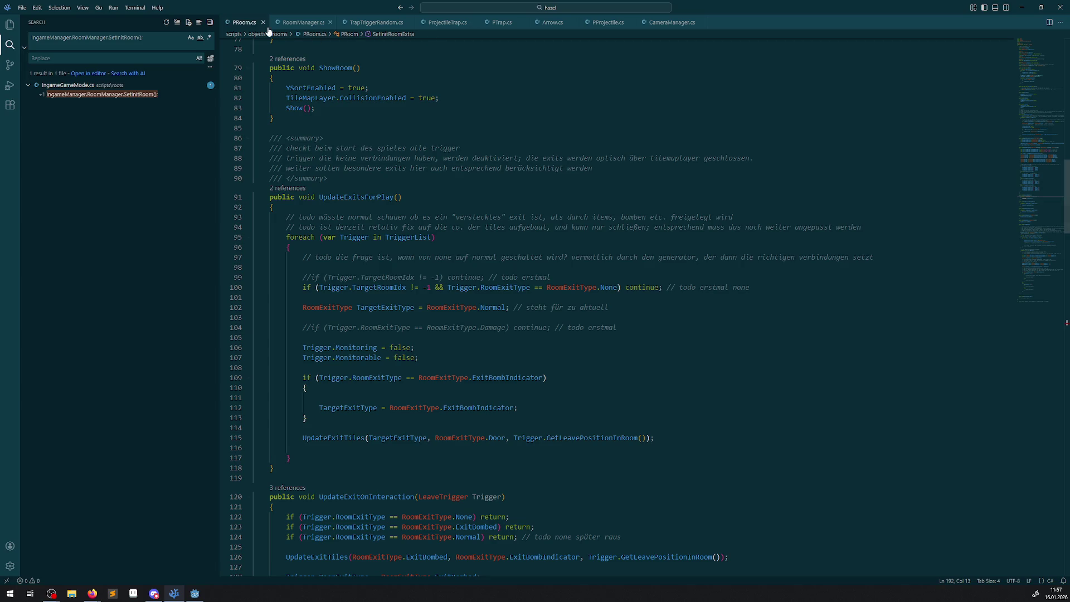
pyautogui.click(552, 22)
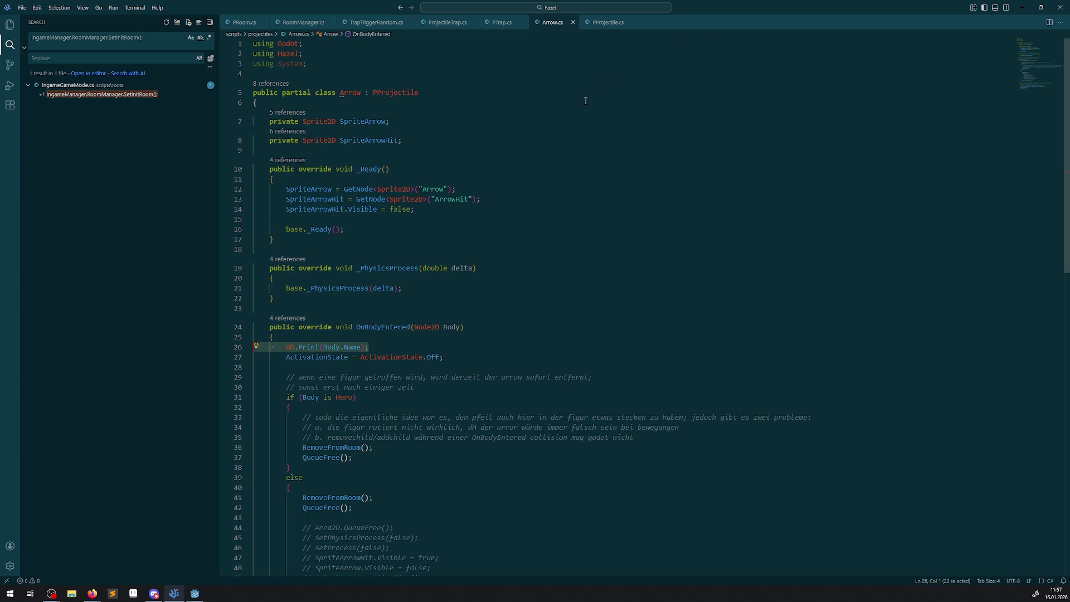
pyautogui.click(194, 593)
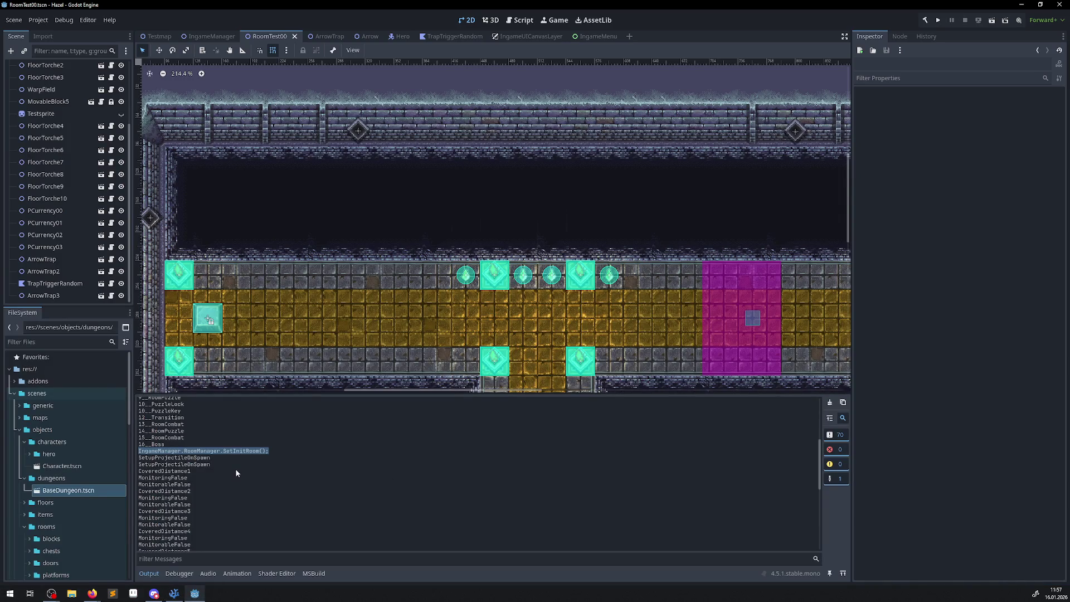
# Scan the run's debug output, then select CoveredDistance on line 59 of PProjectile.cs
pyautogui.scroll(-3, 237, 473)
pyautogui.scroll(3, 216, 490)
pyautogui.scroll(-8, 218, 494)
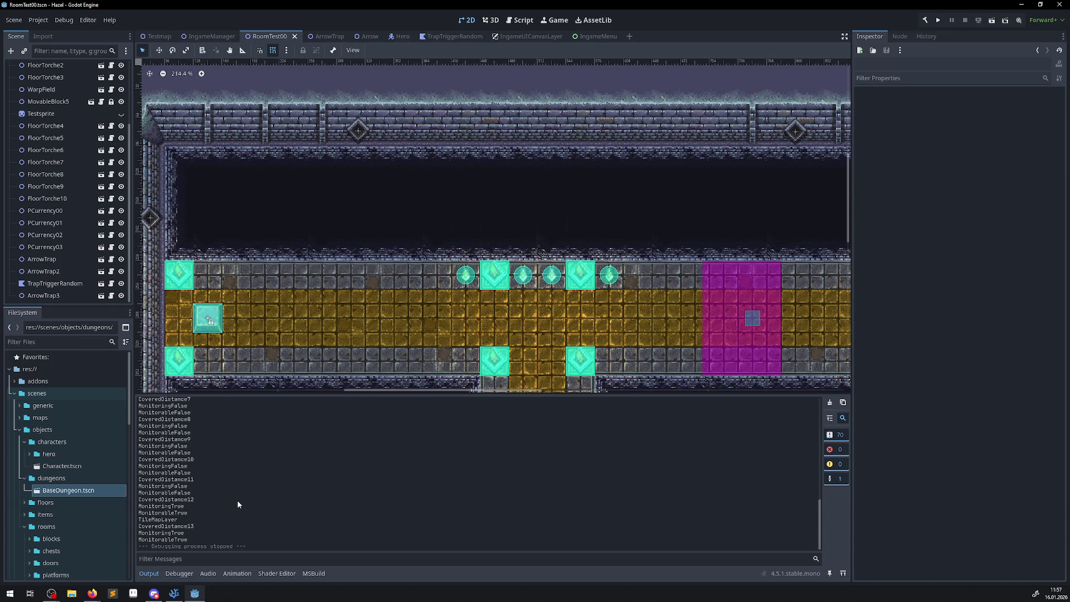
pyautogui.click(174, 593)
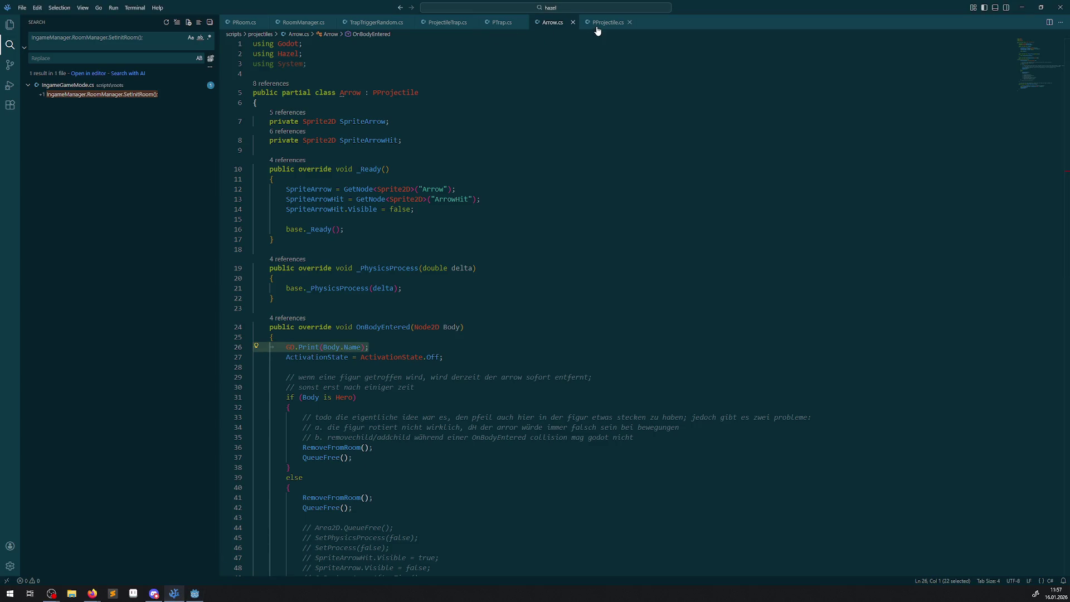
pyautogui.scroll(-3, 414, 335)
pyautogui.scroll(-4, 396, 262)
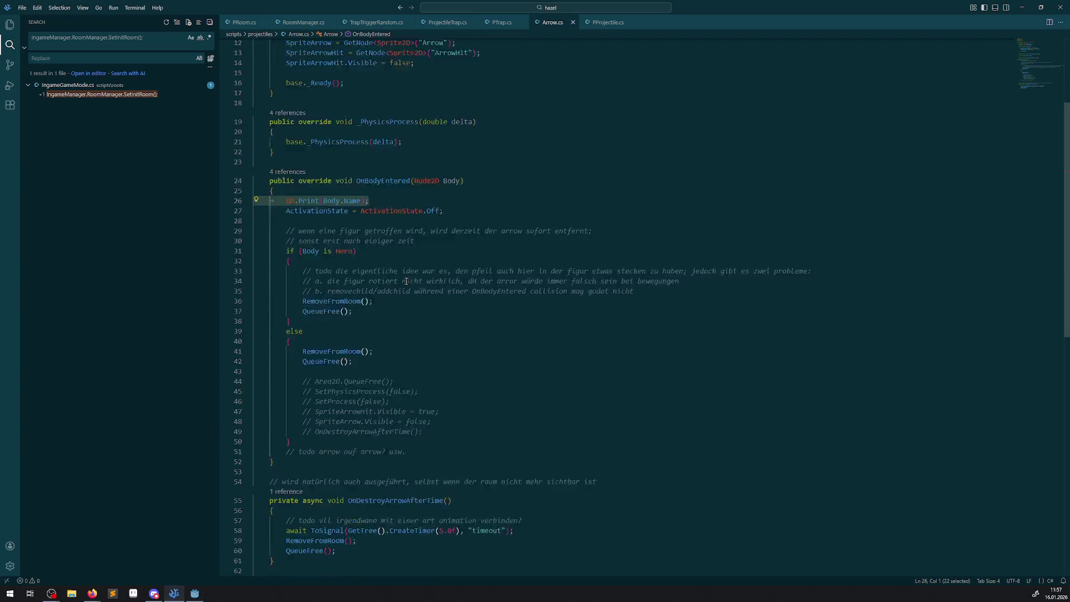
pyautogui.scroll(7, 413, 347)
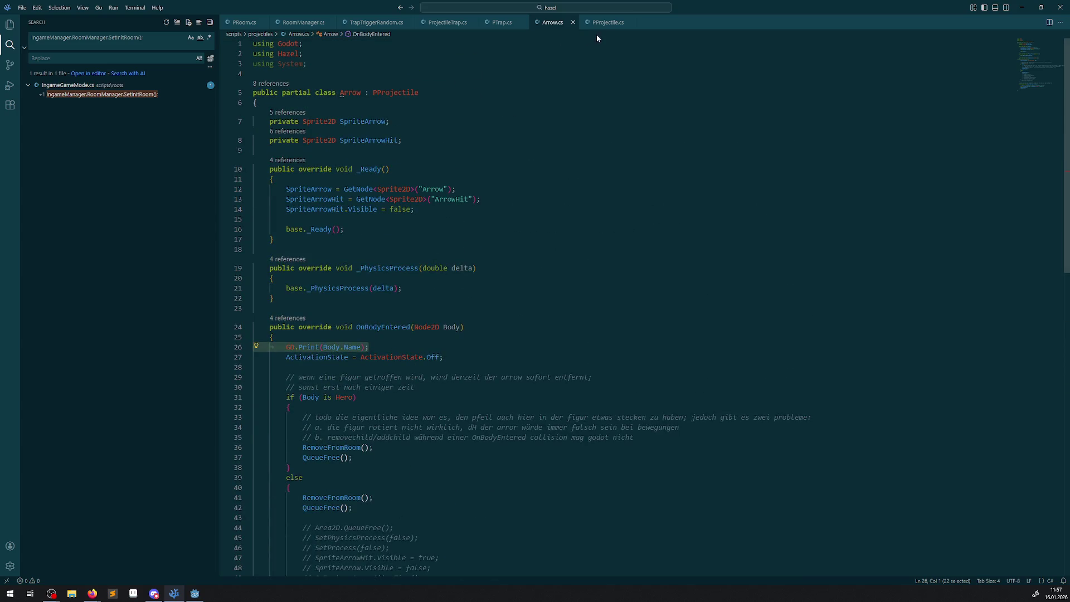
pyautogui.click(604, 22)
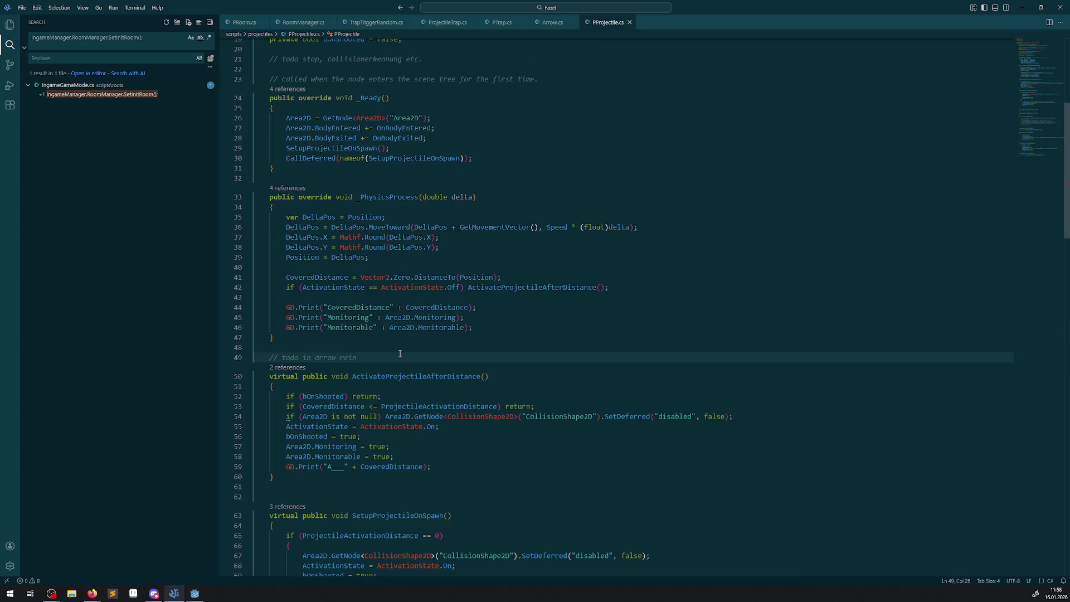
pyautogui.scroll(-2, 400, 354)
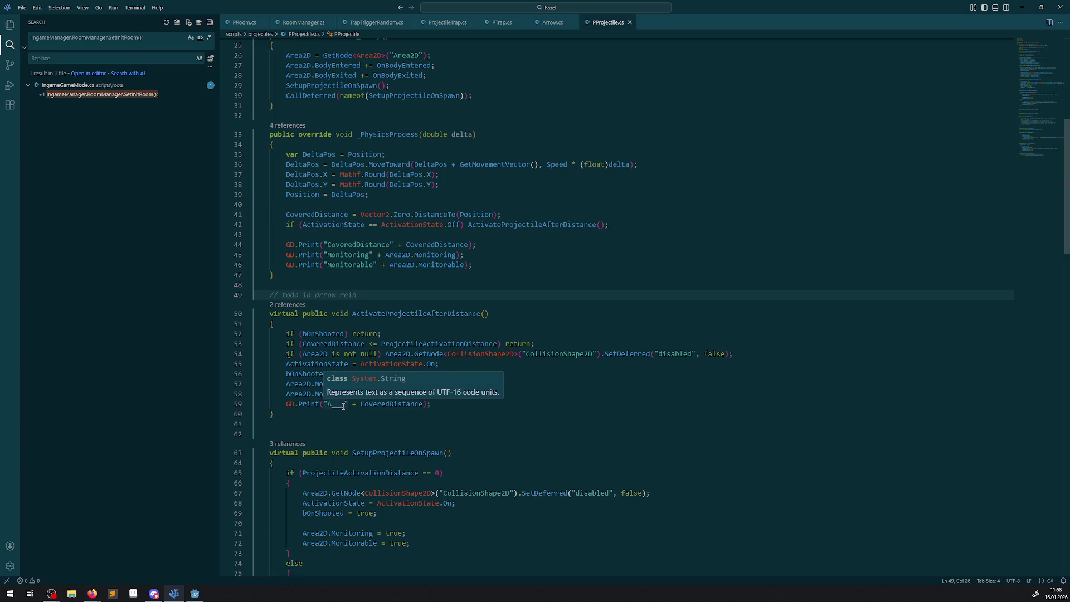
pyautogui.doubleClick(397, 405)
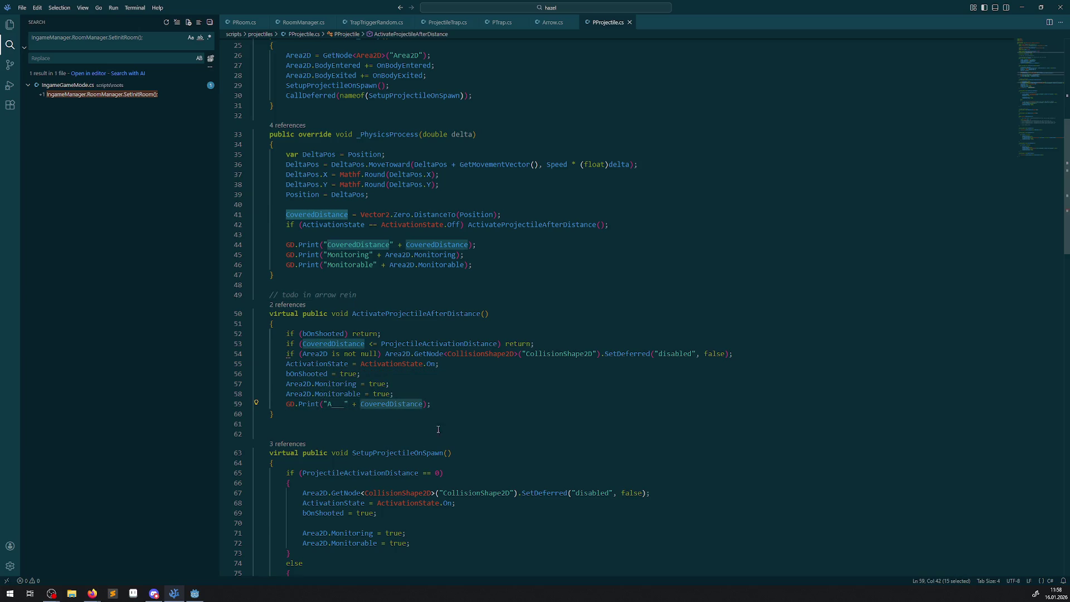
# Filter the Godot Output log for 'A' messages, then glance back at the script
pyautogui.click(194, 593)
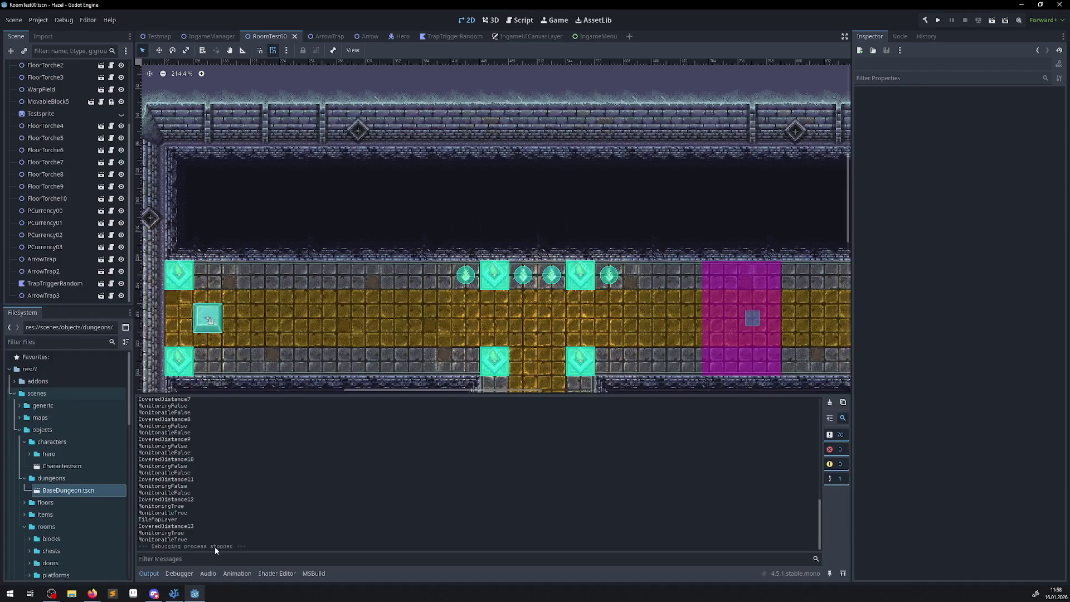
pyautogui.scroll(2, 221, 516)
pyautogui.click(187, 559)
pyautogui.write('A_')
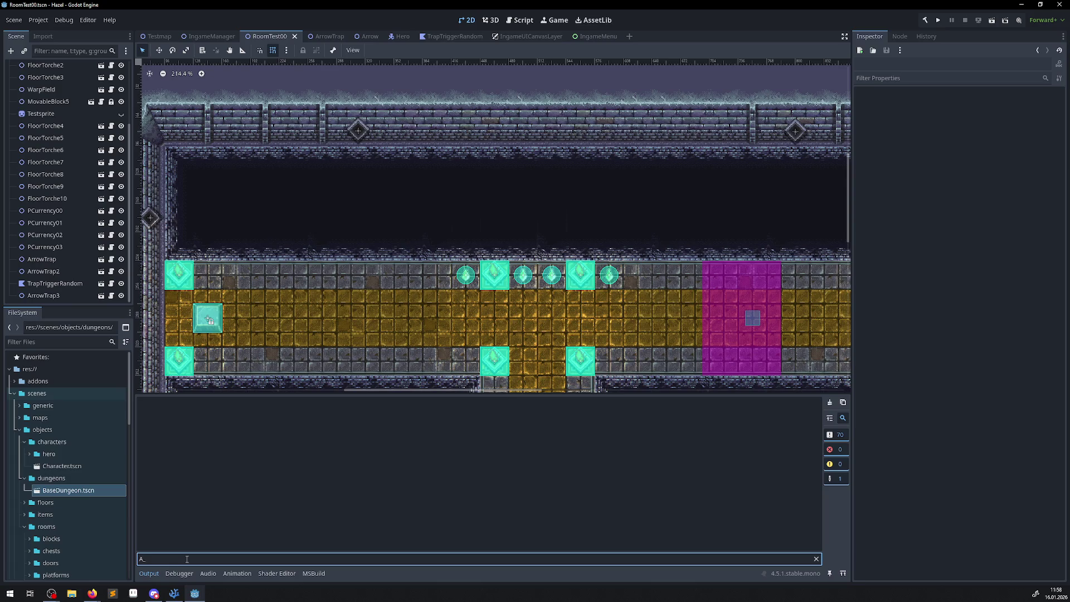
pyautogui.click(174, 593)
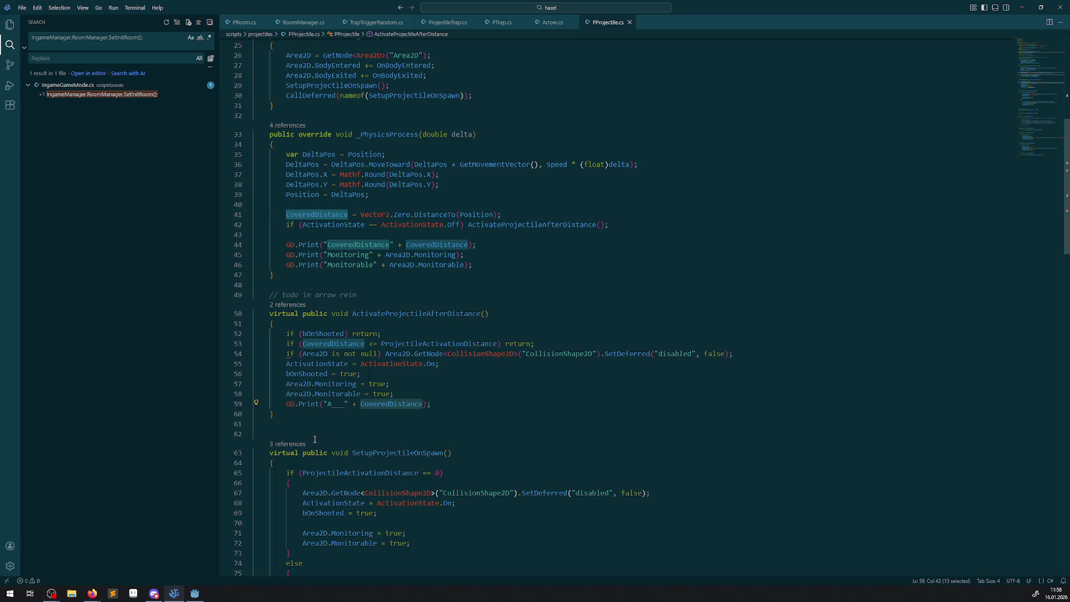
# Clear the Output filter, inspect the MonitoringTrue log line, and return to PProjectile.cs
pyautogui.click(194, 593)
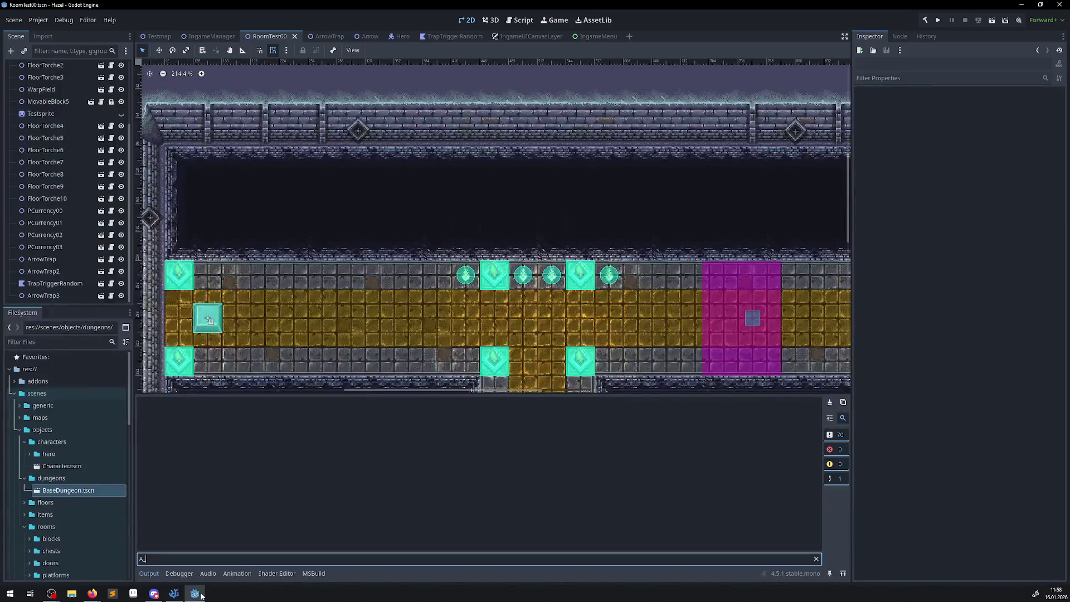
pyautogui.click(174, 593)
pyautogui.click(194, 594)
pyautogui.press('BackSpace')
pyautogui.press('BackSpace')
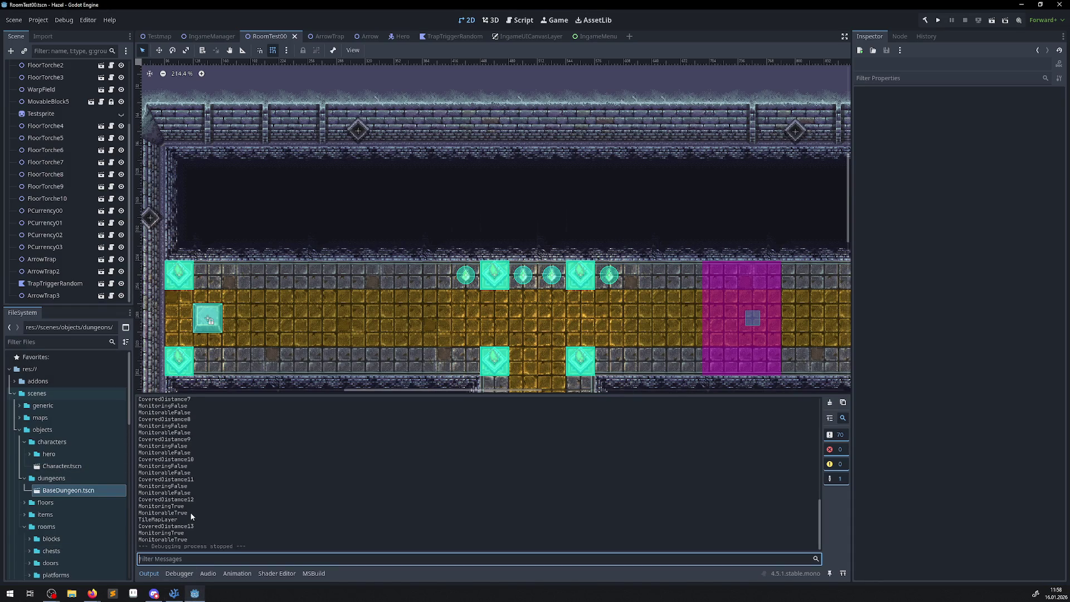
pyautogui.doubleClick(159, 506)
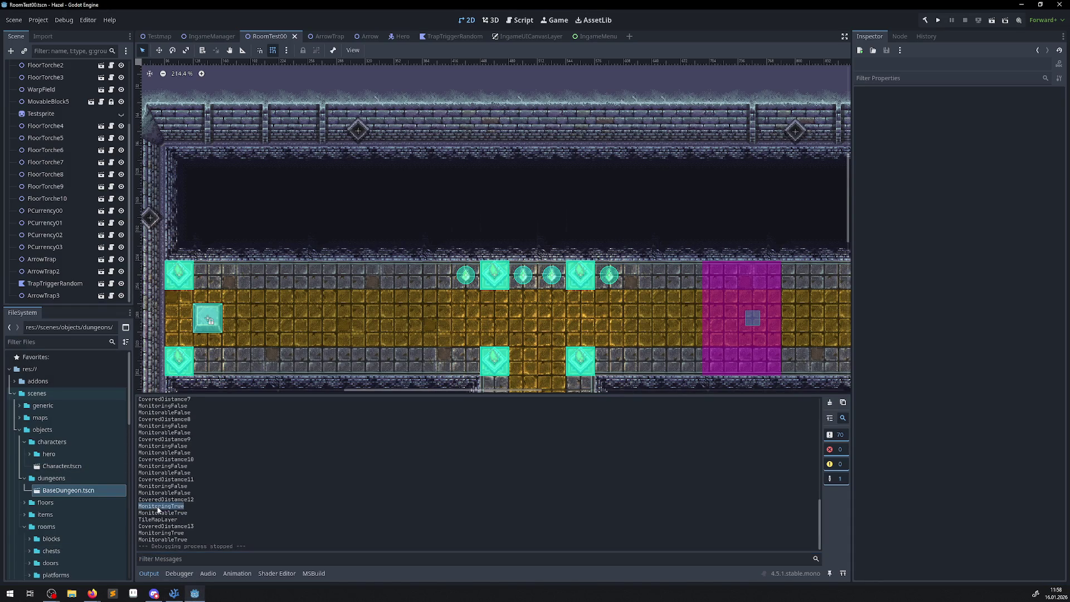
pyautogui.moveTo(178, 597)
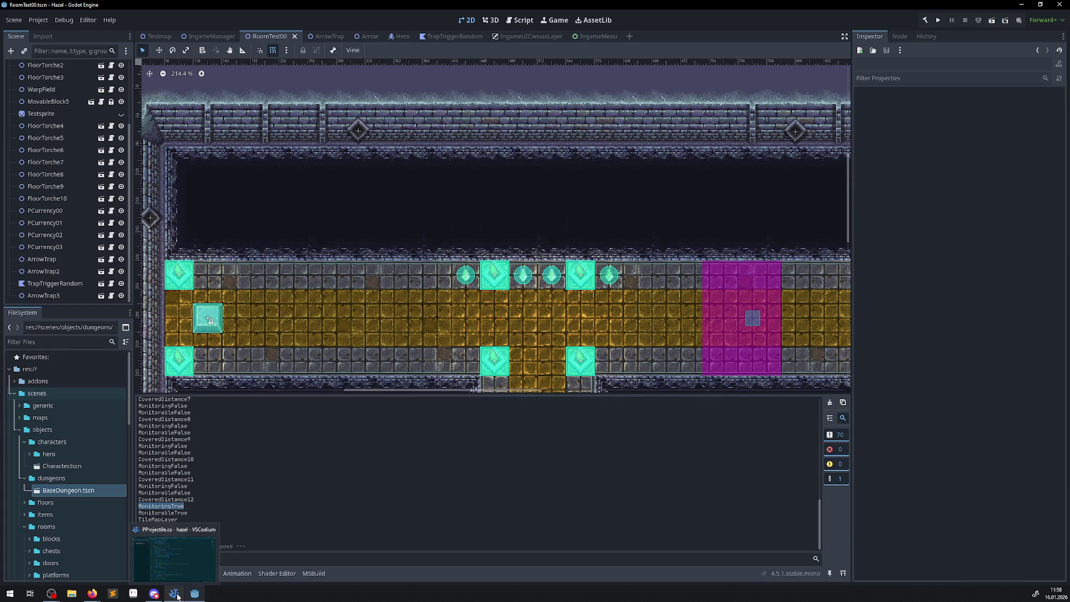
pyautogui.click(177, 597)
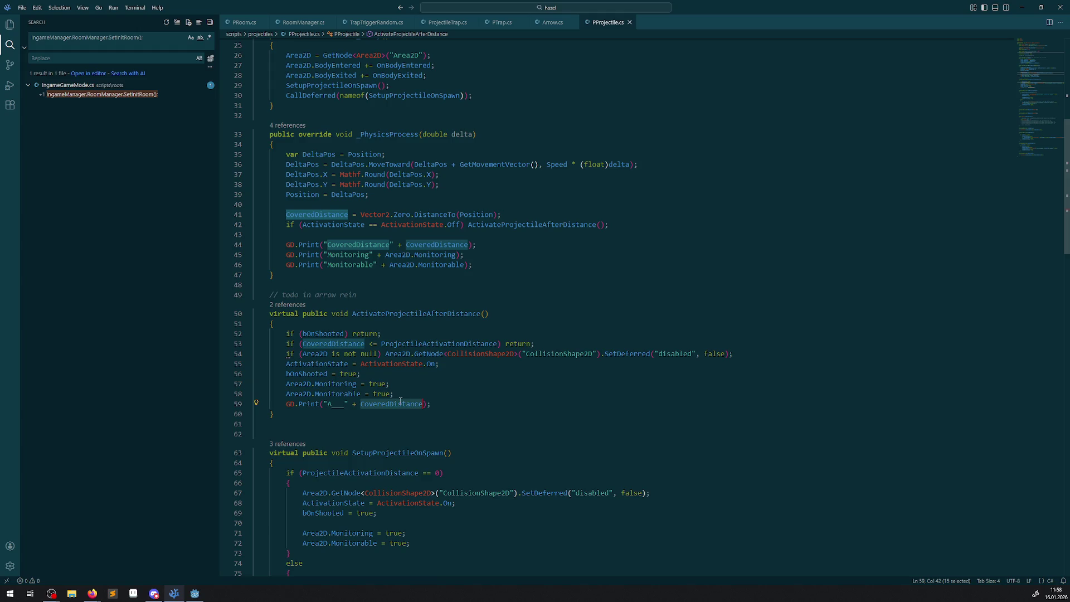
pyautogui.scroll(-4, 412, 407)
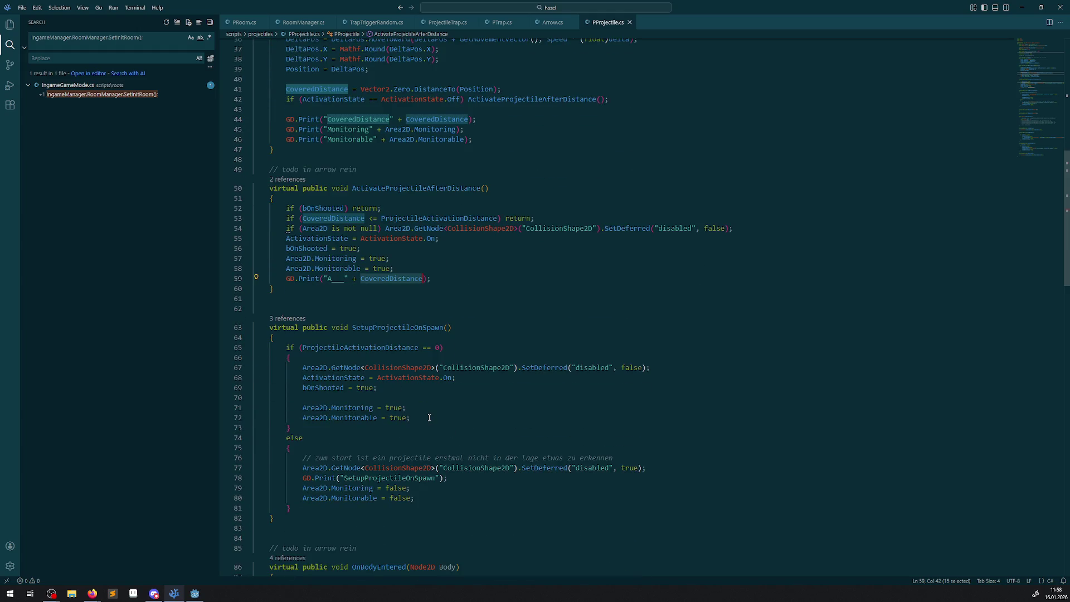
# After line 72, add a GD.Print of "ProjectileActivationDistance == 0" and save
pyautogui.click(430, 417)
pyautogui.press('Return')
pyautogui.write('GD.Print')
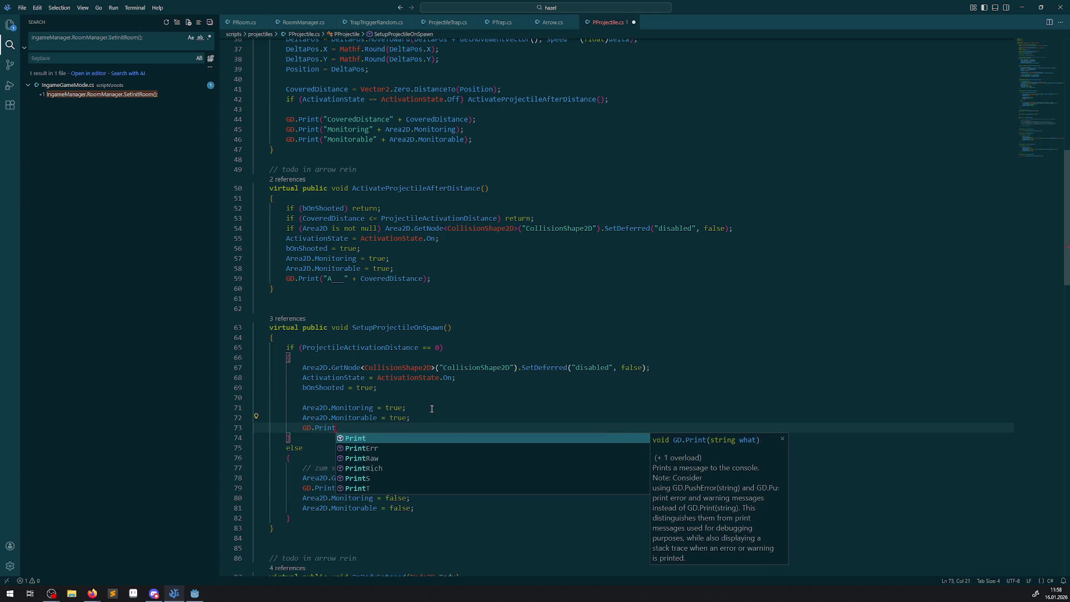
pyautogui.write('()')
pyautogui.write('"')
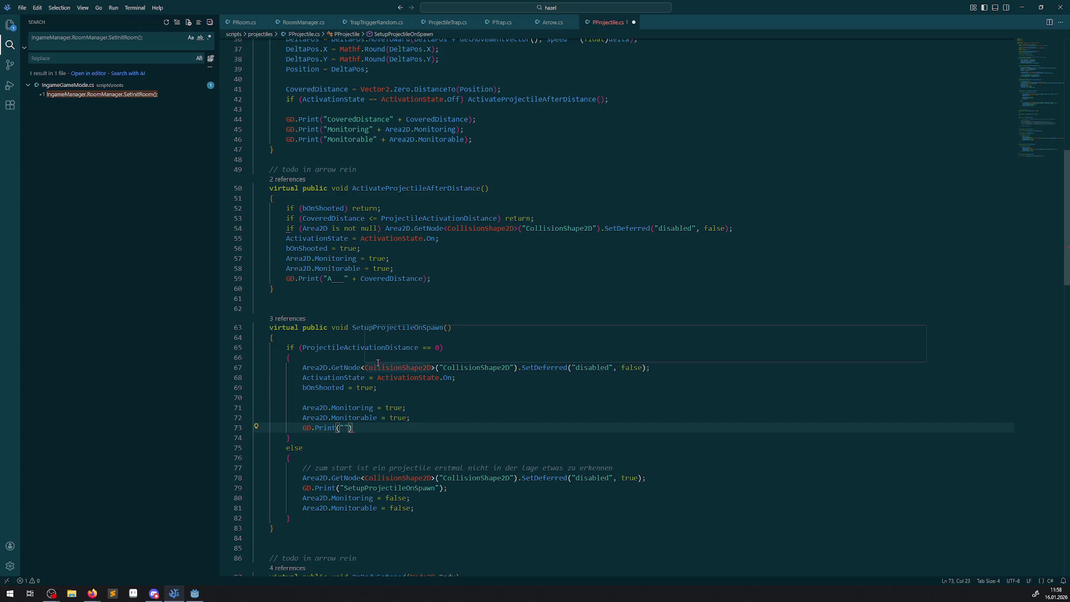
pyautogui.moveTo(303, 348); pyautogui.dragTo(440, 348)
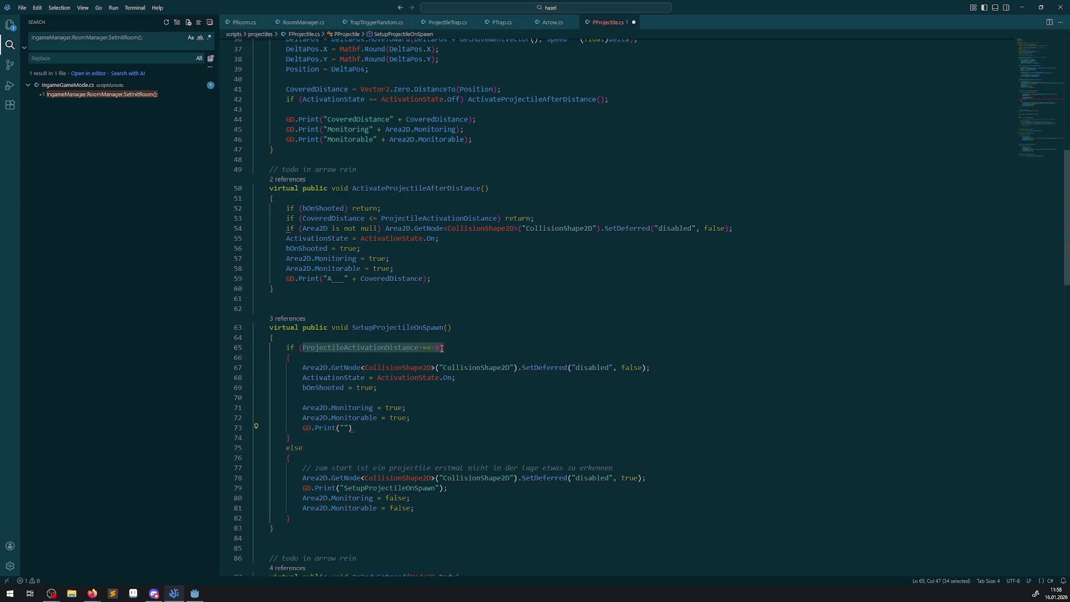
pyautogui.hotkey('ctrl', 'c')
pyautogui.click(343, 428)
pyautogui.hotkey('ctrl', 'v')
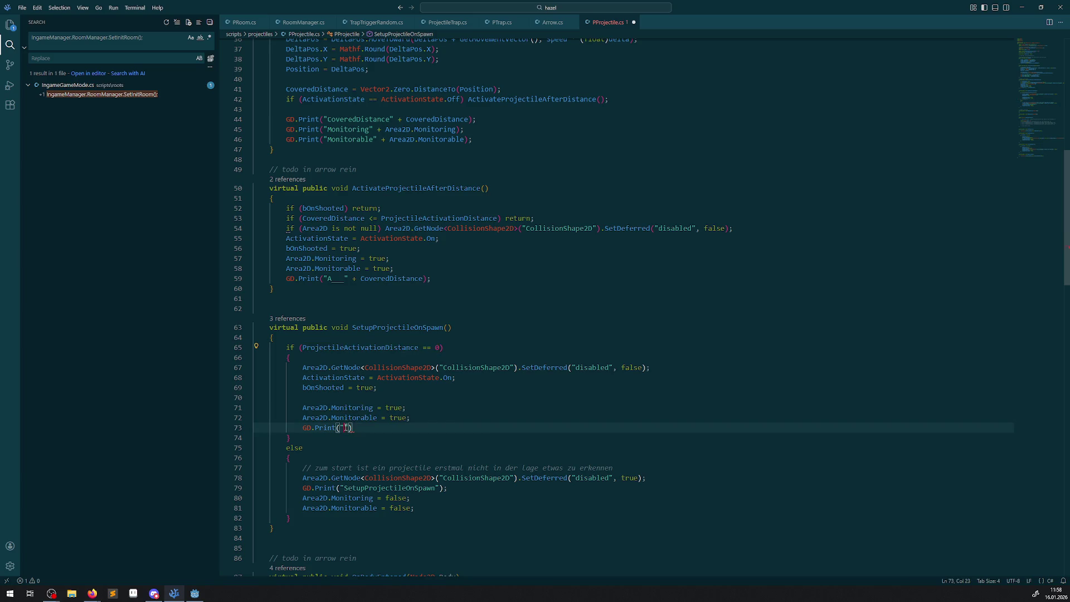
pyautogui.write(';')
pyautogui.hotkey('ctrl', 's')
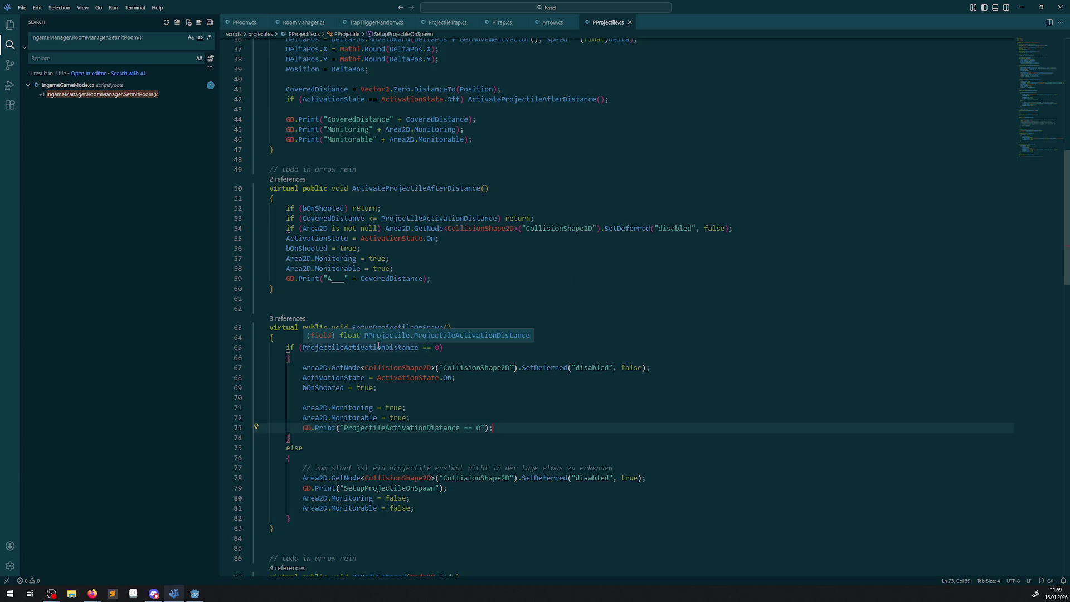
# Add GD.Print("PauseRoomExtra") inside the PauseRoomExtra method and save
pyautogui.moveTo(300, 407)
pyautogui.mouseDown()
pyautogui.moveTo(410, 419)
pyautogui.moveTo(406, 408)
pyautogui.mouseUp()
pyautogui.scroll(10, 475, 373)
pyautogui.scroll(-20, 475, 373)
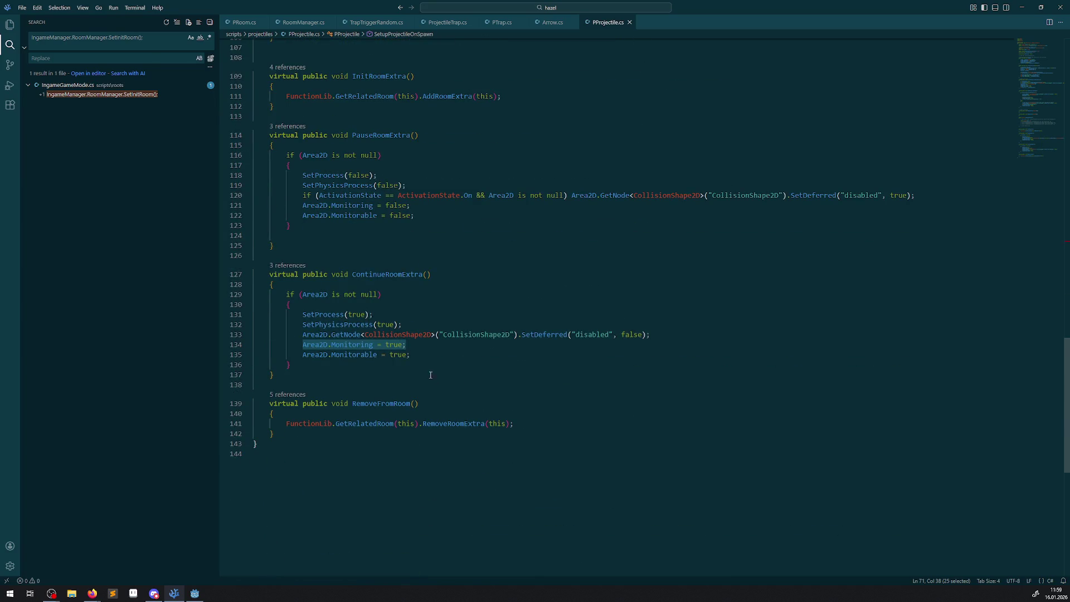
pyautogui.scroll(2, 412, 270)
pyautogui.click(431, 281)
pyautogui.press('Return')
pyautogui.write('GD.Print')
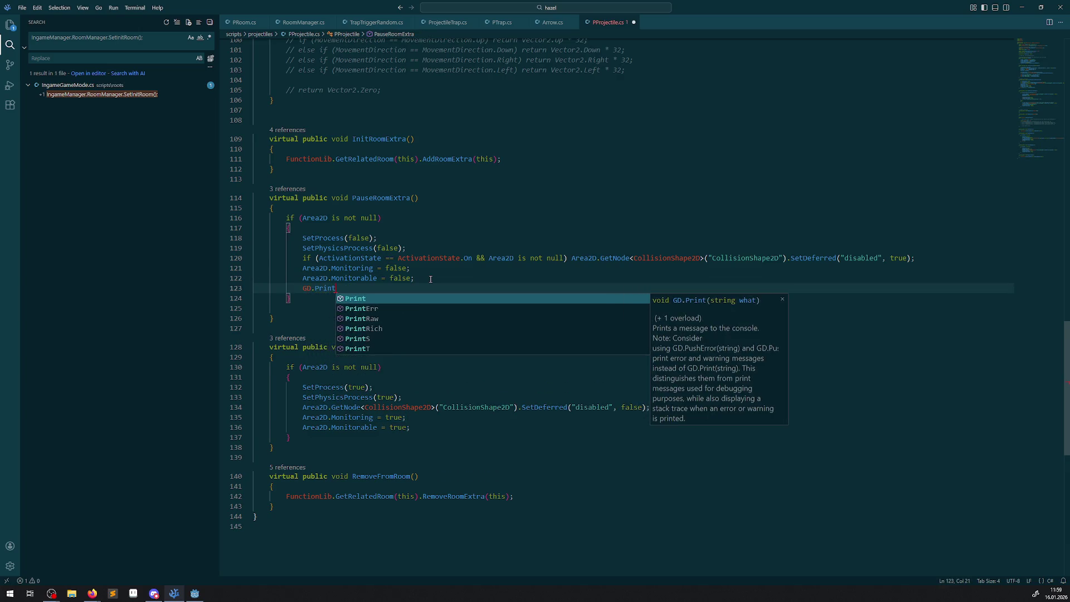
pyautogui.press('Tab')
pyautogui.write('();')
pyautogui.click(385, 199)
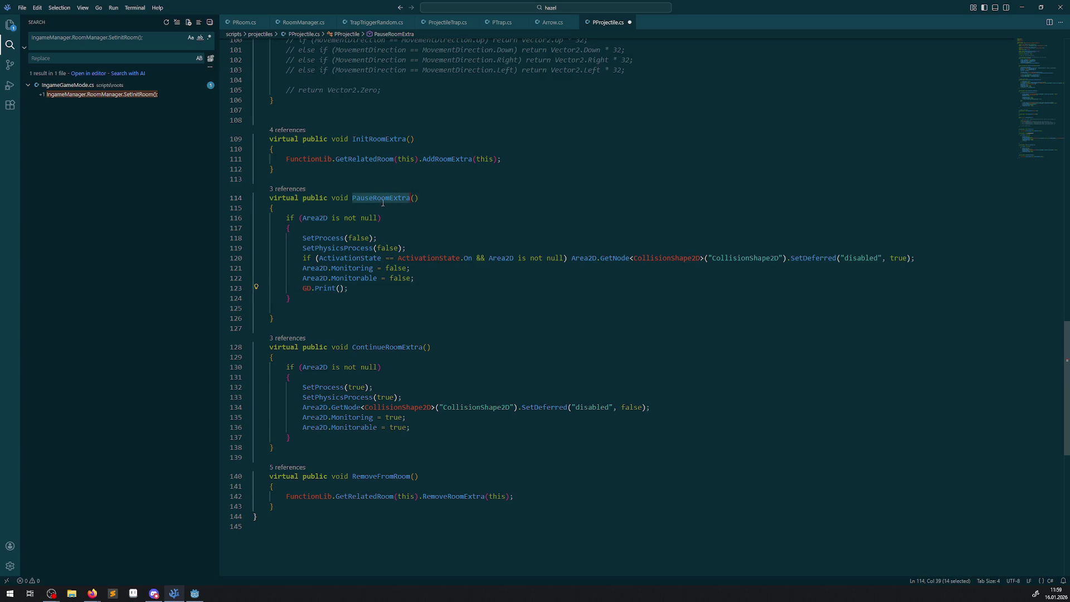
pyautogui.click(340, 288)
pyautogui.write('"')
pyautogui.hotkey('ctrl', 'v')
pyautogui.hotkey('ctrl', 's')
# Duplicate the print into ContinueRoomExtra, change its message to "ContinueRoomExtra", and save
pyautogui.moveTo(415, 288); pyautogui.dragTo(286, 288)
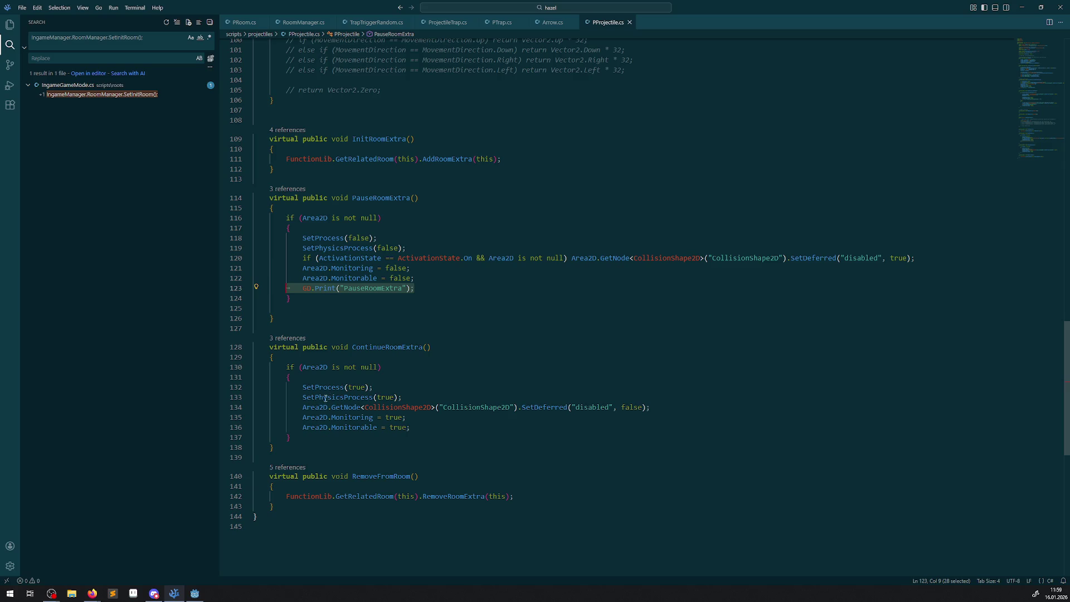
pyautogui.hotkey('ctrl', 'c')
pyautogui.click(418, 427)
pyautogui.press('Return')
pyautogui.hotkey('ctrl', 'v')
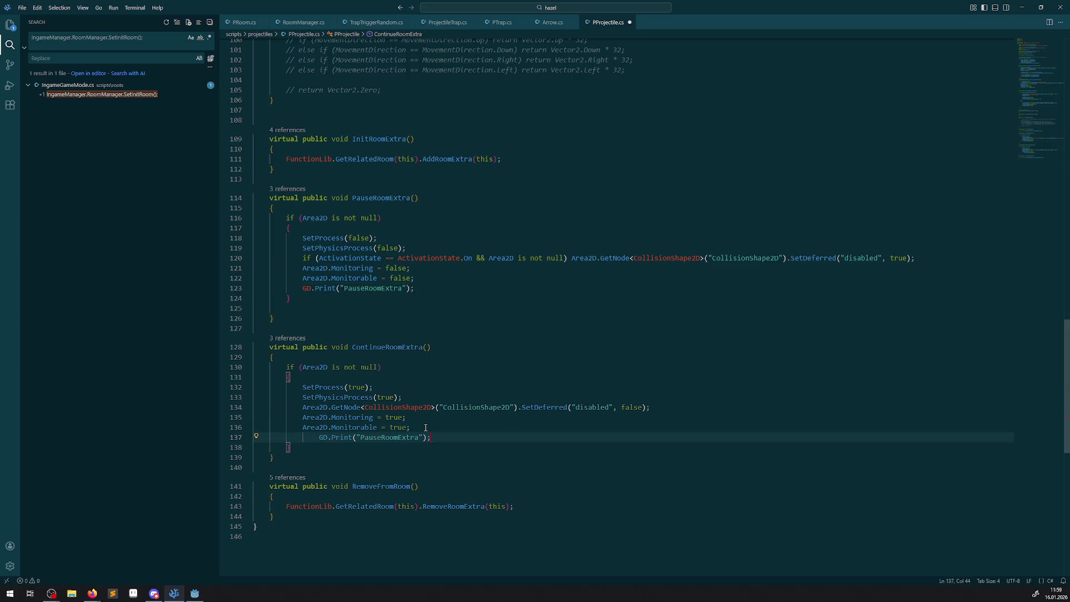
pyautogui.hotkey('ctrl', 's')
pyautogui.doubleClick(393, 347)
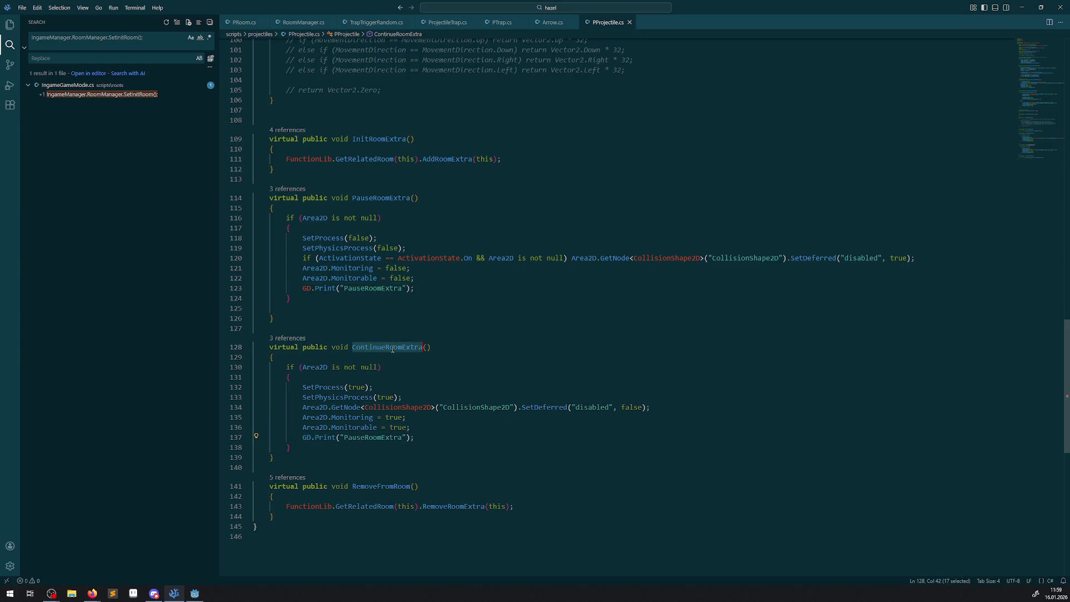
pyautogui.hotkey('ctrl', 'c')
pyautogui.doubleClick(371, 438)
pyautogui.hotkey('ctrl', 'v')
pyautogui.hotkey('ctrl', 's')
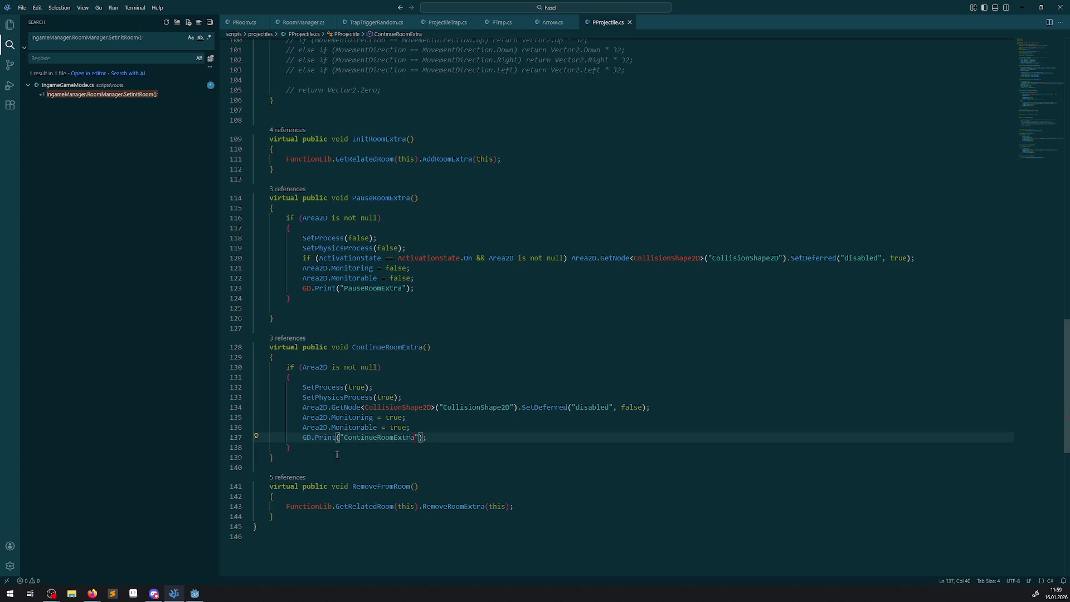
pyautogui.hotkey('alt', 'Tab')
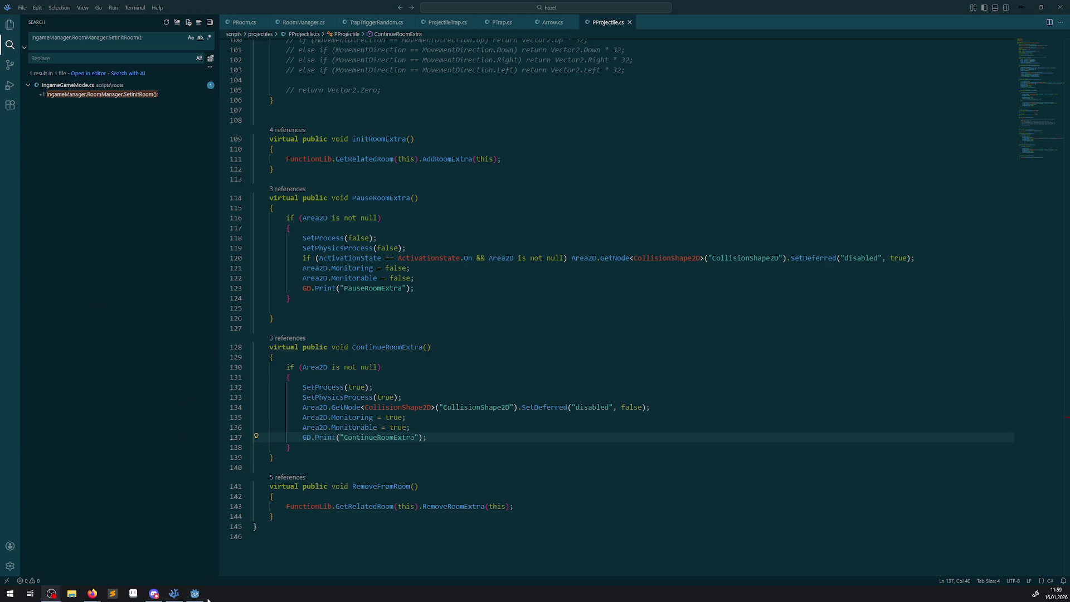
# Highlight every occurrence of Monitorable and Monitoring in PProjectile.cs
pyautogui.scroll(5, 385, 419)
pyautogui.scroll(3, 381, 423)
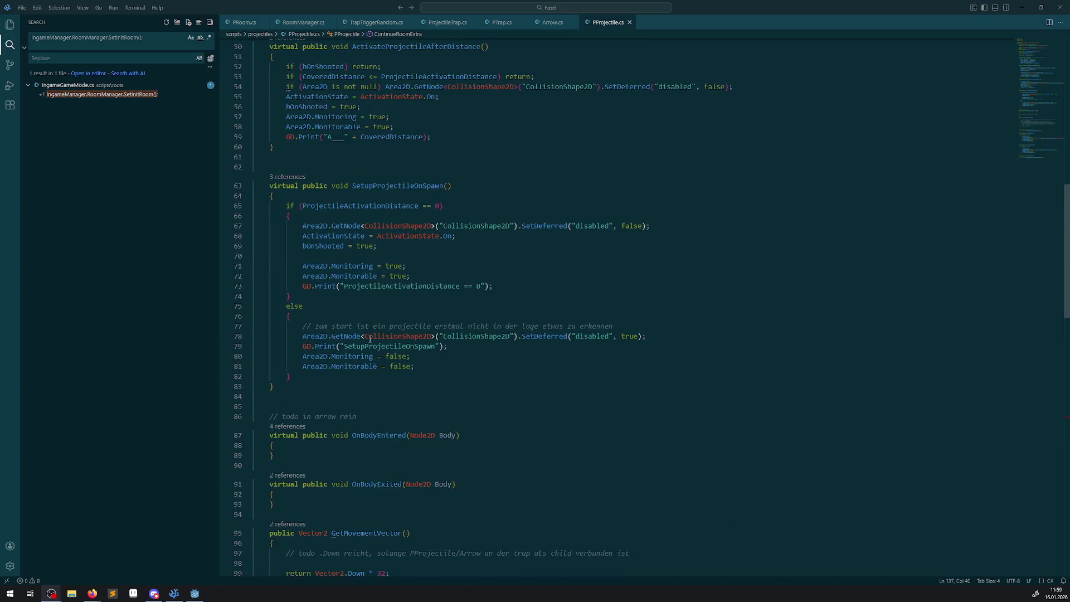
pyautogui.doubleClick(341, 277)
pyautogui.scroll(2, 341, 282)
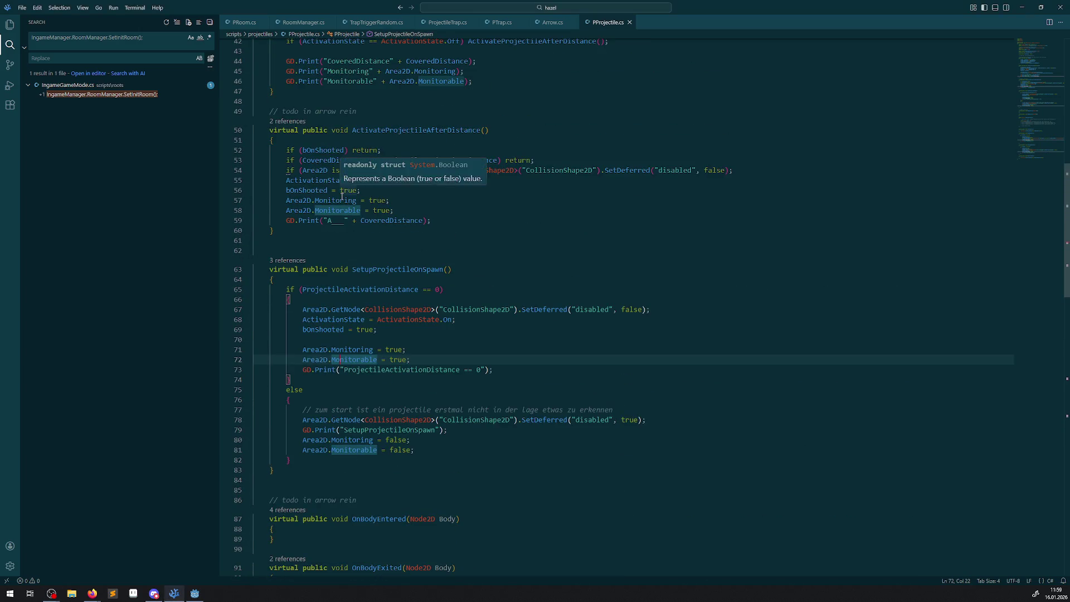
pyautogui.doubleClick(342, 199)
# Bring the Godot editor forward and build and run the game to test it
pyautogui.moveTo(421, 368)
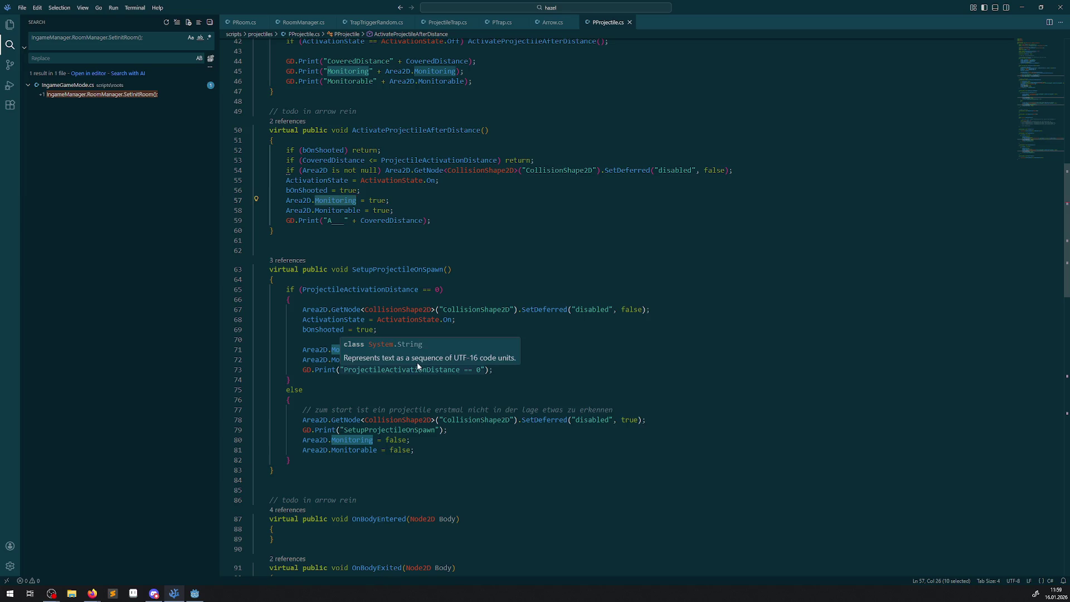
pyautogui.click(195, 593)
pyautogui.click(940, 20)
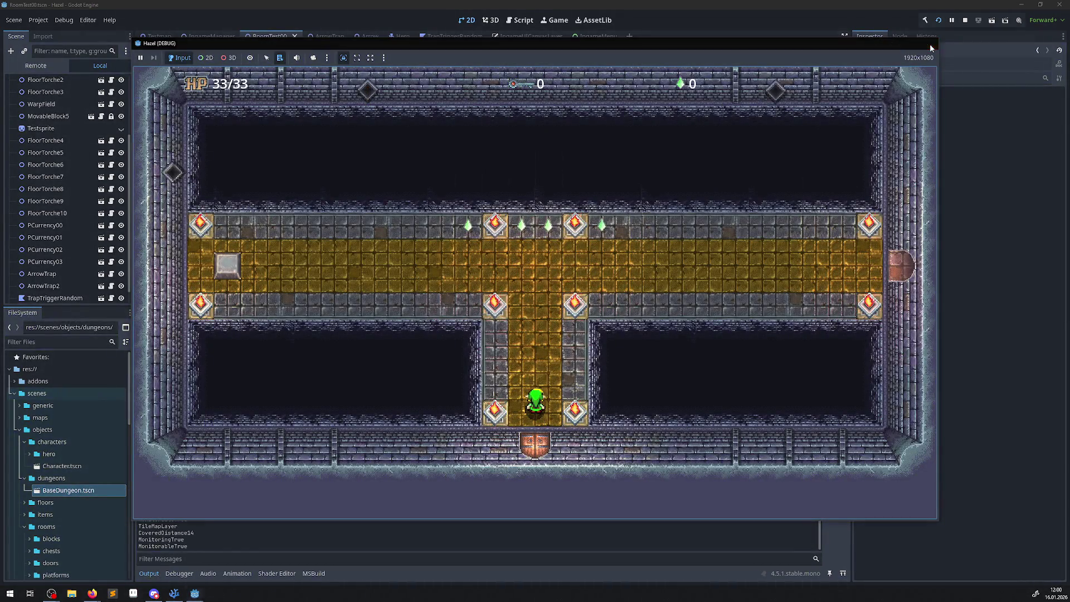
# Stop the test run, mark the MonitoringTrue lines in the output log, and return to PProjectile.cs
pyautogui.click(929, 44)
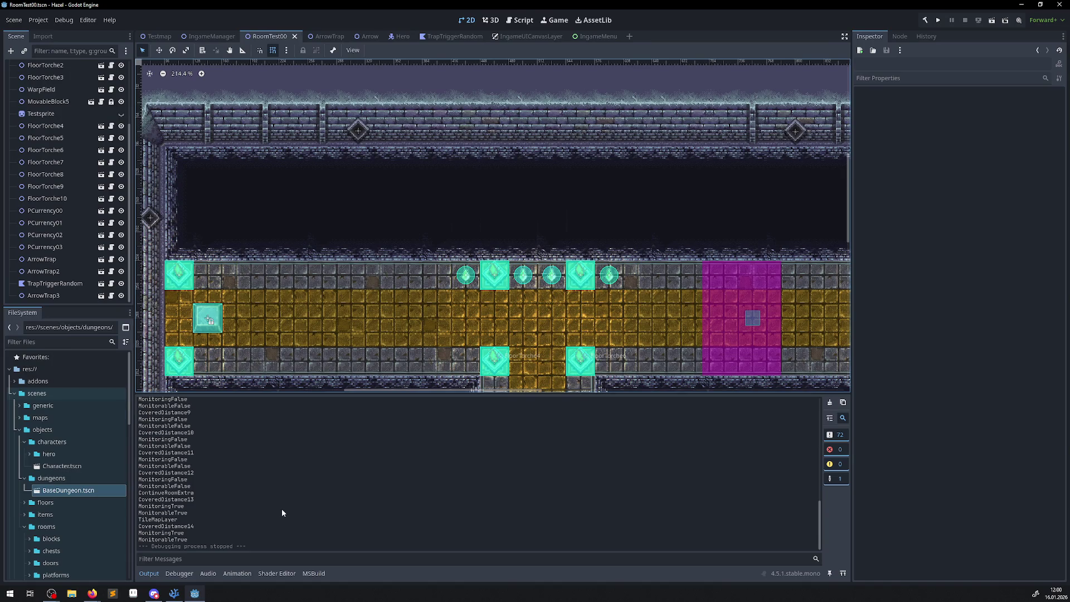
pyautogui.moveTo(158, 506); pyautogui.dragTo(210, 513)
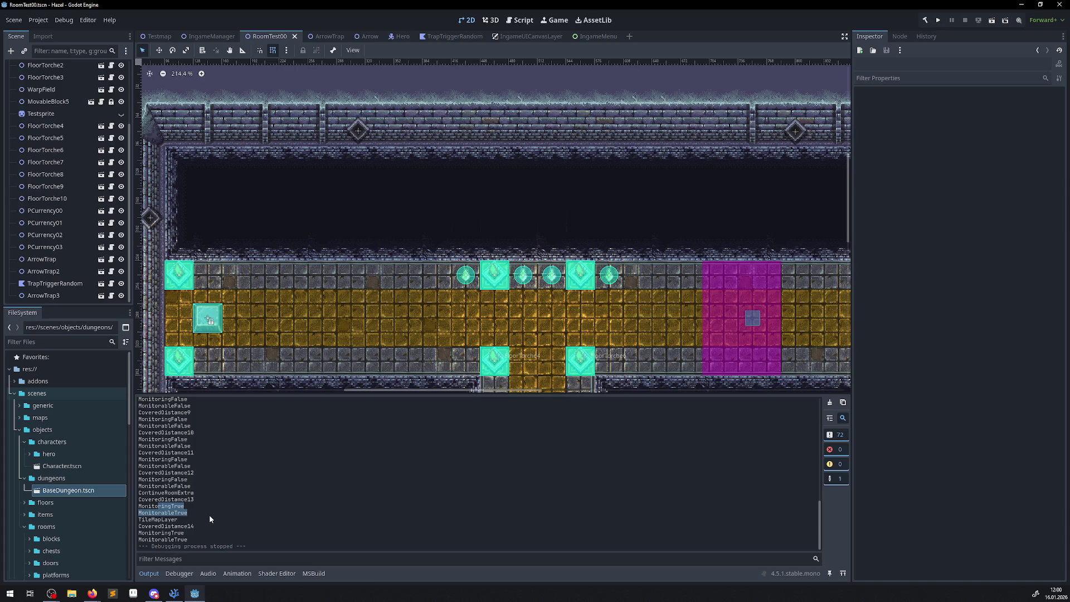
pyautogui.click(175, 594)
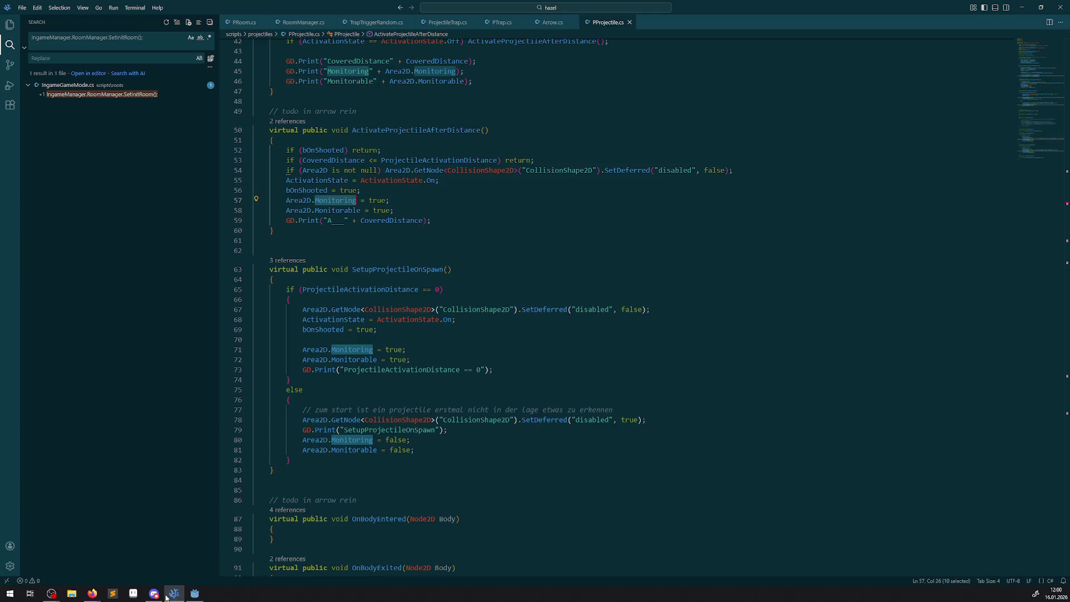
# Scroll through PProjectile.cs, glancing briefly at the Godot editor before coming back
pyautogui.scroll(8, 340, 547)
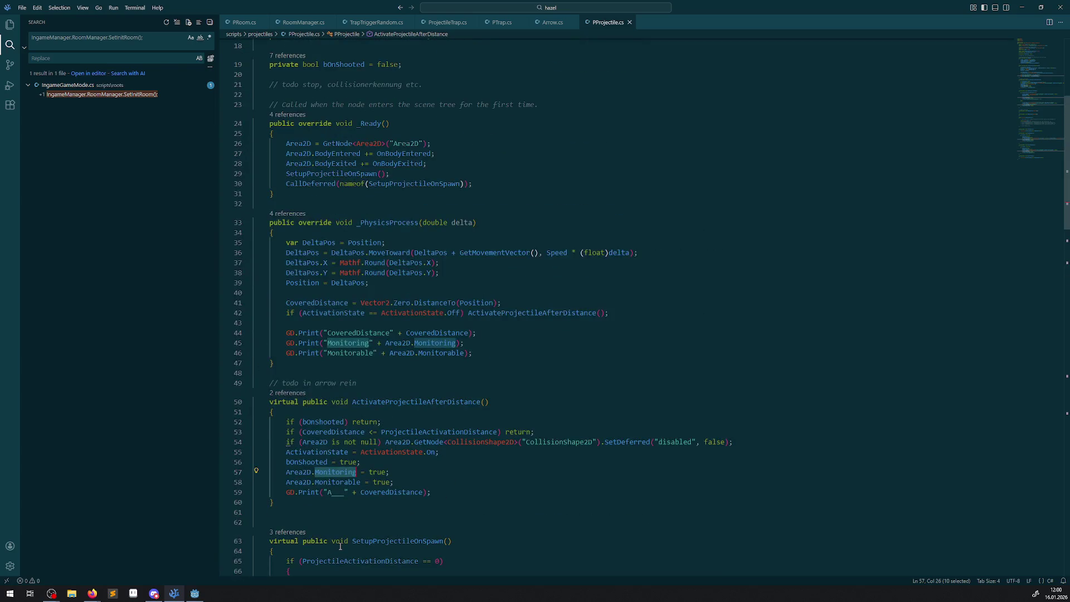
pyautogui.scroll(2, 340, 546)
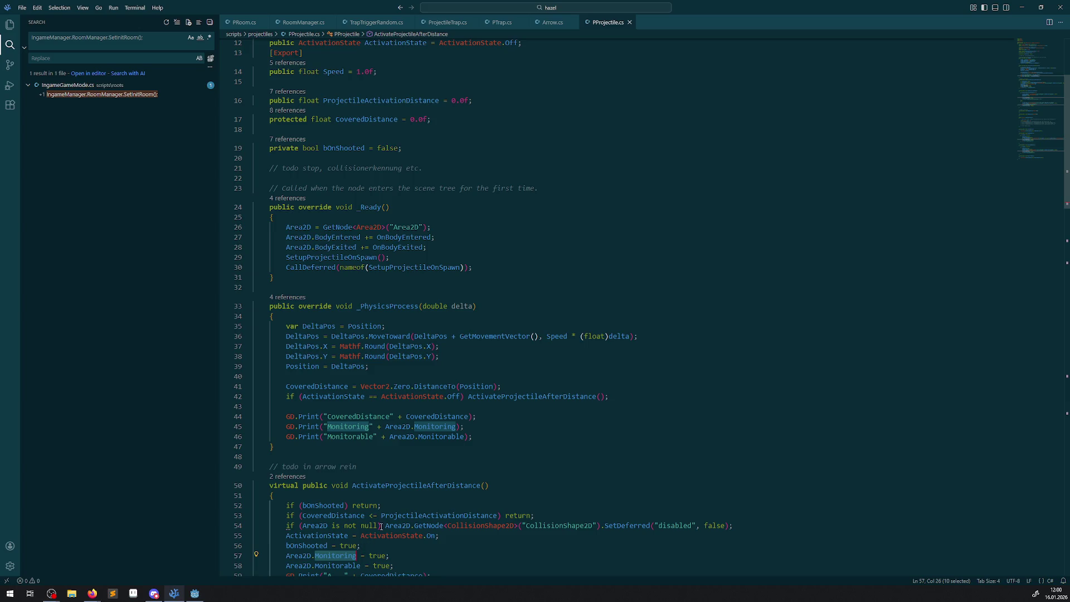
pyautogui.scroll(3, 379, 527)
pyautogui.scroll(-3, 381, 519)
pyautogui.scroll(-3, 418, 482)
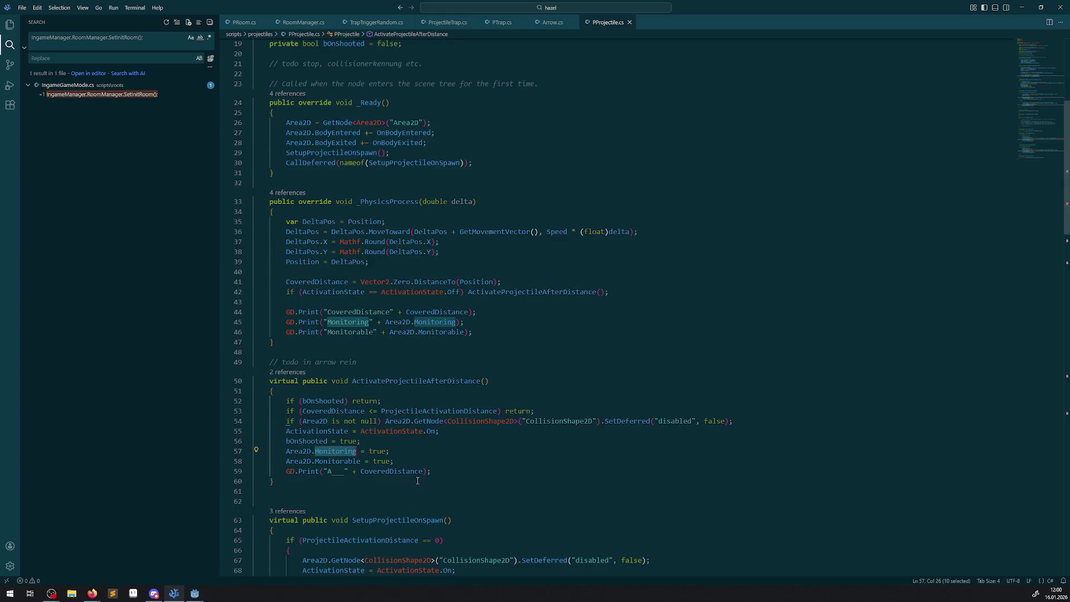
pyautogui.scroll(-3, 413, 475)
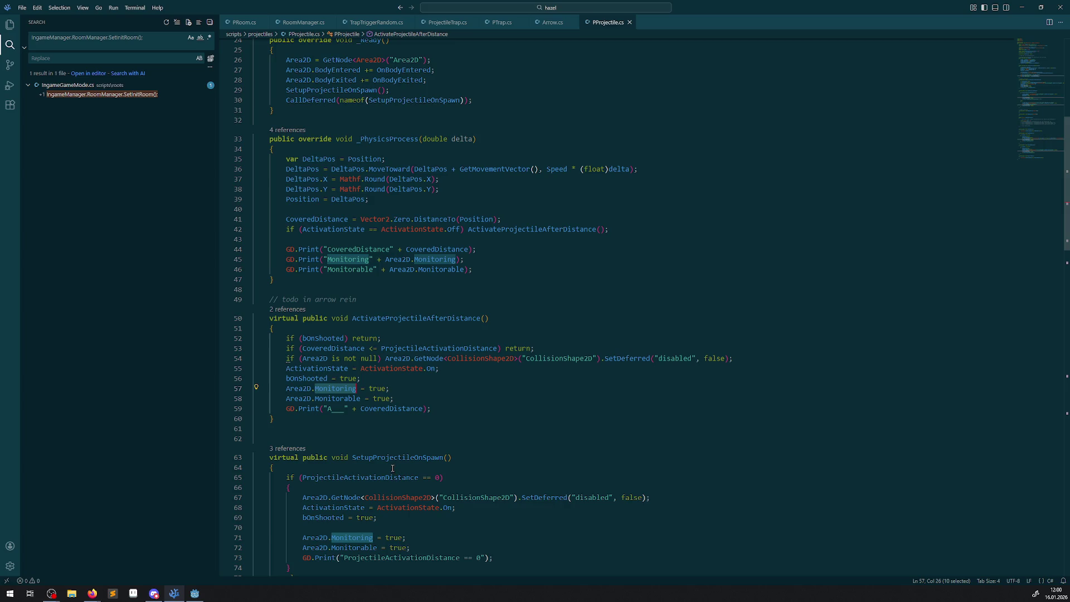
pyautogui.scroll(-2, 393, 470)
pyautogui.click(195, 593)
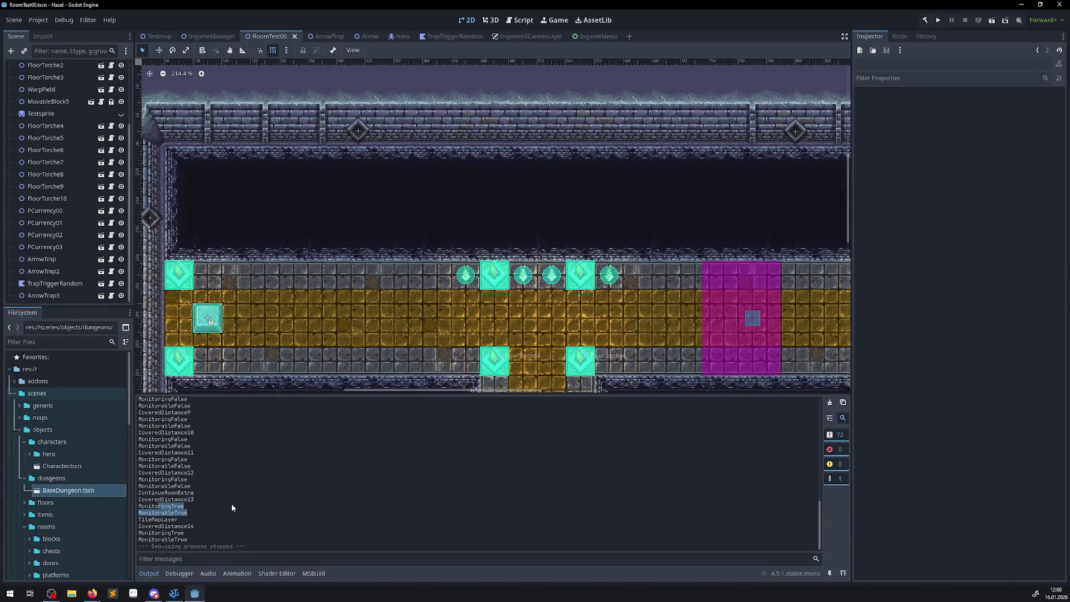
pyautogui.click(174, 593)
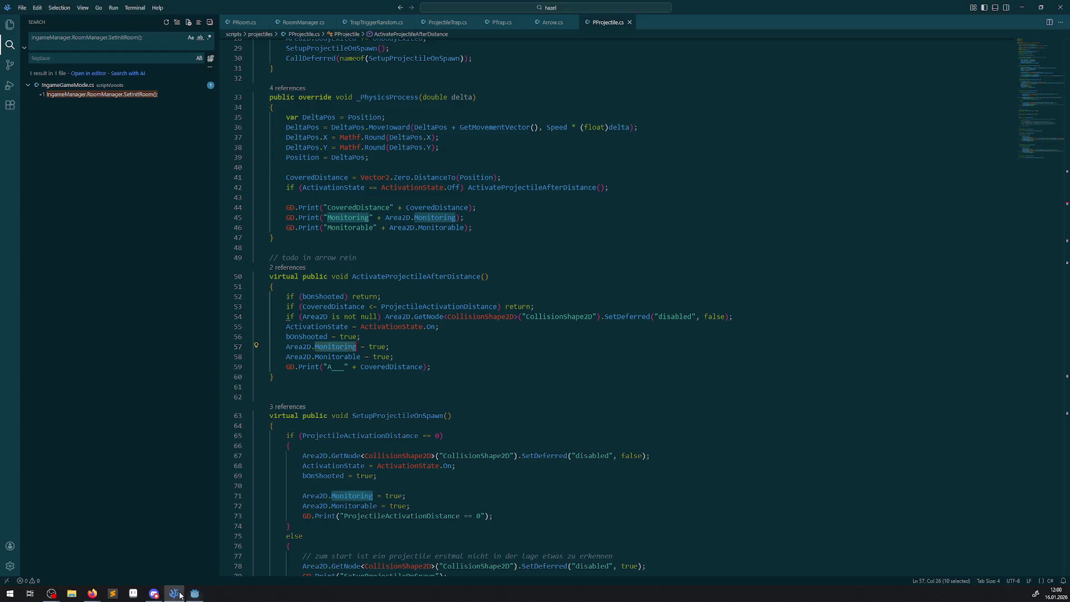
# Select the IRoomExtra interface name and show the project's file tree
pyautogui.scroll(2, 512, 358)
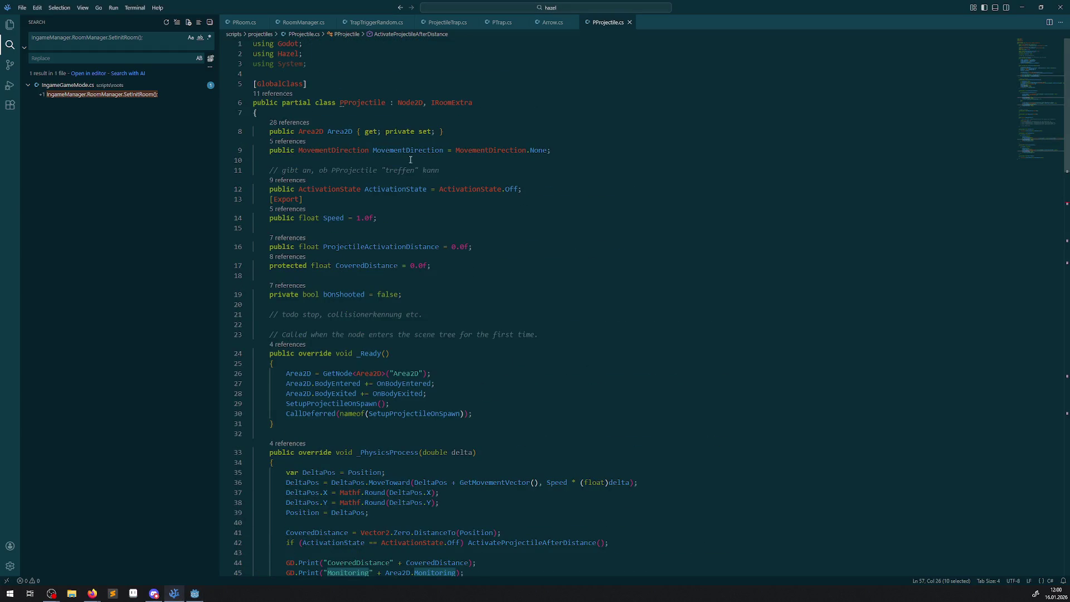
pyautogui.doubleClick(455, 103)
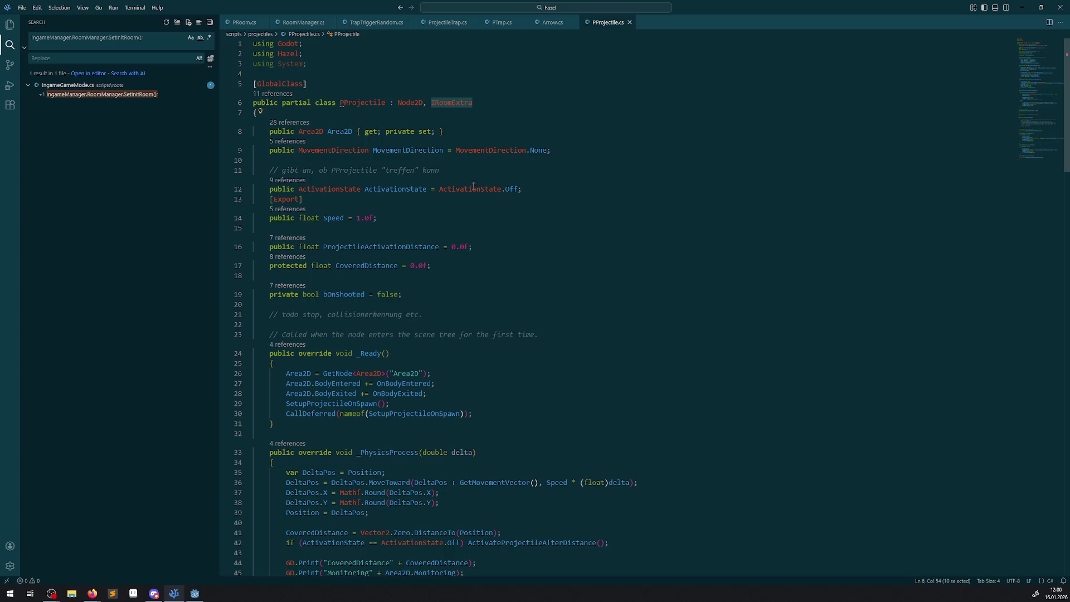
pyautogui.hotkey('ctrl', 'shift', 'e')
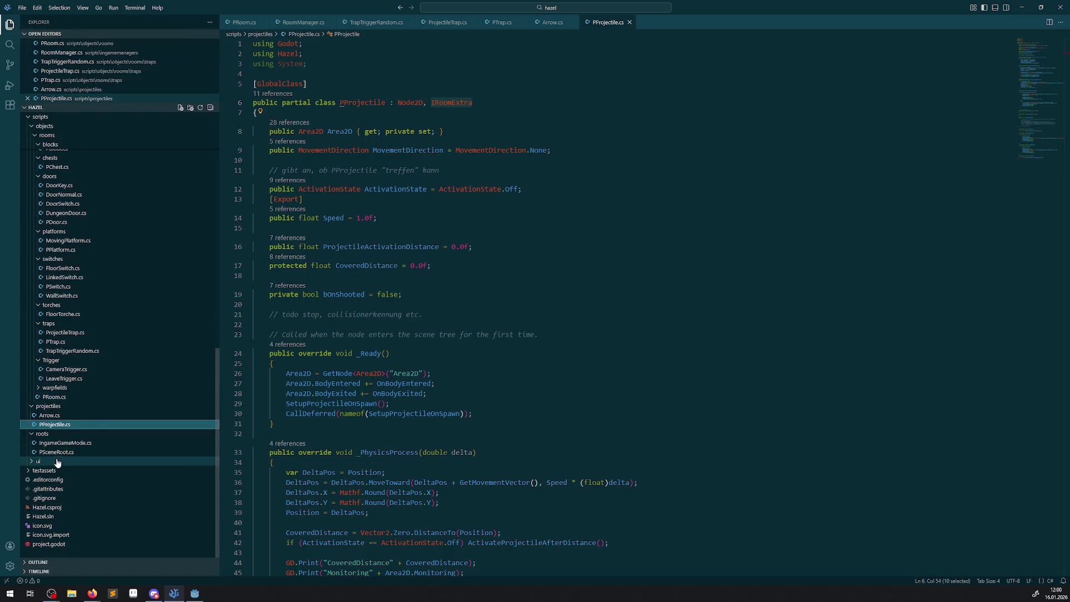
pyautogui.scroll(8, 90, 427)
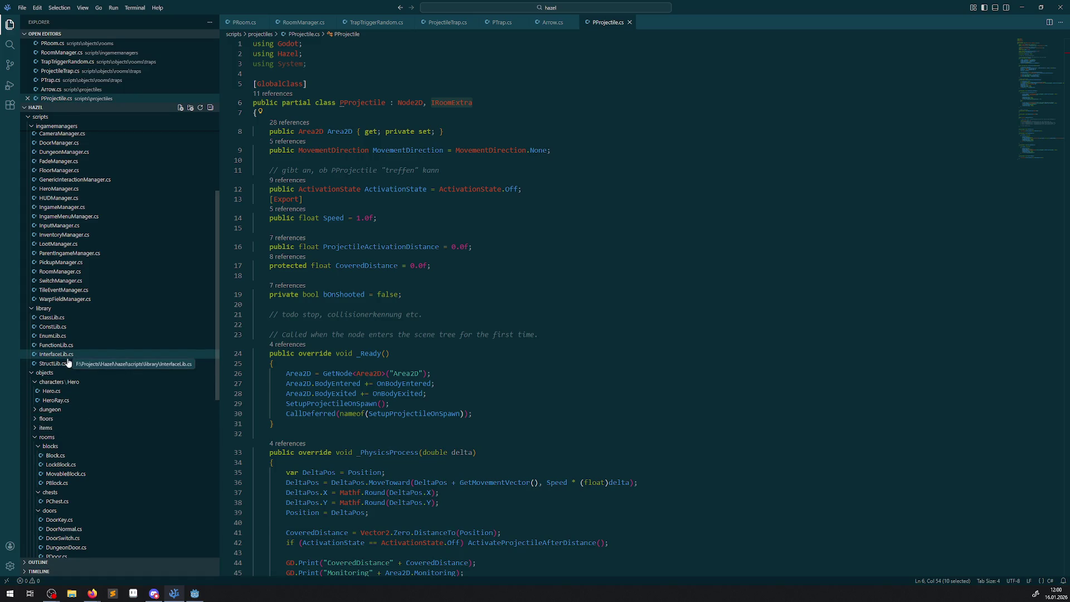
pyautogui.hotkey('ctrl', 'Tab')
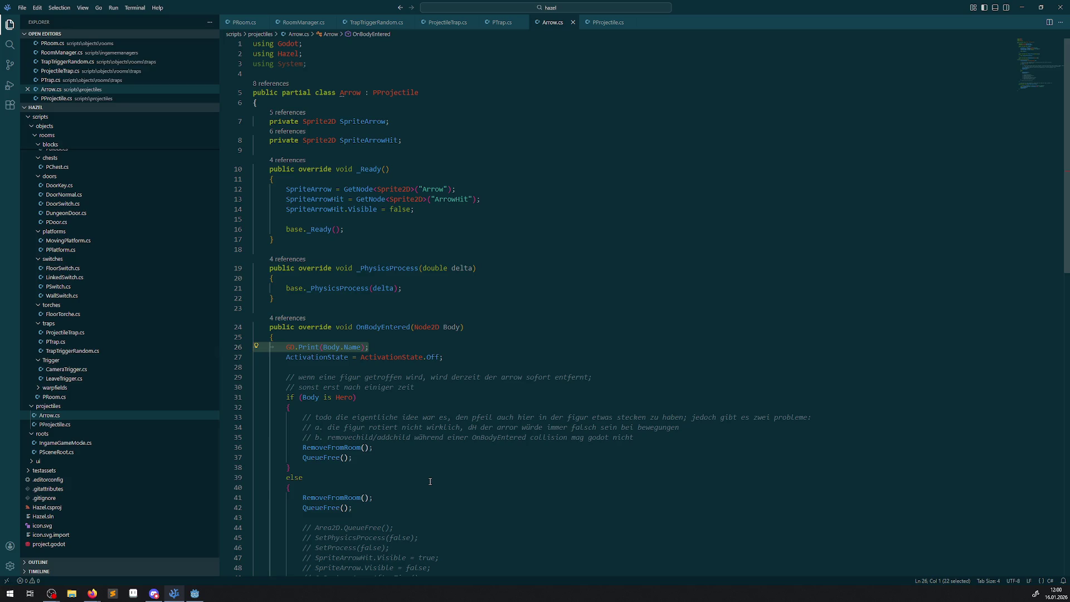
pyautogui.scroll(-2, 430, 481)
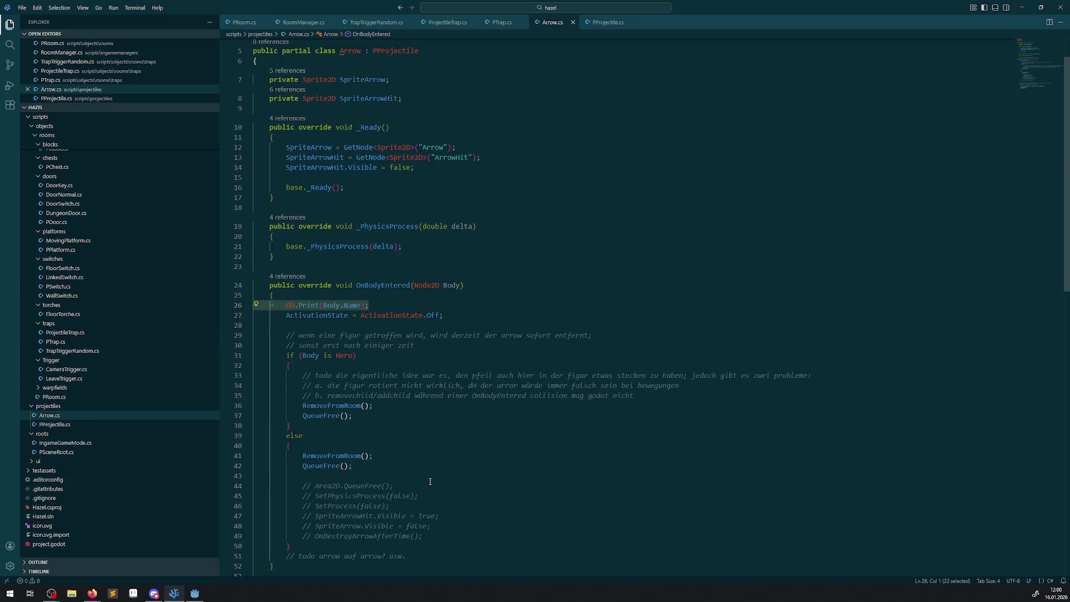
pyautogui.scroll(-7, 430, 481)
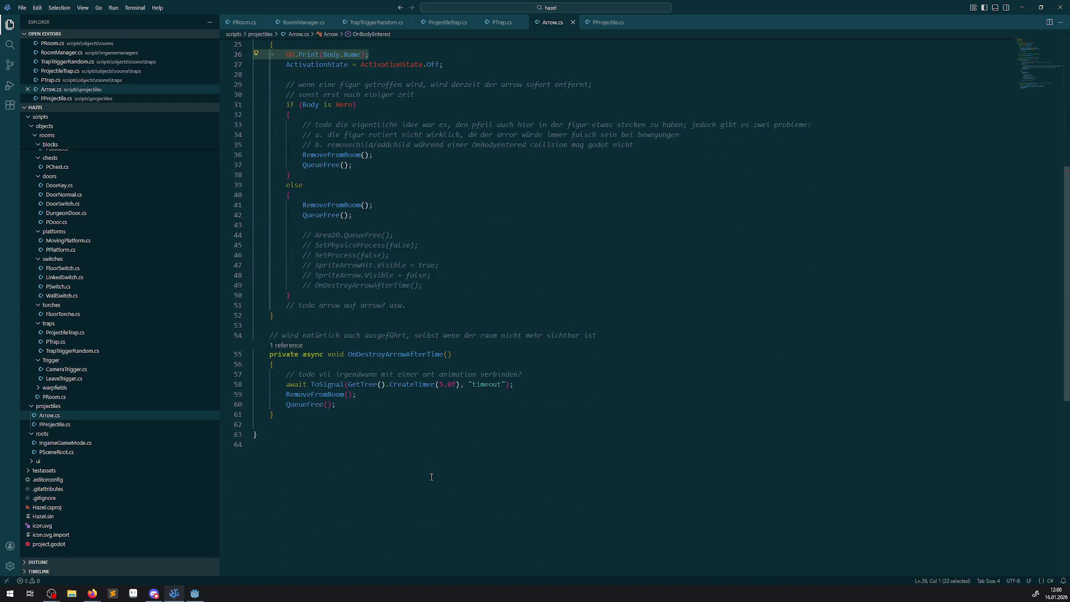
pyautogui.scroll(3, 431, 477)
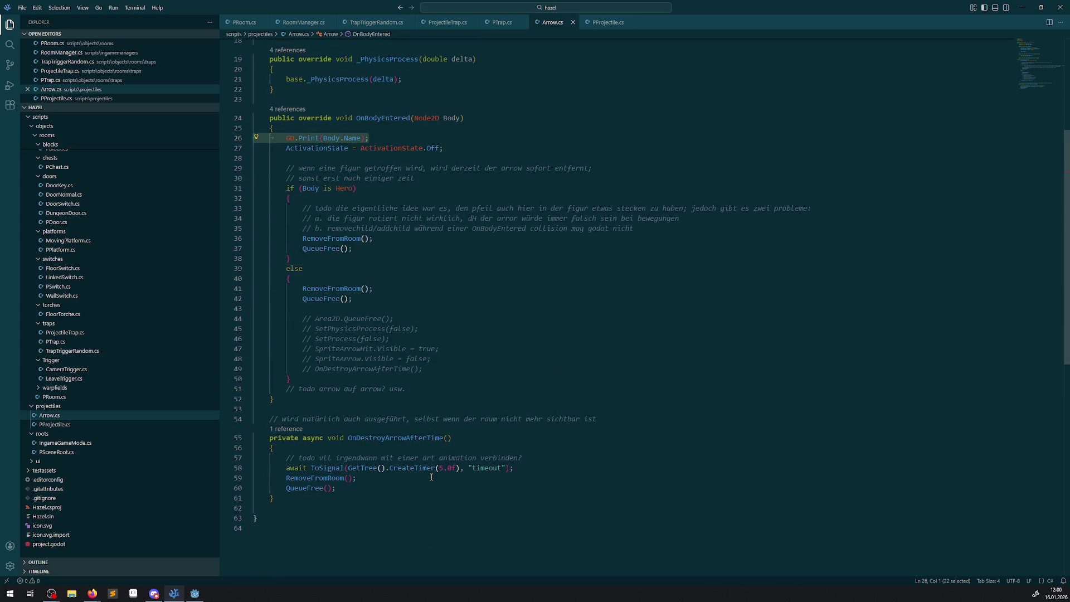
pyautogui.scroll(4, 430, 476)
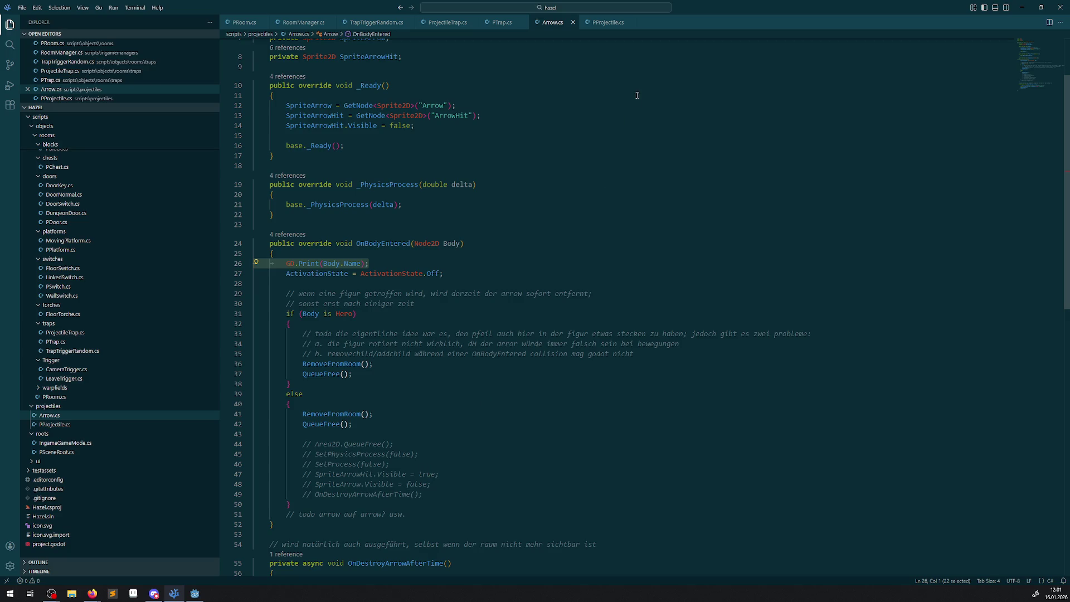
pyautogui.click(600, 25)
pyautogui.click(555, 25)
pyautogui.click(604, 25)
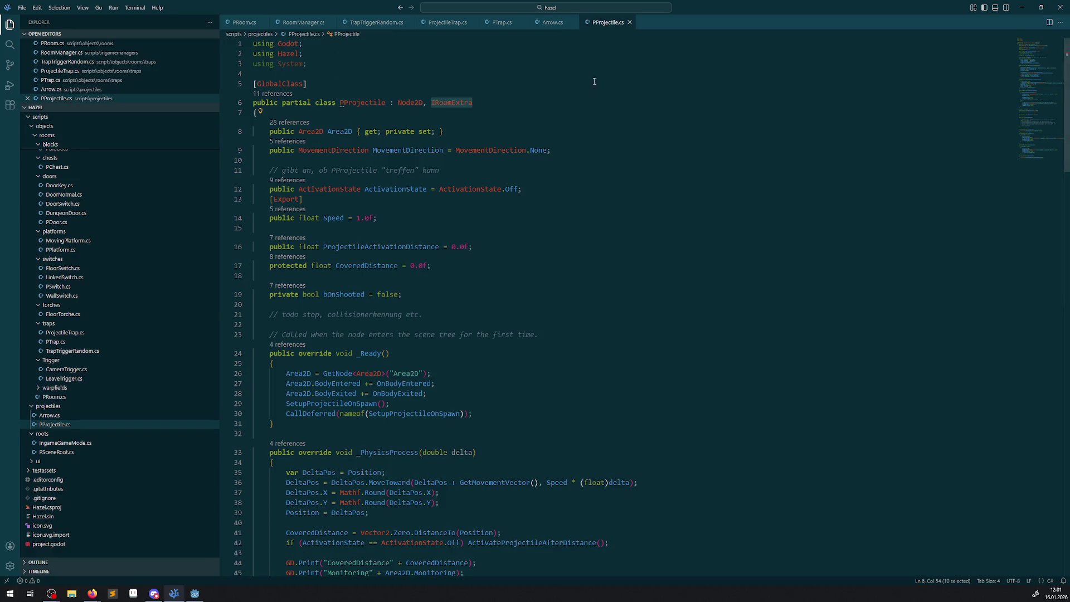
pyautogui.moveTo(366, 385); pyautogui.dragTo(452, 393)
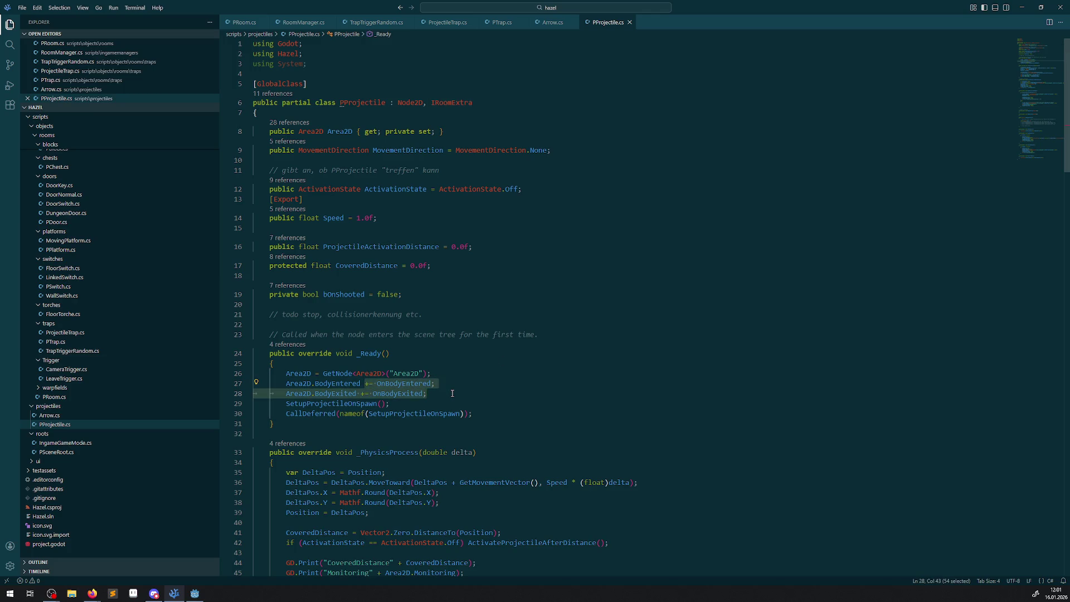
pyautogui.scroll(-3, 449, 395)
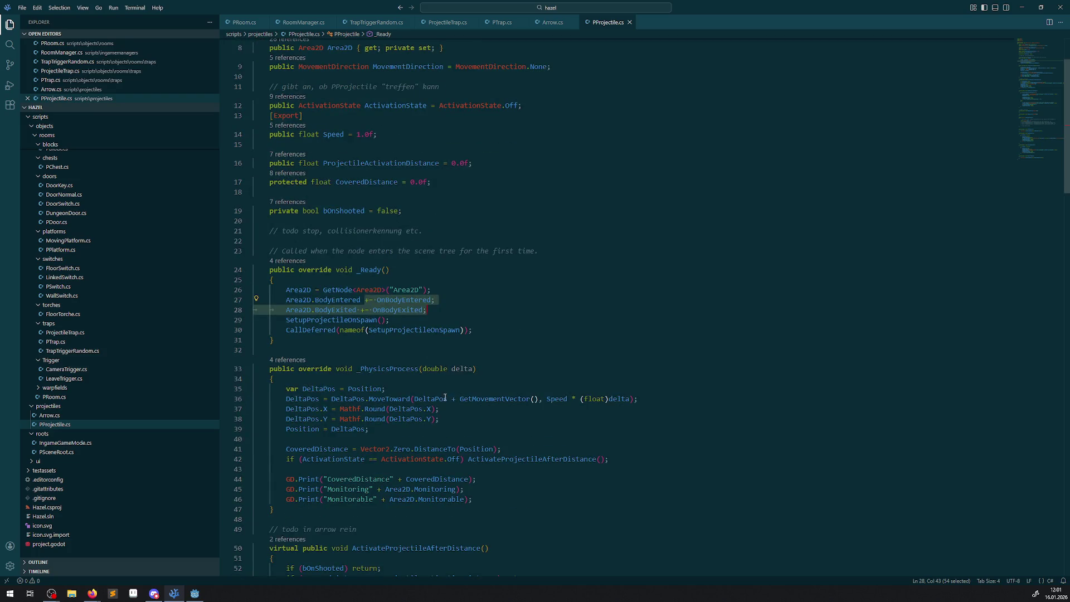
pyautogui.scroll(-2, 440, 397)
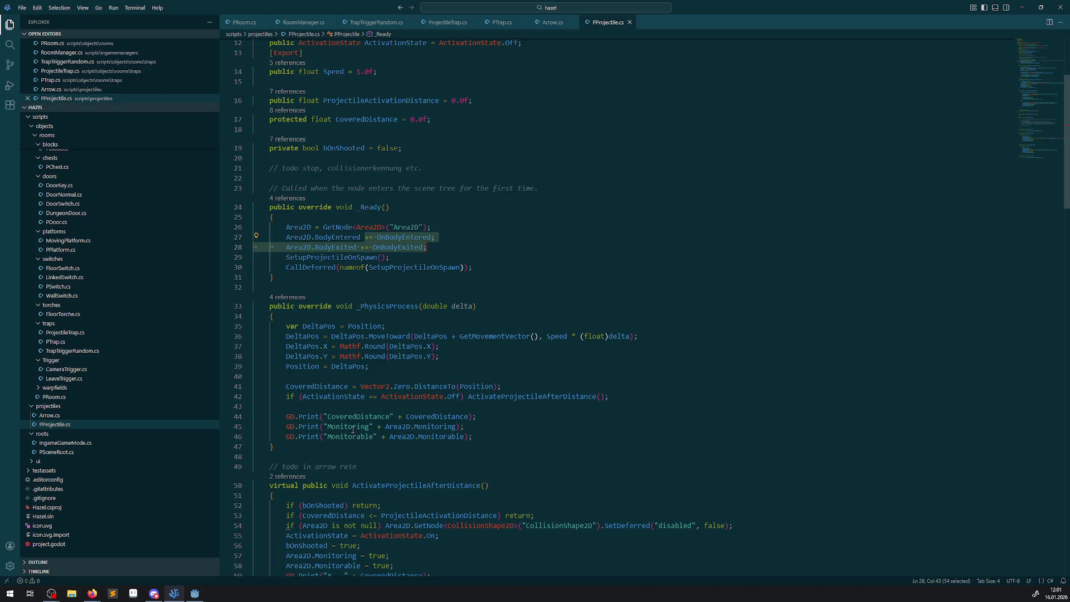
pyautogui.doubleClick(442, 427)
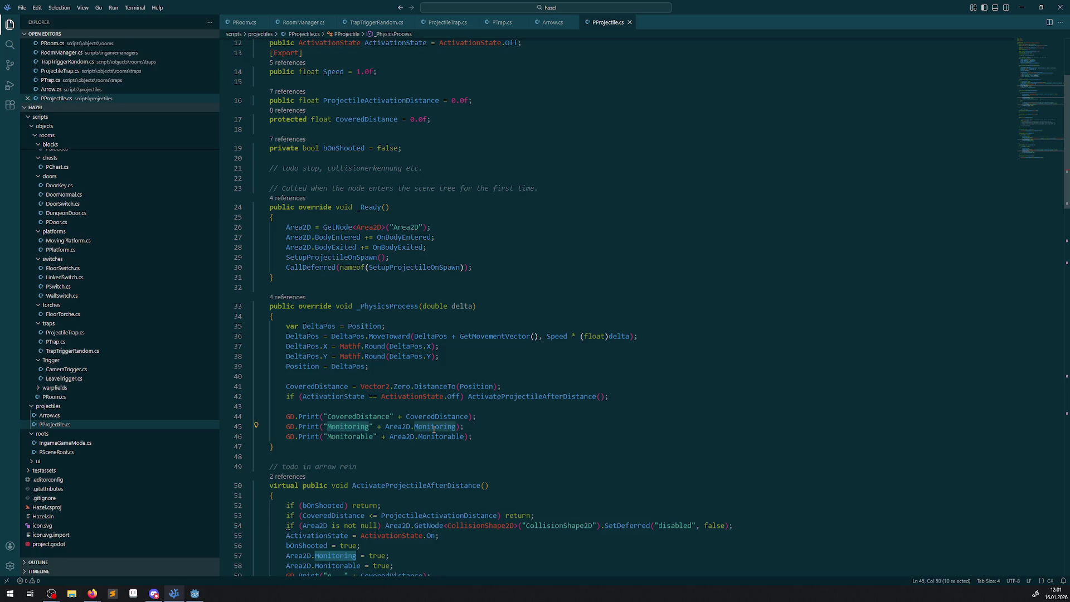
pyautogui.scroll(-2, 434, 429)
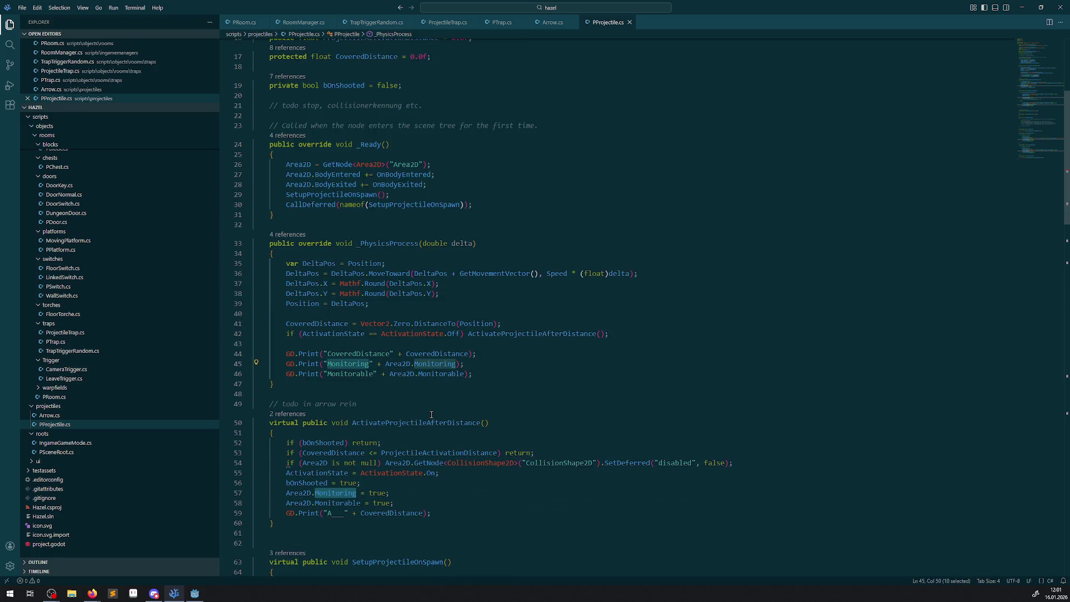
pyautogui.scroll(-3, 430, 411)
pyautogui.scroll(-2, 430, 411)
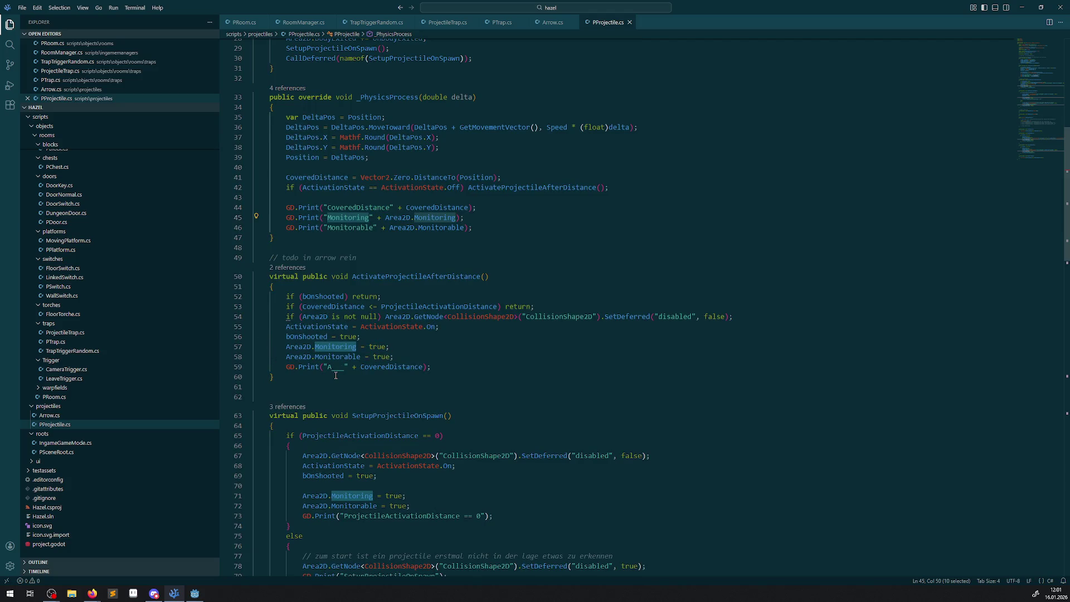
pyautogui.moveTo(286, 366); pyautogui.dragTo(477, 365)
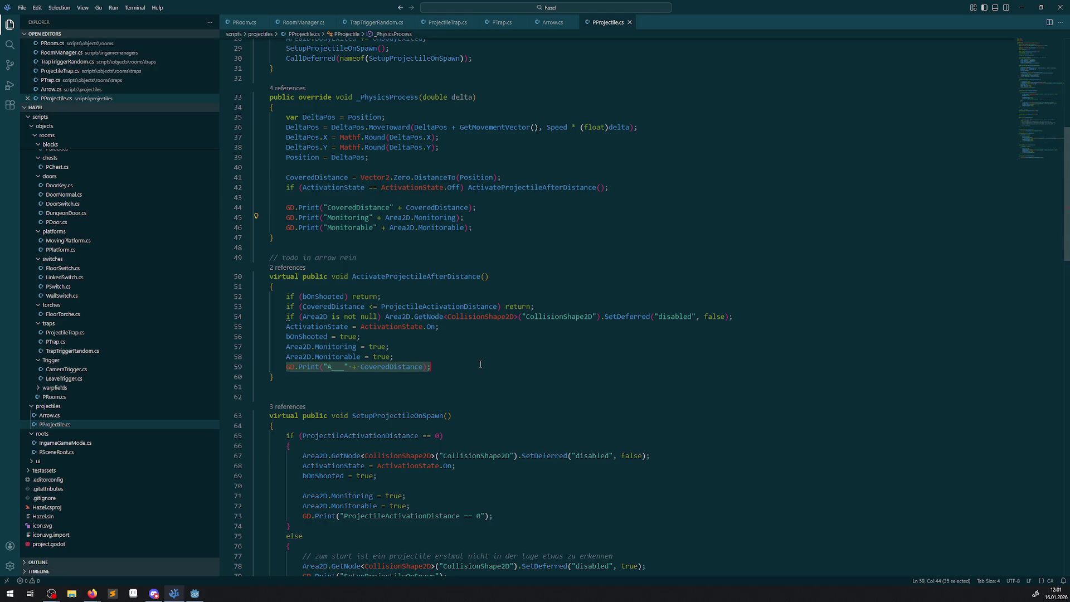
pyautogui.click(201, 594)
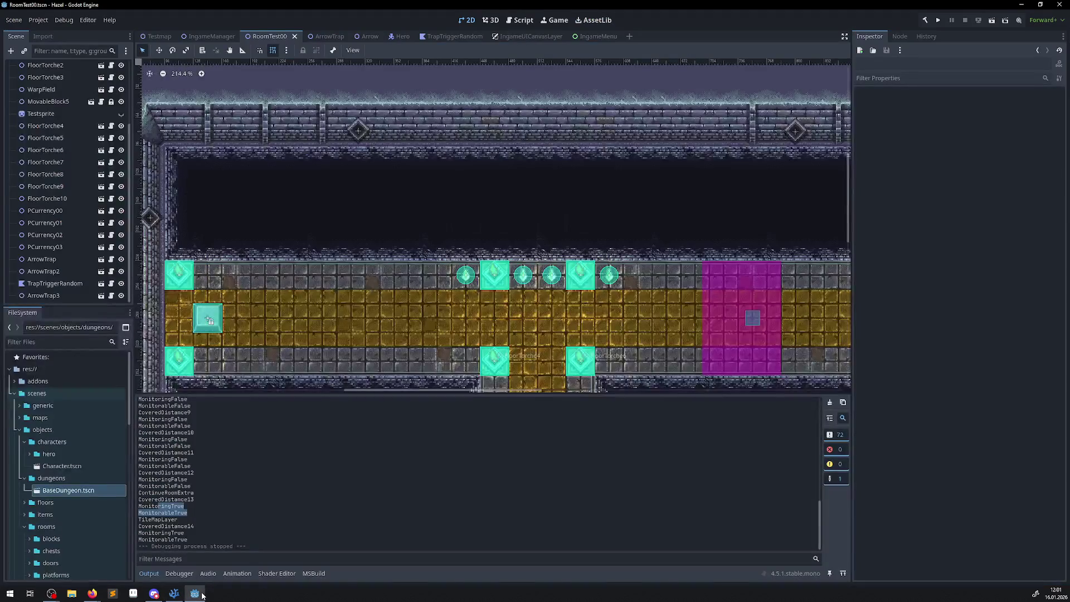
pyautogui.click(174, 594)
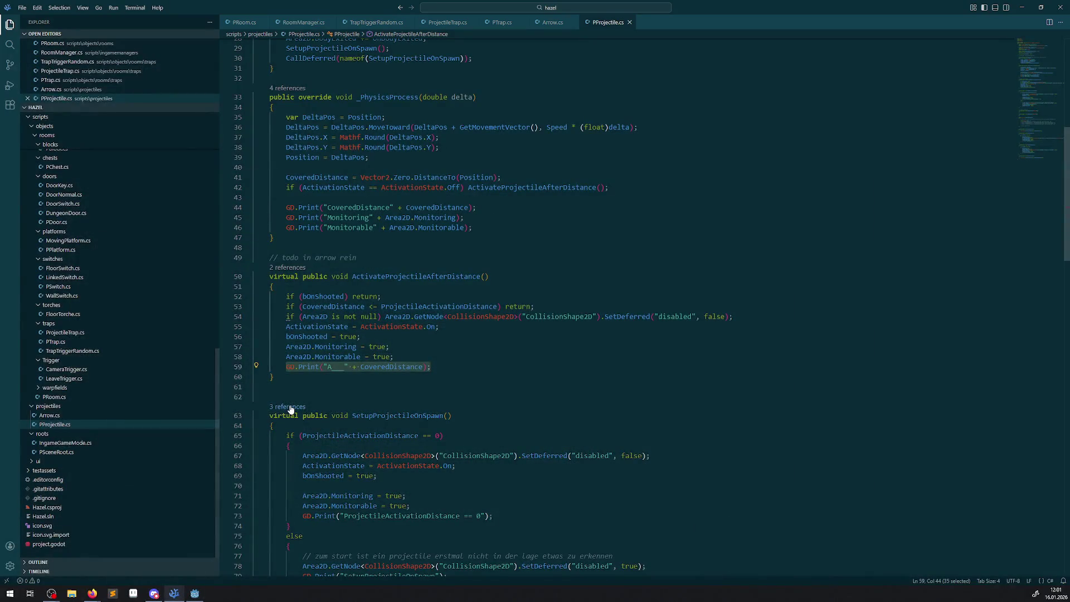
# Comment out the Monitoring and Monitorable lines 57–58 and those in the spawn setup method
pyautogui.moveTo(284, 347); pyautogui.dragTo(398, 354)
pyautogui.hotkey('ctrl', '/')
pyautogui.scroll(7, 430, 318)
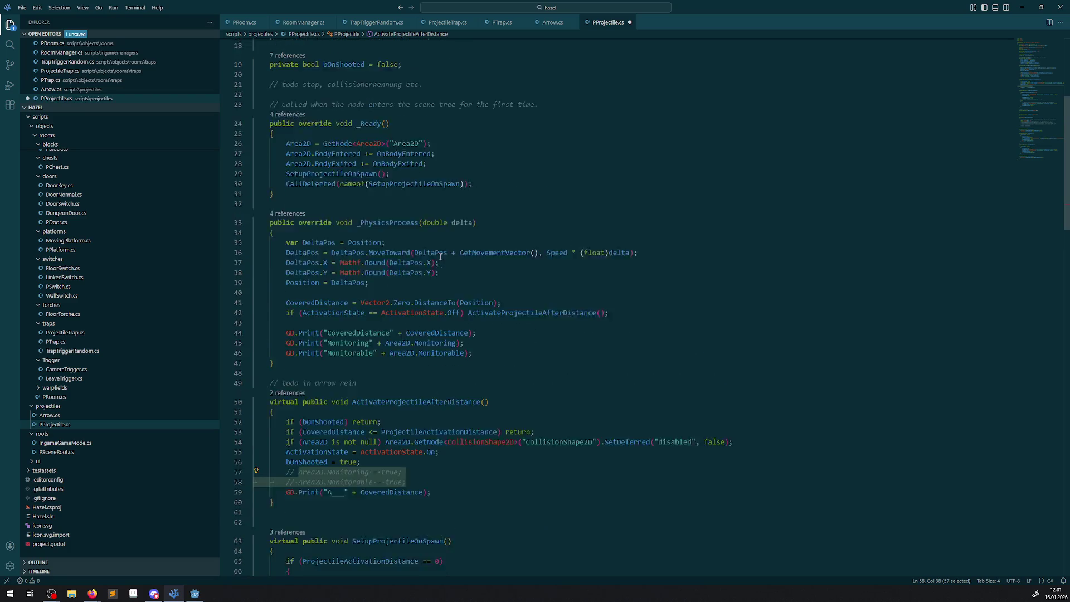
pyautogui.scroll(-9, 428, 315)
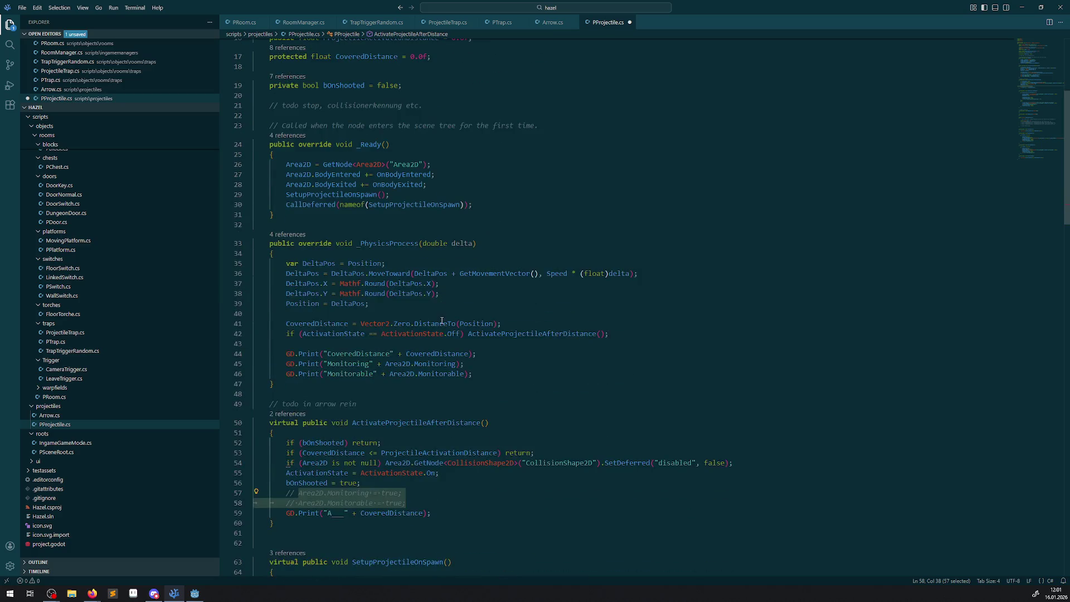
pyautogui.moveTo(415, 424); pyautogui.dragTo(302, 412)
pyautogui.hotkey('ctrl', '/')
# Comment out ContinueRoomExtra's Monitoring lines 135–136 and save PProjectile.cs
pyautogui.scroll(-6, 448, 322)
pyautogui.scroll(-15, 448, 322)
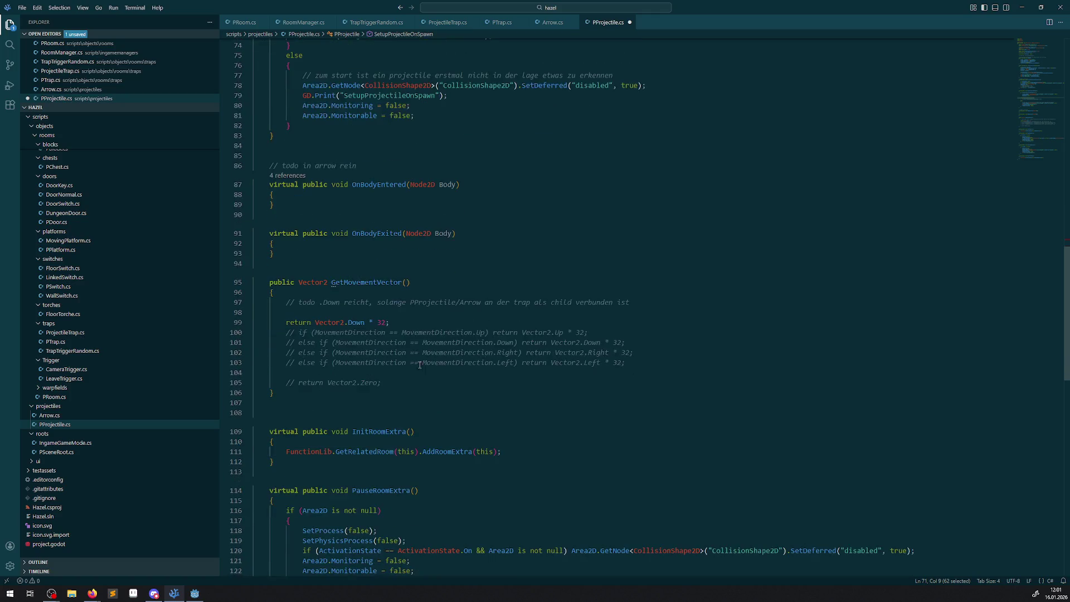
pyautogui.moveTo(419, 430); pyautogui.dragTo(303, 417)
pyautogui.hotkey('ctrl', '/')
pyautogui.click(543, 355)
pyautogui.hotkey('ctrl', 's')
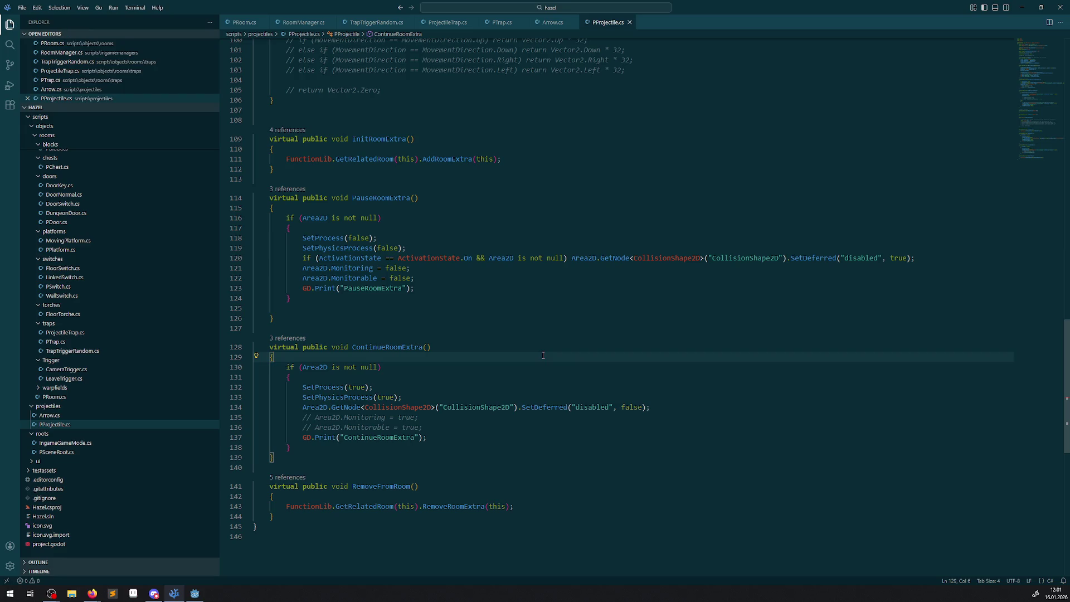
pyautogui.click(194, 593)
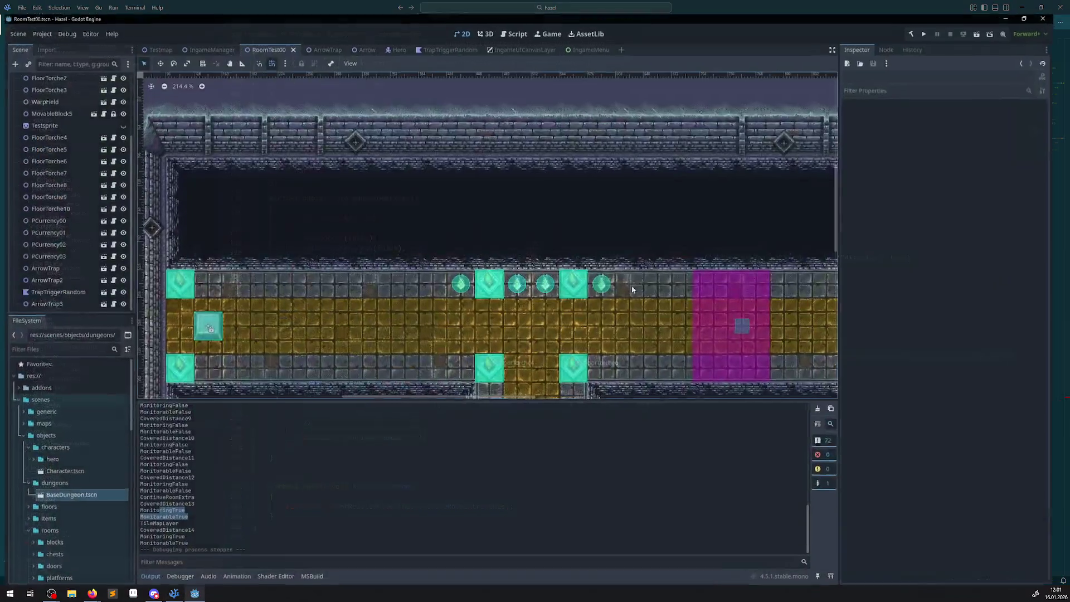
# Run and stop a game test in Godot, then return to PProjectile.cs
pyautogui.click(941, 25)
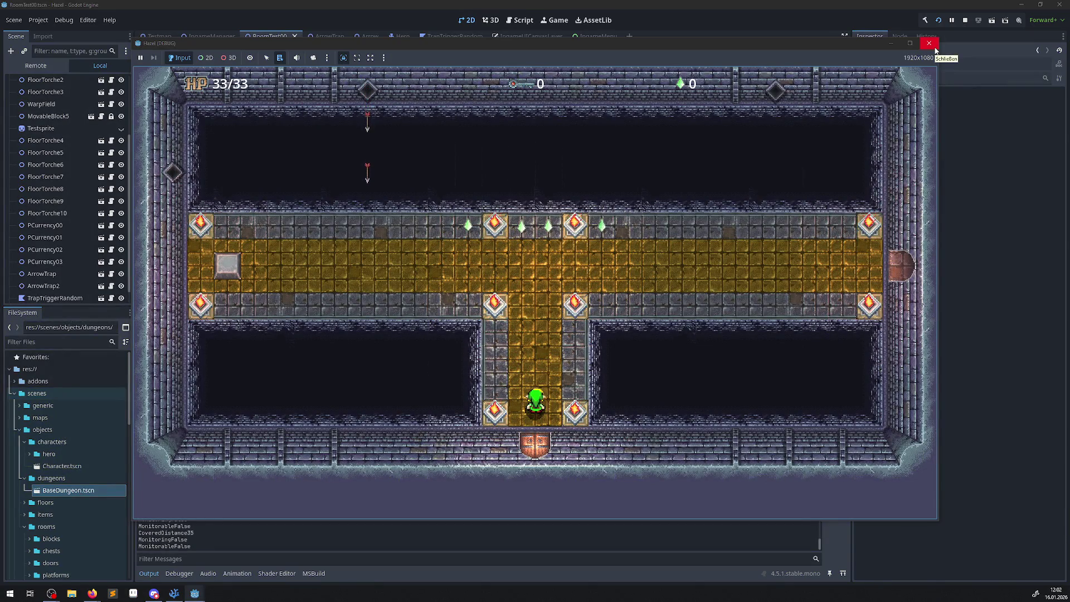
pyautogui.click(934, 47)
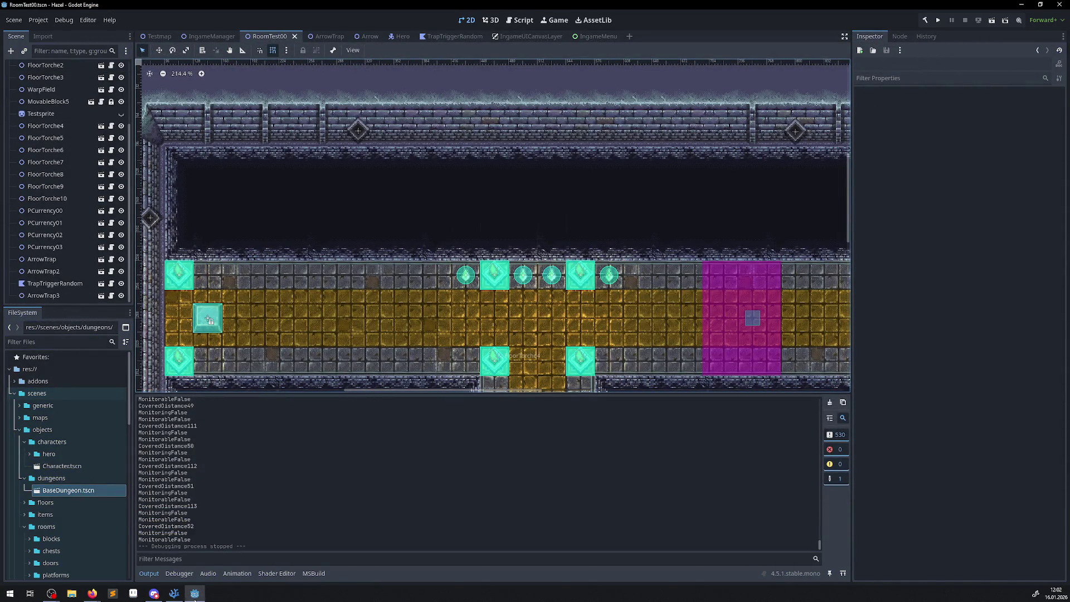
pyautogui.click(174, 593)
# Uncomment ContinueRoomExtra's Monitoring and Monitorable = true lines 135–136
pyautogui.moveTo(441, 425); pyautogui.dragTo(272, 417)
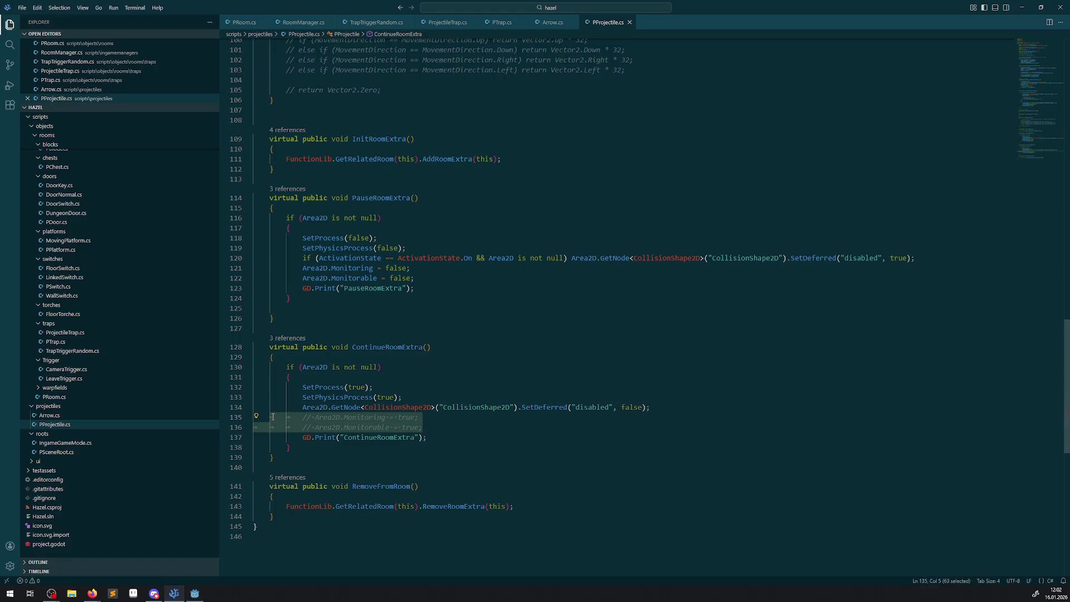
pyautogui.hotkey('ctrl', '/')
pyautogui.click(521, 390)
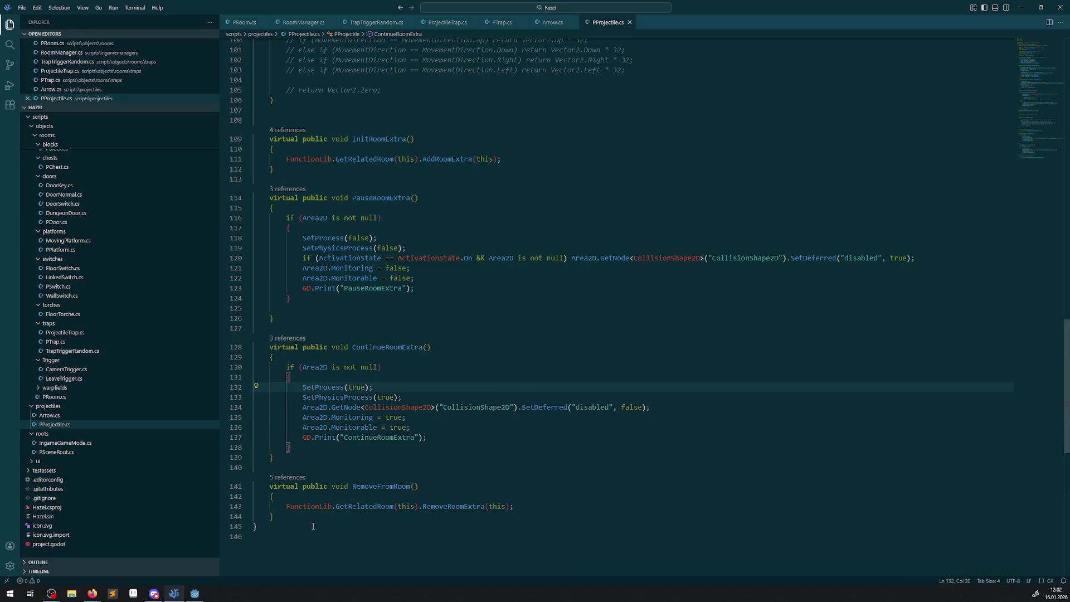
pyautogui.click(194, 594)
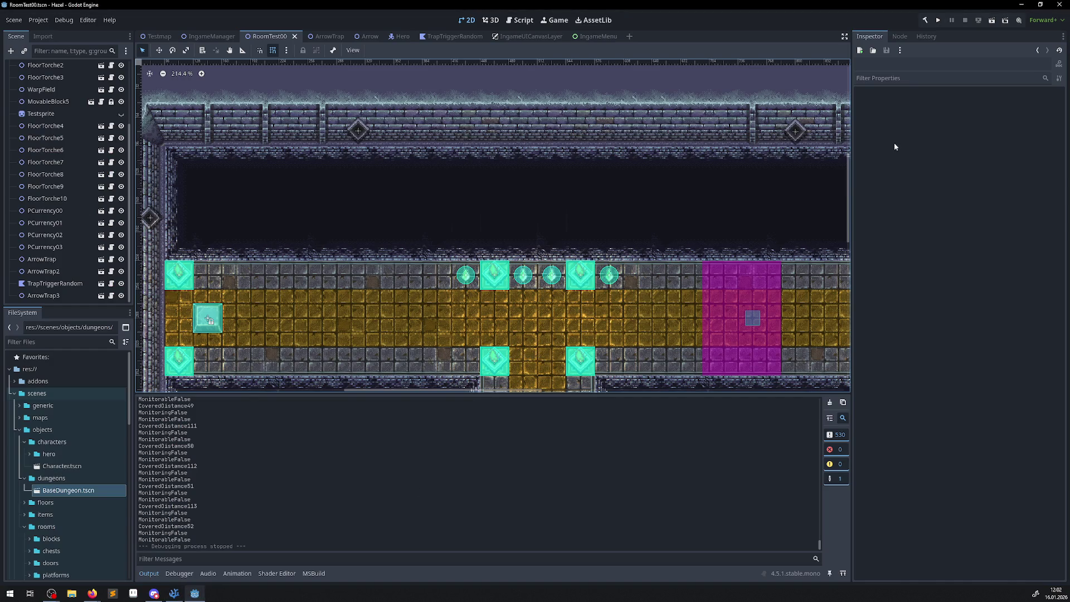
# Run and stop the game again, then scroll the log showing ContinueRoomExtra and MonitoringTrue
pyautogui.click(939, 21)
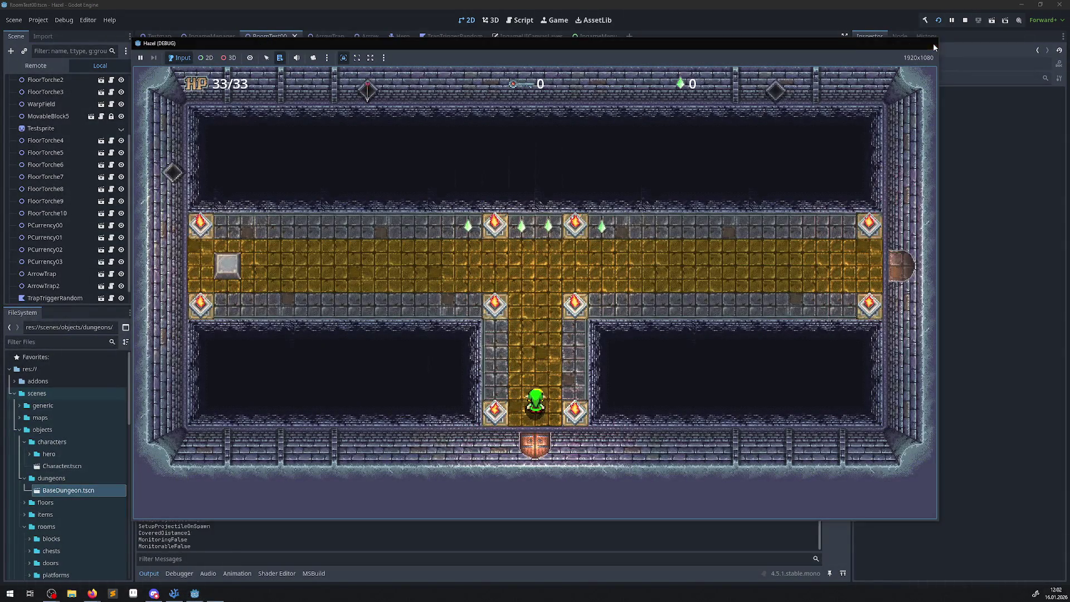
pyautogui.click(934, 47)
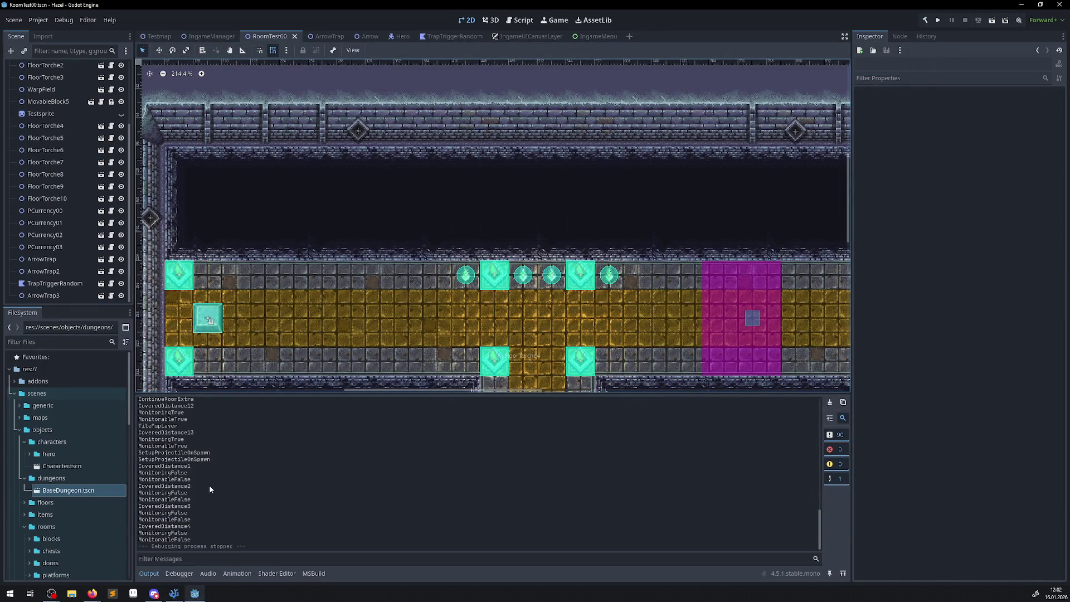
pyautogui.scroll(5, 210, 487)
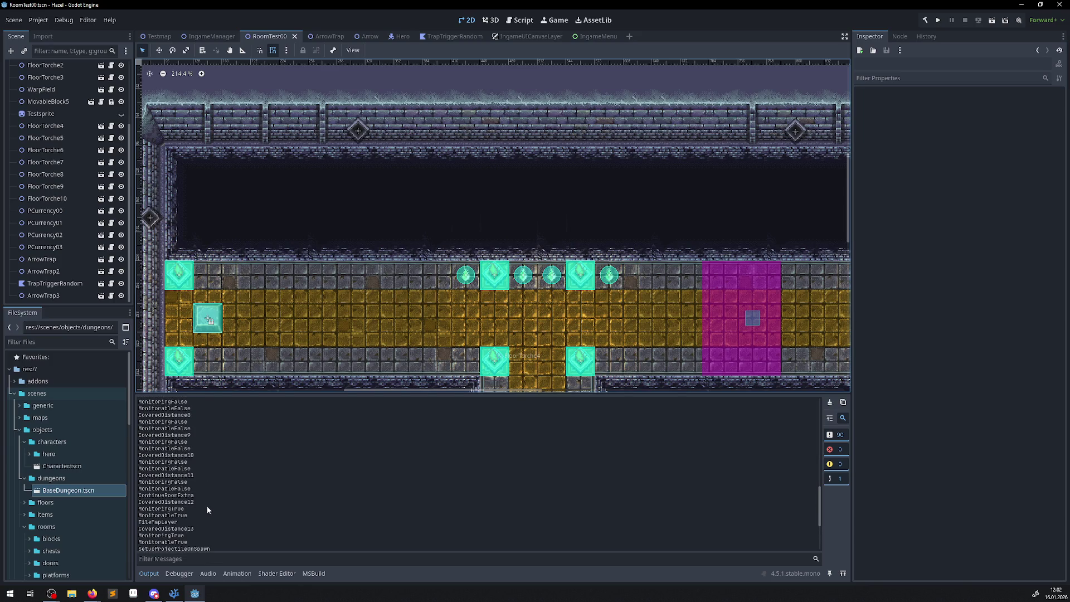
pyautogui.scroll(-1, 208, 528)
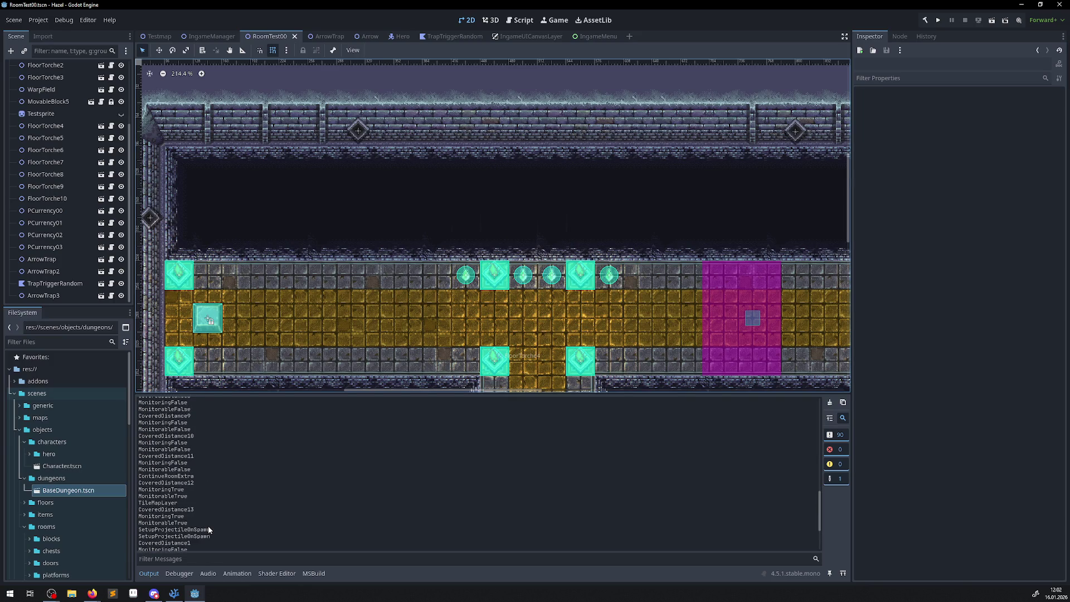
pyautogui.click(173, 594)
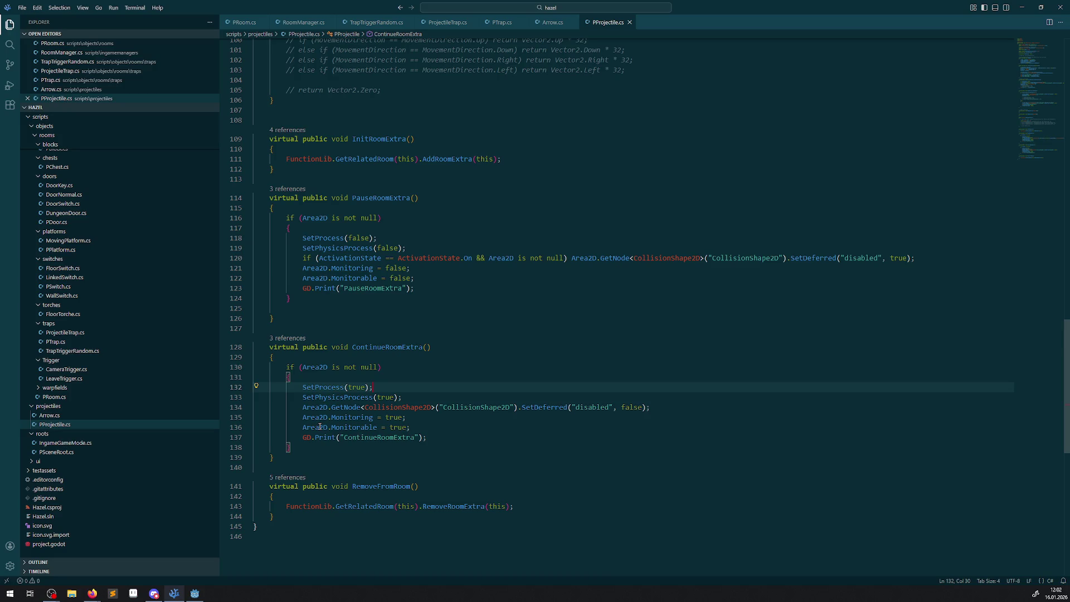
# Comment out lines 135 and 136 again by typing // and save PProjectile.cs
pyautogui.click(301, 418)
pyautogui.write('//')
pyautogui.click(298, 427)
pyautogui.write('//')
pyautogui.hotkey('ctrl', 's')
pyautogui.scroll(15, 312, 416)
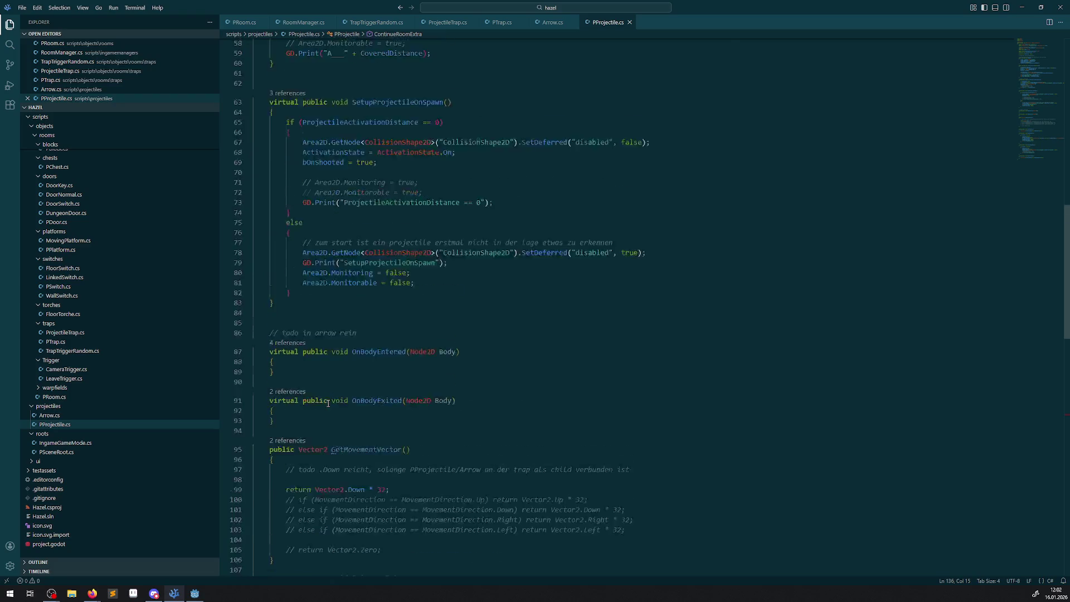
pyautogui.scroll(5, 328, 403)
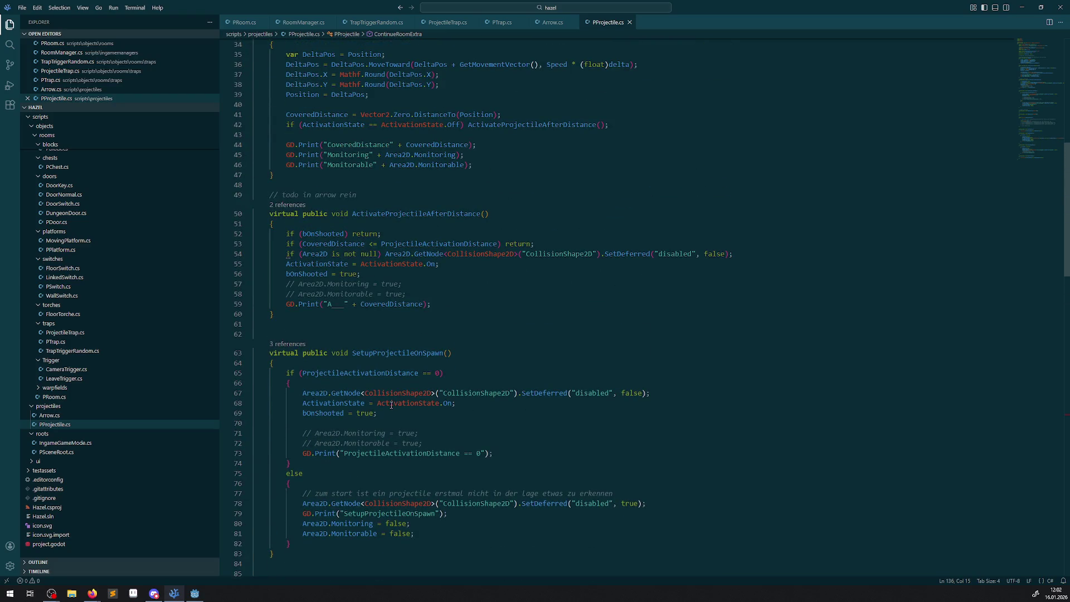
# In Godot's output log, mark the CoveredDistance12 value and the SetupProjectileOnSpawn entry
pyautogui.click(194, 593)
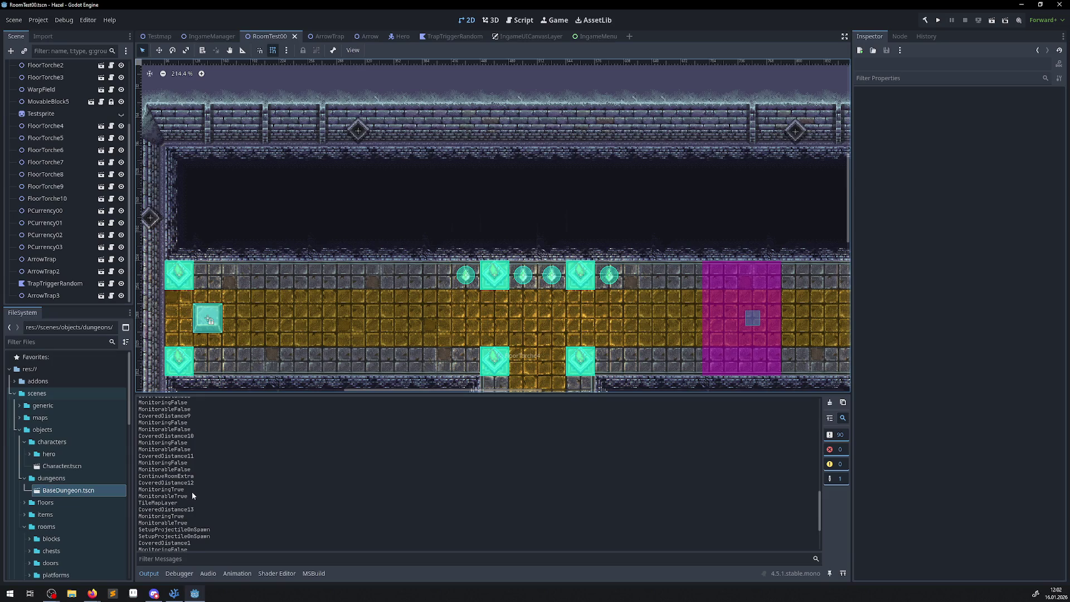
pyautogui.moveTo(188, 483)
pyautogui.mouseDown()
pyautogui.moveTo(197, 483)
pyautogui.moveTo(166, 491)
pyautogui.mouseUp()
pyautogui.scroll(-2, 193, 525)
pyautogui.doubleClick(194, 491)
# Compare with SetupProjectileOnSpawn's Monitoring and Monitorable false lines in the code
pyautogui.click(174, 593)
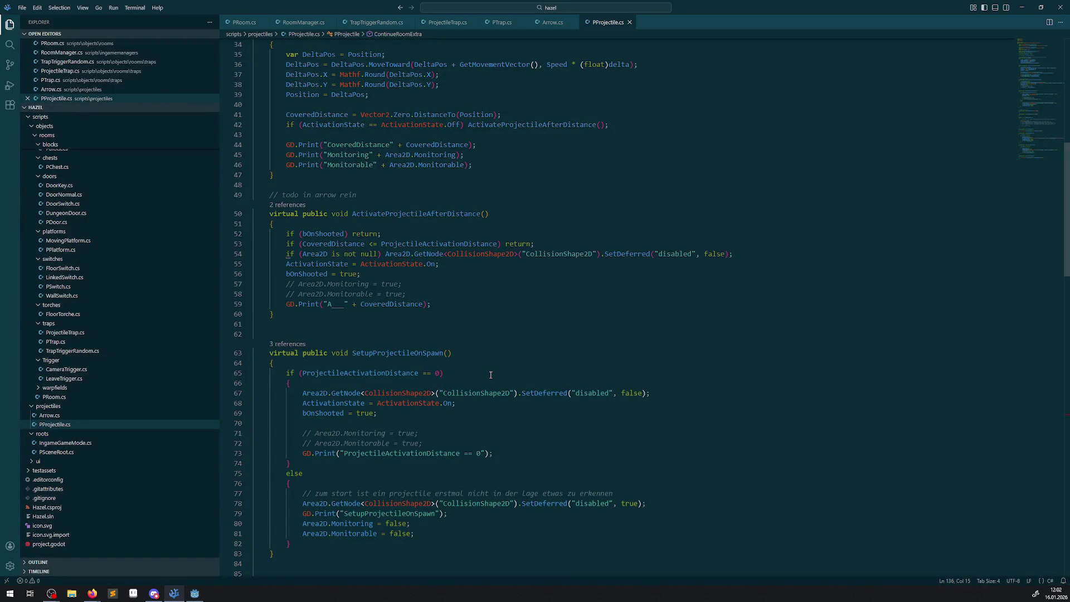
pyautogui.click(386, 359)
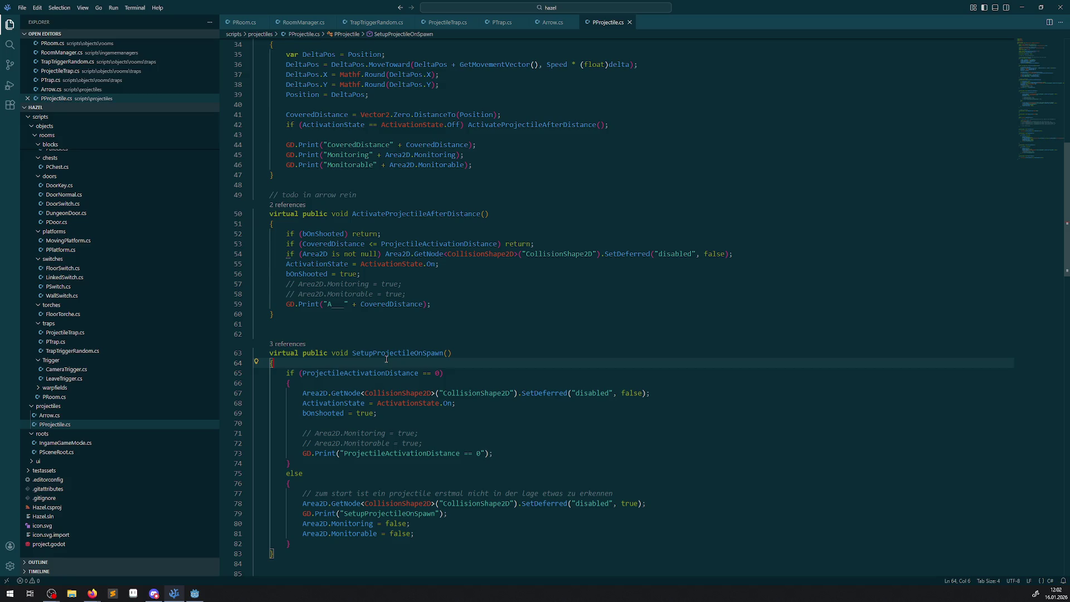
pyautogui.doubleClick(387, 353)
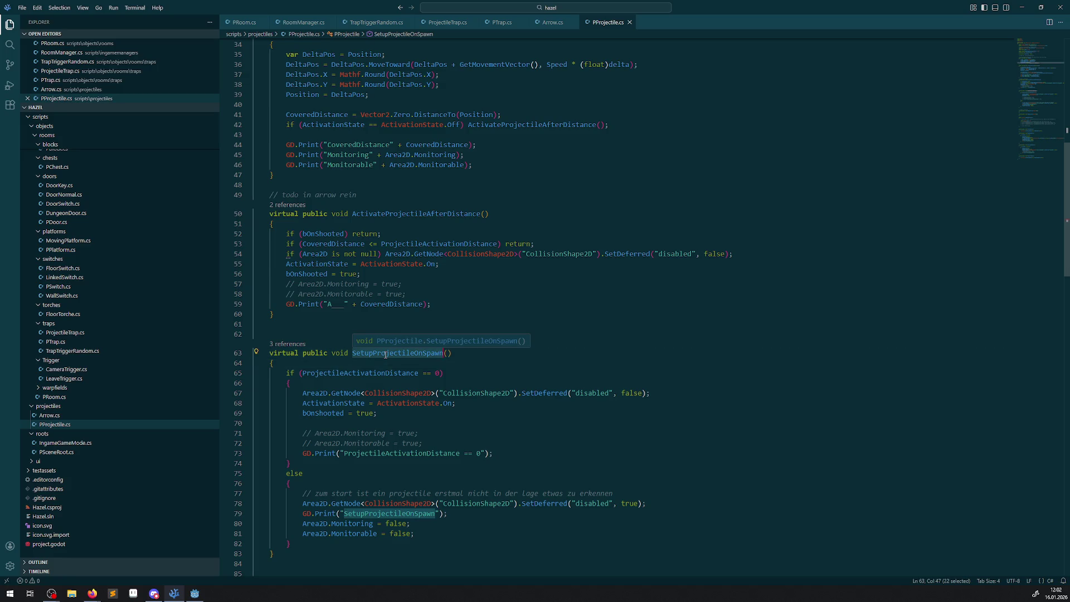
pyautogui.moveTo(415, 534); pyautogui.dragTo(384, 525)
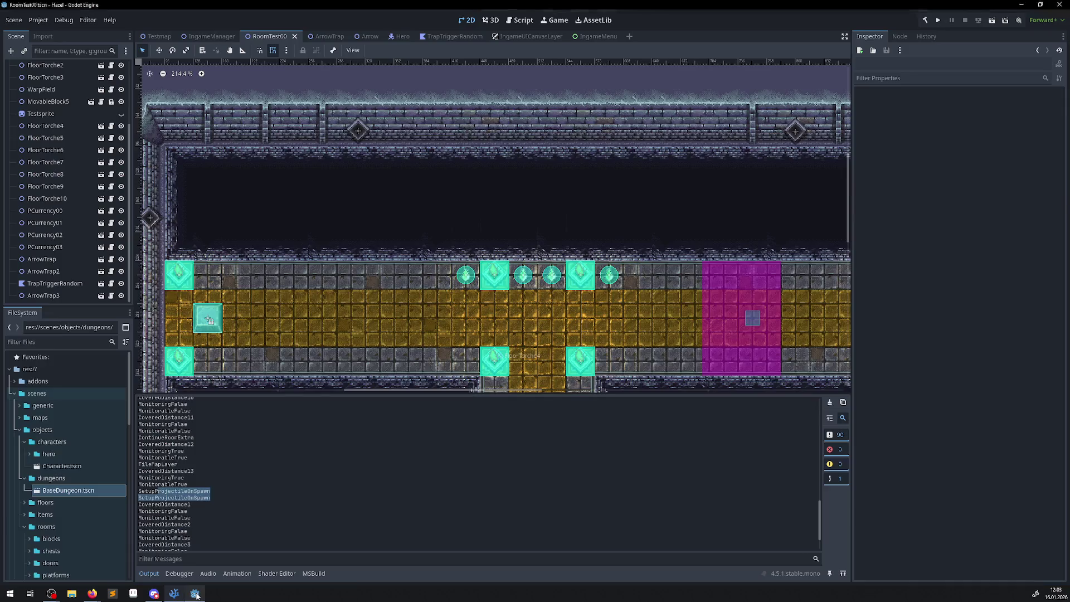
pyautogui.click(194, 593)
# Mark the log's Monitoring entries from CoveredDistance12 through MonitorableTrue, then return to PProjectile.cs
pyautogui.moveTo(184, 509); pyautogui.dragTo(193, 524)
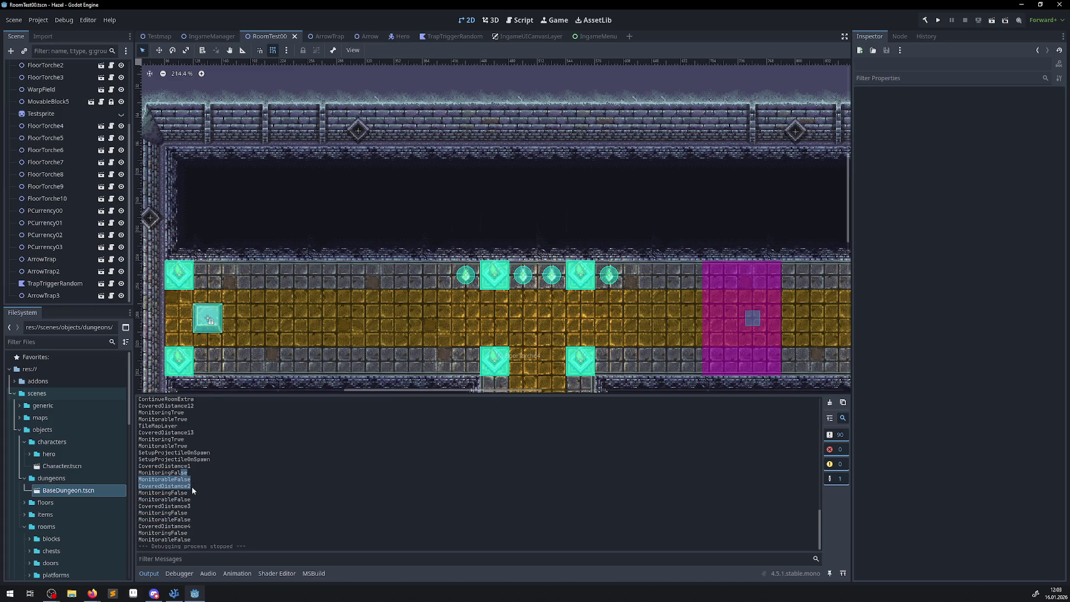
pyautogui.scroll(2, 192, 483)
pyautogui.moveTo(189, 484)
pyautogui.mouseDown()
pyautogui.moveTo(153, 471)
pyautogui.moveTo(185, 478)
pyautogui.mouseUp()
pyautogui.click(188, 479)
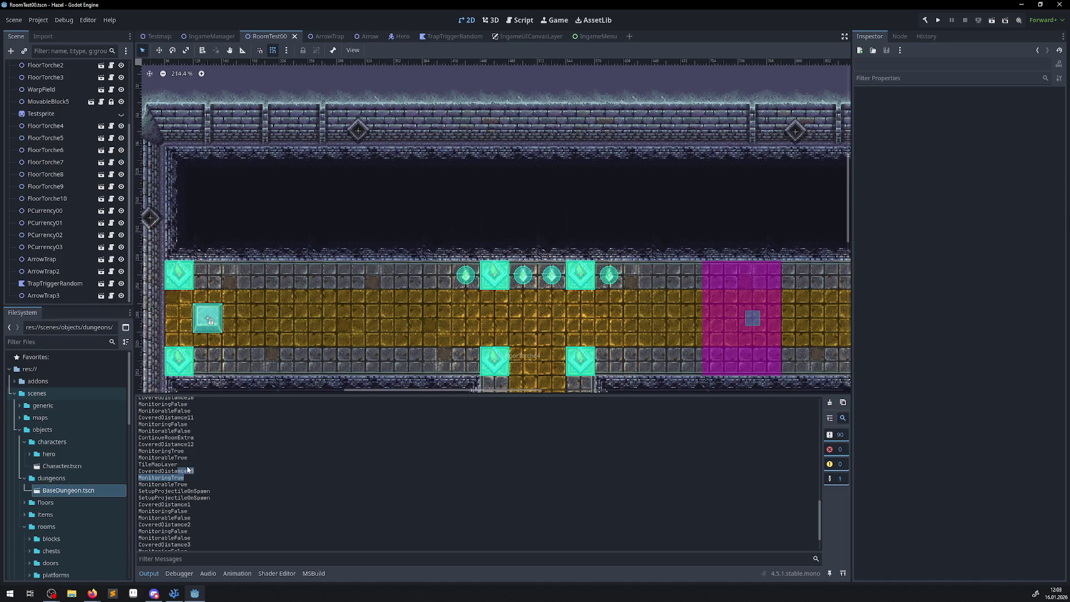
pyautogui.moveTo(184, 444); pyautogui.dragTo(191, 460)
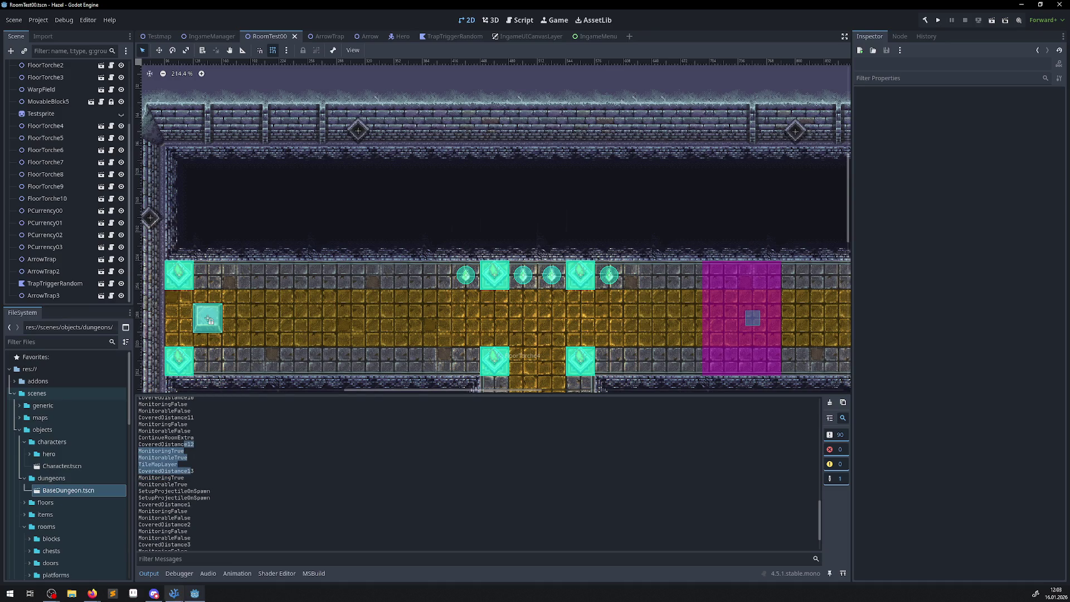
pyautogui.click(174, 593)
pyautogui.scroll(3, 381, 427)
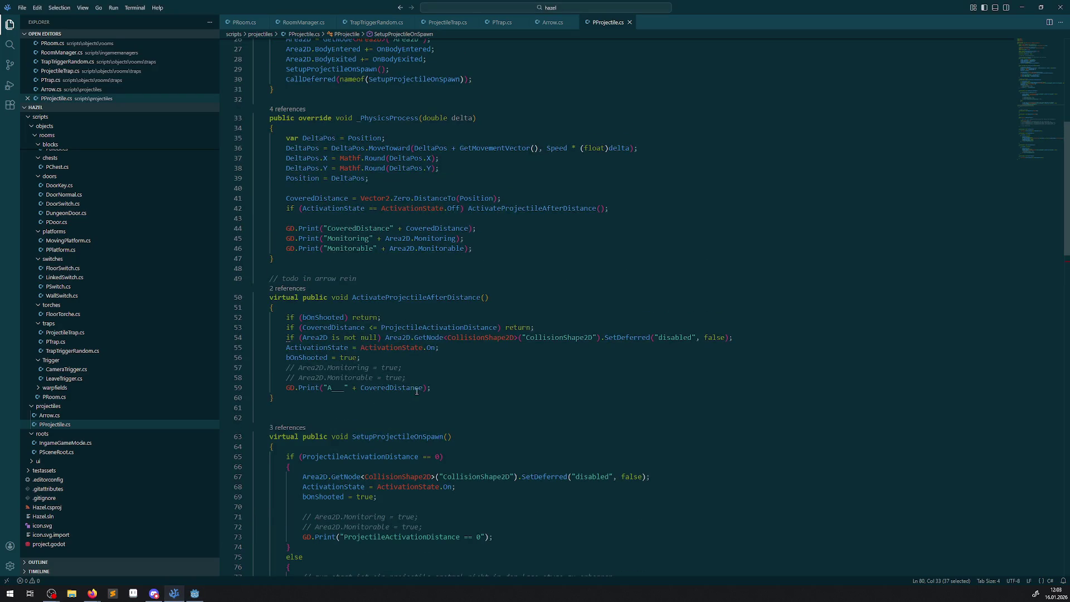
# Find the other call of ActivateProjectileAfterDistance and check the OnBodyEntered code in Arrow.cs
pyautogui.moveTo(294, 387); pyautogui.dragTo(273, 397)
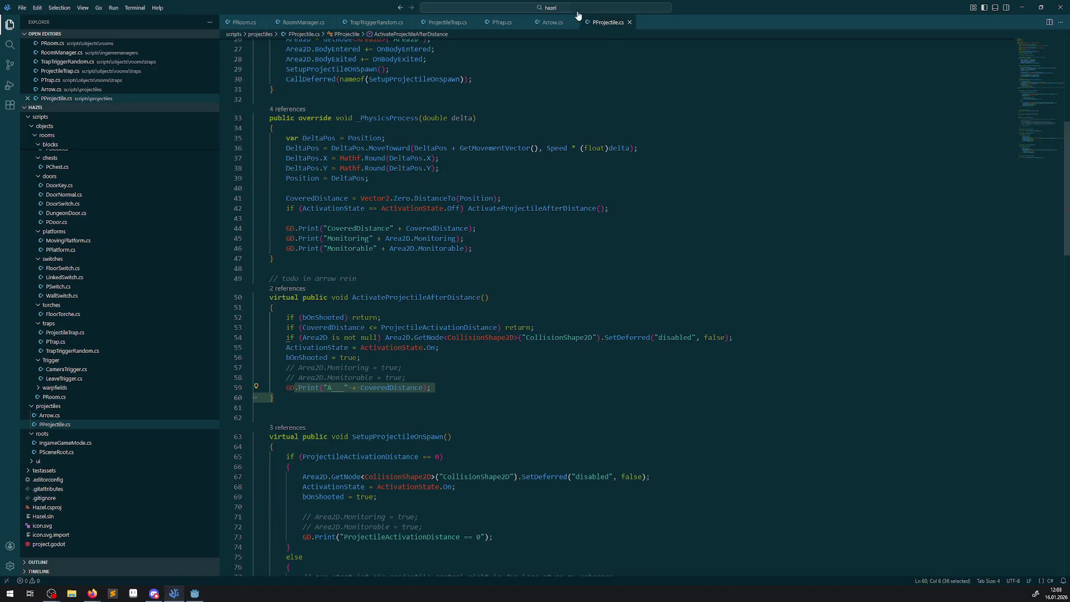
pyautogui.doubleClick(404, 298)
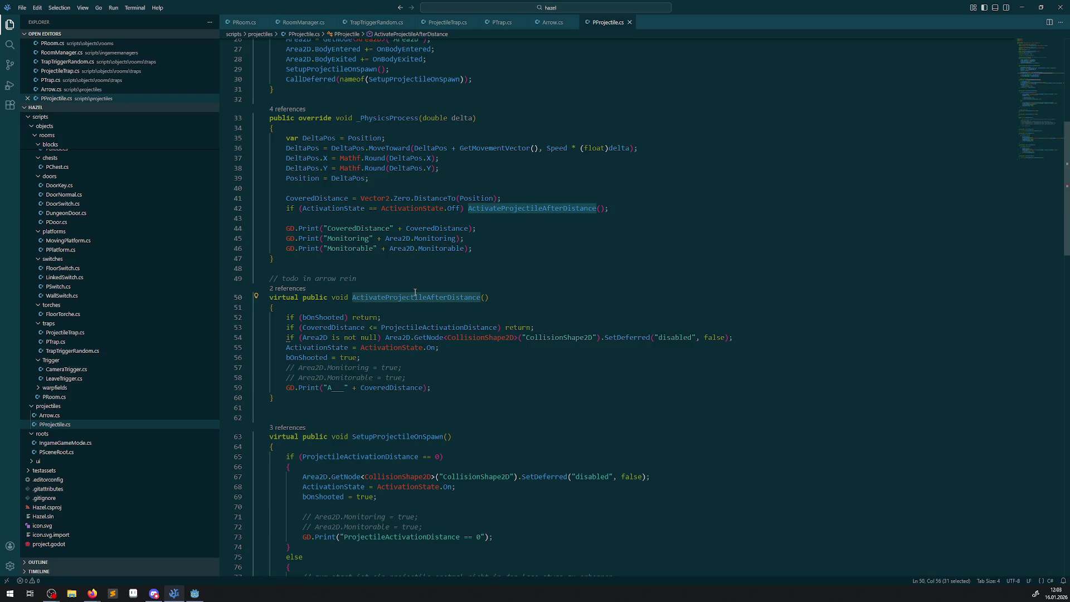
pyautogui.click(549, 23)
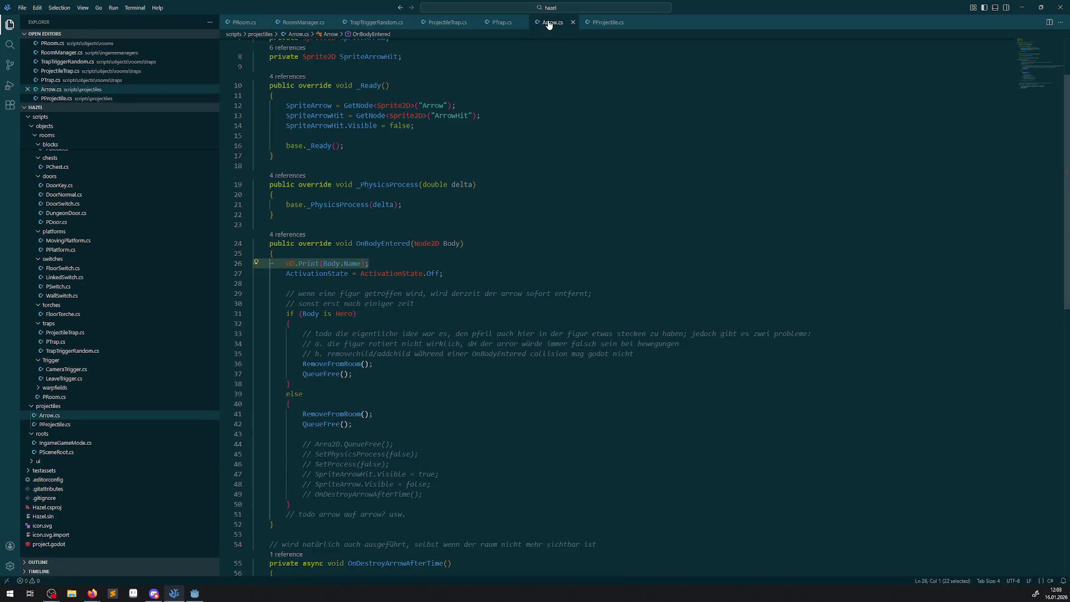
pyautogui.click(195, 593)
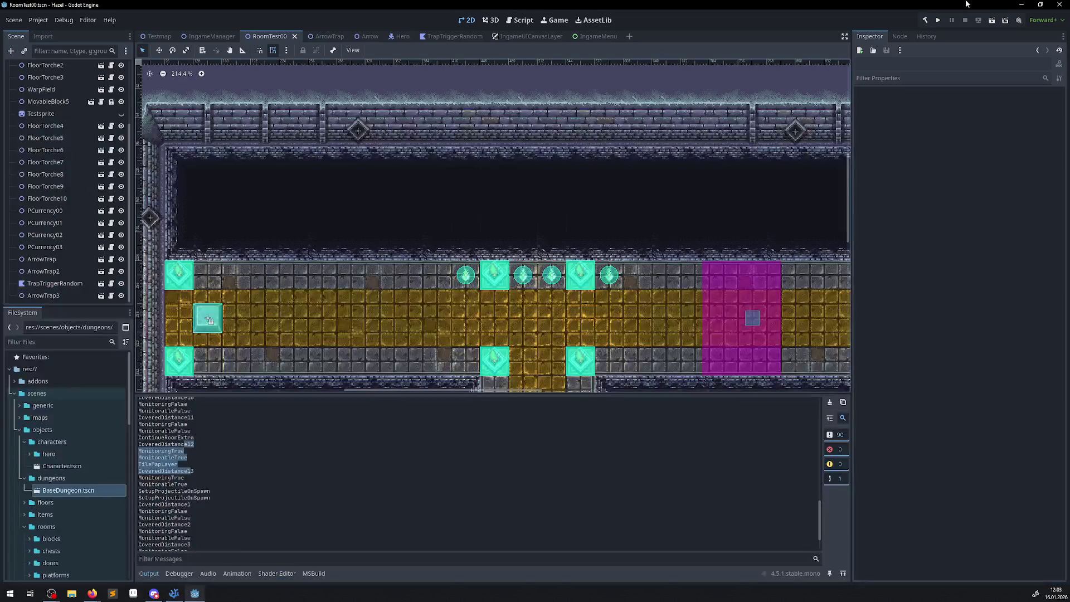
# Rebuild the C# project, clear the output, run and stop the game, and review the arrow activation log
pyautogui.click(923, 21)
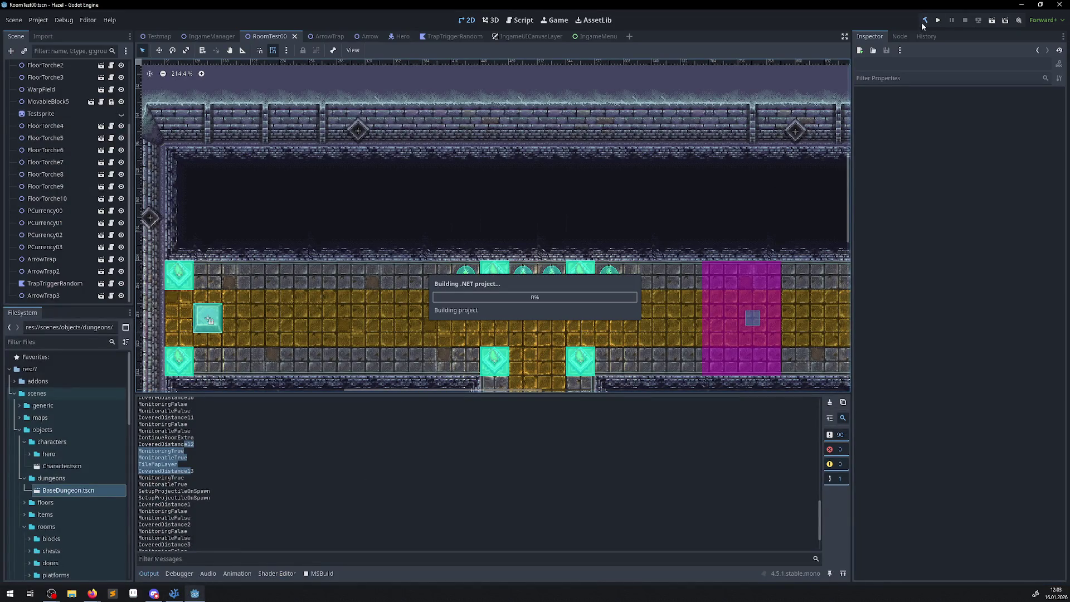
pyautogui.click(830, 402)
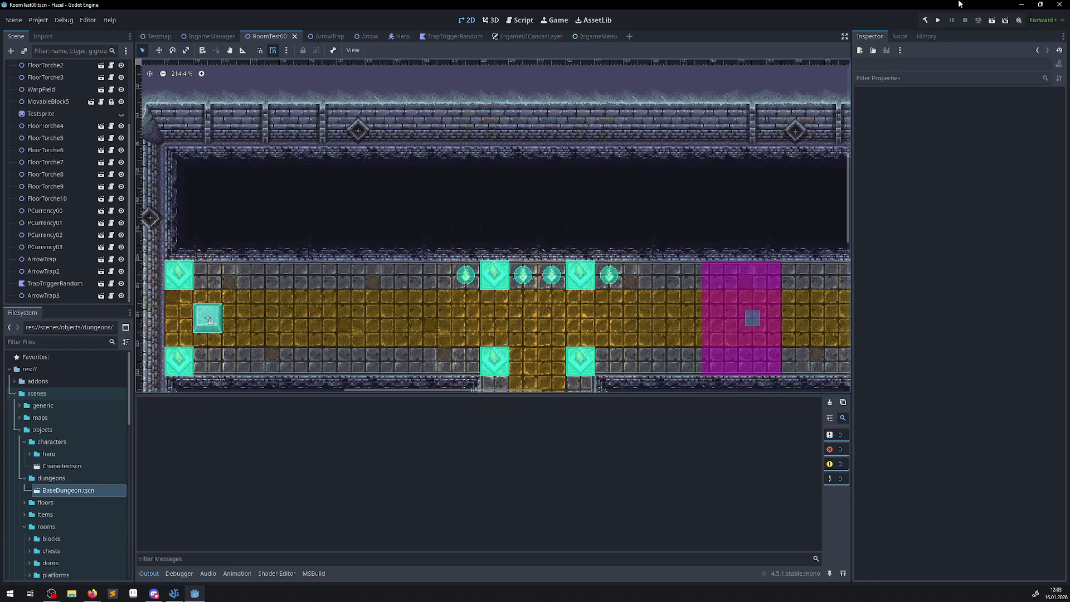
pyautogui.click(939, 21)
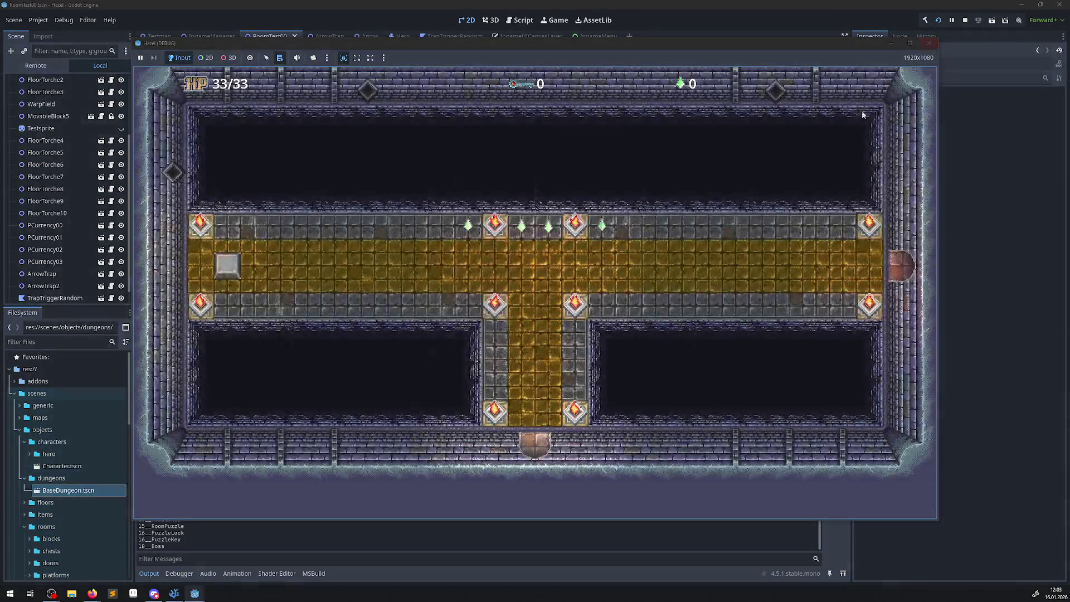
pyautogui.click(930, 44)
pyautogui.scroll(20, 359, 474)
pyautogui.scroll(10, 359, 477)
pyautogui.scroll(10, 360, 473)
pyautogui.scroll(15, 380, 477)
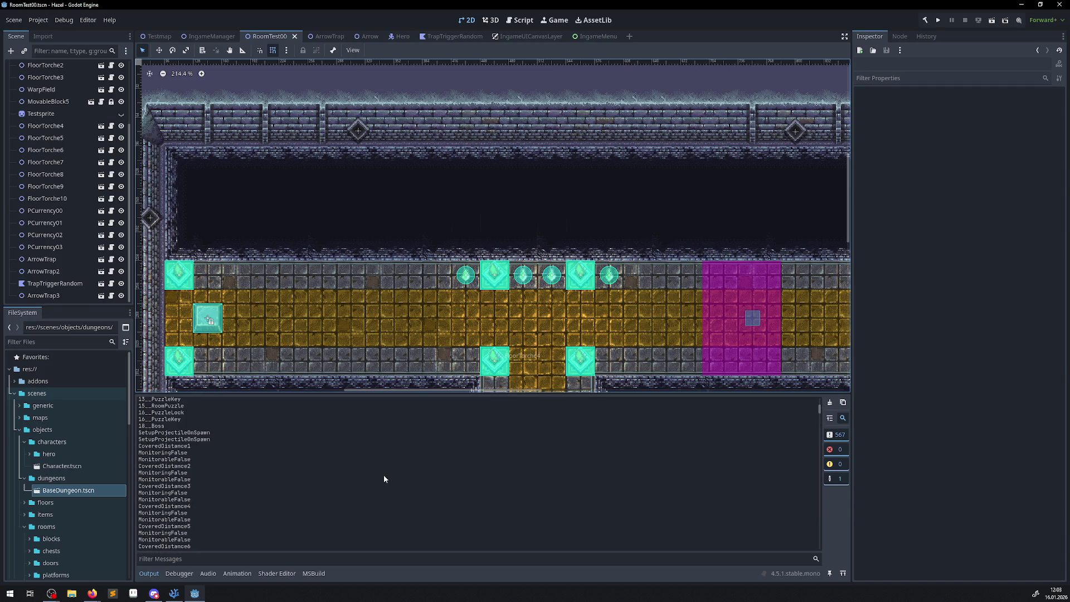
pyautogui.scroll(-10, 384, 478)
pyautogui.scroll(-1, 395, 482)
pyautogui.moveTo(161, 524); pyautogui.dragTo(148, 523)
# Run and stop the game three more times; CoveredDistance climbs to 38 while Monitoring stays False
pyautogui.click(830, 403)
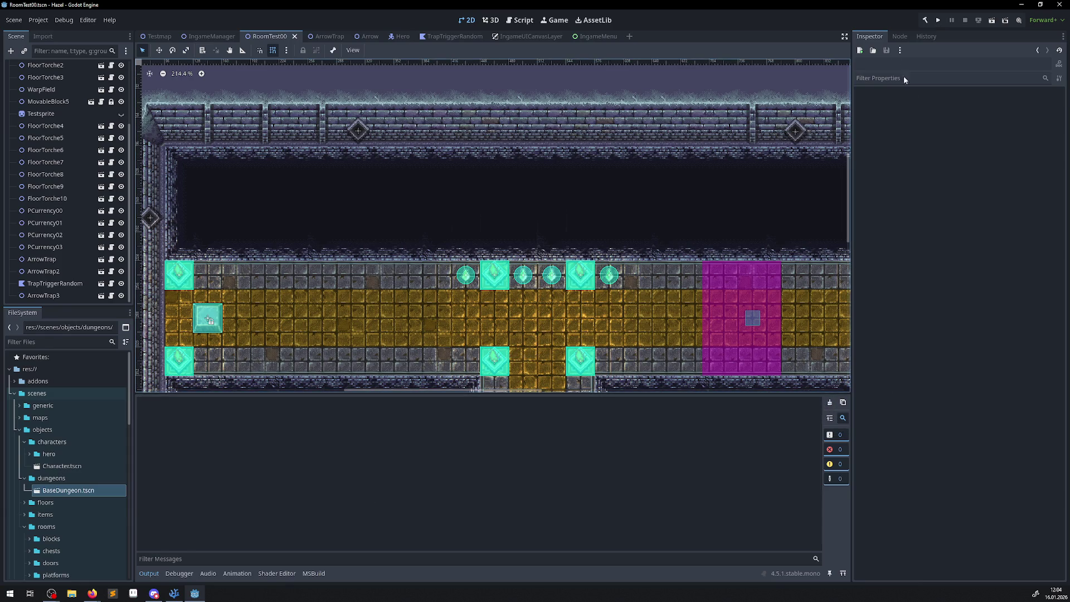
pyautogui.click(939, 21)
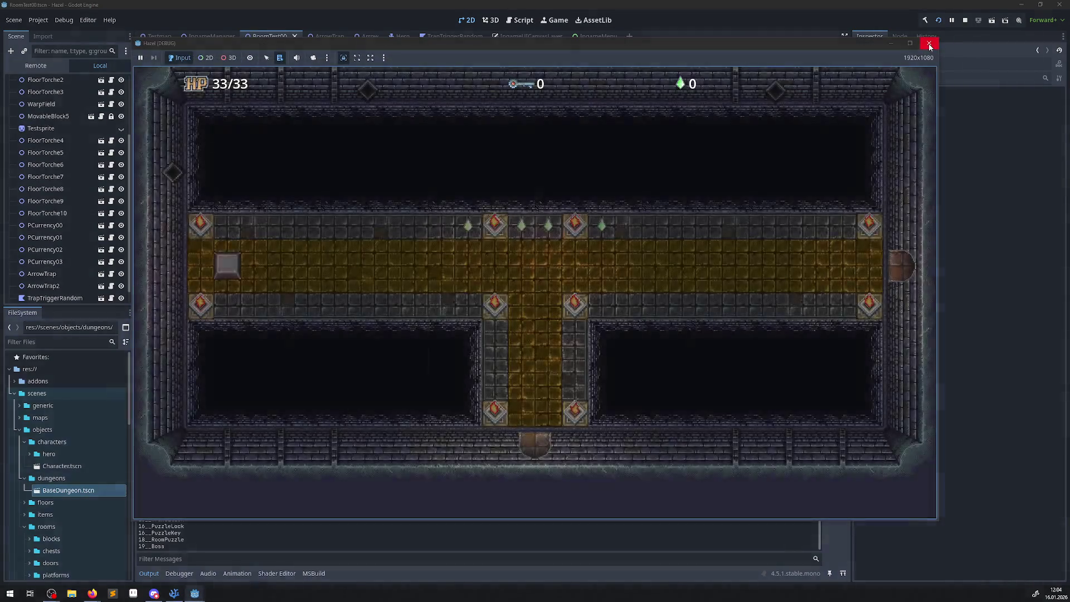
pyautogui.click(929, 45)
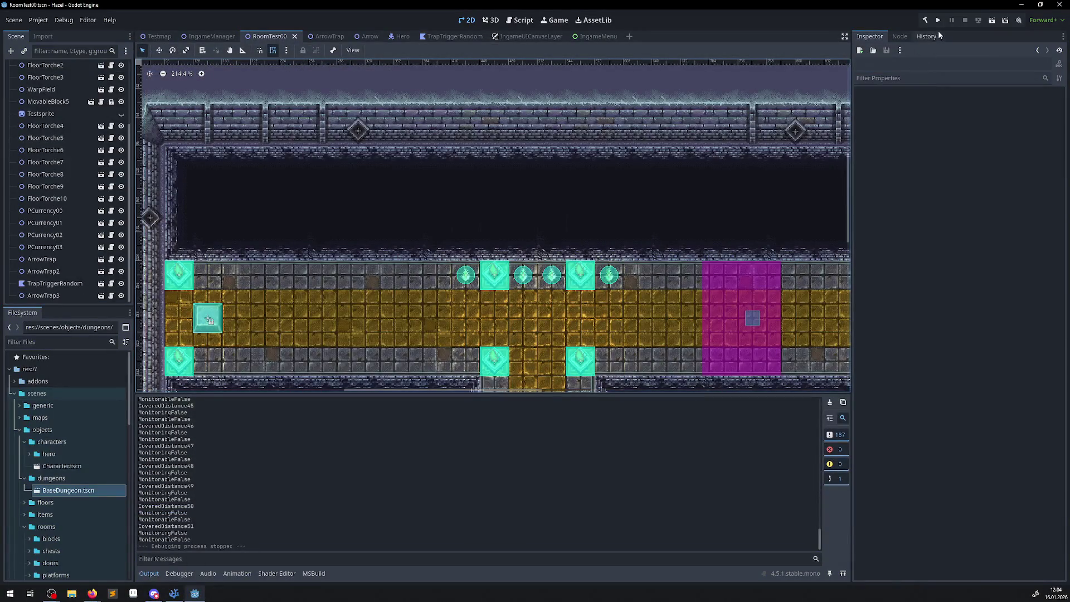
pyautogui.click(938, 22)
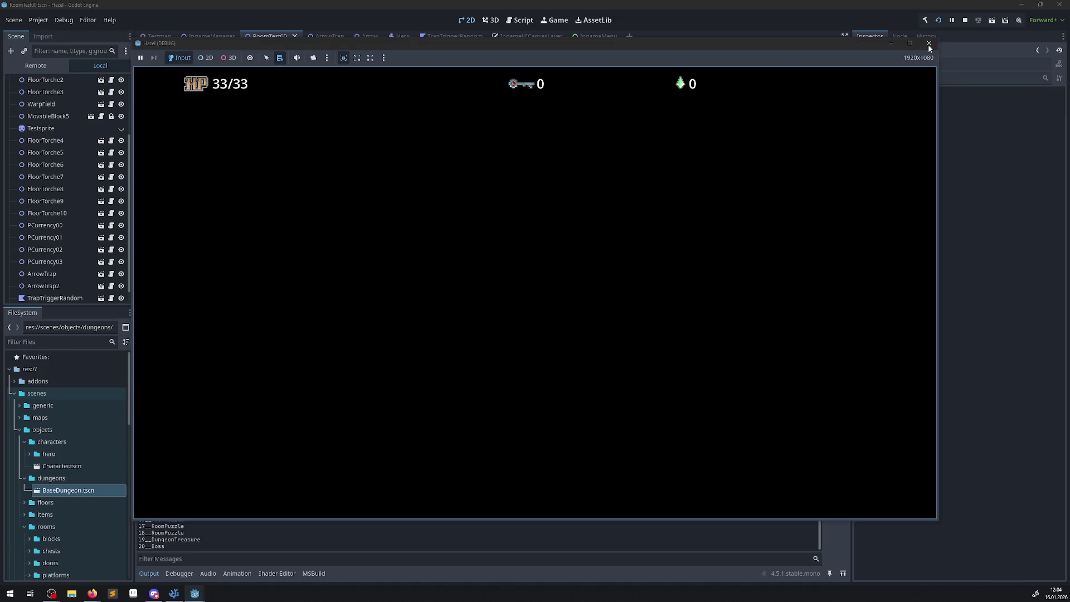
pyautogui.click(929, 43)
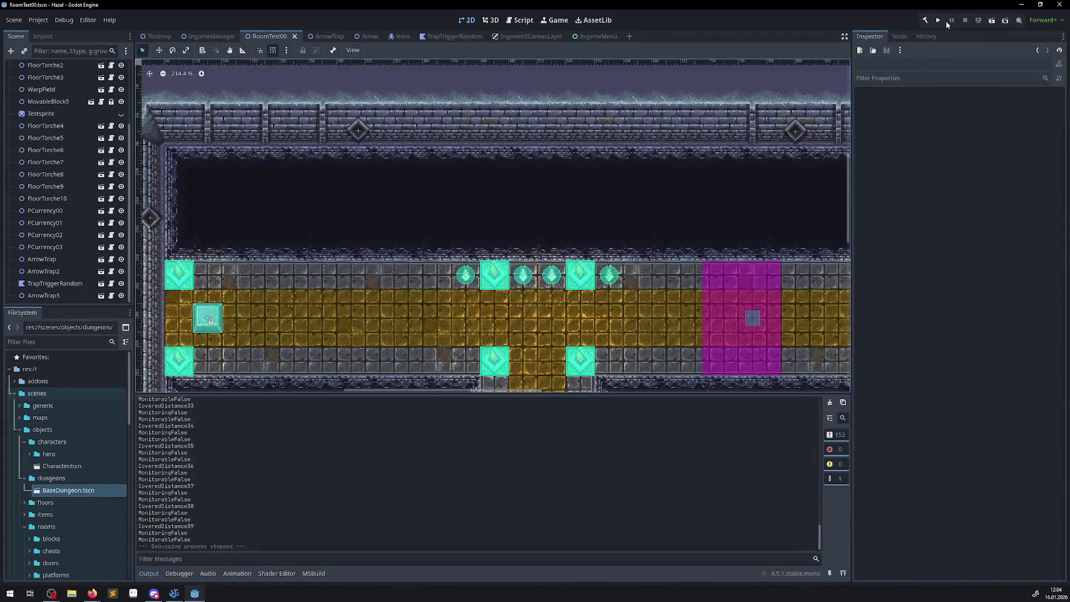
pyautogui.click(938, 22)
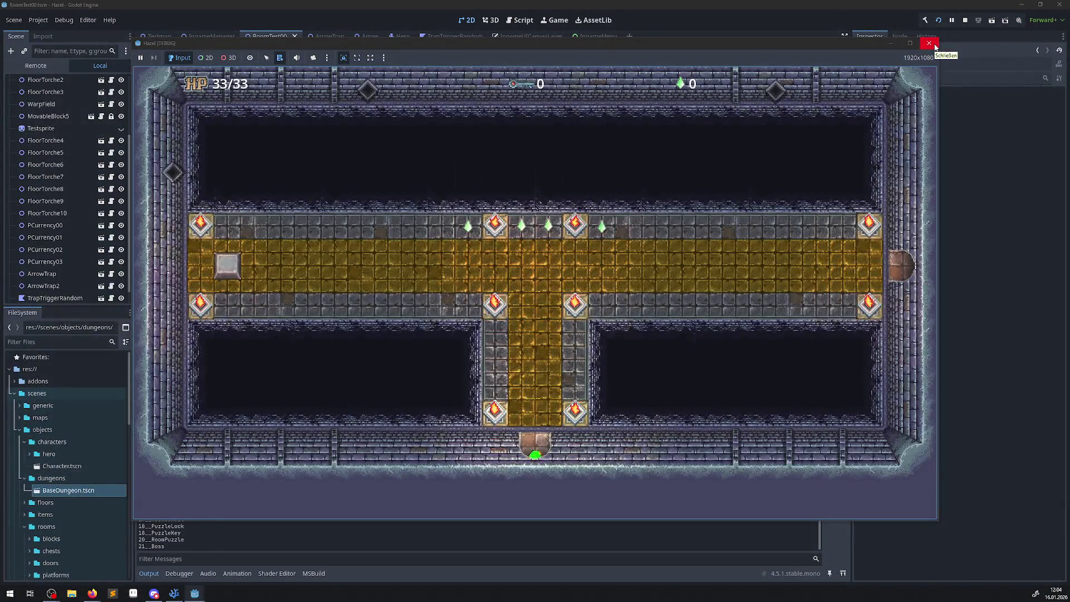
pyautogui.click(935, 45)
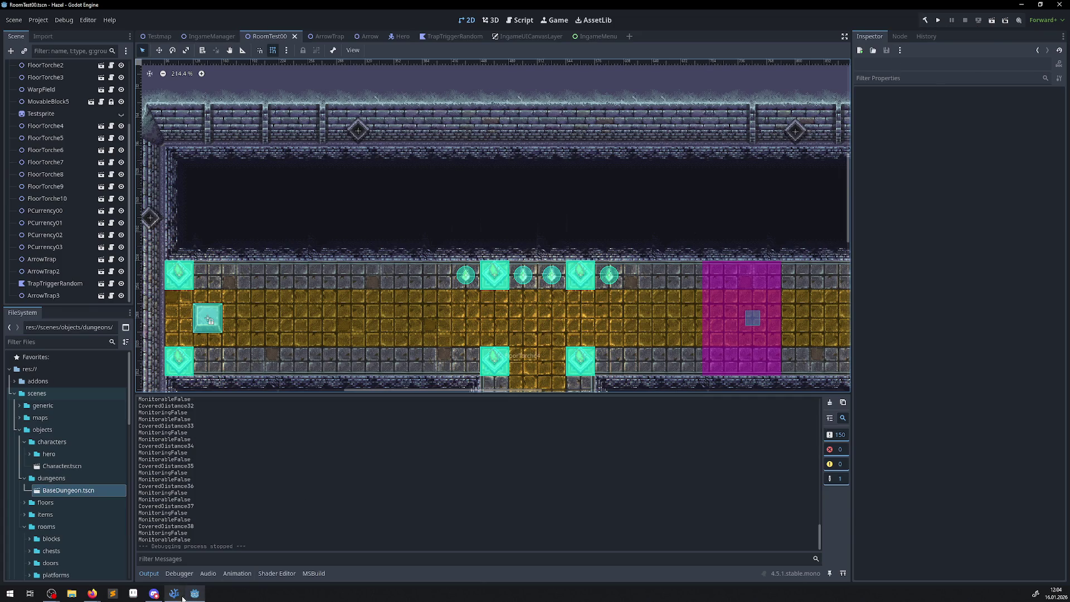
pyautogui.click(174, 593)
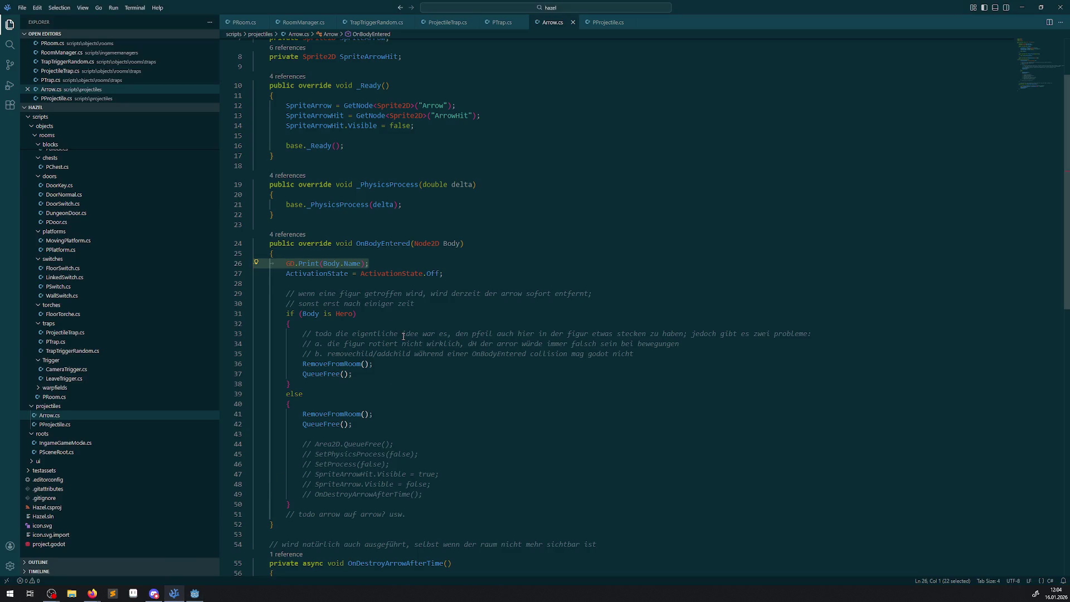
# Skim the rest of Arrow.cs, then relaunch the game from Godot with Run Project
pyautogui.scroll(-10, 403, 336)
pyautogui.scroll(4, 416, 330)
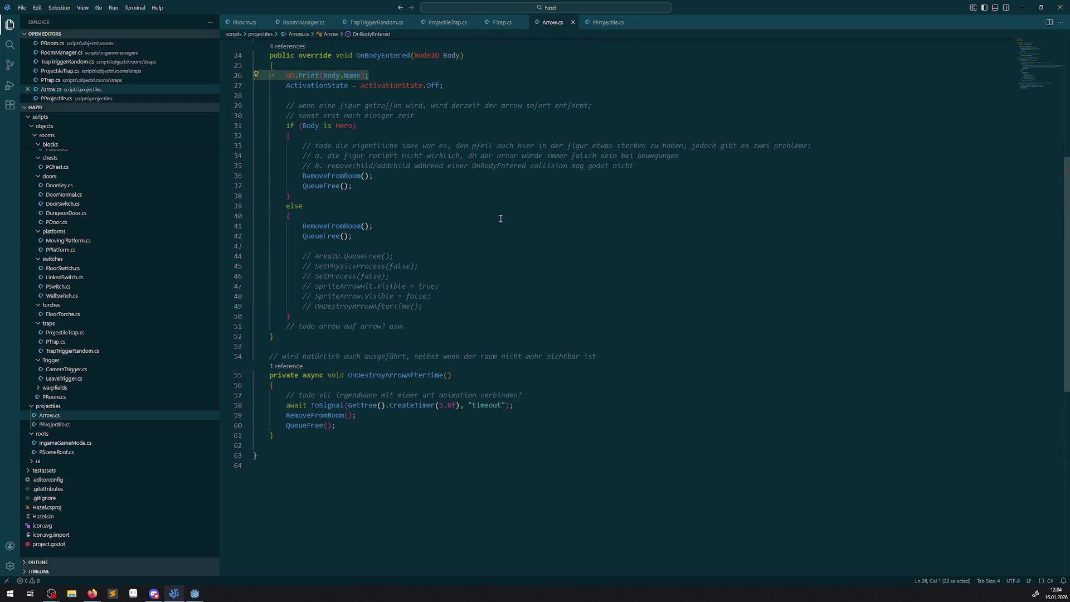
pyautogui.click(195, 594)
pyautogui.click(938, 21)
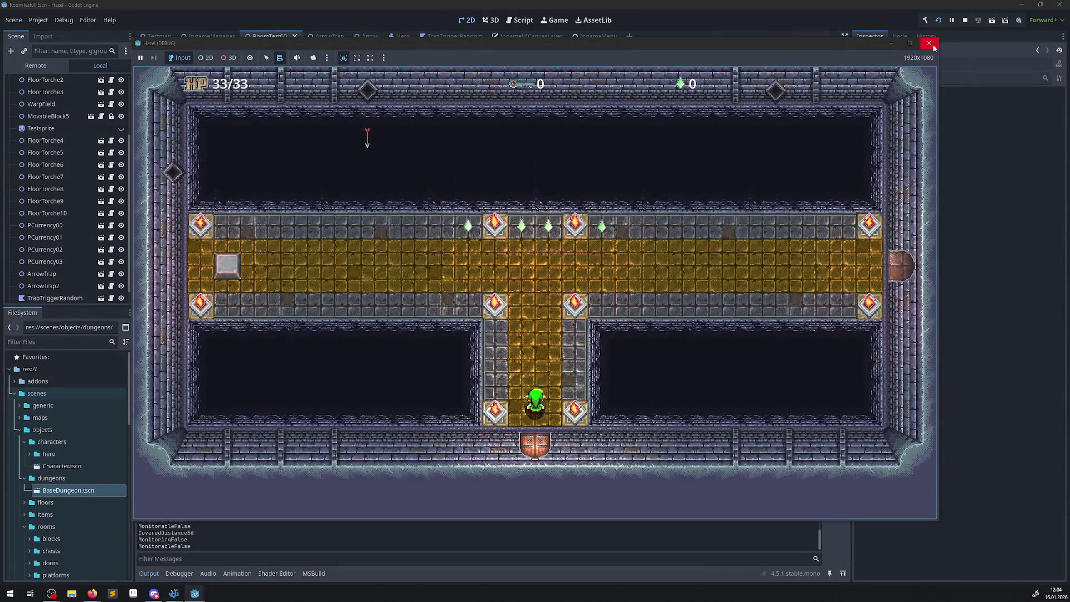
# Close the running game window and scroll through Godot's Output log
pyautogui.click(929, 43)
pyautogui.scroll(10, 264, 488)
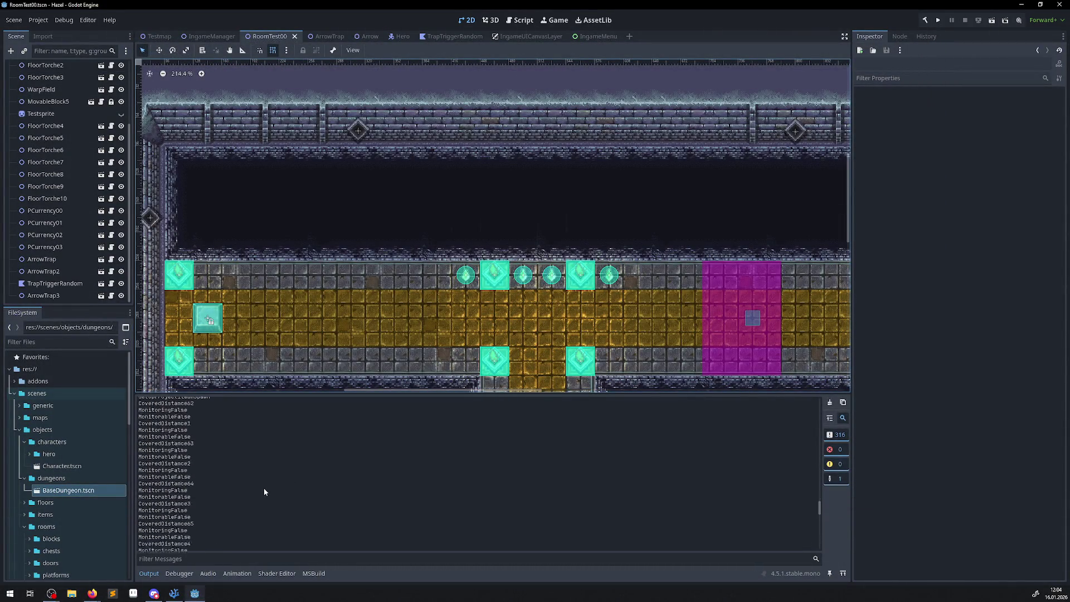
pyautogui.scroll(10, 264, 488)
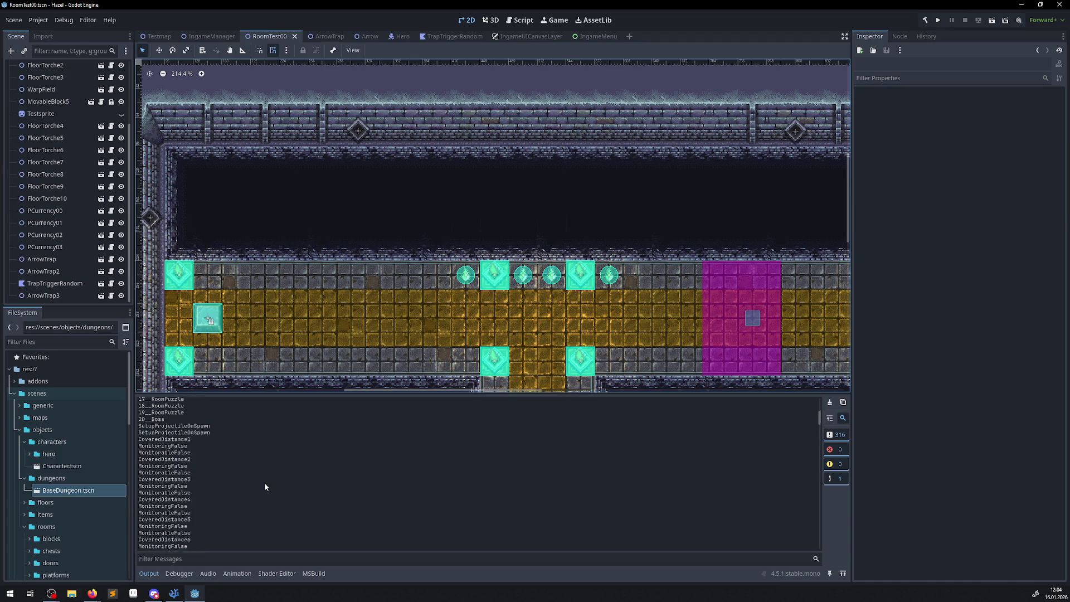
pyautogui.scroll(-10, 265, 483)
pyautogui.scroll(-3, 208, 480)
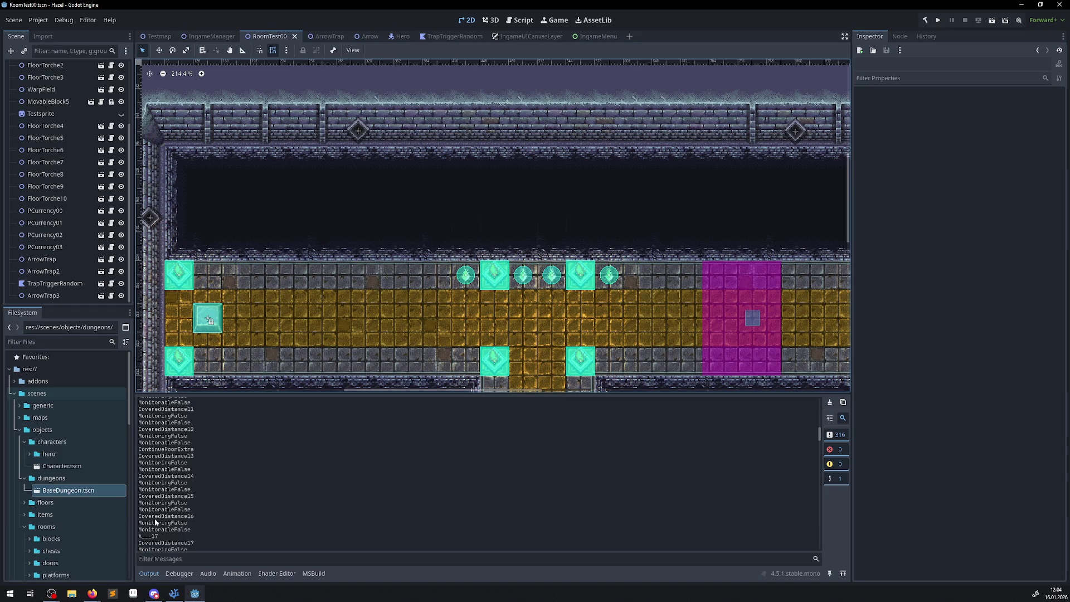
# Highlight the CoveredDistance log lines showing Monitoring still False, then return to VS Code
pyautogui.moveTo(148, 517); pyautogui.dragTo(203, 533)
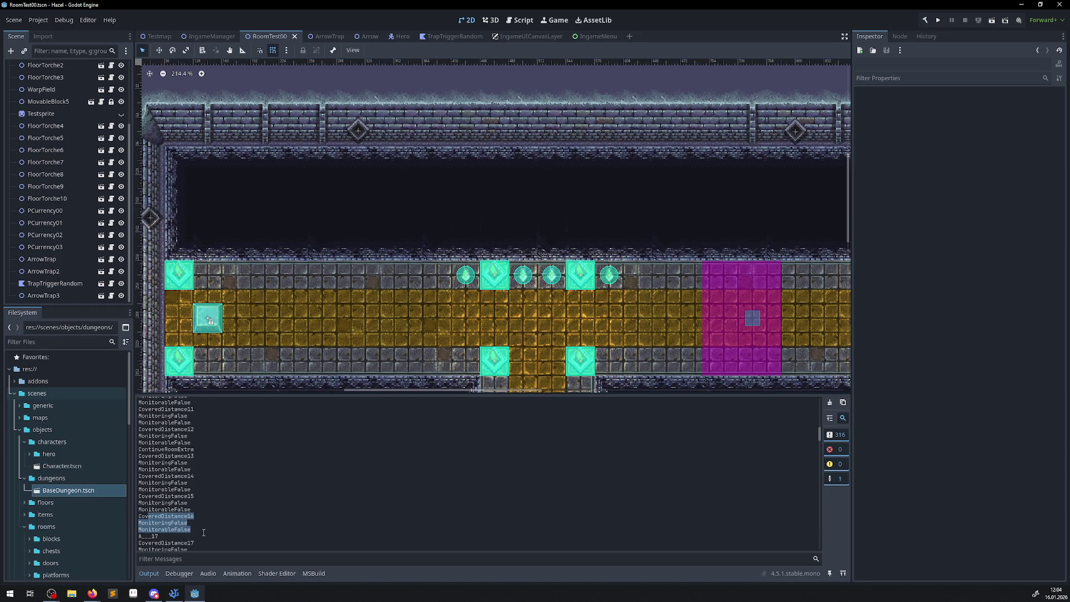
pyautogui.scroll(-1, 195, 516)
pyautogui.moveTo(140, 524); pyautogui.dragTo(193, 527)
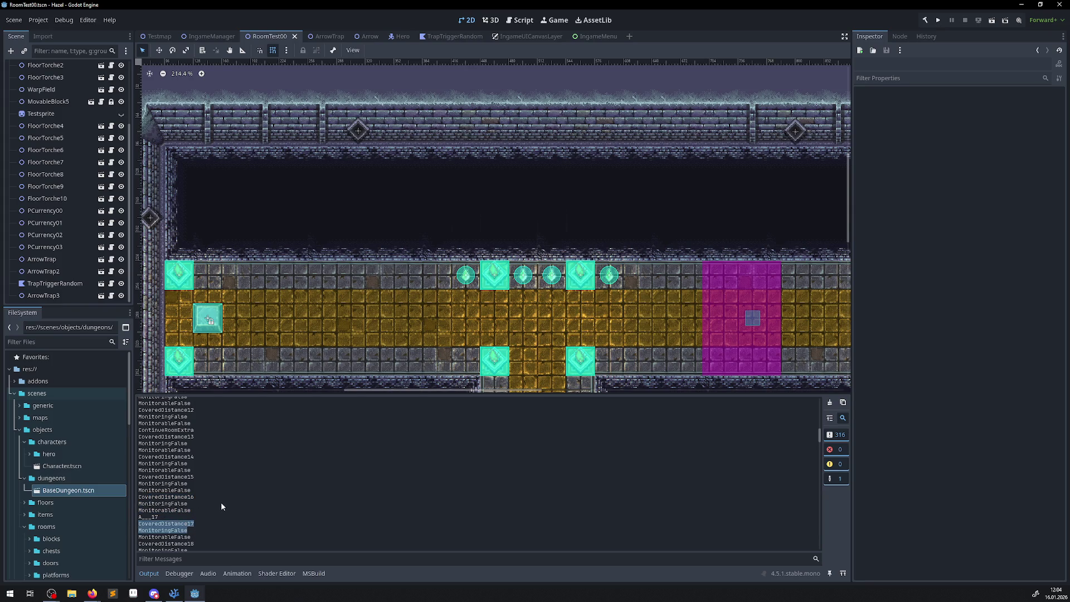
pyautogui.scroll(-1, 221, 502)
pyautogui.scroll(-1, 220, 500)
pyautogui.scroll(-8, 220, 501)
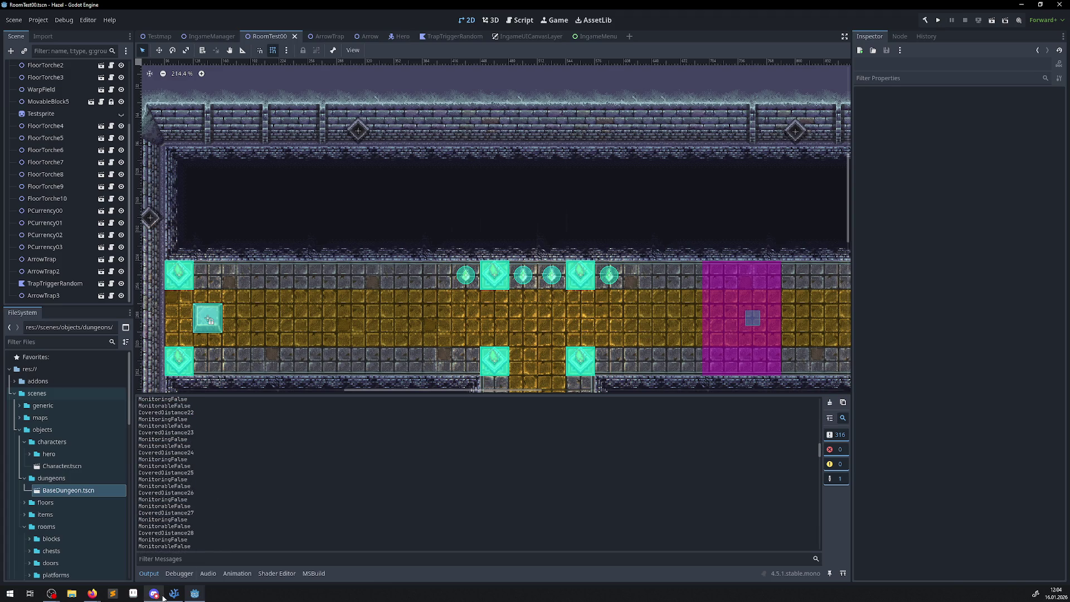
pyautogui.click(174, 594)
pyautogui.scroll(4, 476, 167)
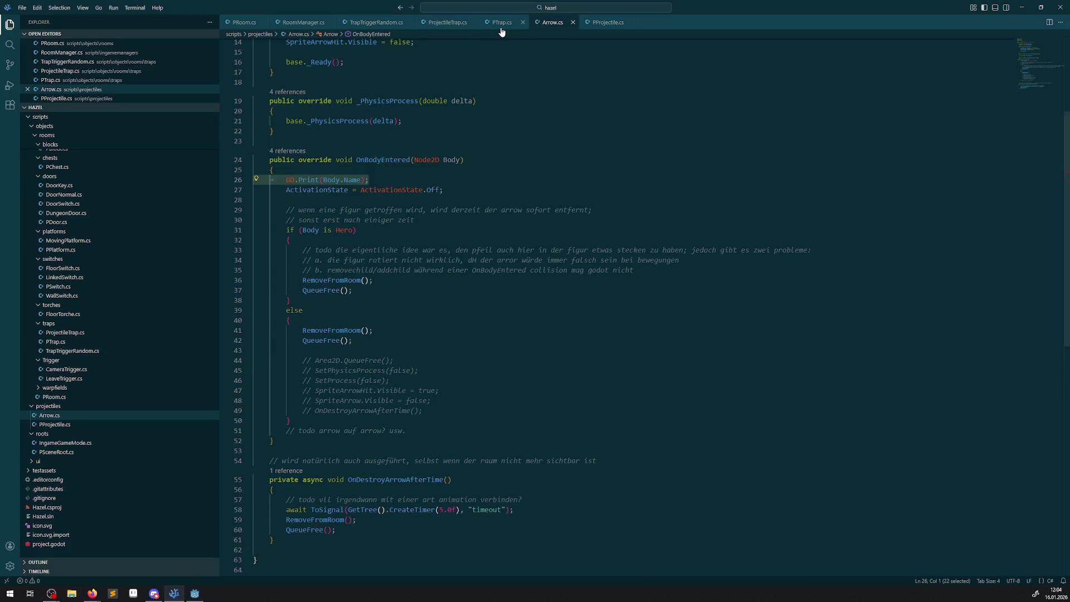
# In PProjectile.cs, uncomment the Monitoring and Monitorable lines in ActivateProjectileAfterDistance and save
pyautogui.scroll(5, 391, 223)
pyautogui.click(606, 23)
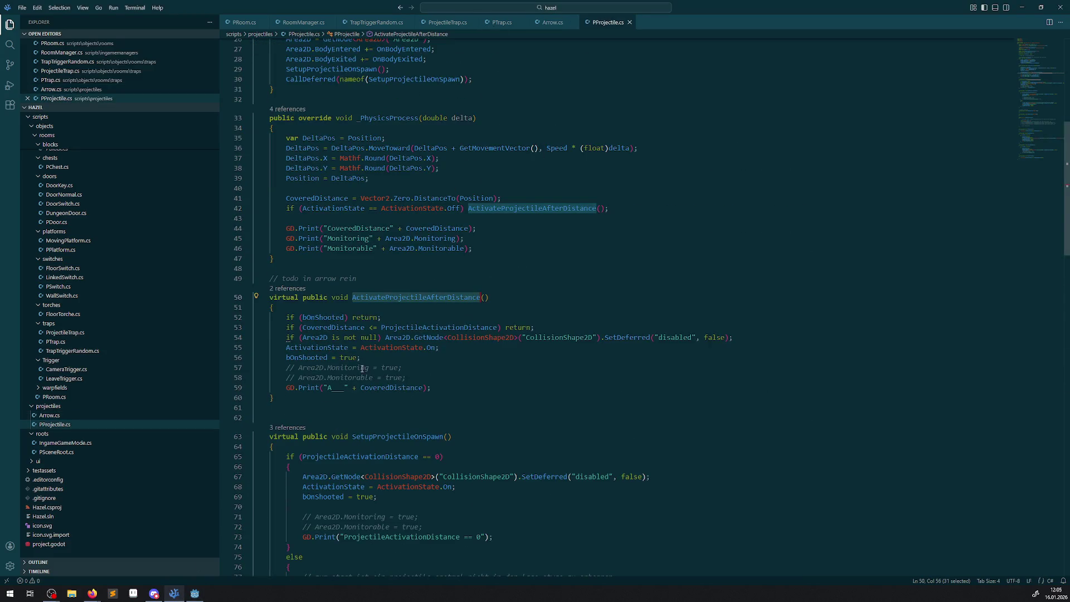
pyautogui.click(456, 315)
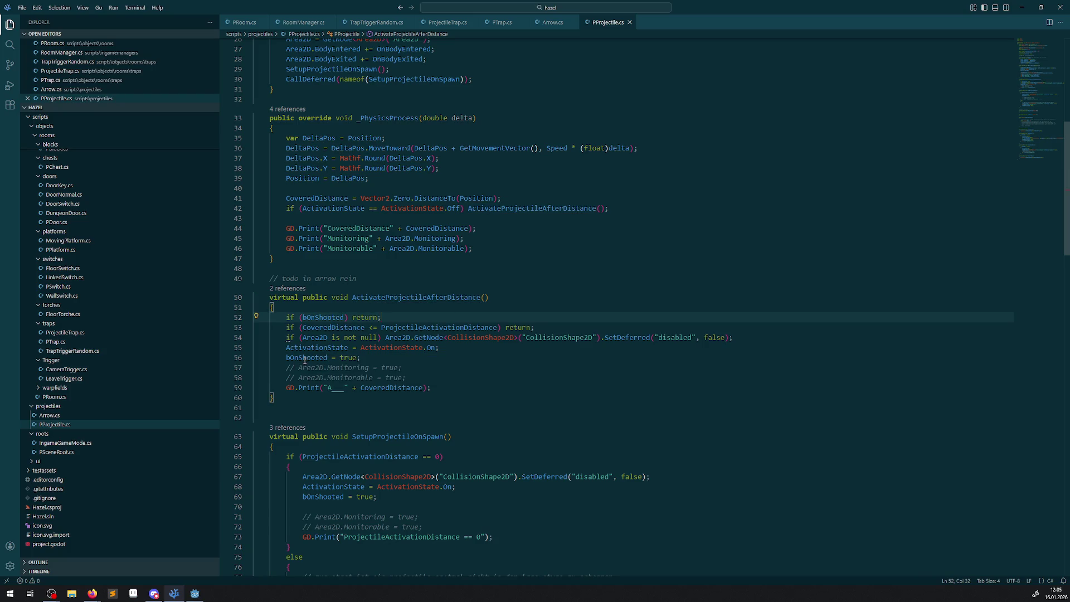
pyautogui.scroll(-5, 279, 368)
pyautogui.moveTo(303, 350); pyautogui.dragTo(307, 349)
pyautogui.press('Delete')
pyautogui.press('Delete')
pyautogui.press('Down')
pyautogui.press('Delete')
pyautogui.press('Delete')
pyautogui.hotkey('ctrl', 's')
# Uncomment the monitoring lines in the ContinueRoomExtra block and save PProjectile.cs
pyautogui.scroll(-15, 393, 344)
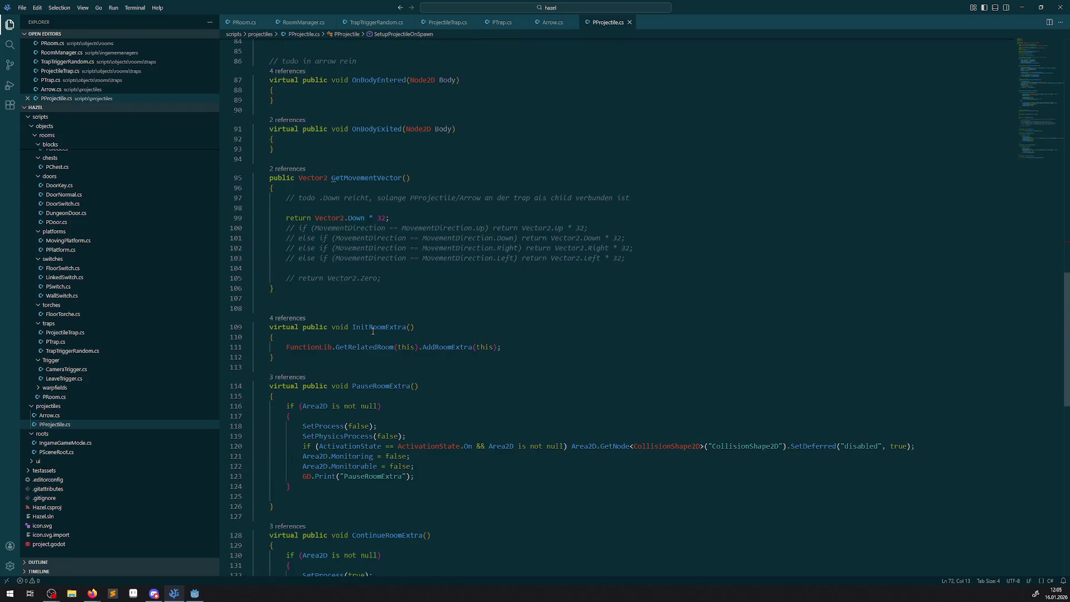
pyautogui.click(302, 376)
pyautogui.press('Delete')
pyautogui.press('Delete')
pyautogui.press('Down')
pyautogui.press('Delete')
pyautogui.press('Delete')
pyautogui.click(466, 339)
pyautogui.hotkey('ctrl', 's')
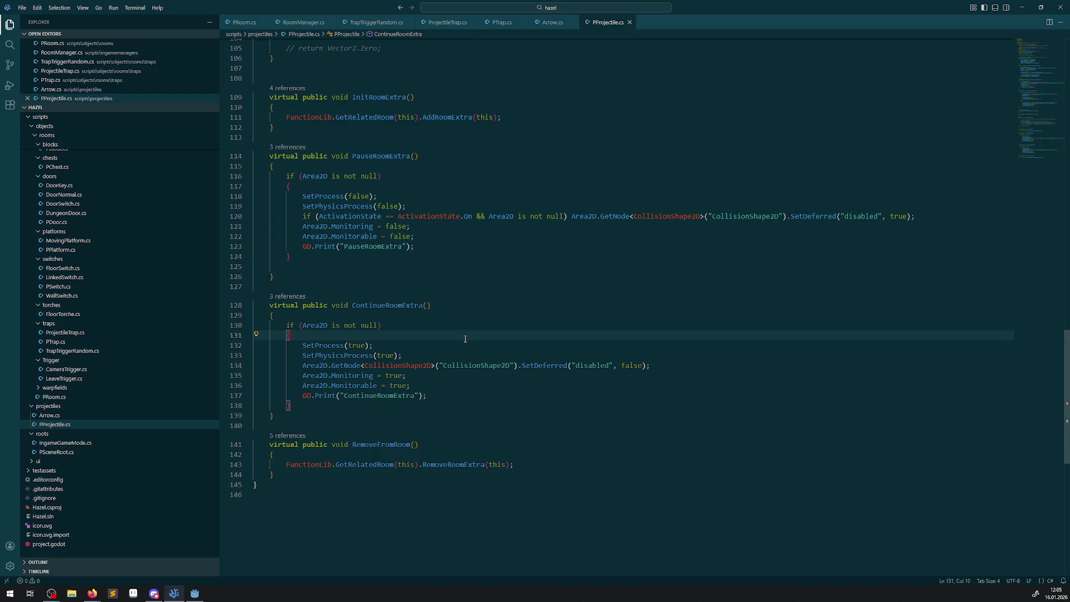
# Try adding an ActivateProjectileAfterDistance(); call in PauseRoomExtra, then cut it back out
pyautogui.scroll(20, 463, 335)
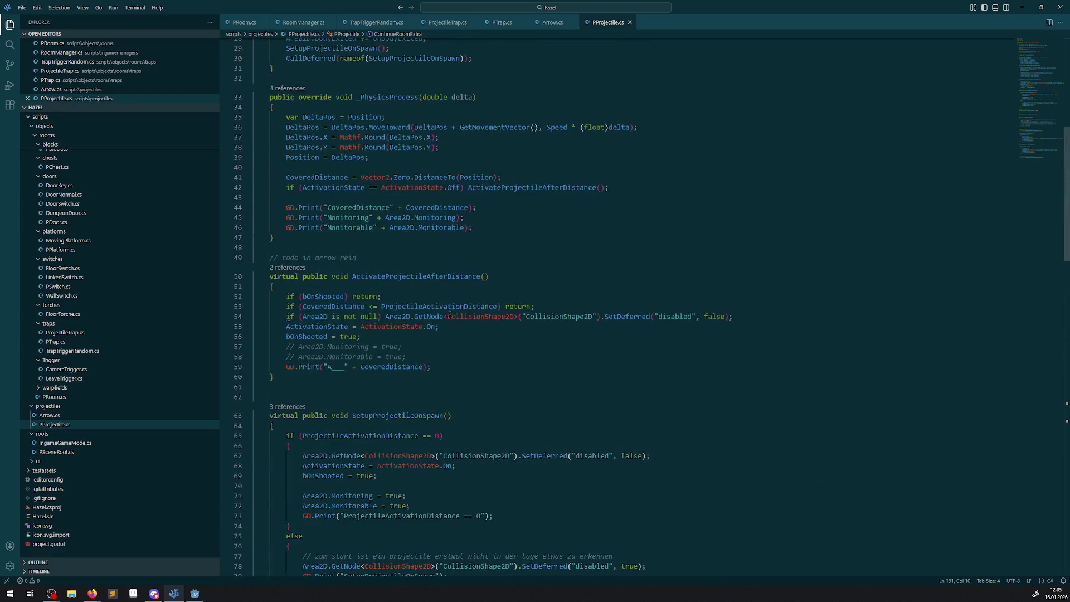
pyautogui.doubleClick(410, 277)
pyautogui.hotkey('ctrl', 'c')
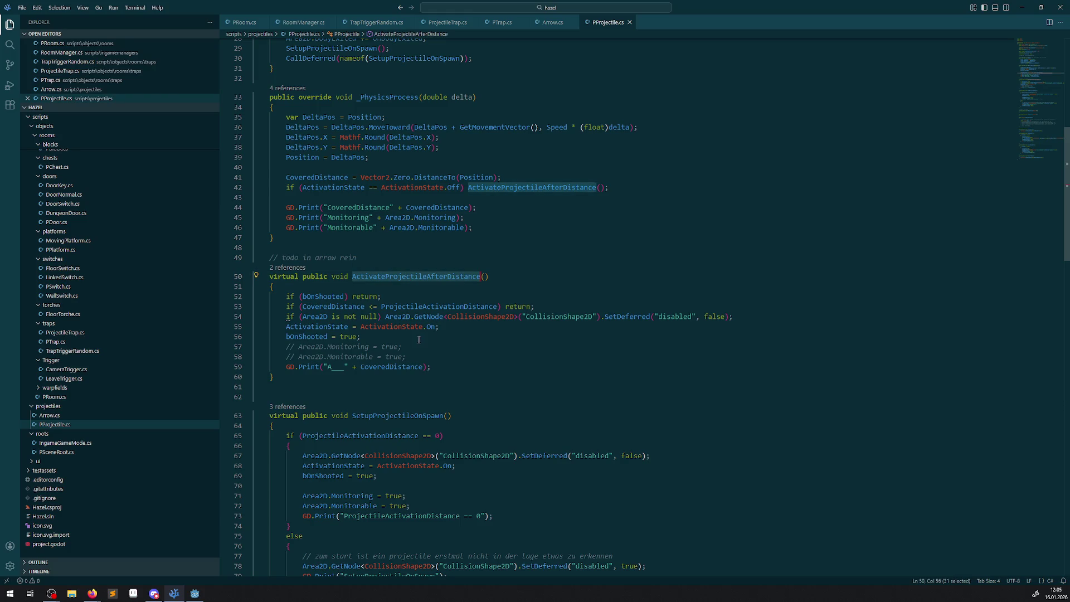
pyautogui.scroll(-15, 410, 356)
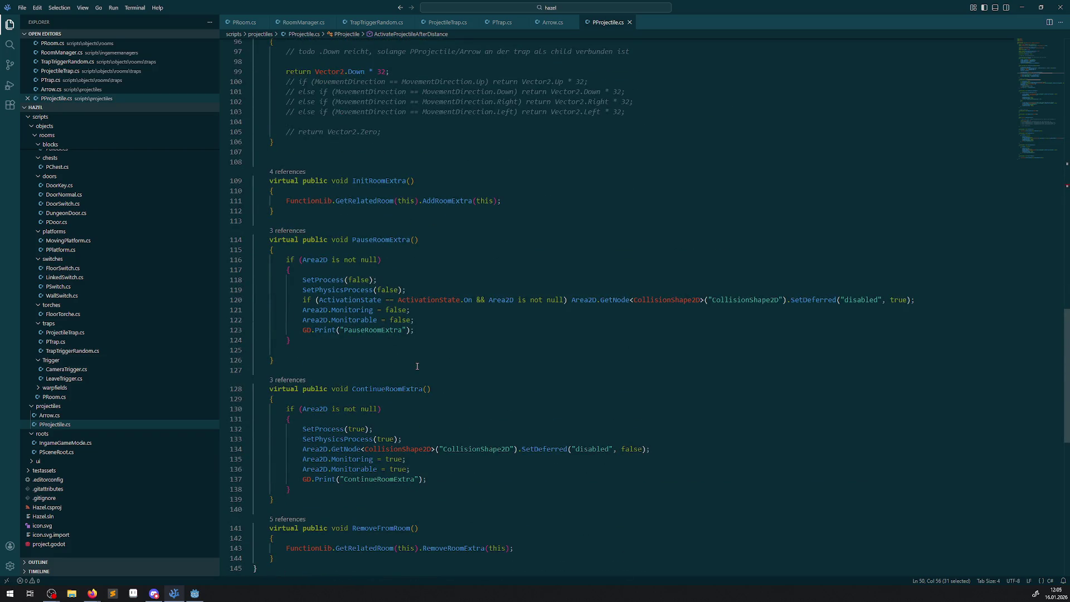
pyautogui.click(318, 270)
pyautogui.press('Return')
pyautogui.hotkey('ctrl', 'v')
pyautogui.write('();')
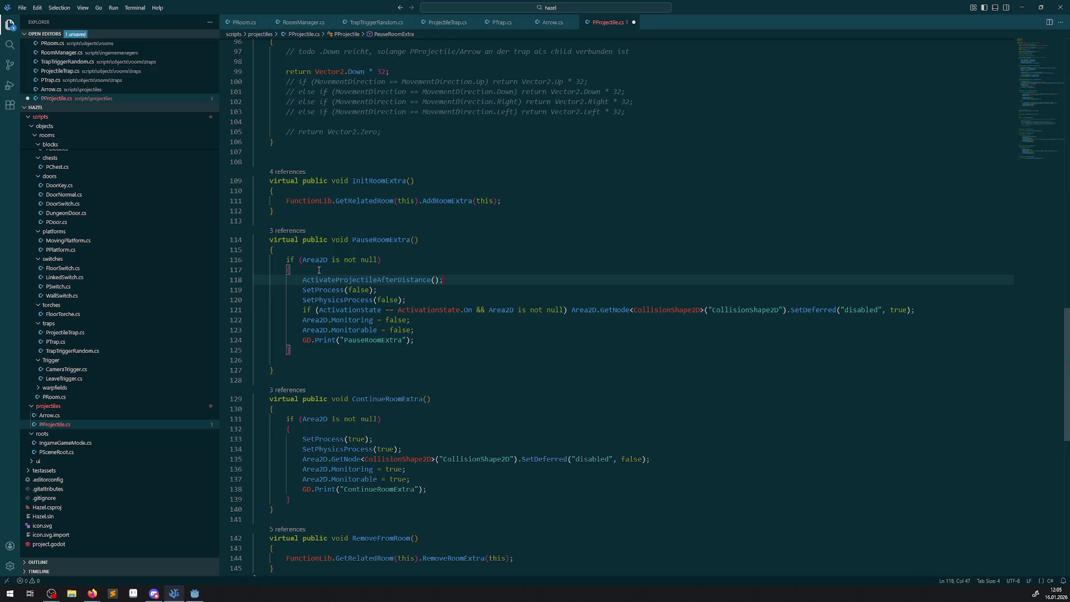
pyautogui.moveTo(304, 282); pyautogui.dragTo(466, 277)
pyautogui.hotkey('ctrl', 'x')
# Try pasting bOnShooted into ContinueRoomExtra's condition, then undo to restore the Area2D null check
pyautogui.scroll(15, 401, 363)
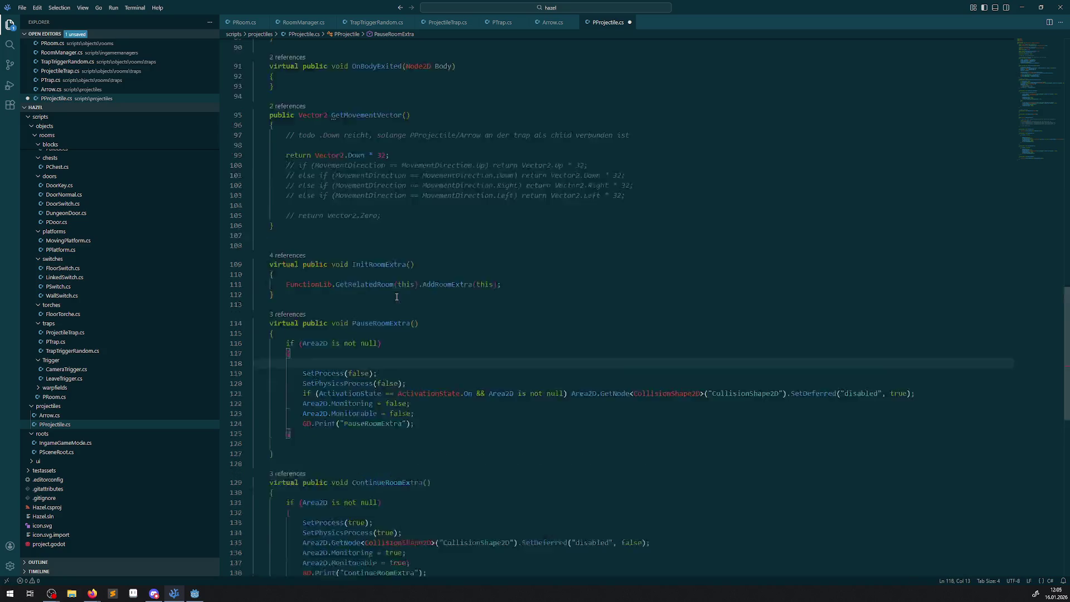
pyautogui.scroll(-3, 401, 362)
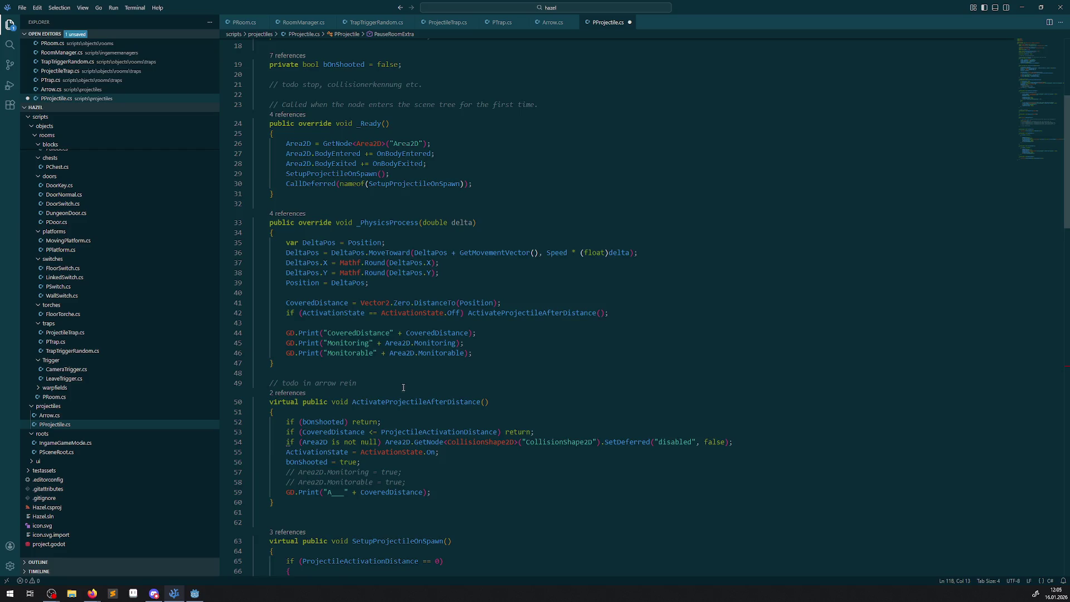
pyautogui.scroll(-2, 404, 386)
pyautogui.doubleClick(322, 360)
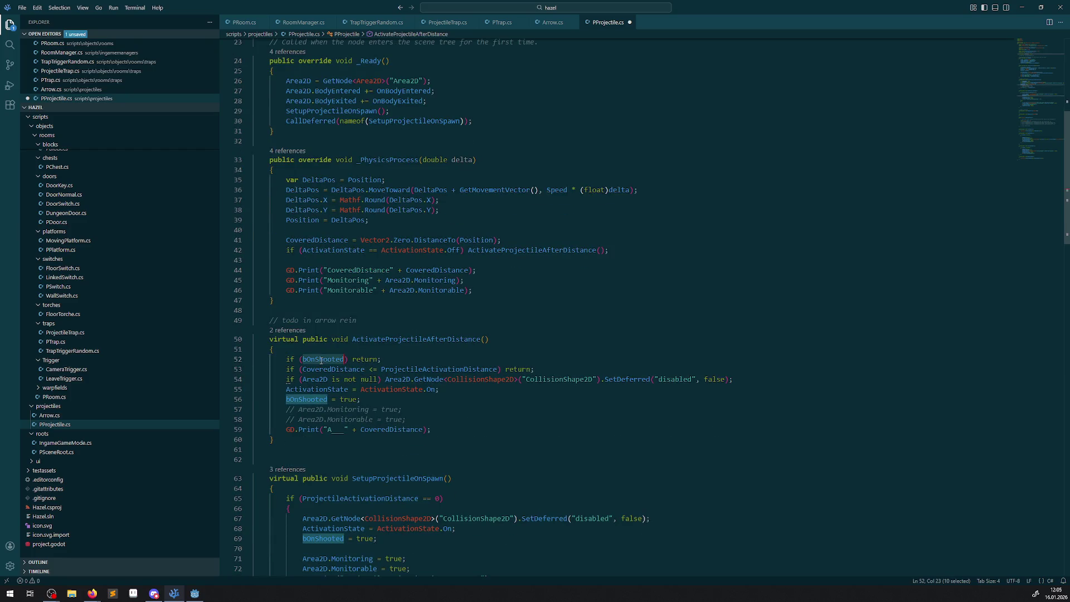
pyautogui.scroll(-20, 420, 453)
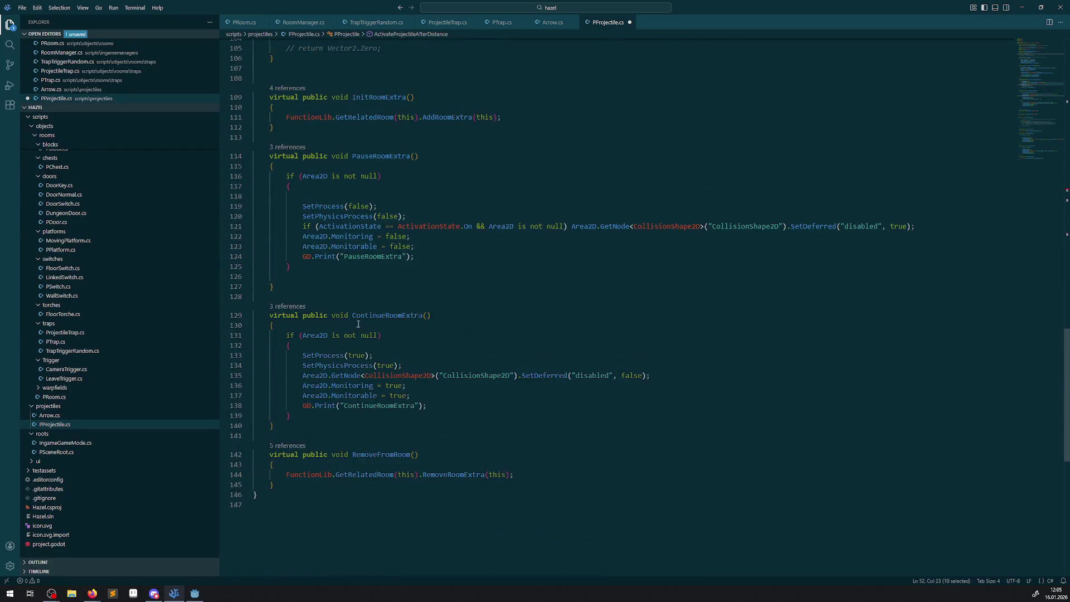
pyautogui.click(302, 337)
pyautogui.hotkey('ctrl', 'v')
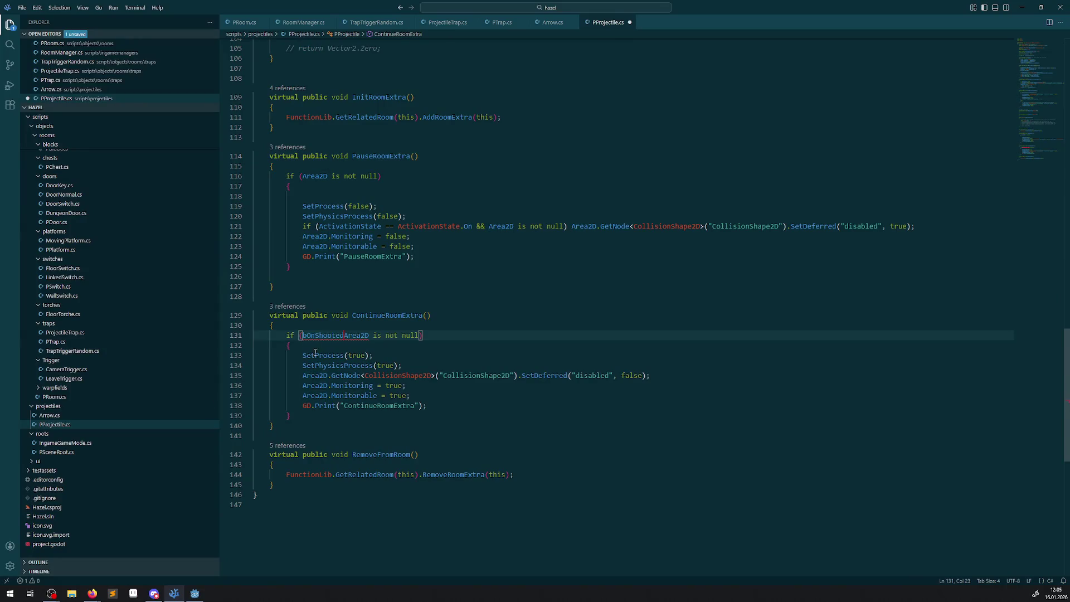
pyautogui.write('!')
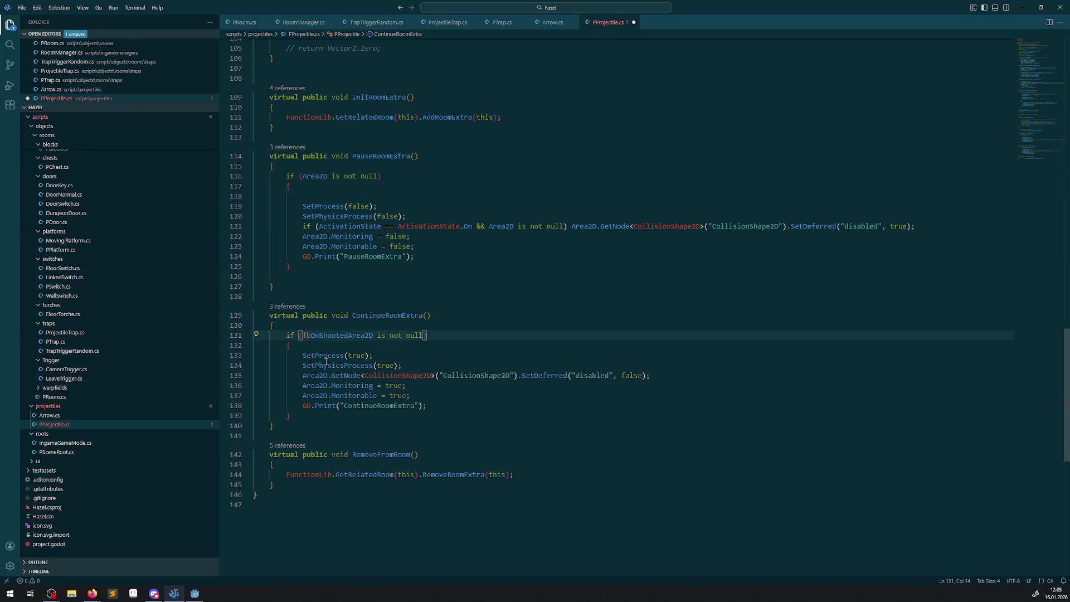
pyautogui.press('BackSpace')
pyautogui.hotkey('ctrl', 'z')
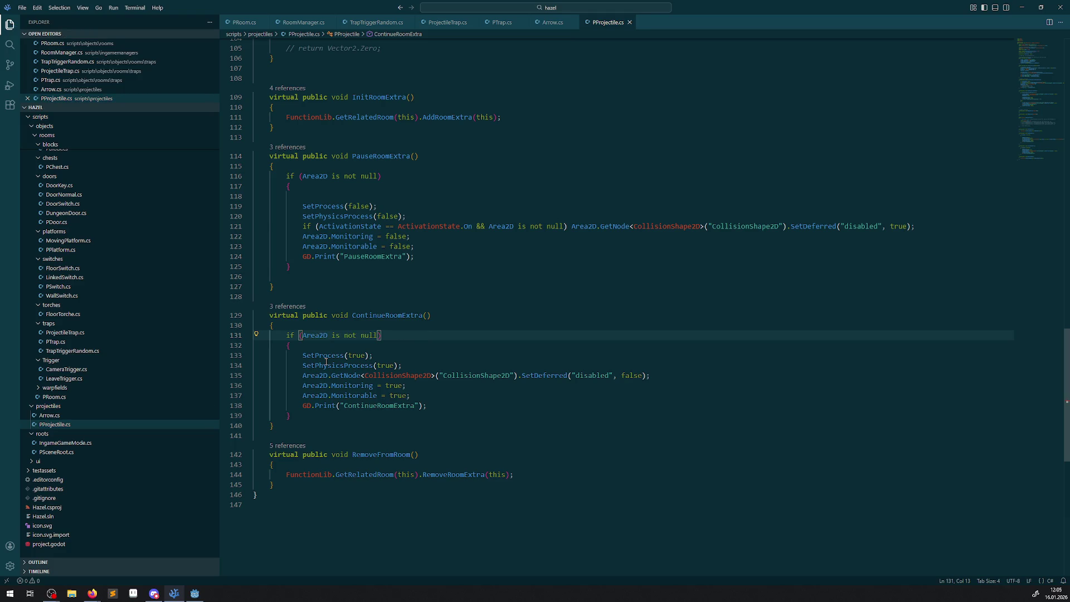
# Remove the // from the Area2D.Monitoring and Monitorable lines 57–58 and save
pyautogui.scroll(10, 358, 364)
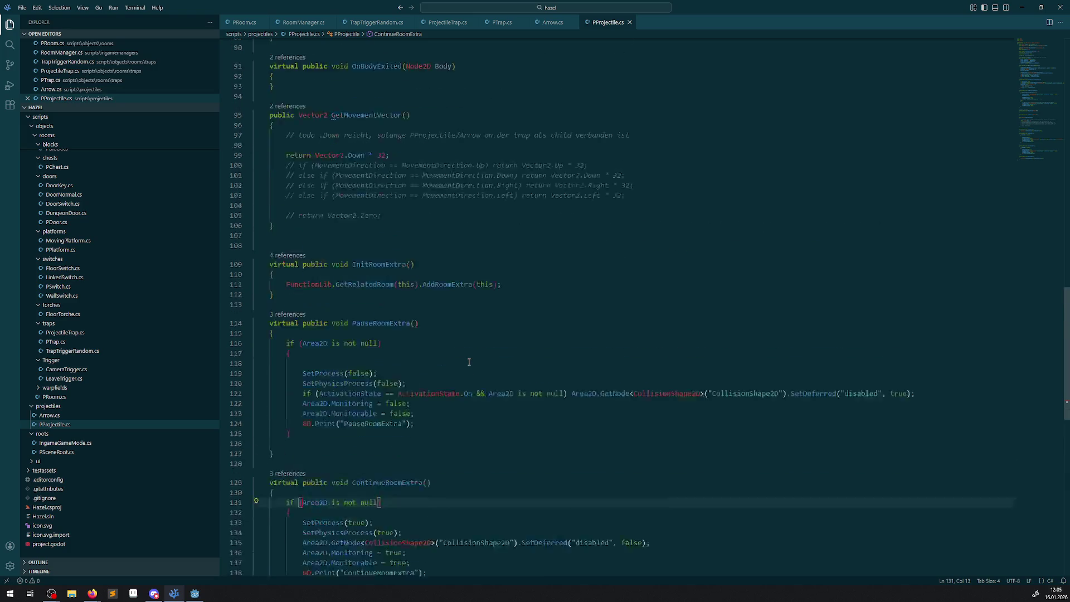
pyautogui.scroll(7, 473, 377)
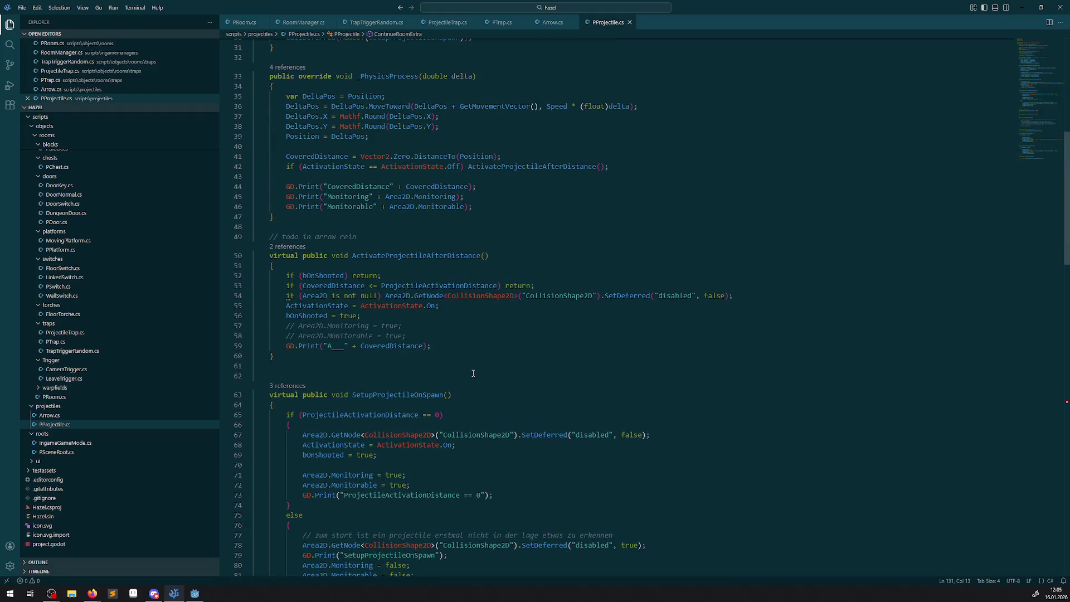
pyautogui.scroll(1, 391, 366)
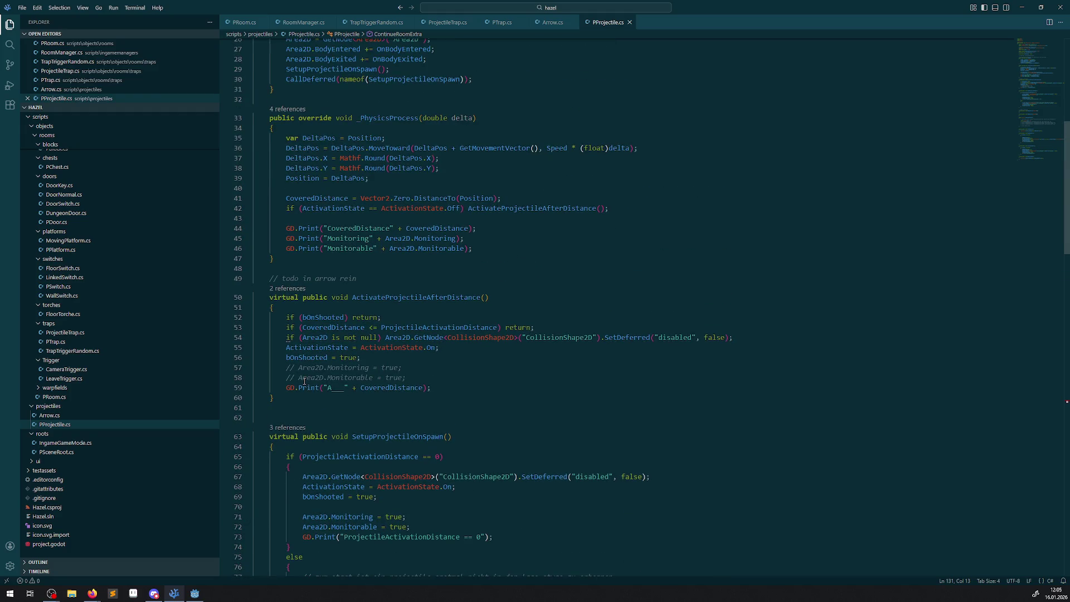
pyautogui.moveTo(286, 367); pyautogui.dragTo(295, 378)
pyautogui.press('BackSpace')
pyautogui.press('BackSpace')
pyautogui.hotkey('ctrl', 's')
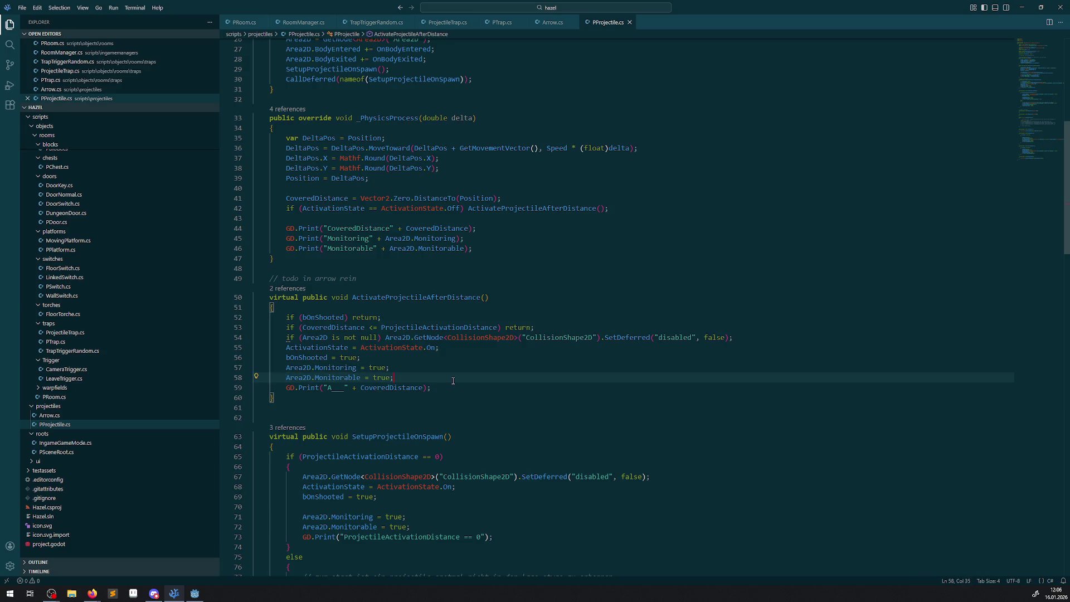
pyautogui.hotkey('alt', 'Tab')
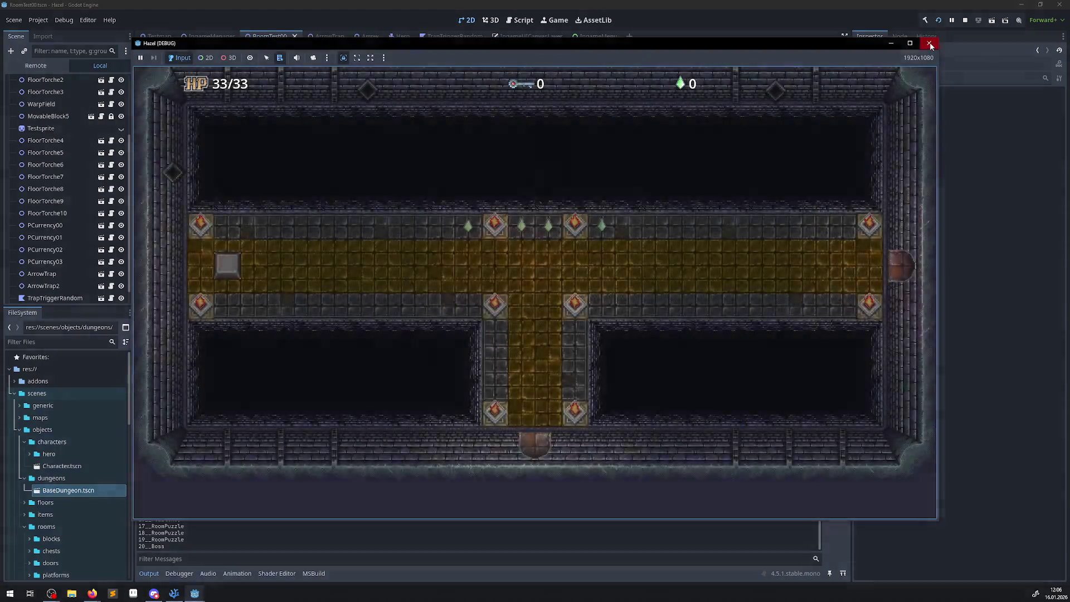
# Stop the auto-started game, rebuild, run with F5, and inspect the CoveredDistance17 log entry
pyautogui.click(929, 43)
pyautogui.click(925, 21)
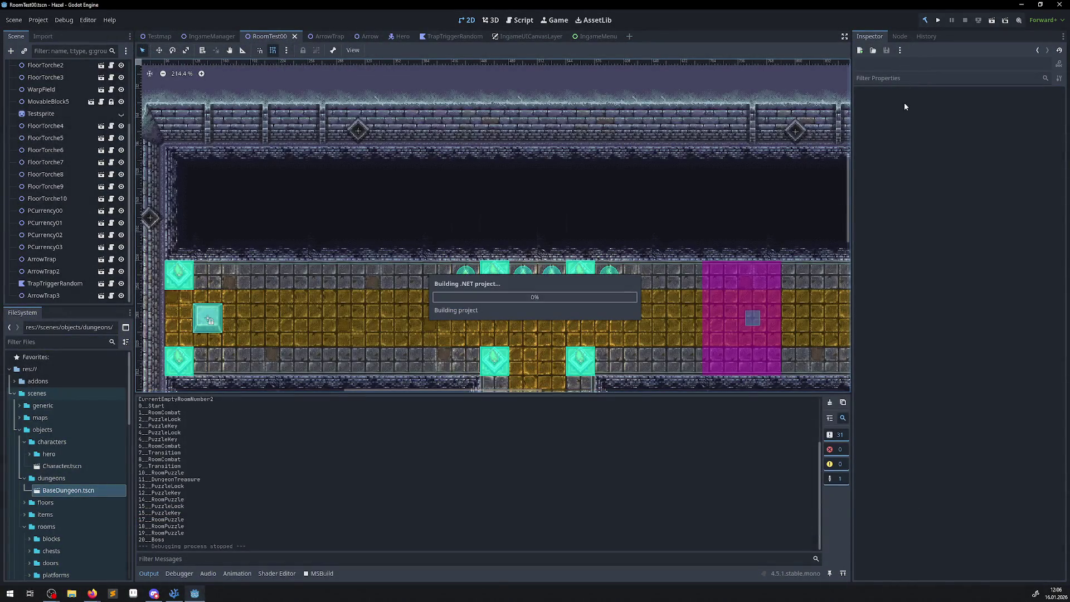
pyautogui.press('F5')
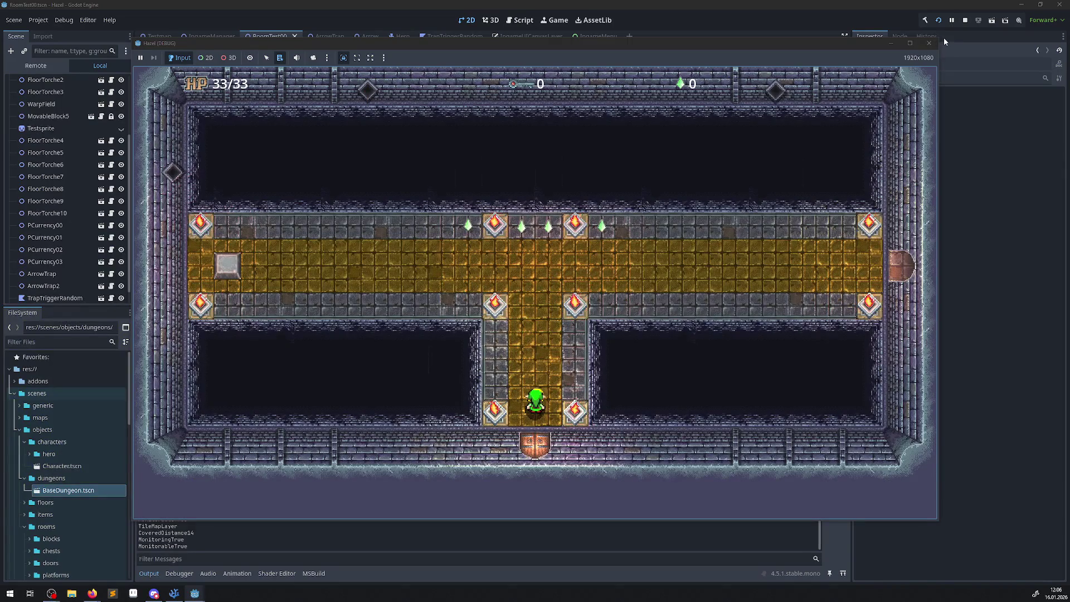
pyautogui.click(928, 43)
pyautogui.scroll(5, 304, 464)
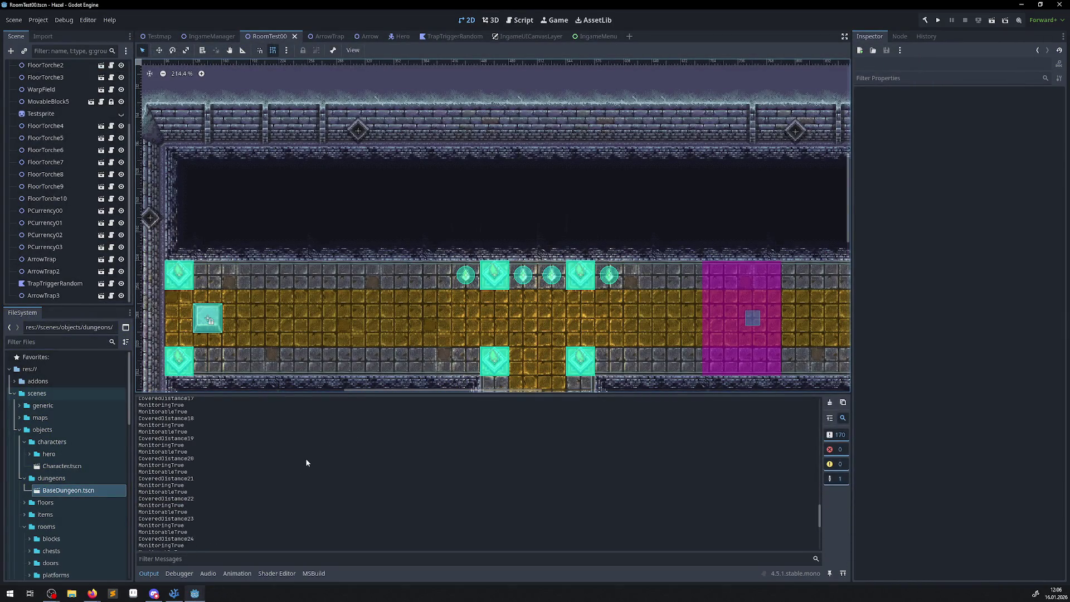
pyautogui.scroll(-5, 298, 466)
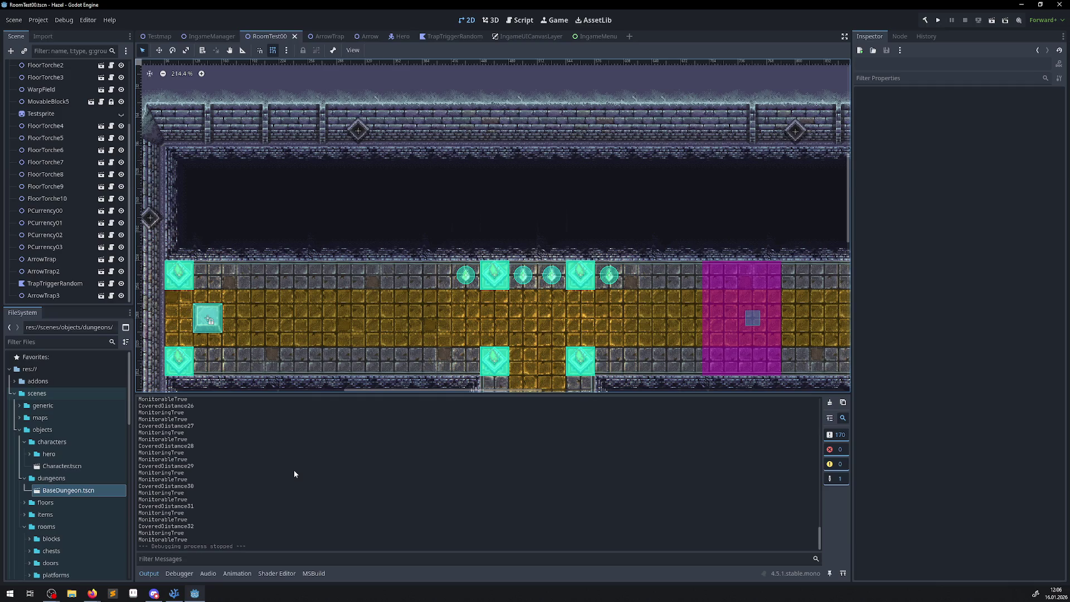
pyautogui.scroll(10, 293, 475)
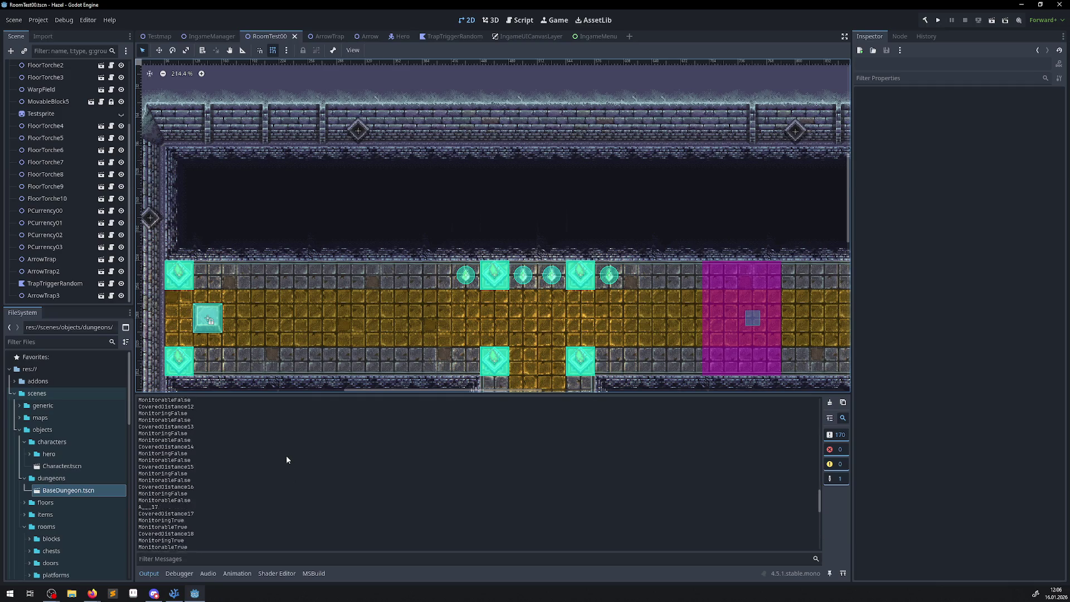
pyautogui.scroll(-3, 288, 461)
pyautogui.moveTo(148, 515)
pyautogui.mouseDown()
pyautogui.moveTo(199, 516)
pyautogui.moveTo(198, 530)
pyautogui.mouseUp()
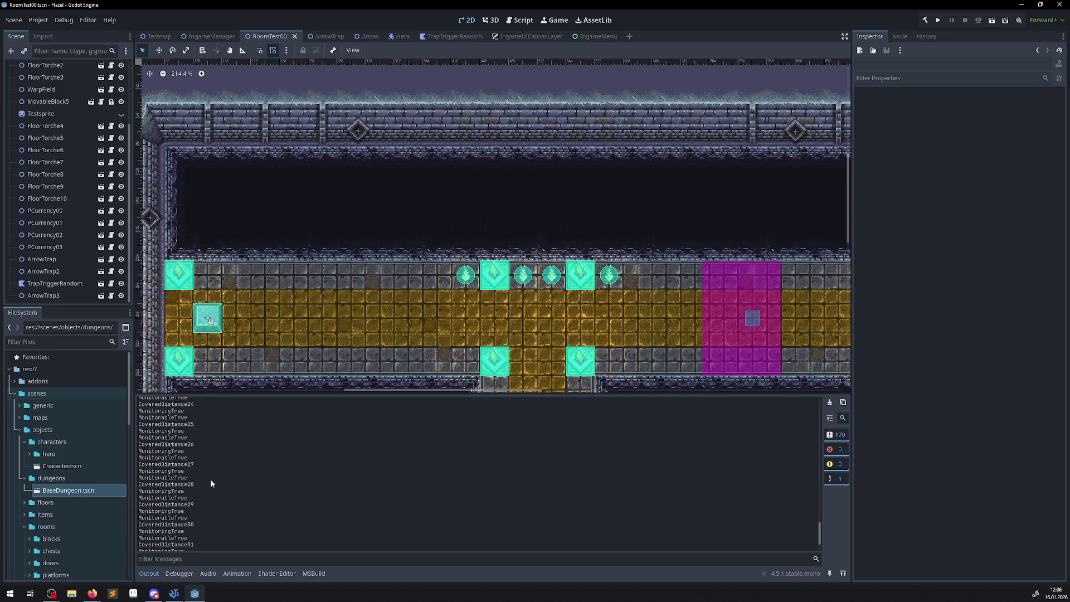
pyautogui.scroll(5, 211, 479)
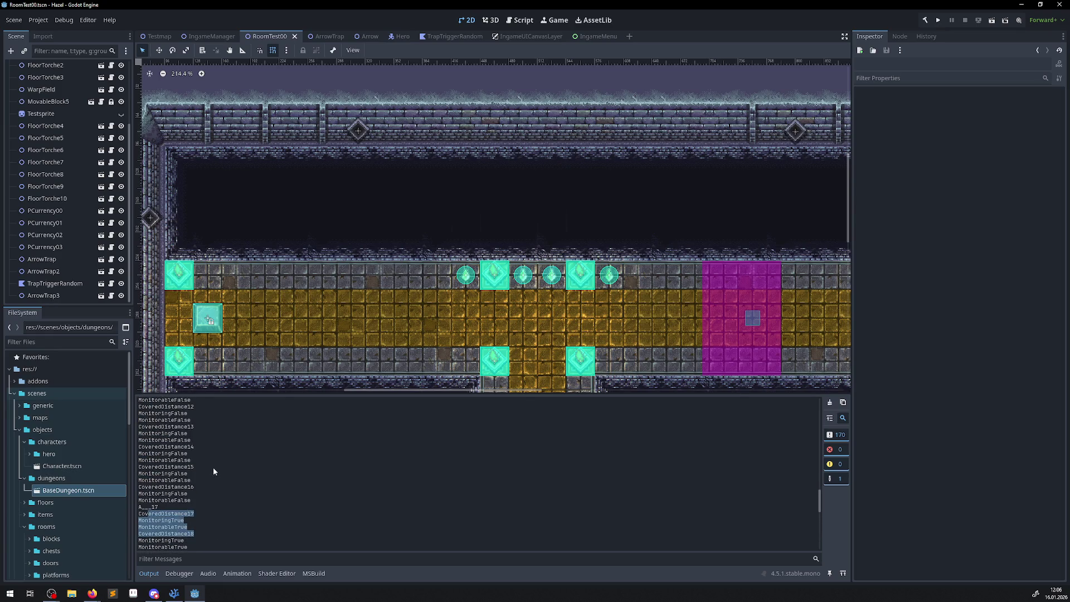
pyautogui.scroll(5, 213, 468)
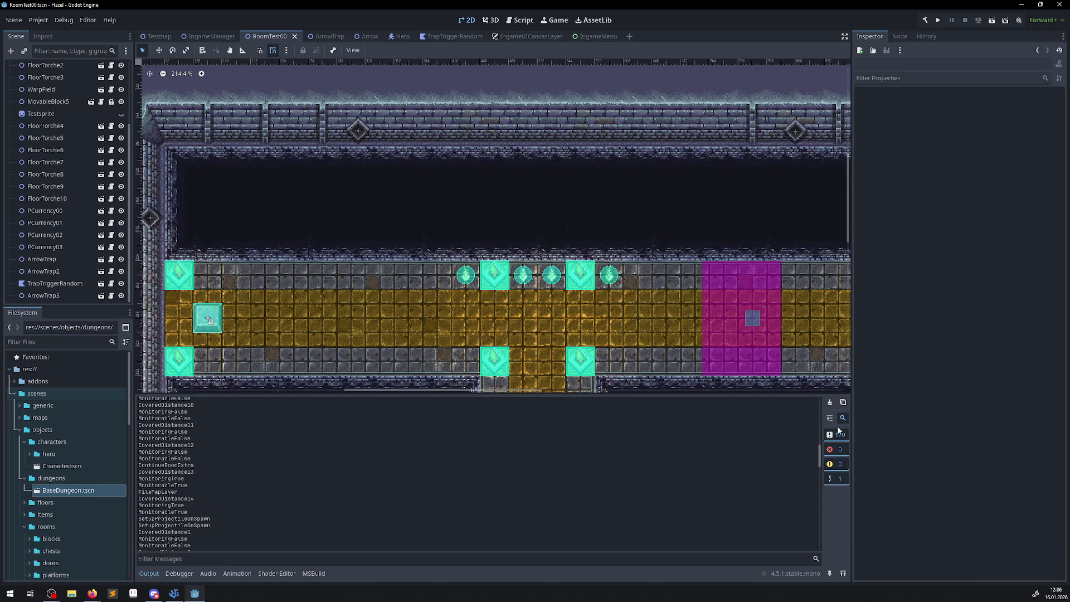
# Clear the Output log, rerun and stop the game, and check the MonitoringTrue lines after activation
pyautogui.click(830, 402)
pyautogui.click(938, 20)
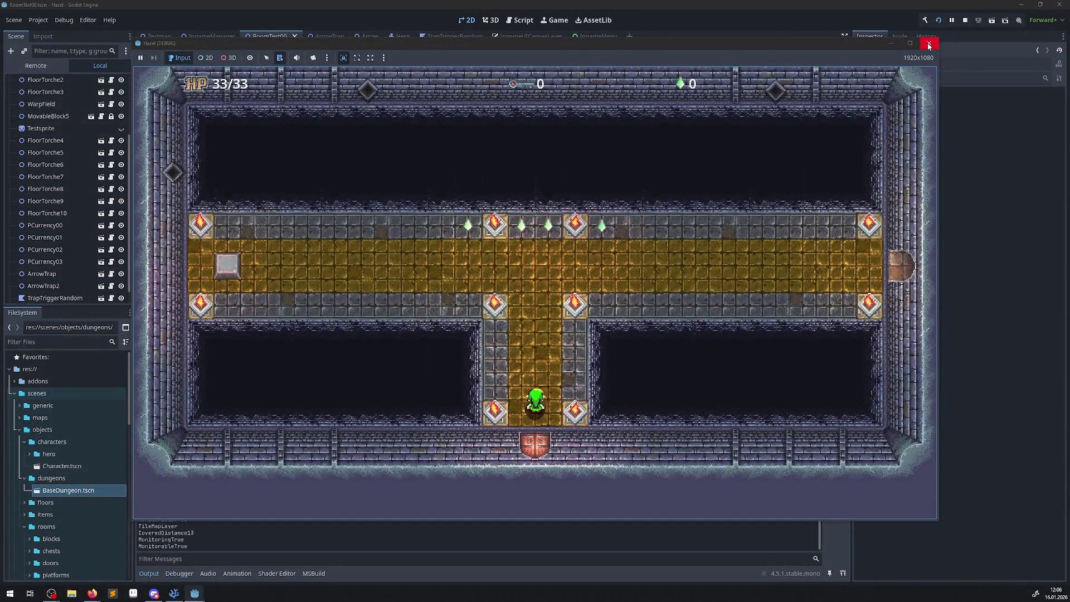
pyautogui.click(929, 44)
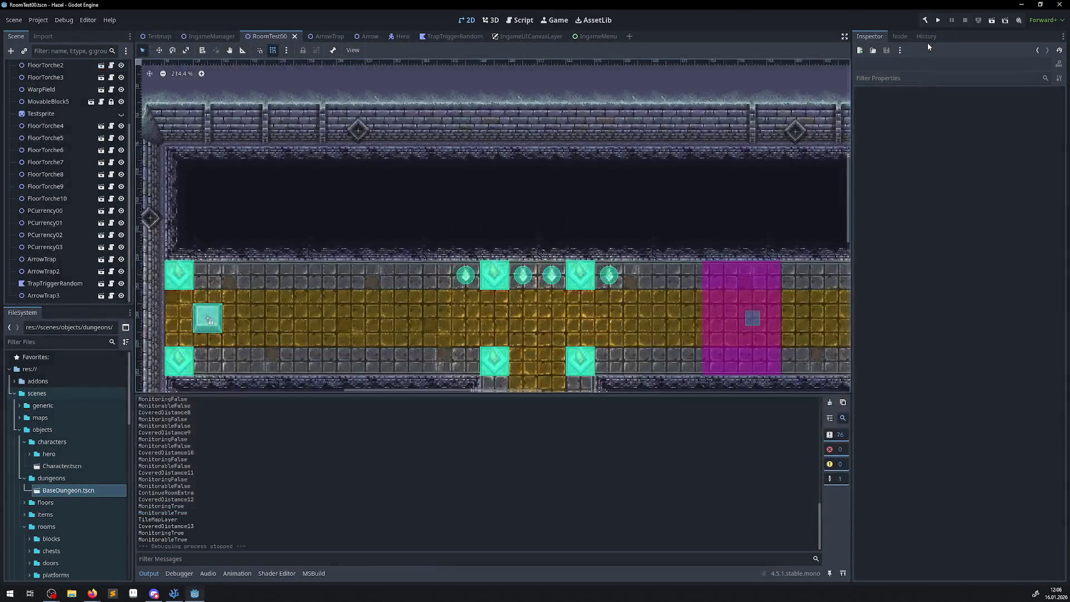
pyautogui.scroll(10, 299, 459)
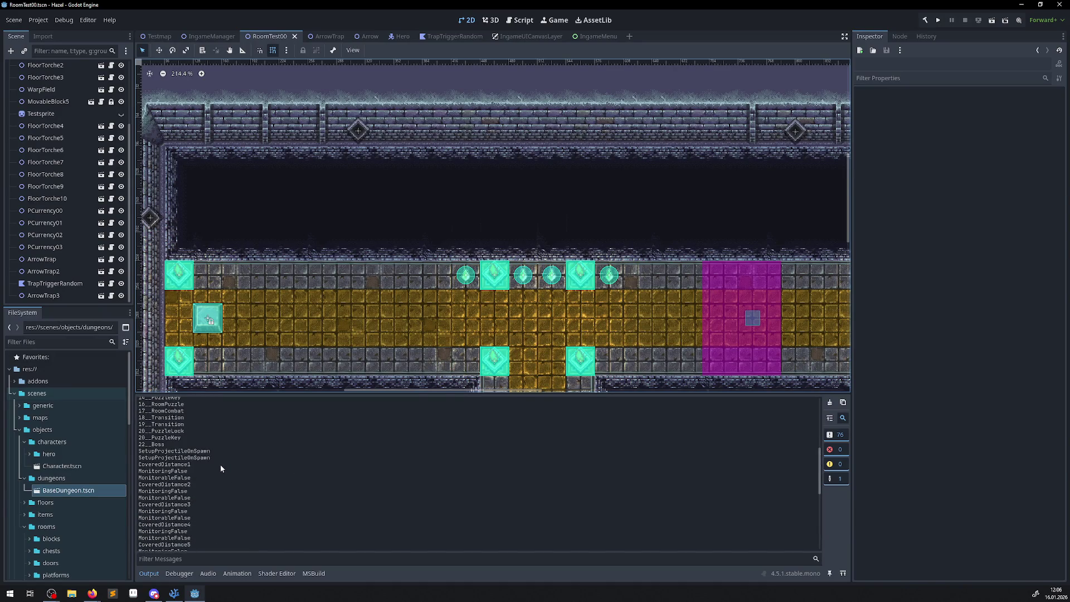
pyautogui.scroll(-10, 223, 471)
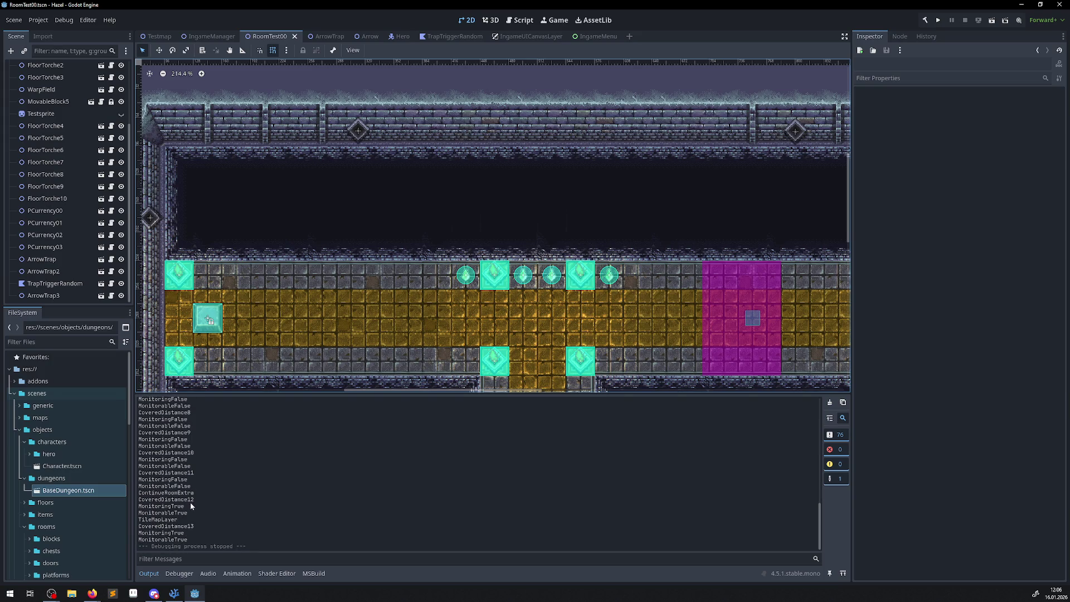
pyautogui.moveTo(174, 593)
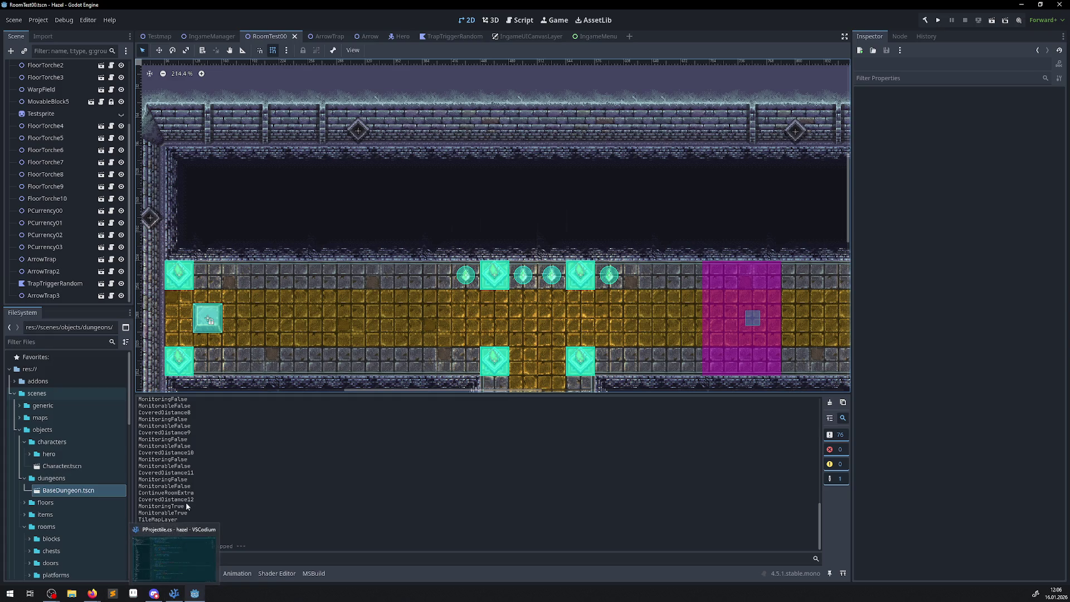
pyautogui.moveTo(152, 520); pyautogui.dragTo(199, 512)
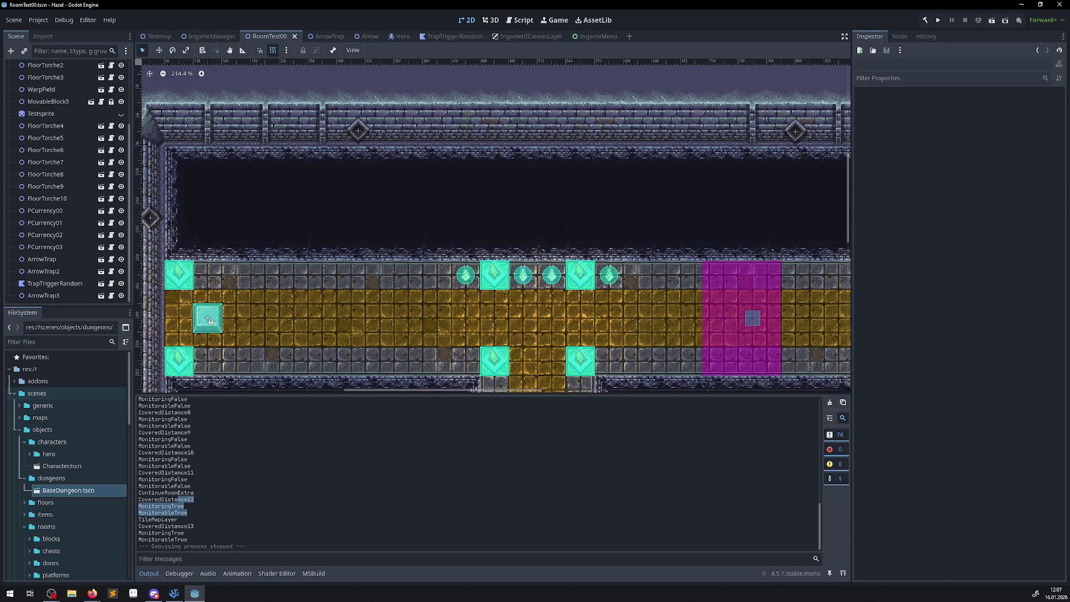
pyautogui.click(174, 593)
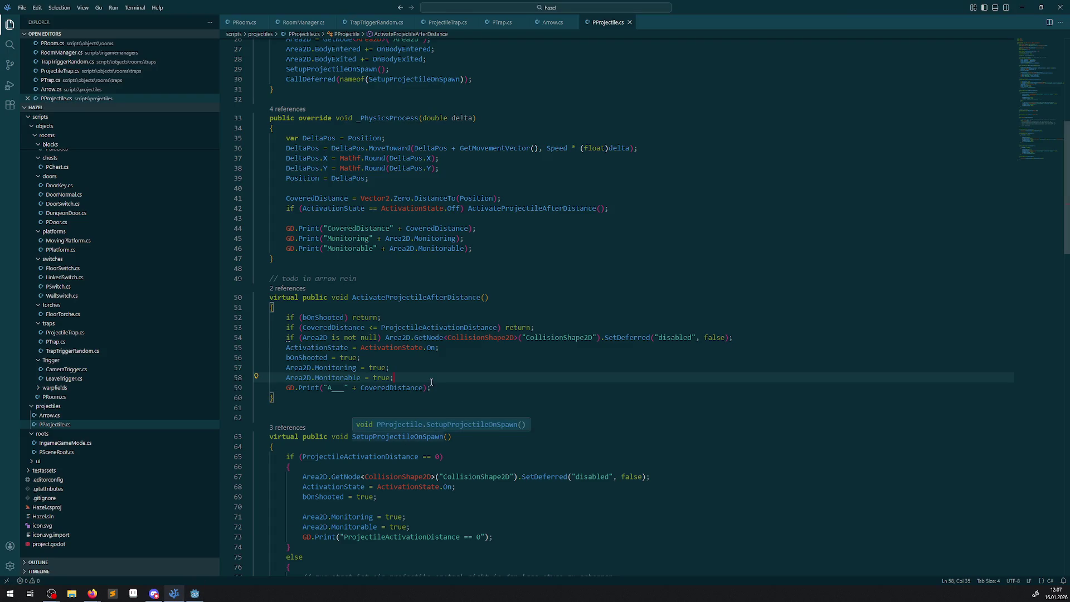
# Comment out the Monitoring and Monitorable assignments on lines 71–72 in SetupProjectileOnSpawn and save
pyautogui.moveTo(434, 387); pyautogui.dragTo(417, 347)
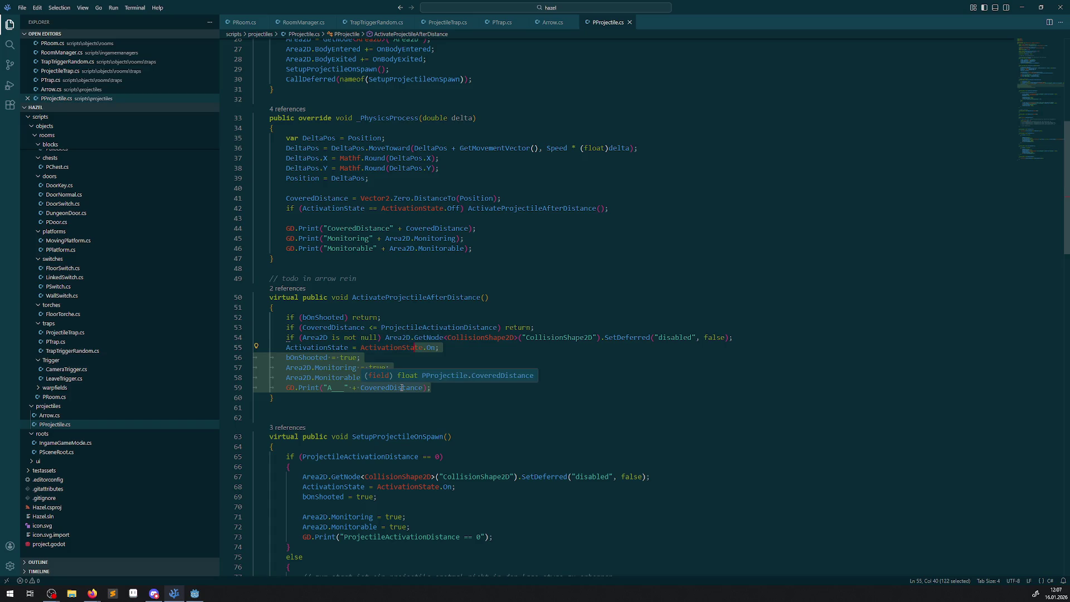
pyautogui.click(298, 512)
pyautogui.hotkey('ctrl', '/')
pyautogui.click(299, 527)
pyautogui.hotkey('ctrl', '/')
pyautogui.hotkey('ctrl', 's')
pyautogui.click(195, 593)
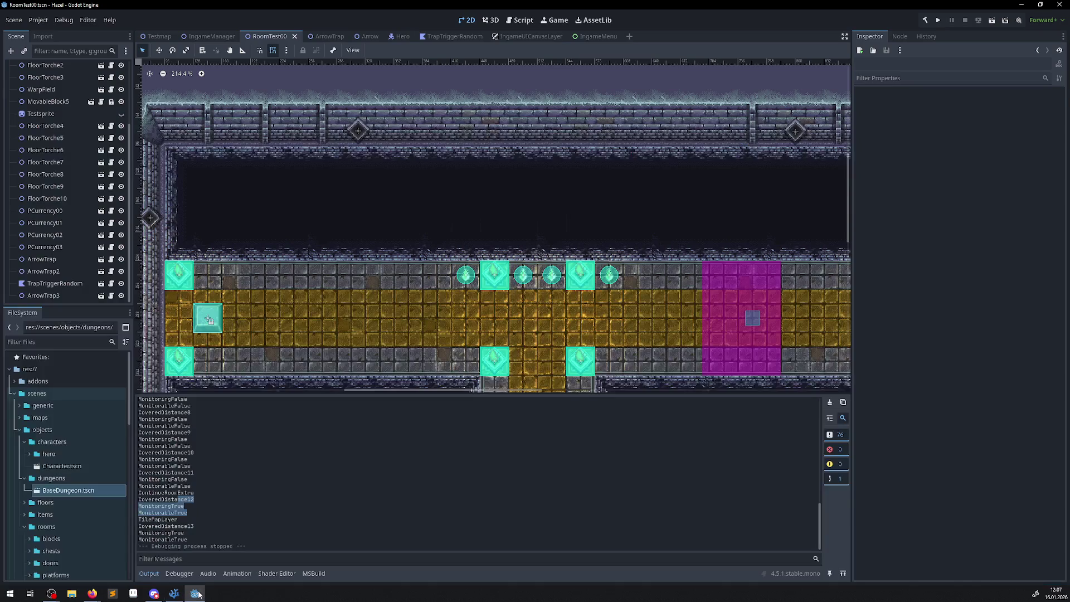
pyautogui.scroll(2, 259, 456)
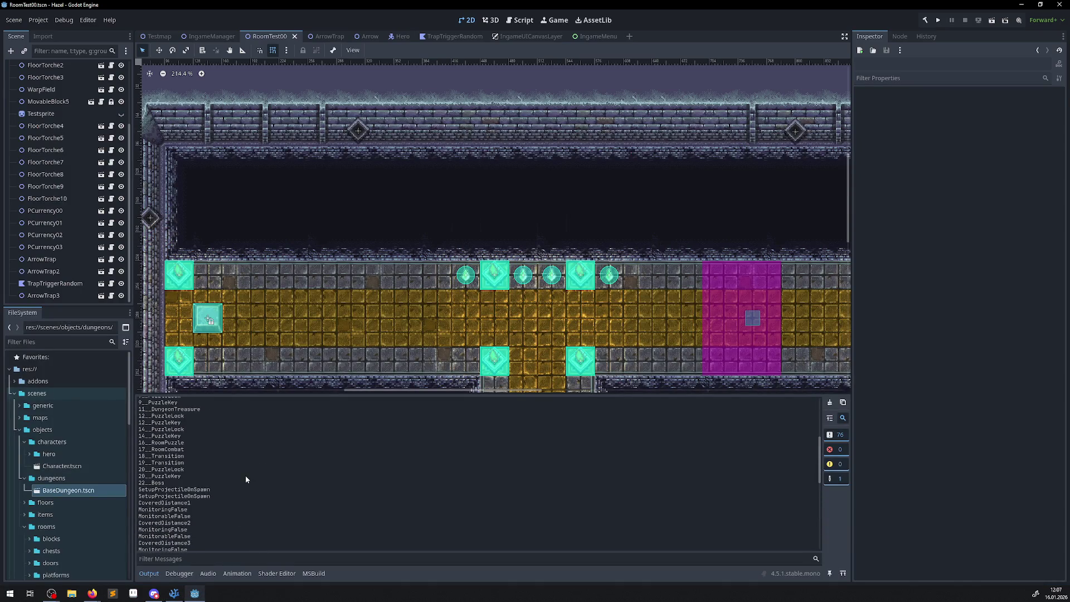
pyautogui.click(174, 593)
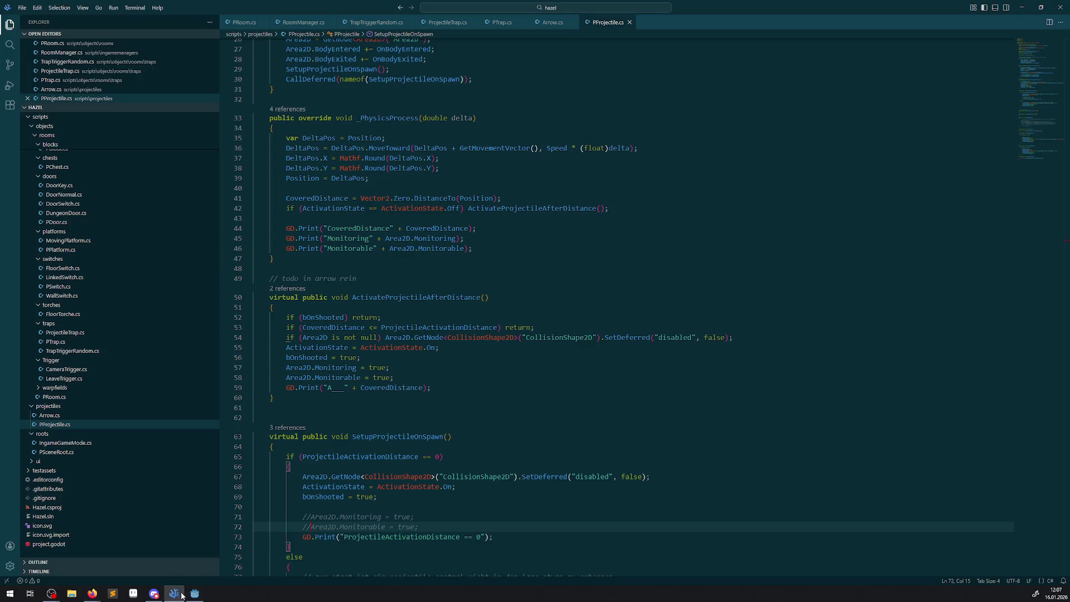
# Remove 'virtual' from SetupProjectileOnSpawn and ActivateProjectileAfterDistance, then save PProjectile.cs
pyautogui.doubleClick(284, 441)
pyautogui.press('Delete')
pyautogui.press('Delete')
pyautogui.doubleClick(281, 297)
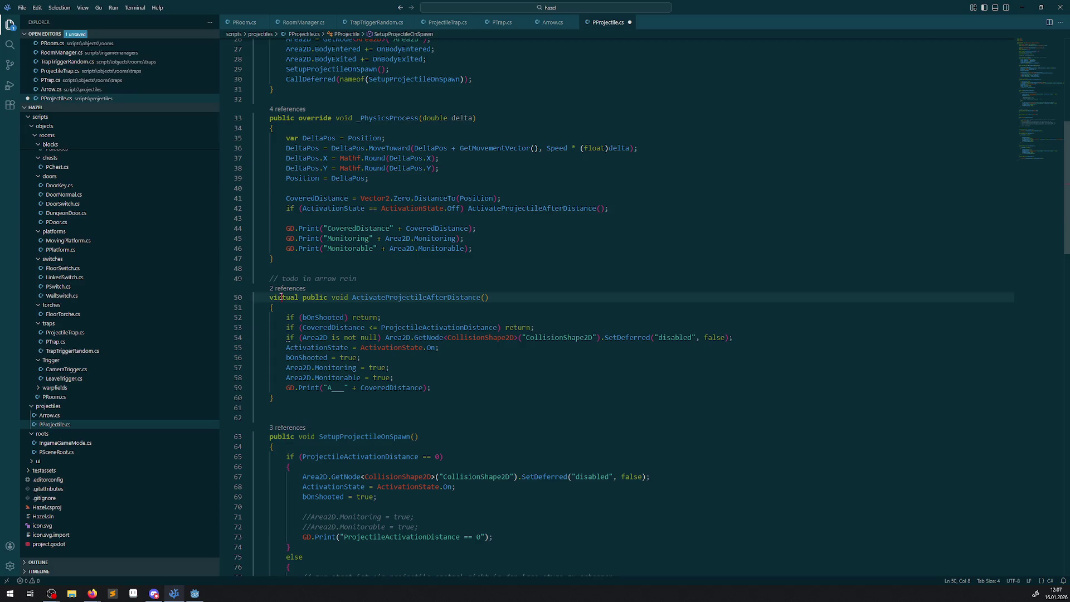
pyautogui.press('Delete')
pyautogui.press('Delete')
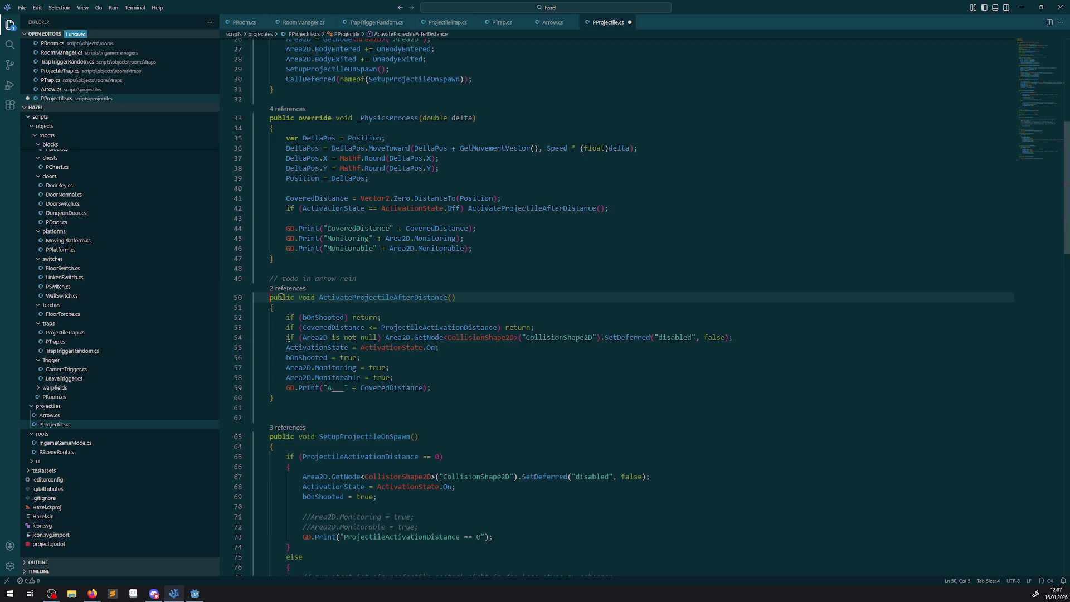
pyautogui.scroll(-5, 464, 392)
pyautogui.scroll(4, 424, 406)
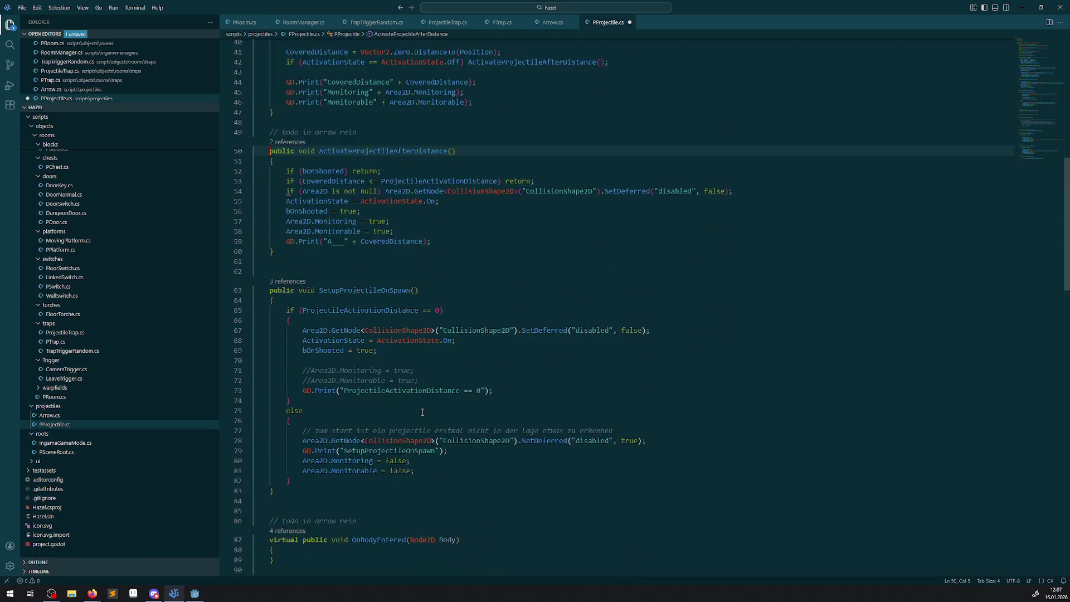
pyautogui.scroll(2, 427, 399)
pyautogui.hotkey('ctrl', 's')
pyautogui.scroll(-8, 464, 365)
pyautogui.scroll(-7, 463, 366)
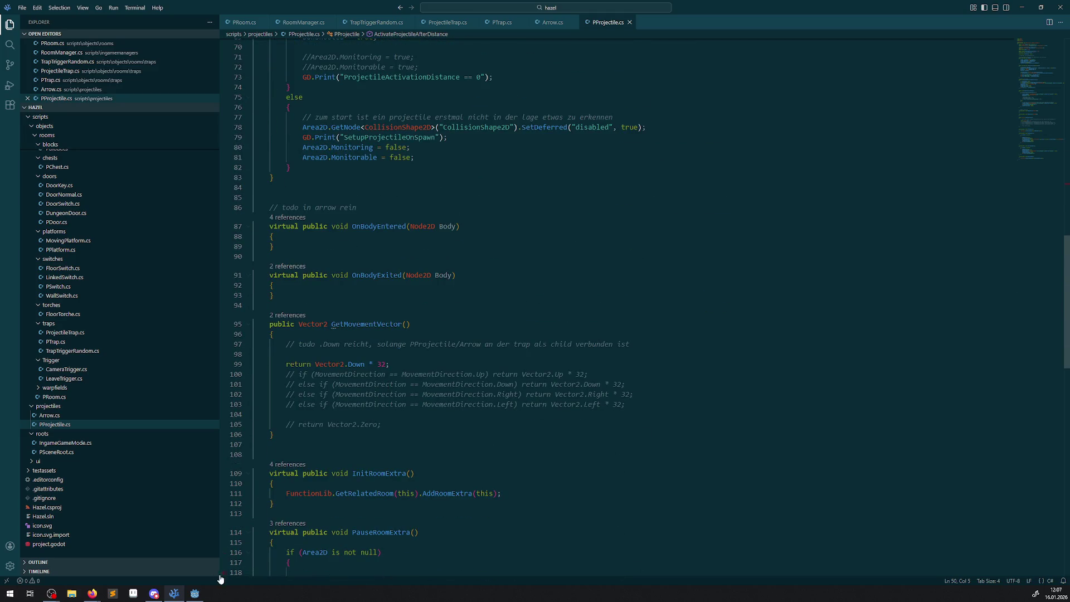
pyautogui.click(195, 593)
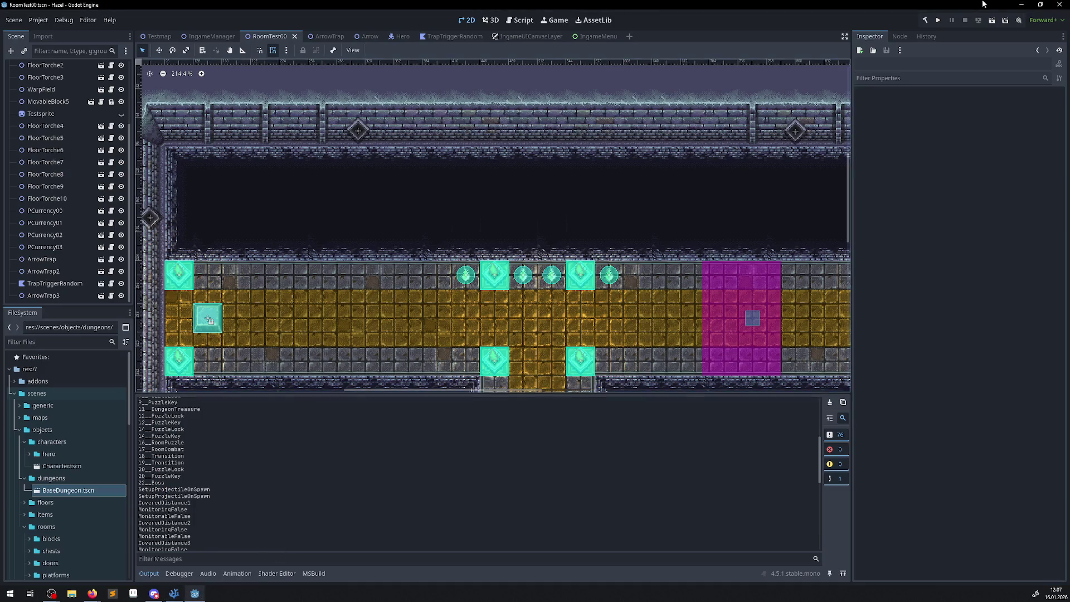
# Build and run the game, stop it, and select ContinueRoomExtra in the Output log
pyautogui.click(938, 20)
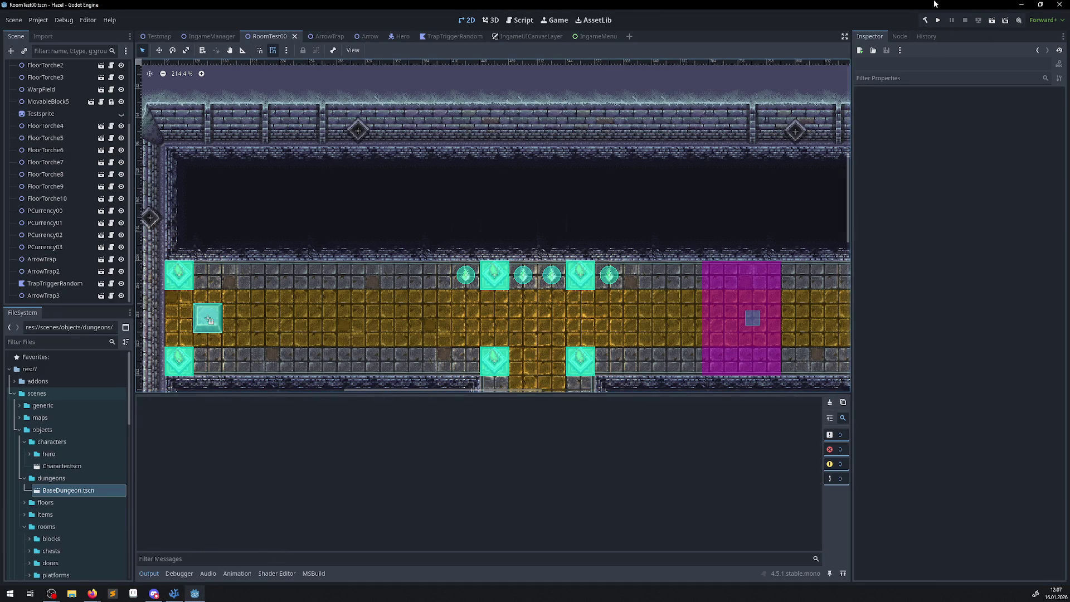
pyautogui.click(926, 22)
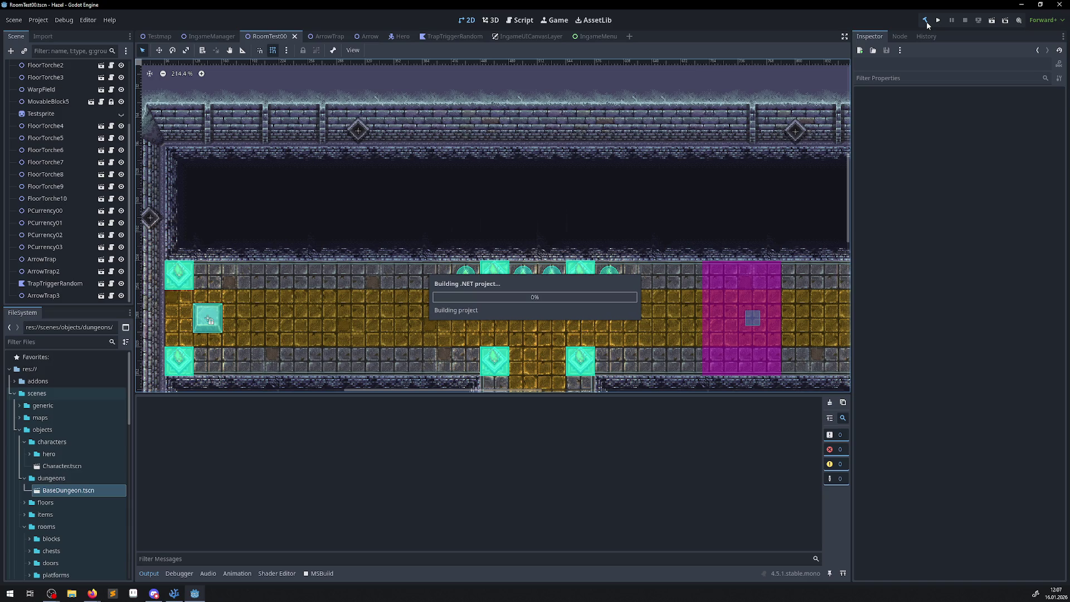
pyautogui.click(940, 21)
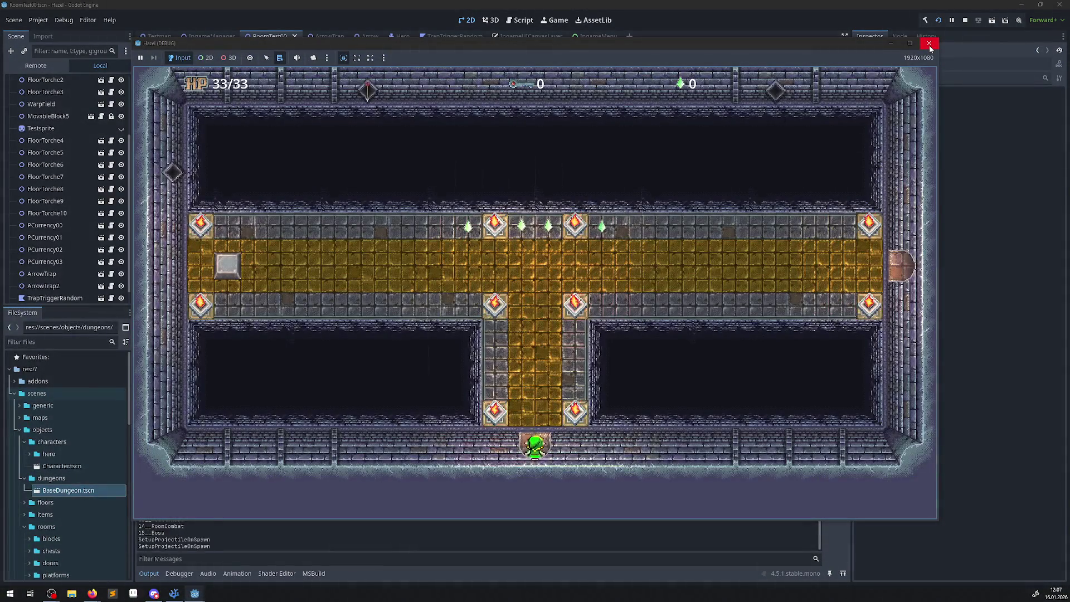
pyautogui.click(929, 44)
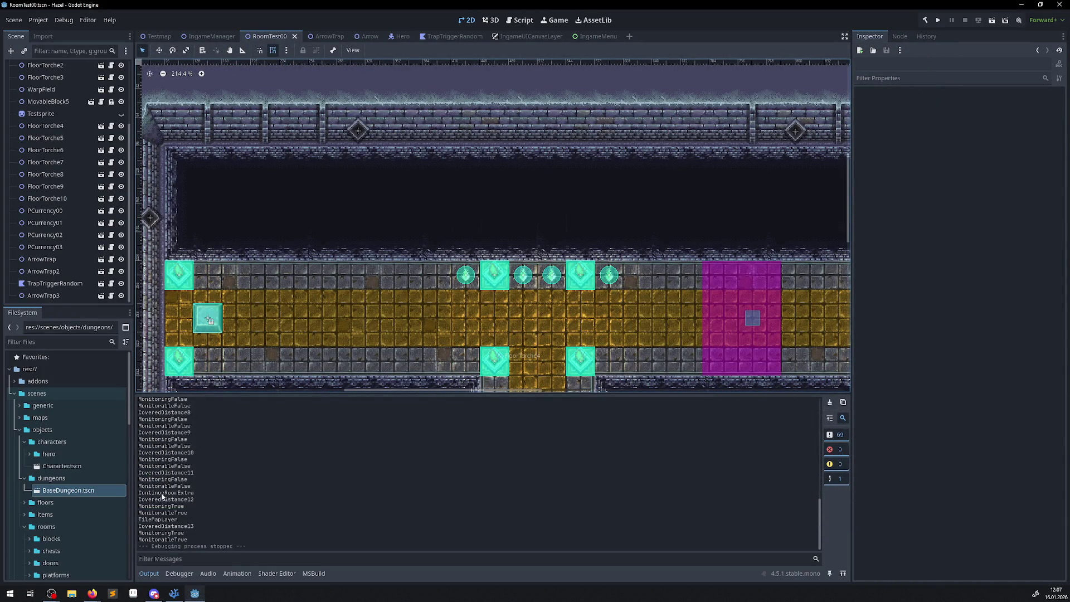
pyautogui.doubleClick(175, 494)
pyautogui.hotkey('ctrl', 'c')
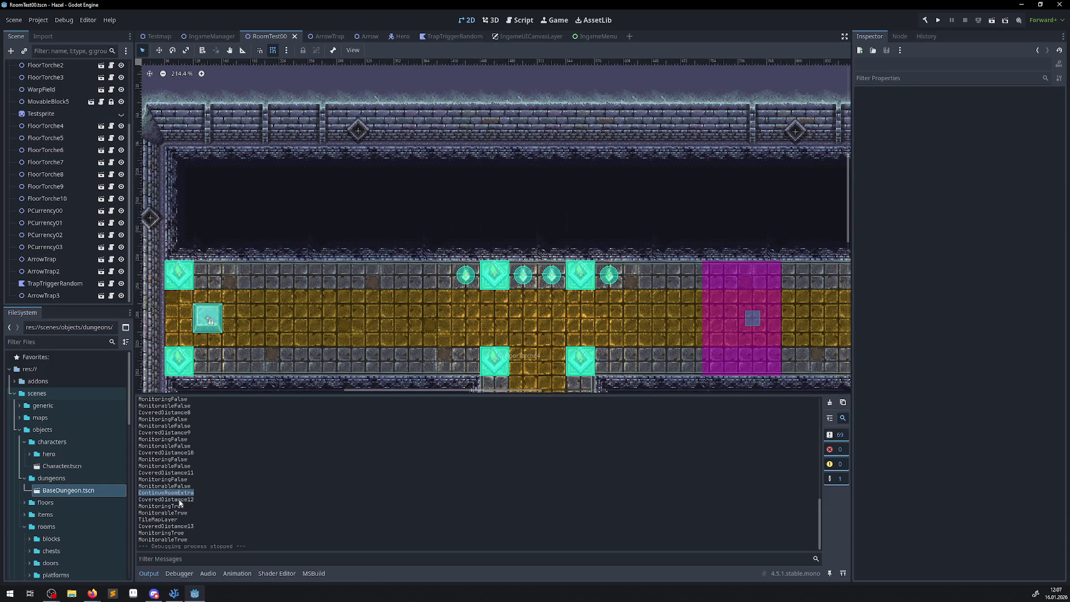
# Back in PProjectile.cs, place the caret inside OnBodyExited, accidentally duplicating a brace line
pyautogui.click(174, 593)
pyautogui.click(531, 285)
pyautogui.hotkey('shift', 'alt', 'Down')
pyautogui.scroll(7, 531, 283)
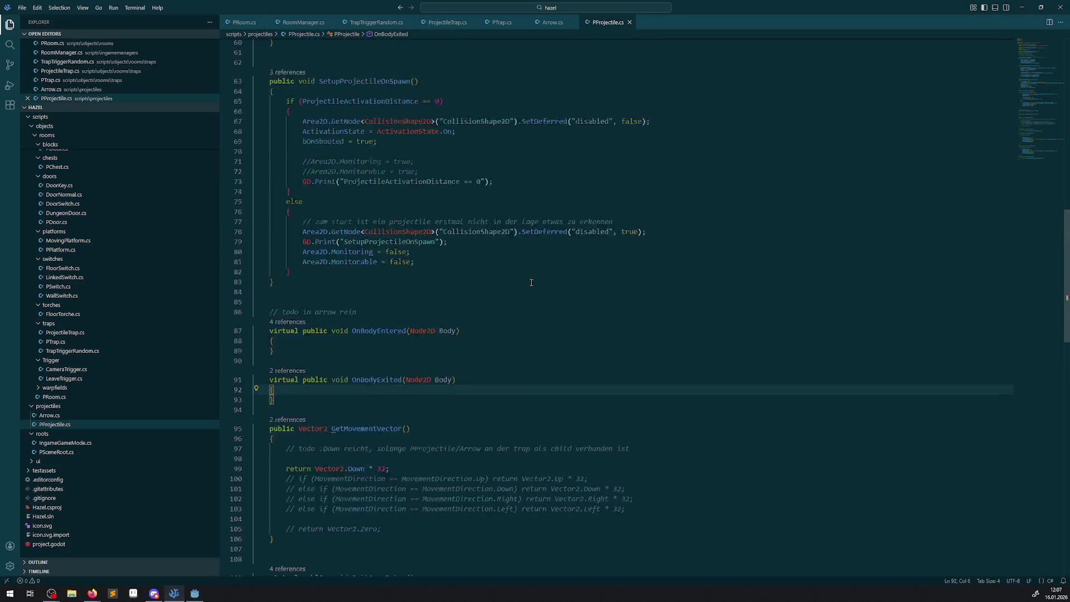
# Undo the duplicated brace line and clear the project-wide search field
pyautogui.hotkey('ctrl', 'z')
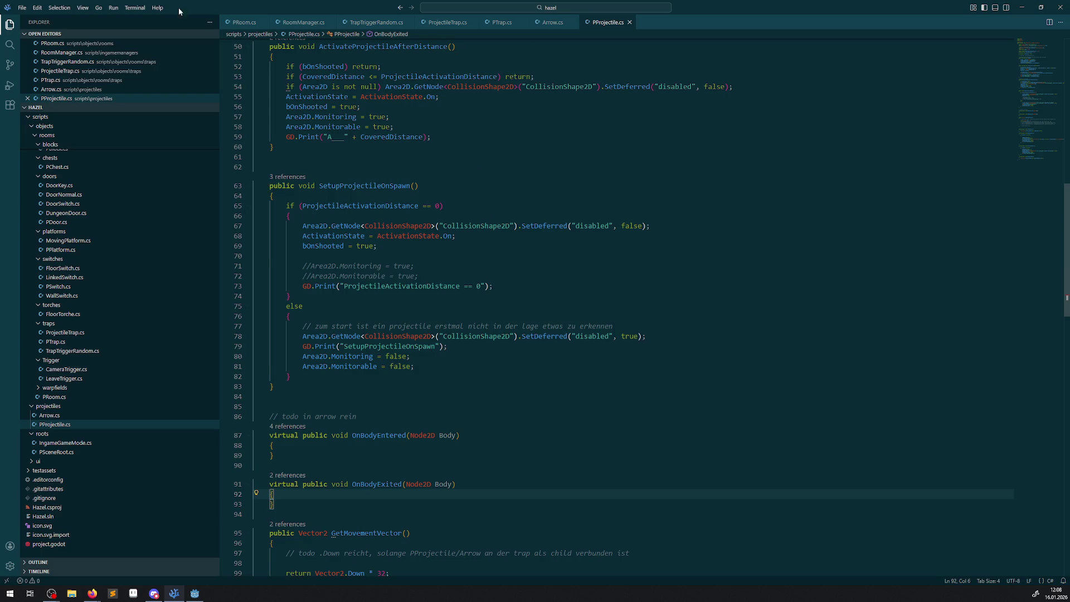
pyautogui.hotkey('ctrl', 'shift', 'f')
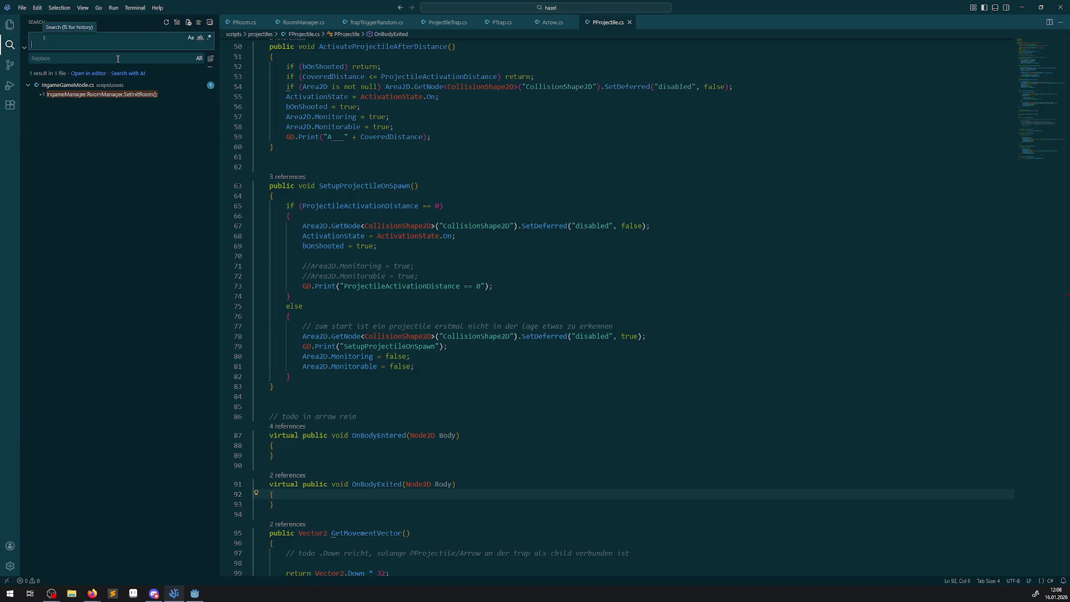
pyautogui.press('Up')
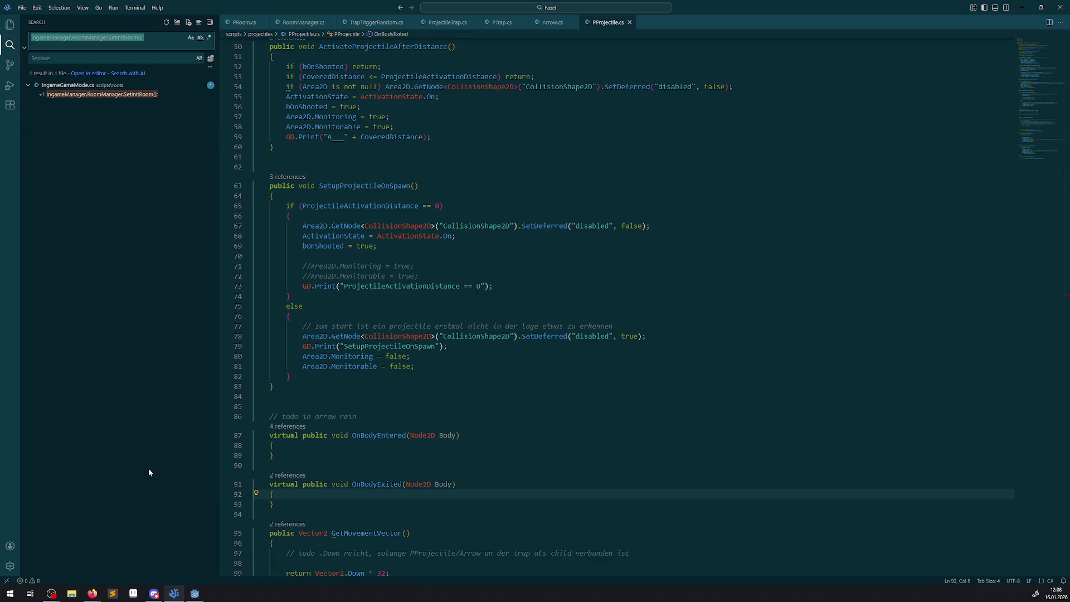
pyautogui.press('BackSpace')
pyautogui.click(194, 593)
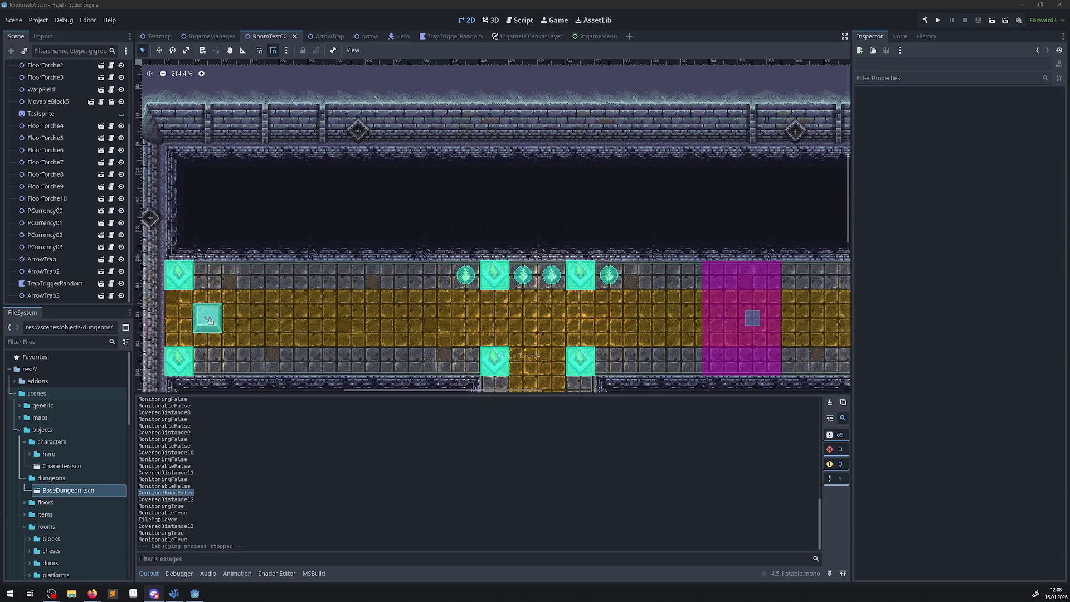
pyautogui.click(174, 593)
# Search the project for ContinueRoomExtra and open its print statement in PProjectile.cs
pyautogui.hotkey('ctrl', 'v')
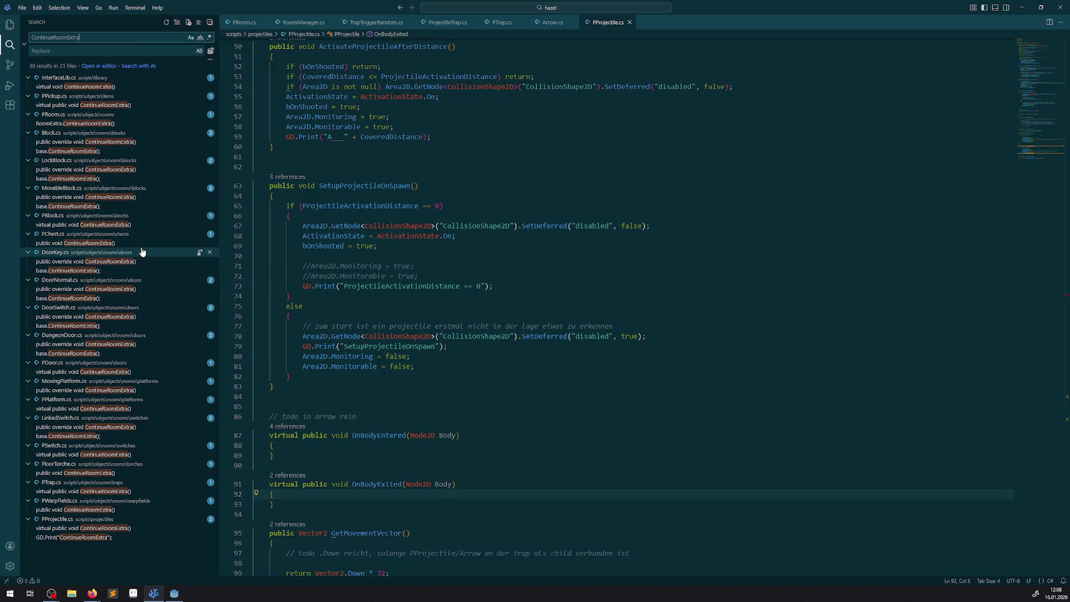
pyautogui.click(82, 539)
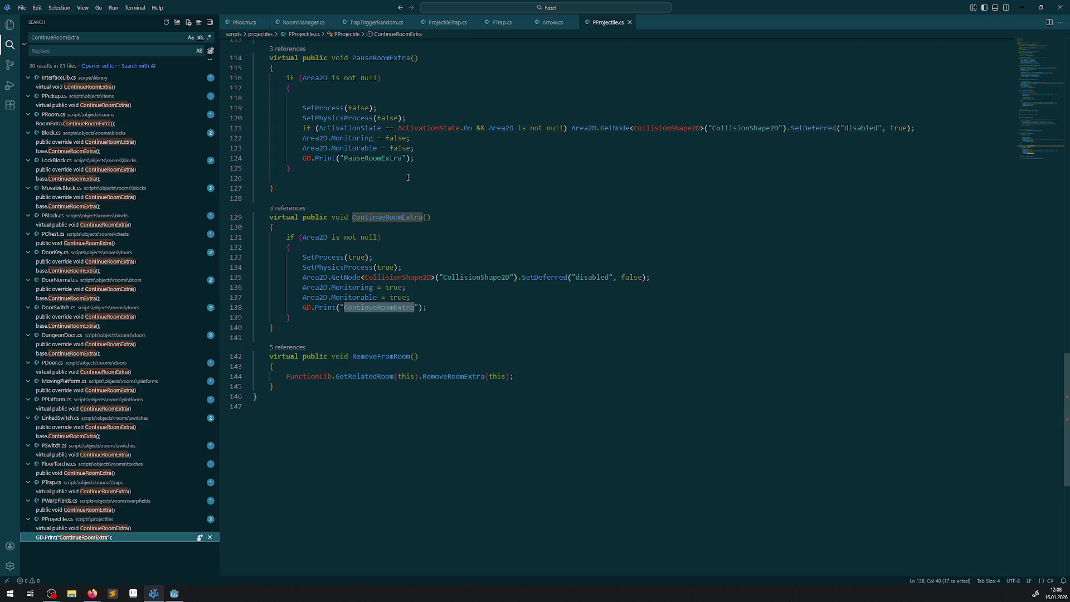
pyautogui.doubleClick(385, 217)
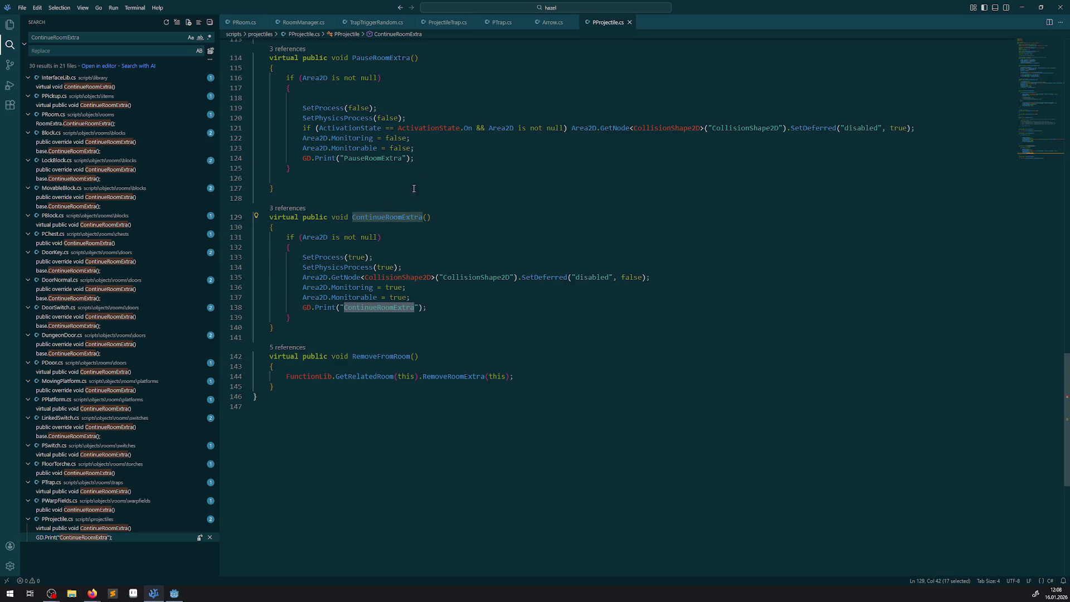
pyautogui.scroll(15, 415, 223)
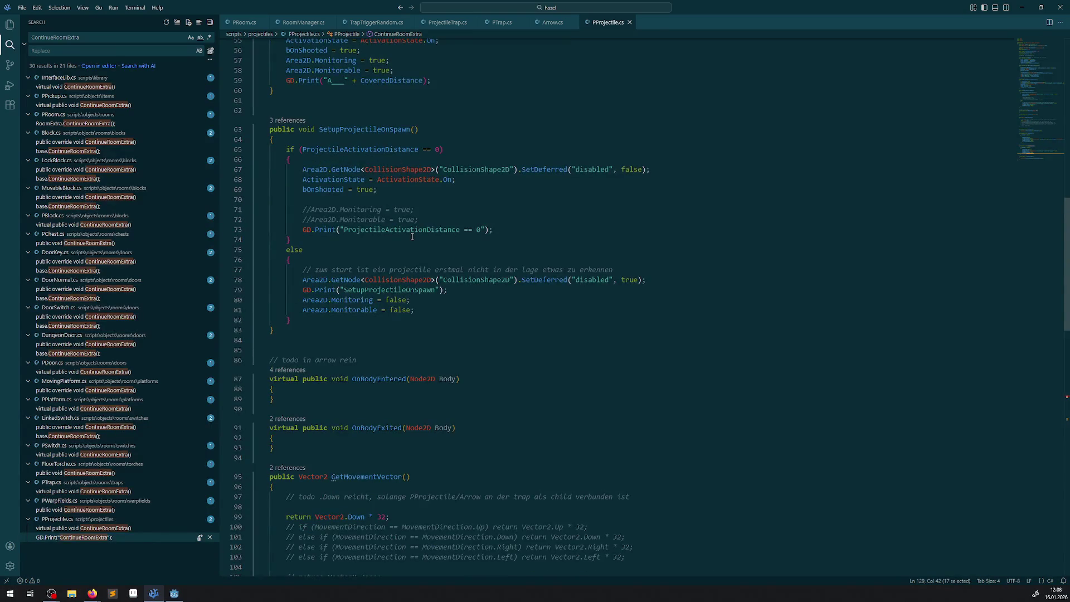
pyautogui.scroll(-20, 406, 251)
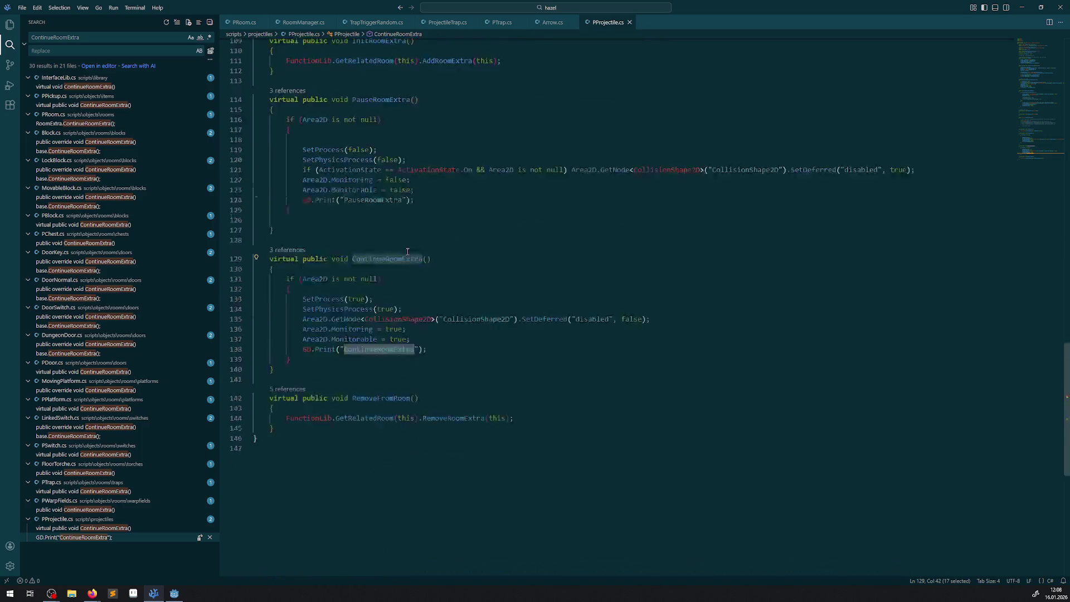
pyautogui.scroll(3, 407, 251)
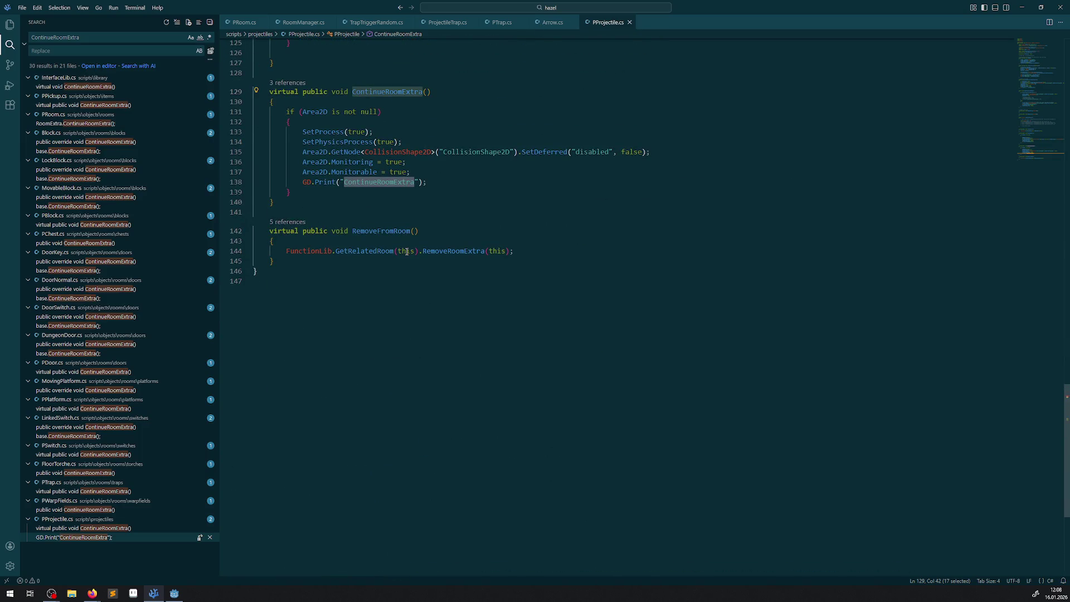
# Peek ContinueRoomExtra's references, previewing the PRoom.cs call and the InterfaceLib.cs declaration
pyautogui.click(289, 83)
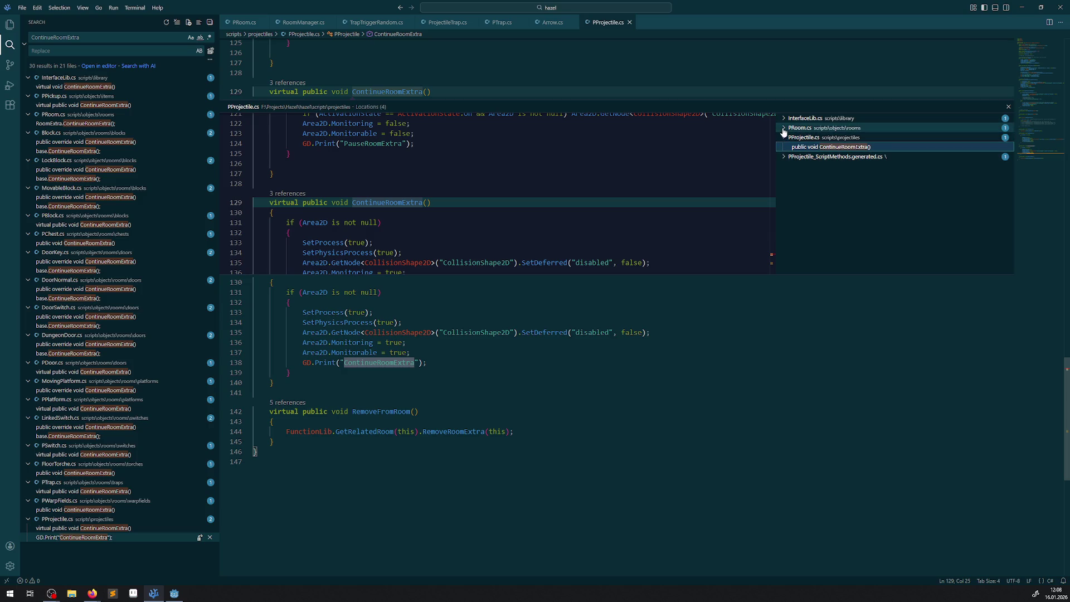
pyautogui.click(784, 128)
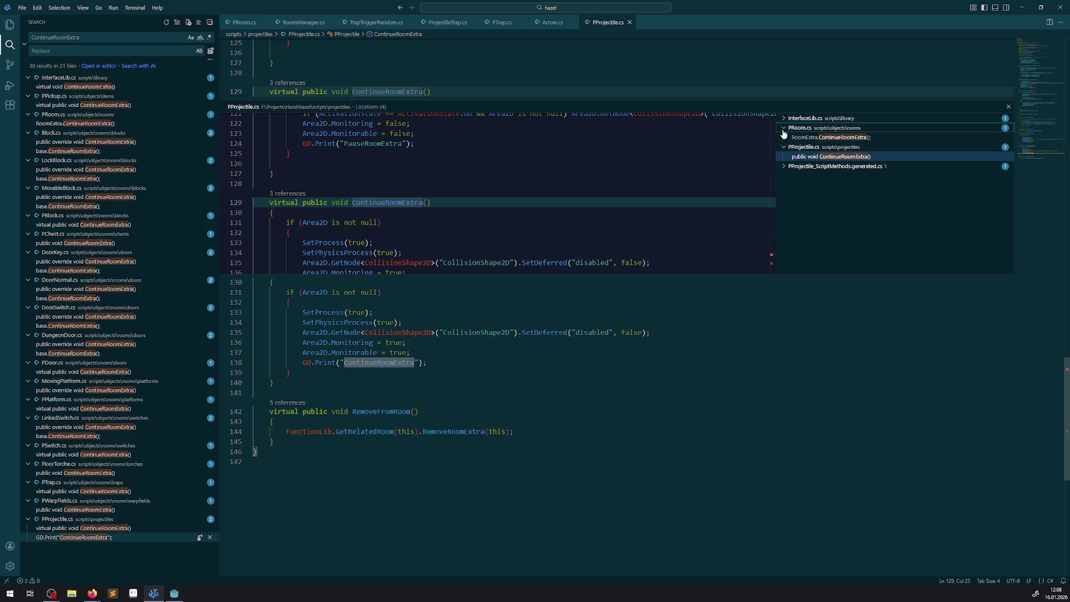
pyautogui.click(784, 129)
pyautogui.click(784, 120)
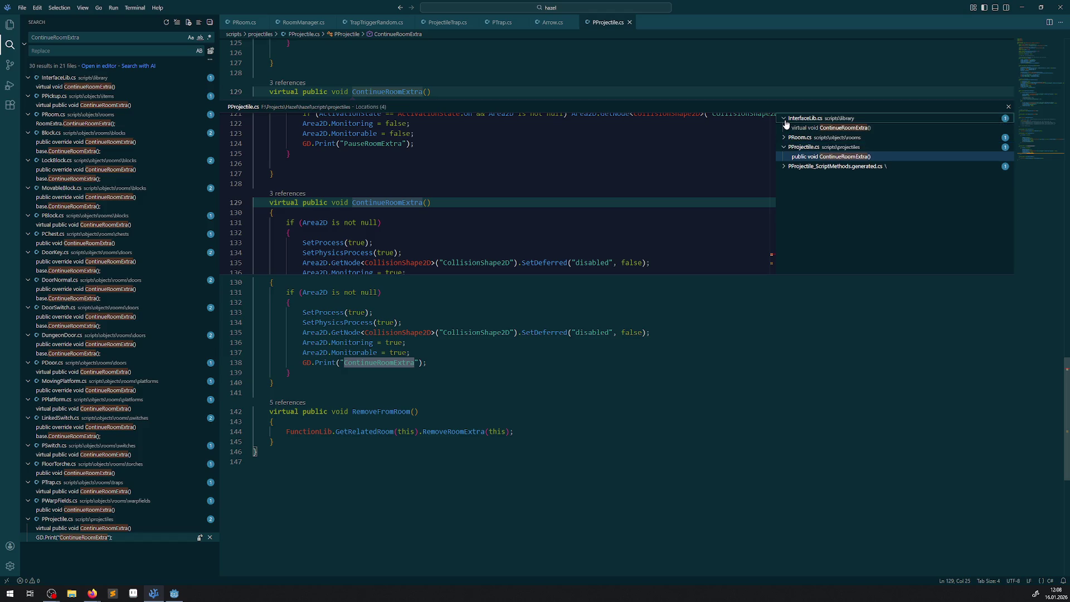
pyautogui.click(785, 120)
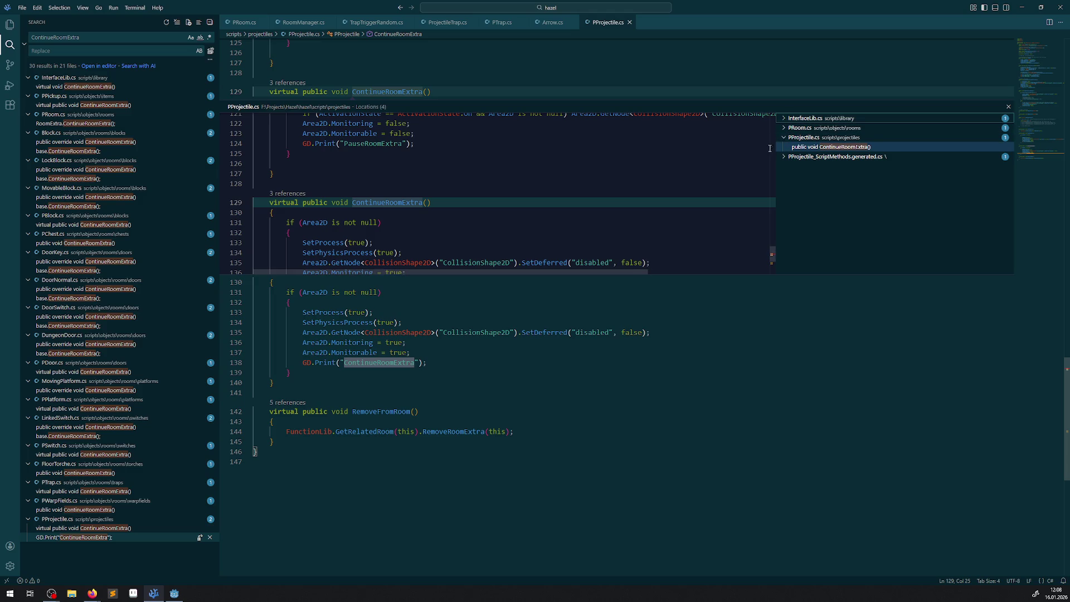
pyautogui.click(784, 129)
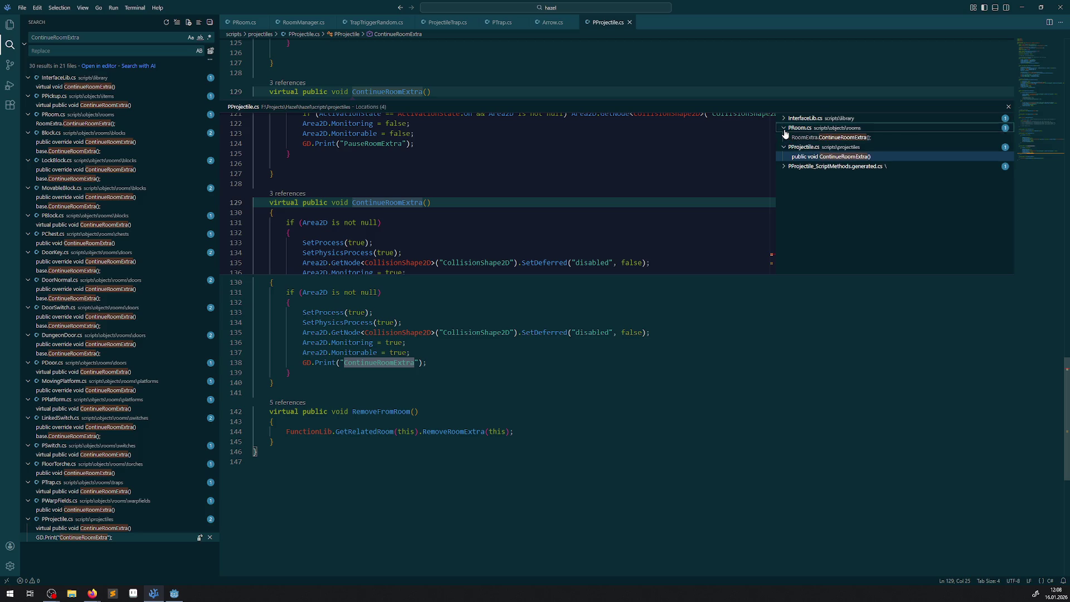
pyautogui.click(815, 138)
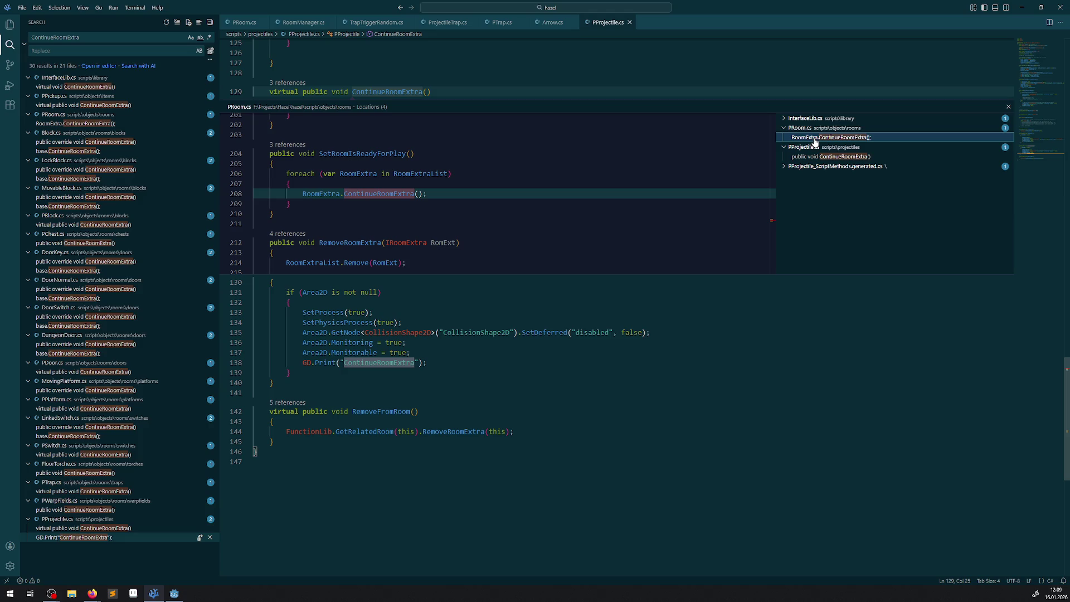
pyautogui.click(784, 120)
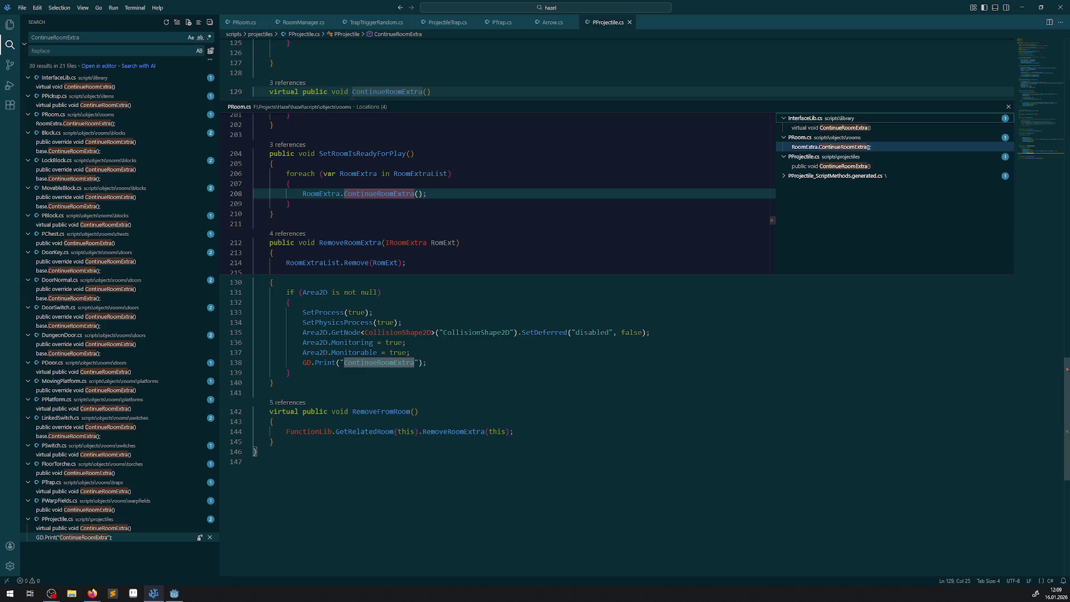
pyautogui.click(175, 593)
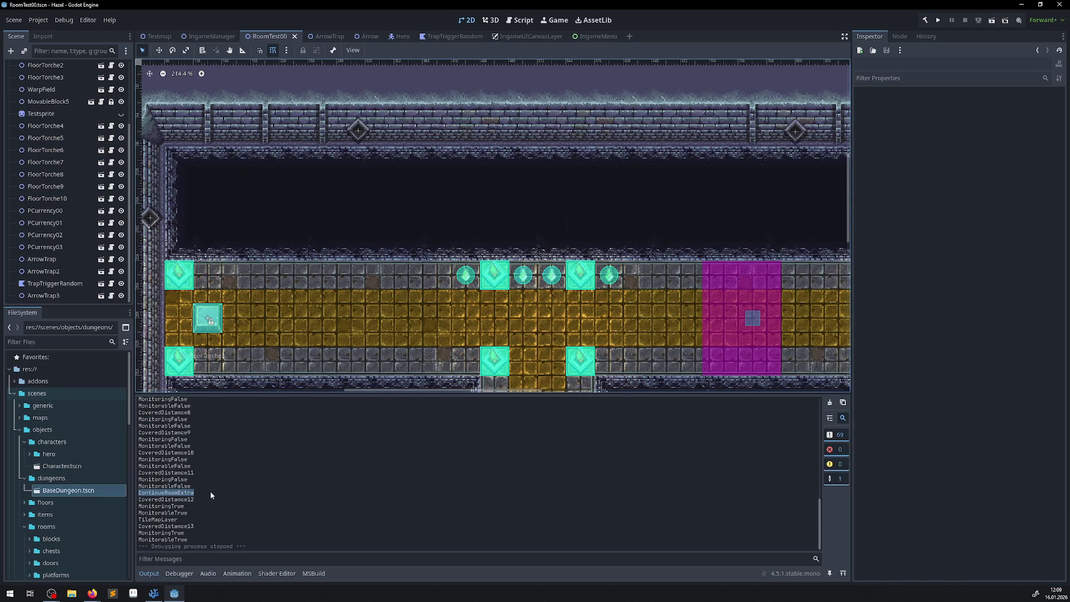
# Select the ArrowTrap in Godot, and close the references view and show the file tree in VS Code
pyautogui.scroll(4, 209, 490)
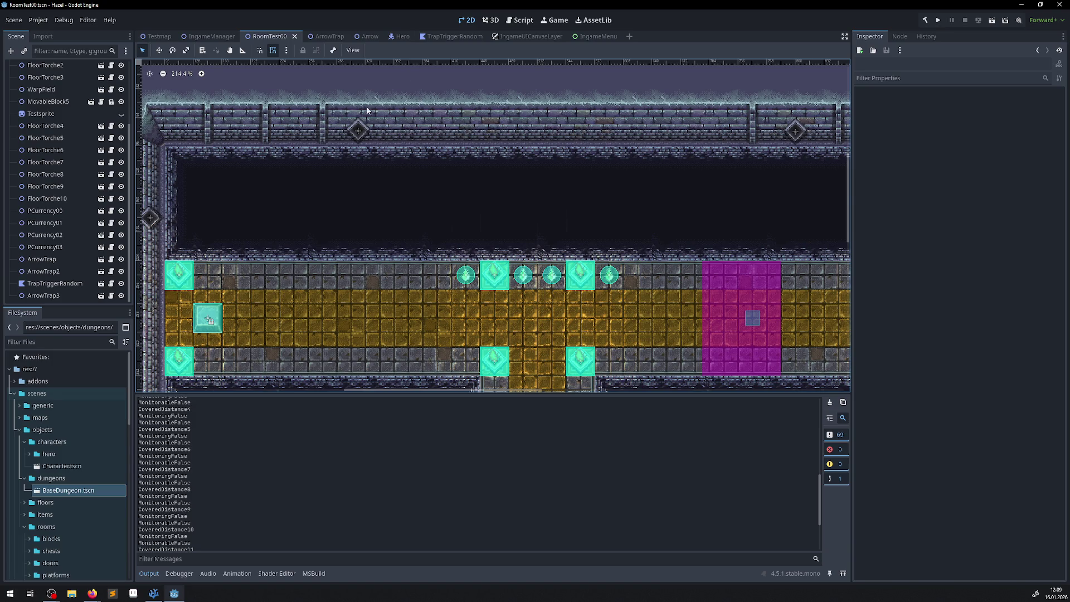
pyautogui.click(358, 126)
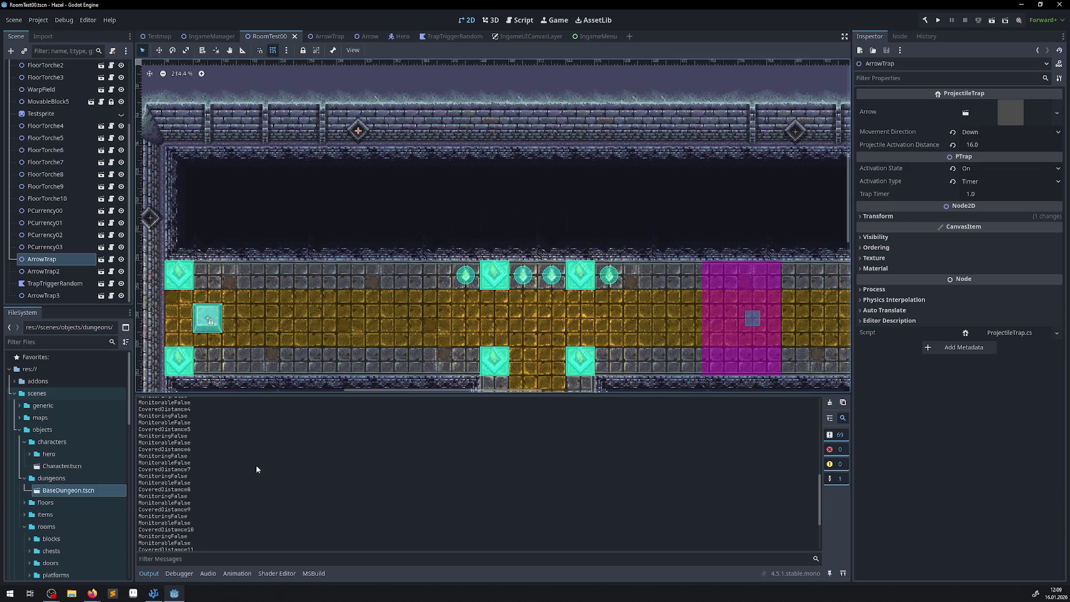
pyautogui.click(157, 599)
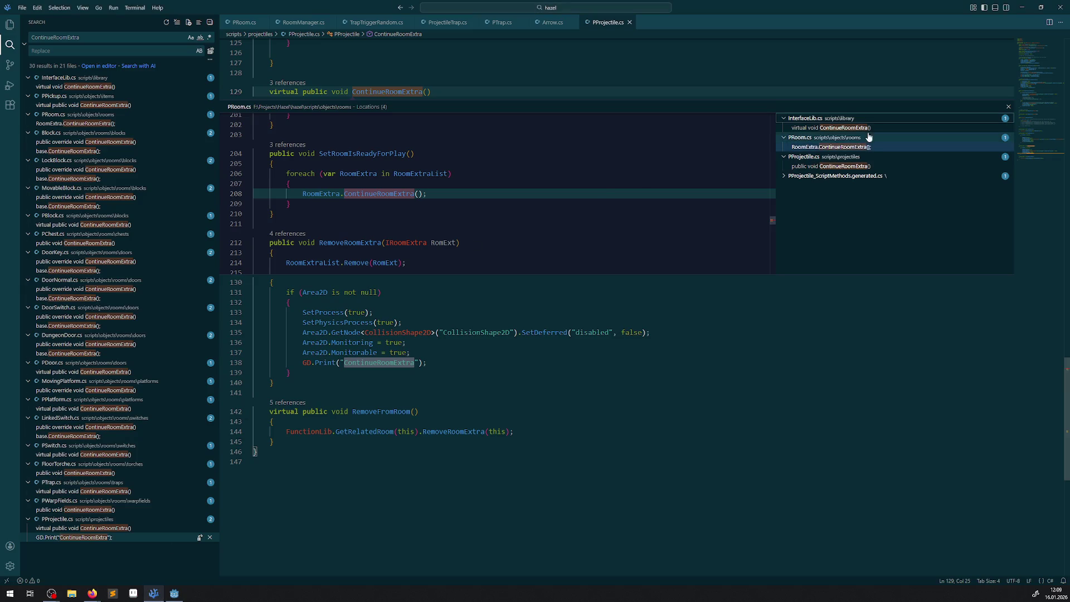
pyautogui.click(1008, 107)
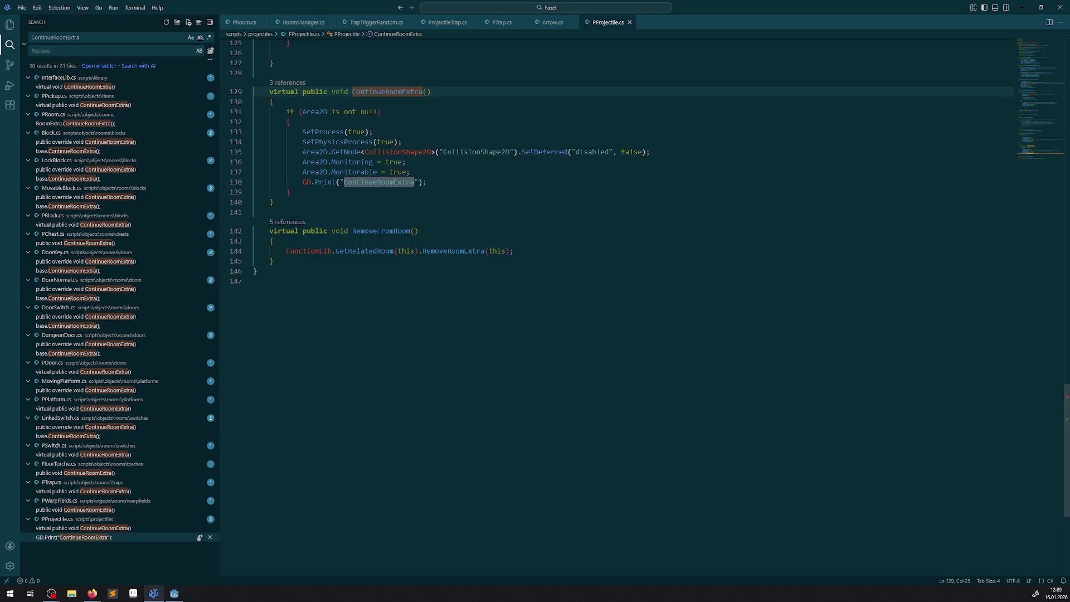
pyautogui.click(10, 26)
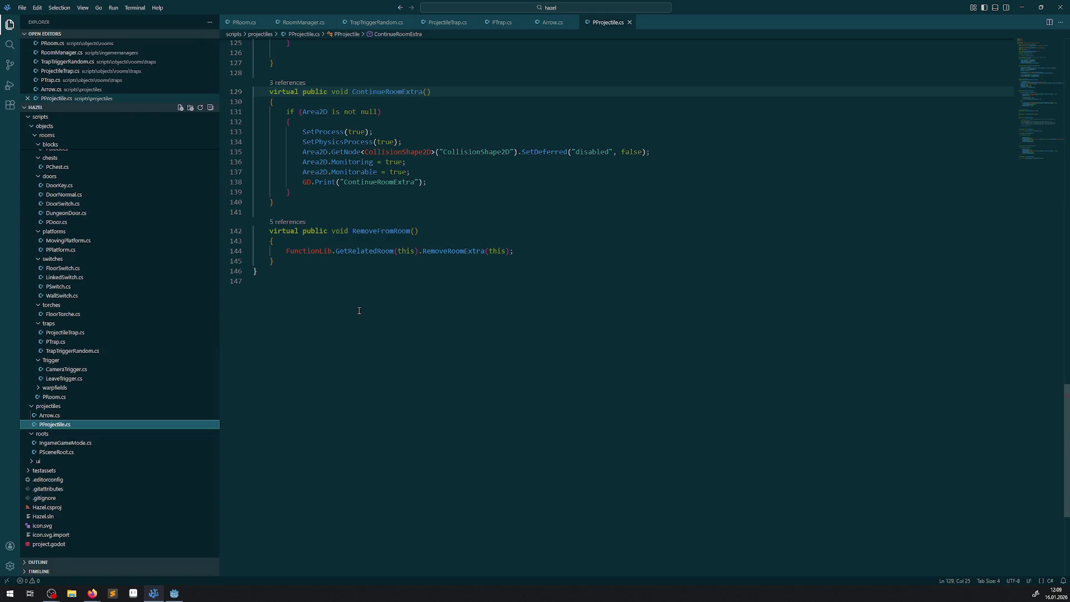
pyautogui.click(174, 593)
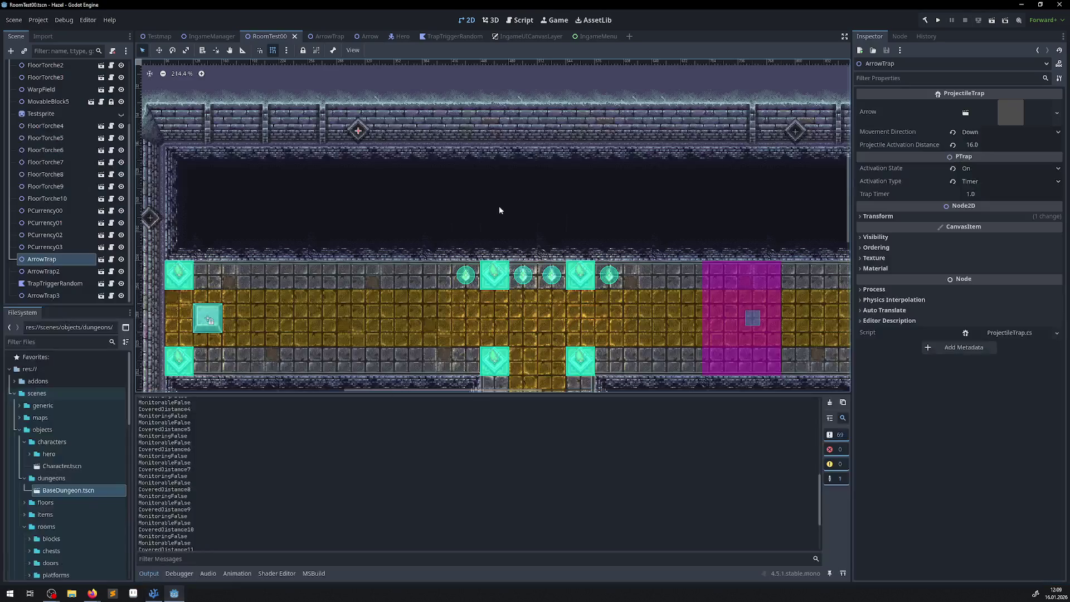
# Set the ArrowTrap's Trap Timer to 4 in the Inspector
pyautogui.click(988, 195)
pyautogui.write('4')
pyautogui.press('Return')
# Play-test the room twice to watch the arrow trap fire, then stop the game
pyautogui.click(938, 20)
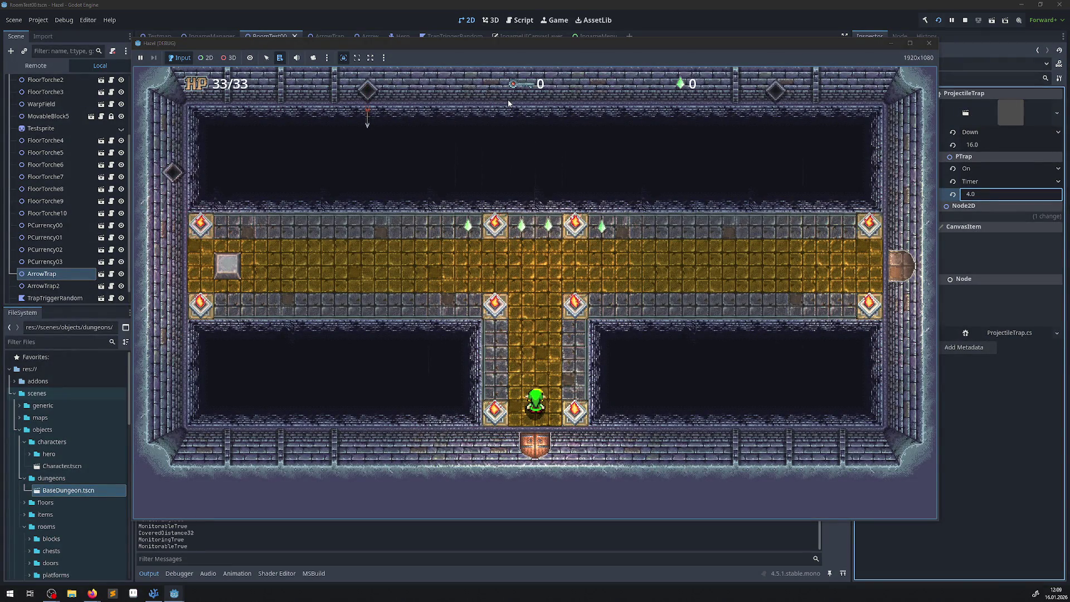
pyautogui.click(929, 44)
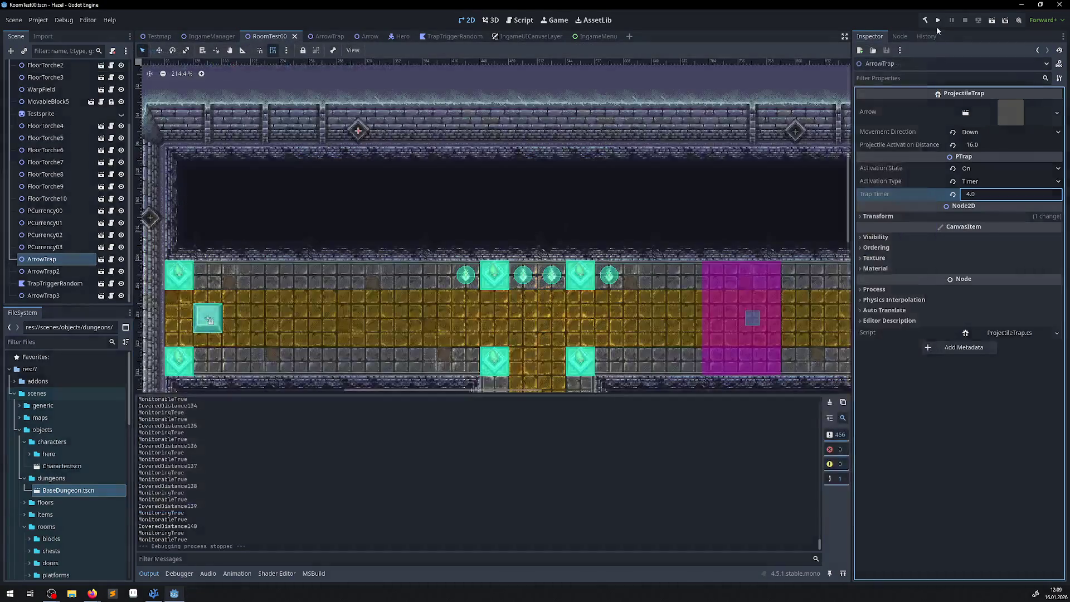
pyautogui.click(939, 22)
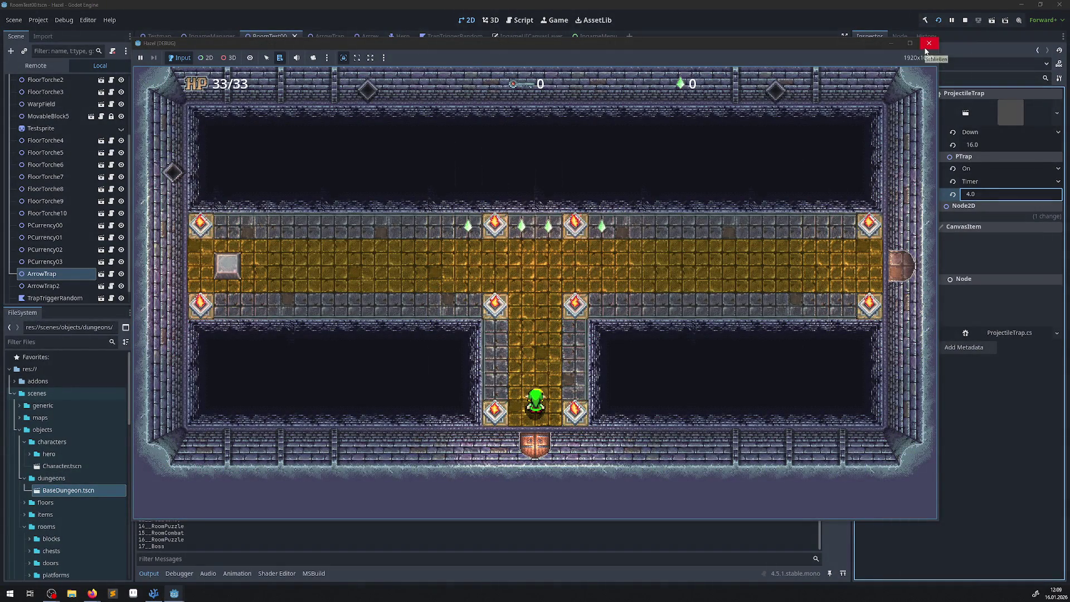
pyautogui.click(926, 49)
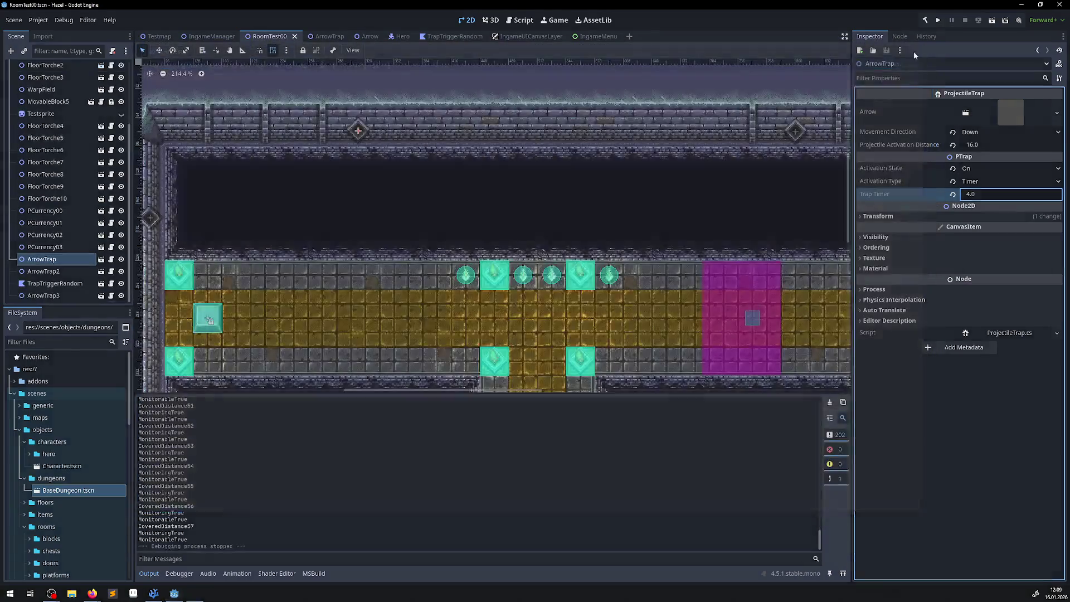
pyautogui.click(153, 593)
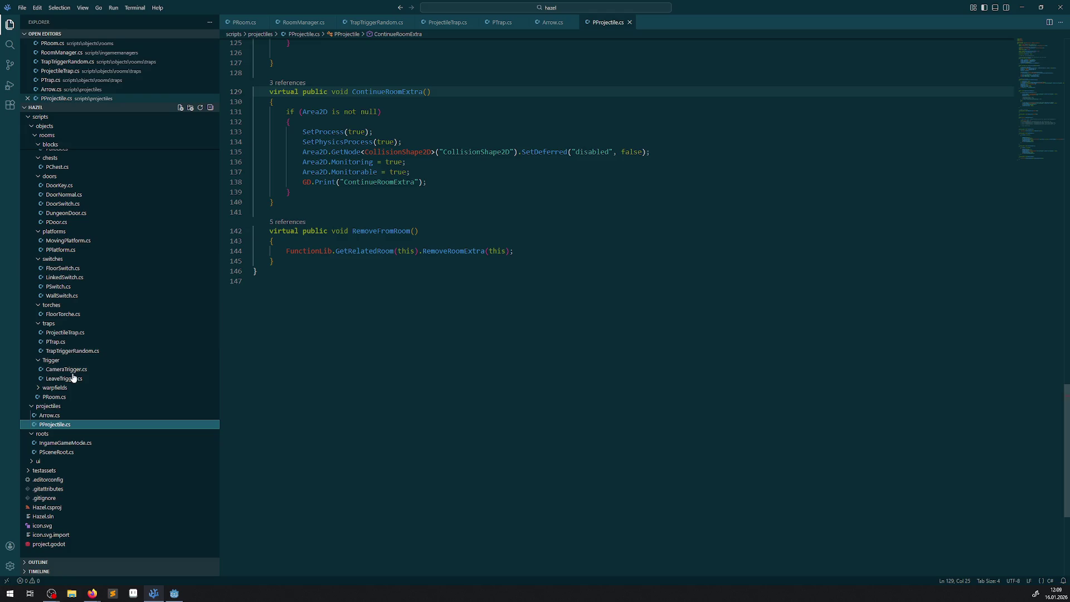
# In PRoom.cs, select SetRoomIsReadyForPlay and peek its references with Shift+F12
pyautogui.click(244, 22)
pyautogui.scroll(20, 375, 376)
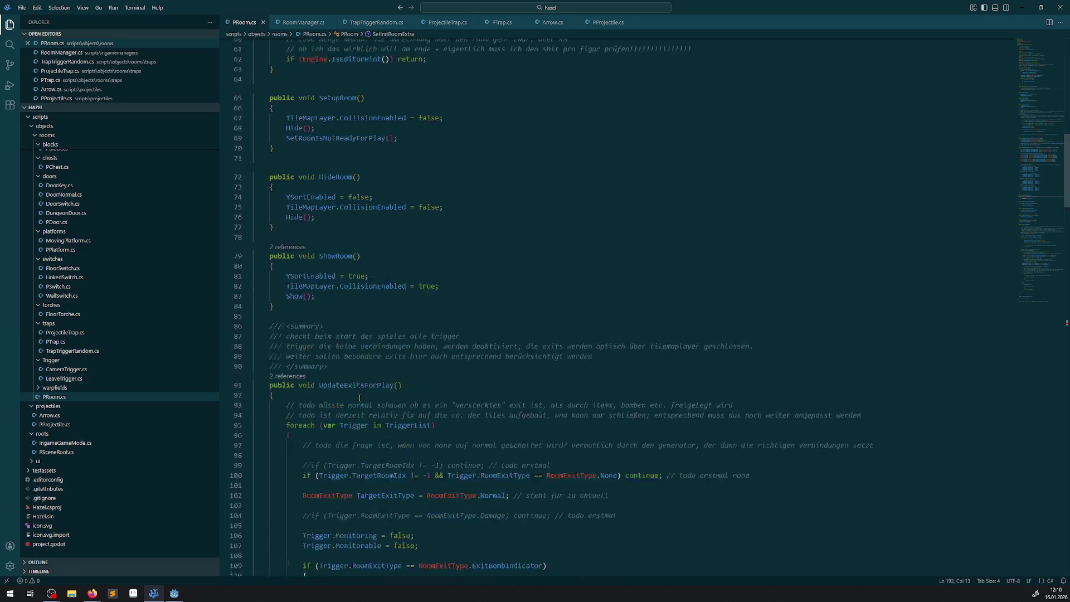
pyautogui.scroll(-12, 366, 395)
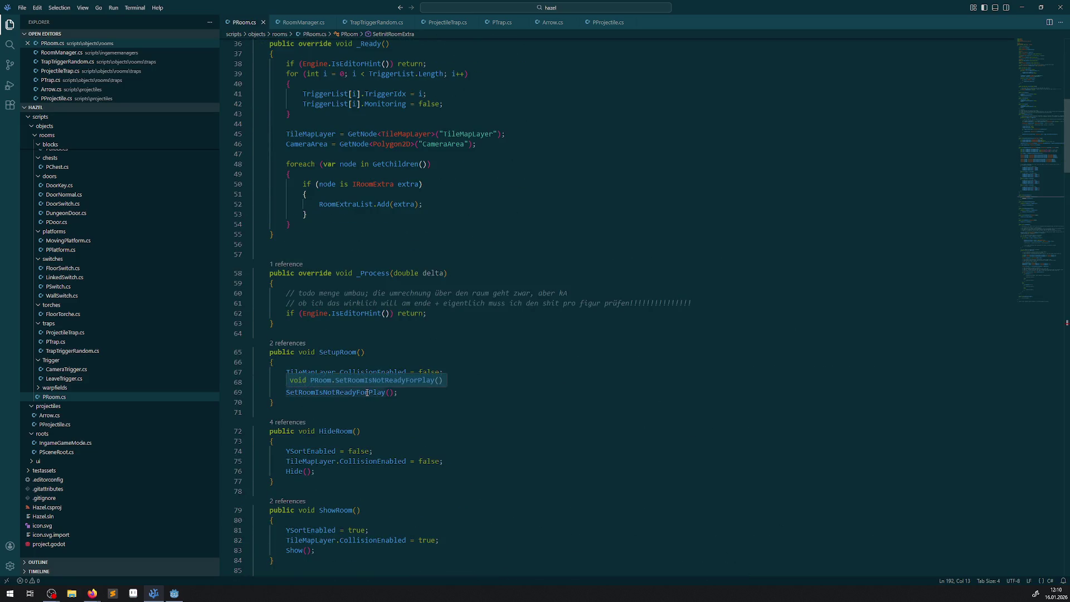
pyautogui.scroll(-20, 391, 390)
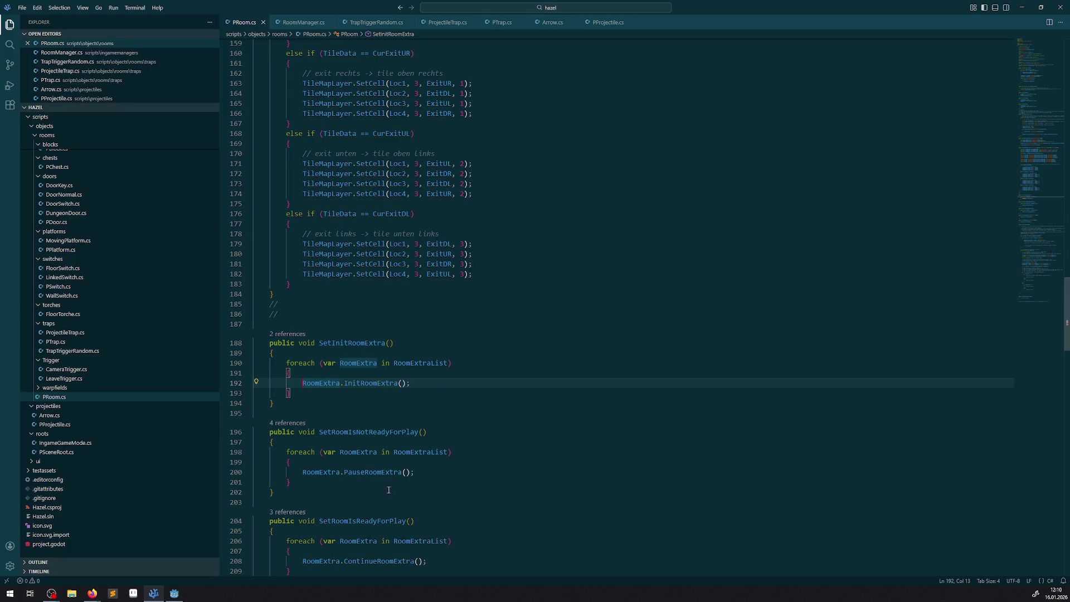
pyautogui.doubleClick(363, 521)
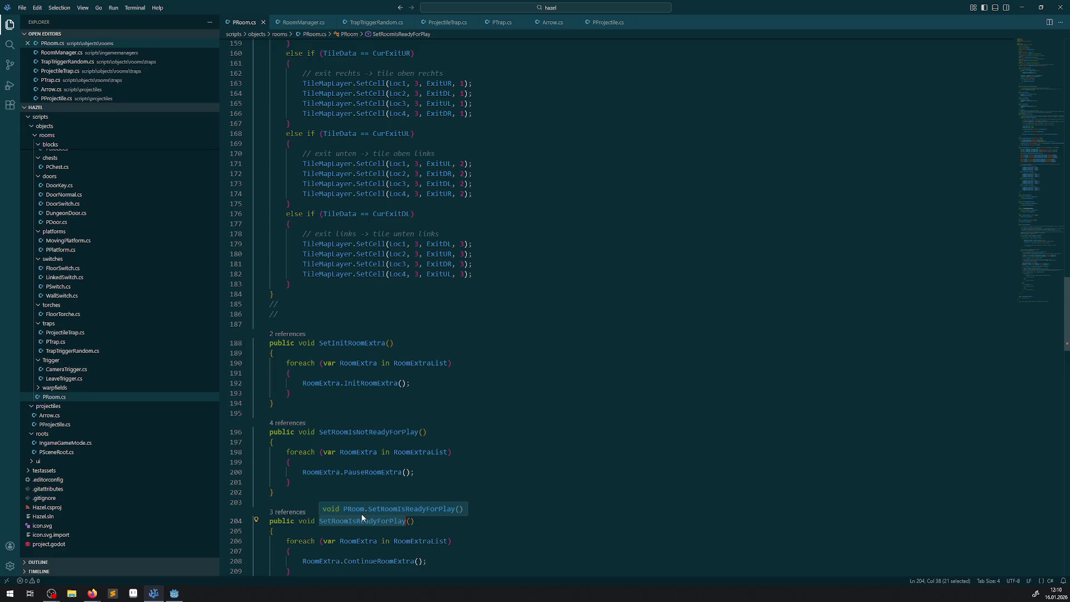
pyautogui.rightClick(360, 519)
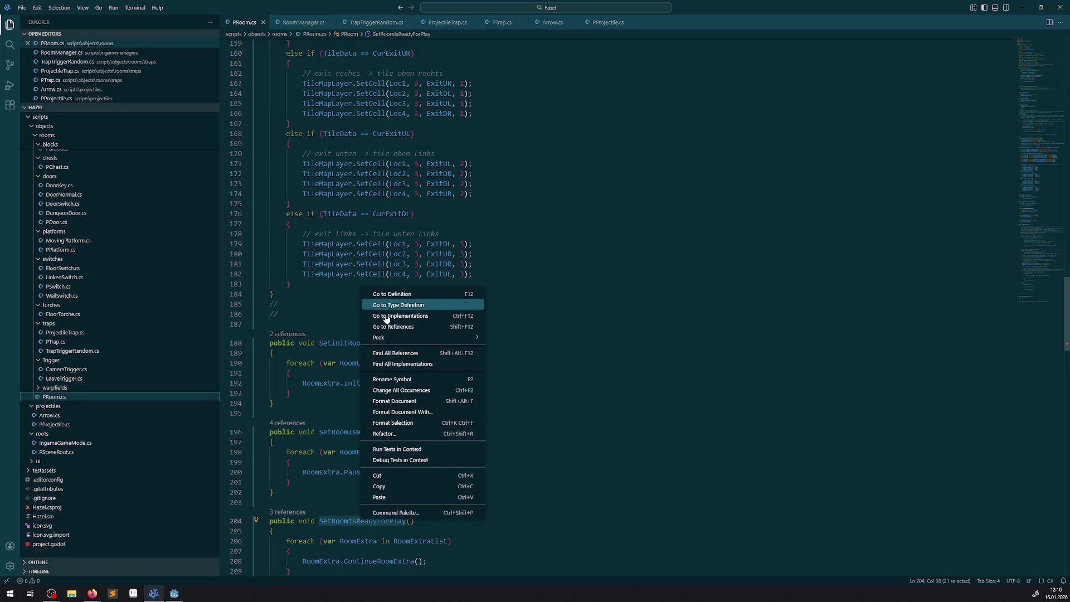
pyautogui.press('Escape')
pyautogui.hotkey('shift', 'F12')
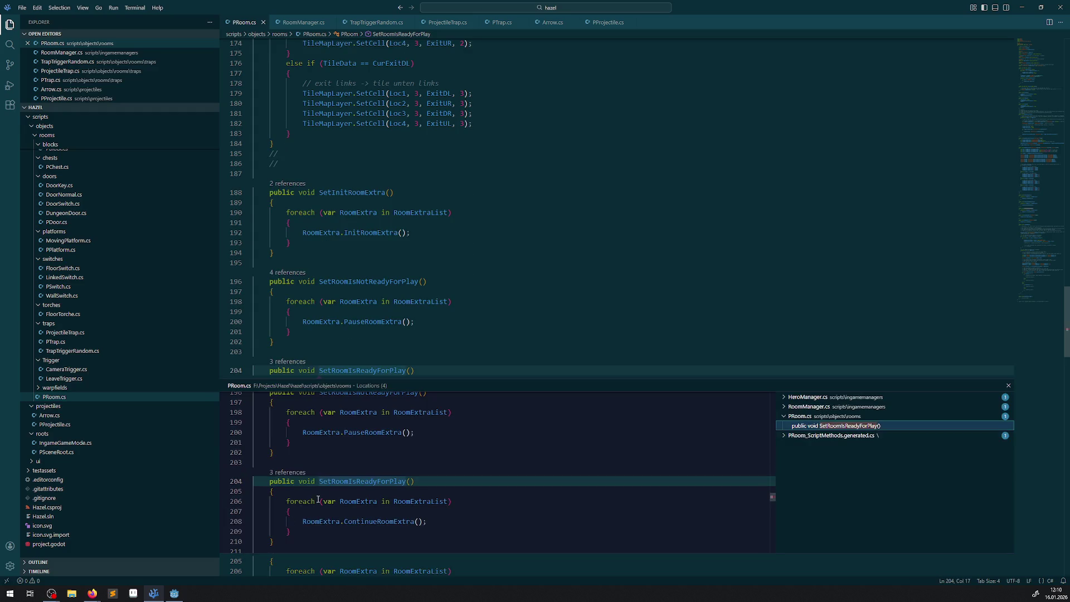
# Preview the RoomManager.cs and HeroManager.cs calls, then open RoomManager.cs at its call
pyautogui.click(784, 407)
pyautogui.click(784, 397)
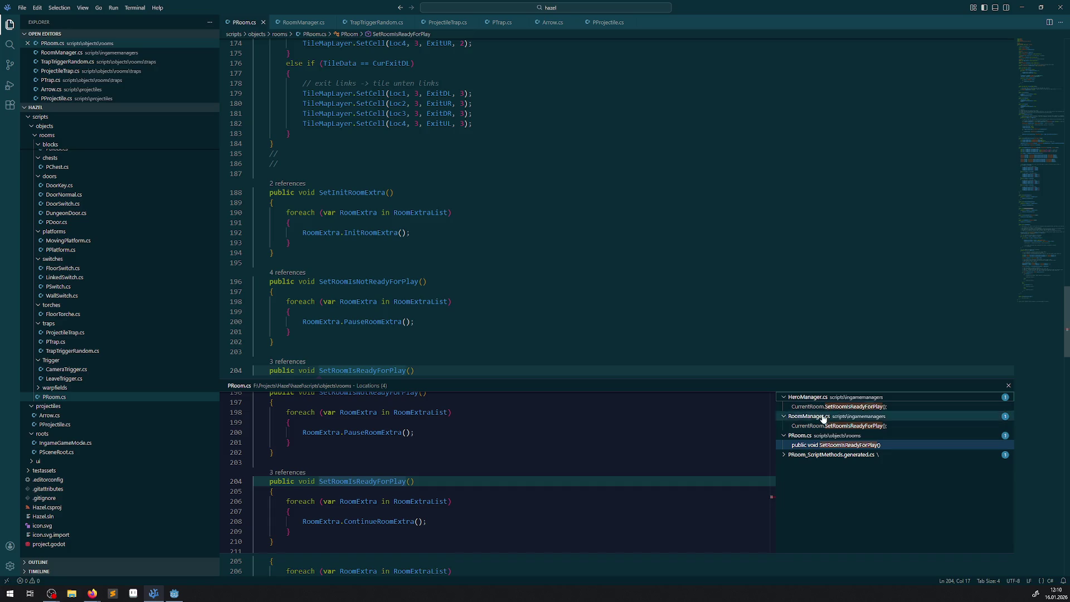
pyautogui.click(825, 426)
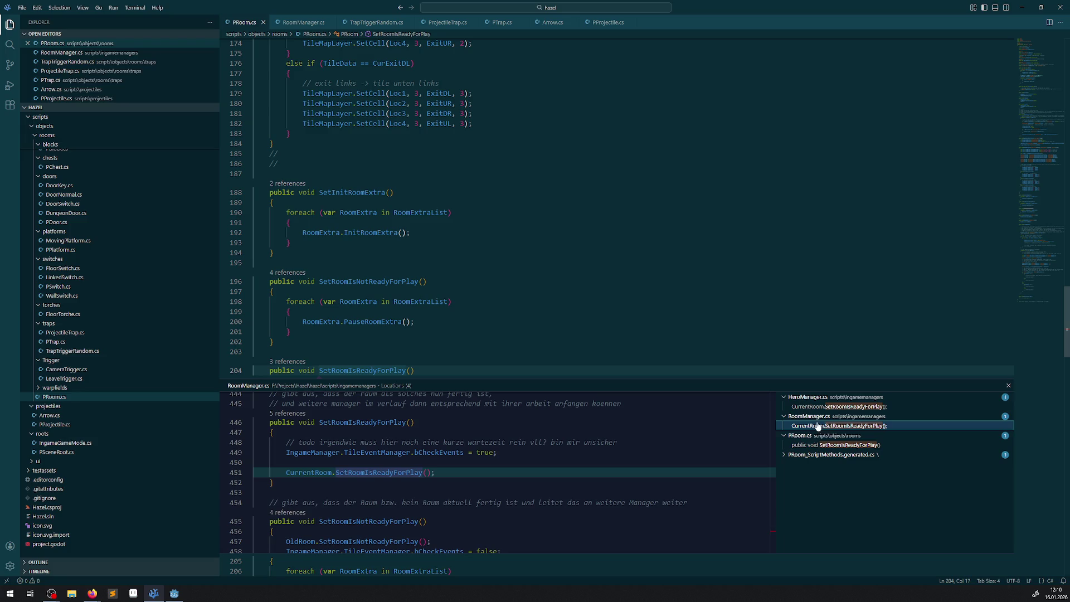
pyautogui.click(832, 409)
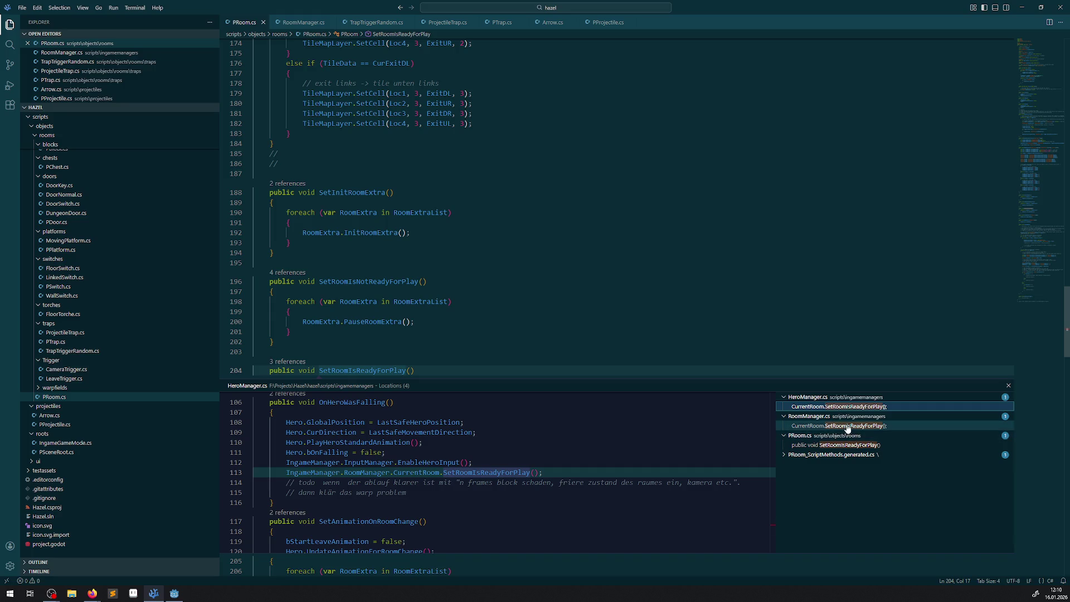
pyautogui.click(847, 427)
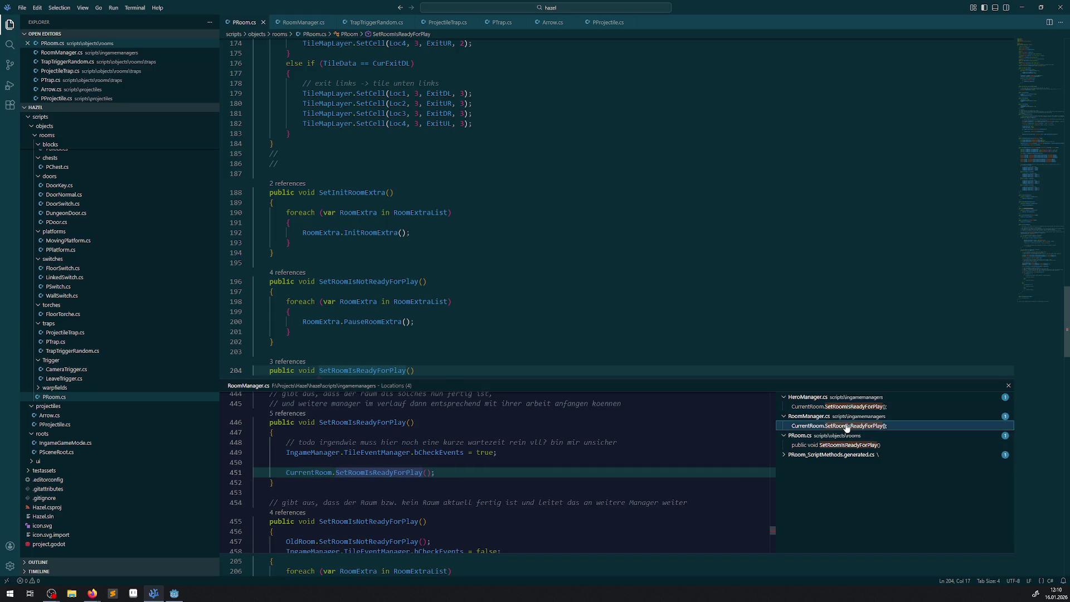
pyautogui.doubleClick(410, 472)
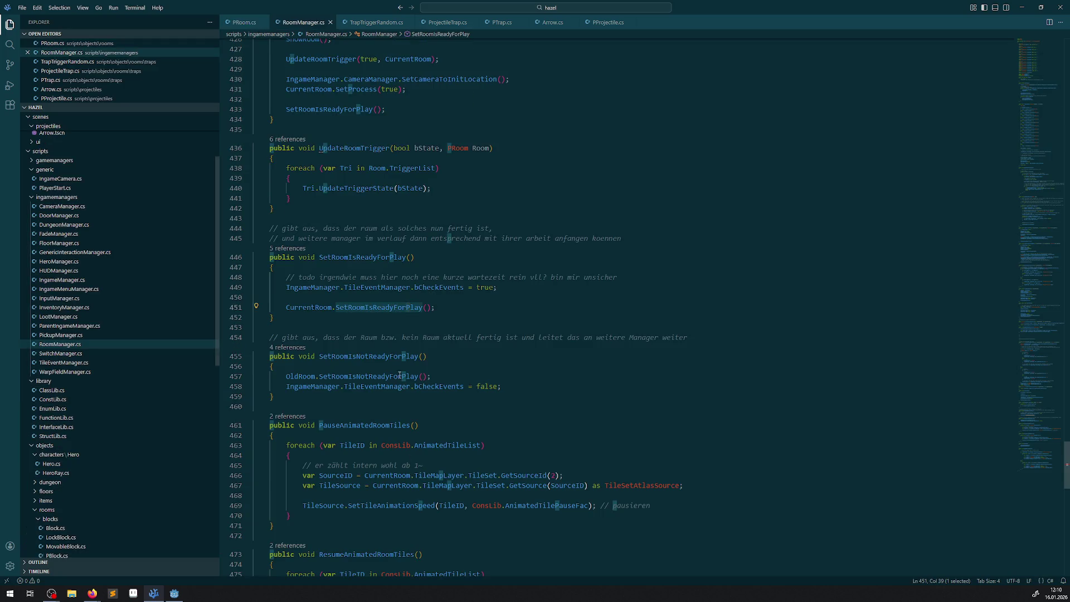
# List RoomManager's SetRoomIsReadyForPlay references and preview the call in PlayerStart.cs
pyautogui.click(287, 248)
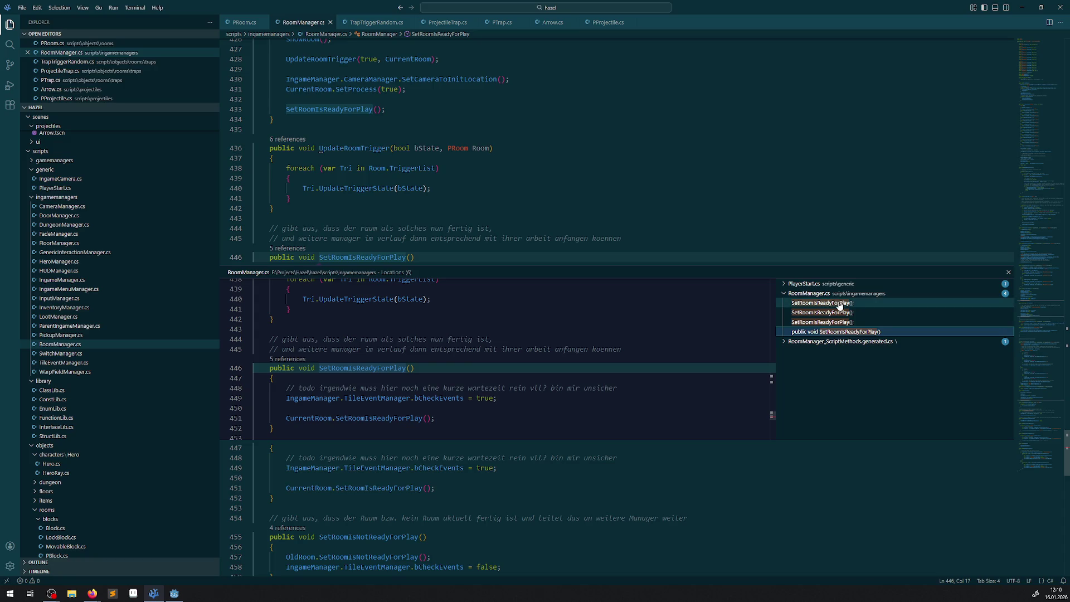
pyautogui.click(786, 285)
pyautogui.click(803, 294)
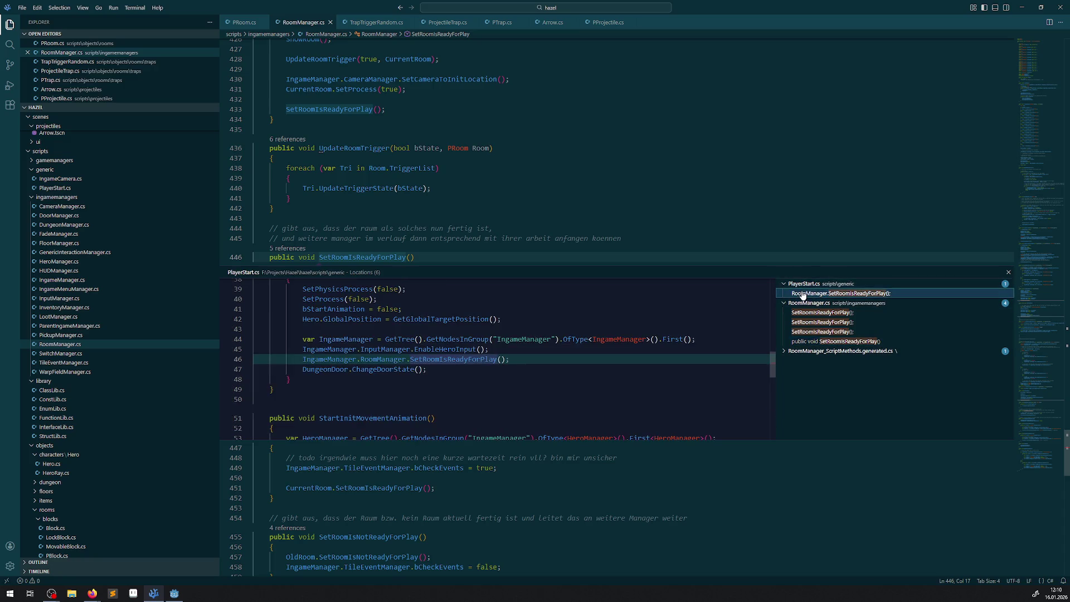